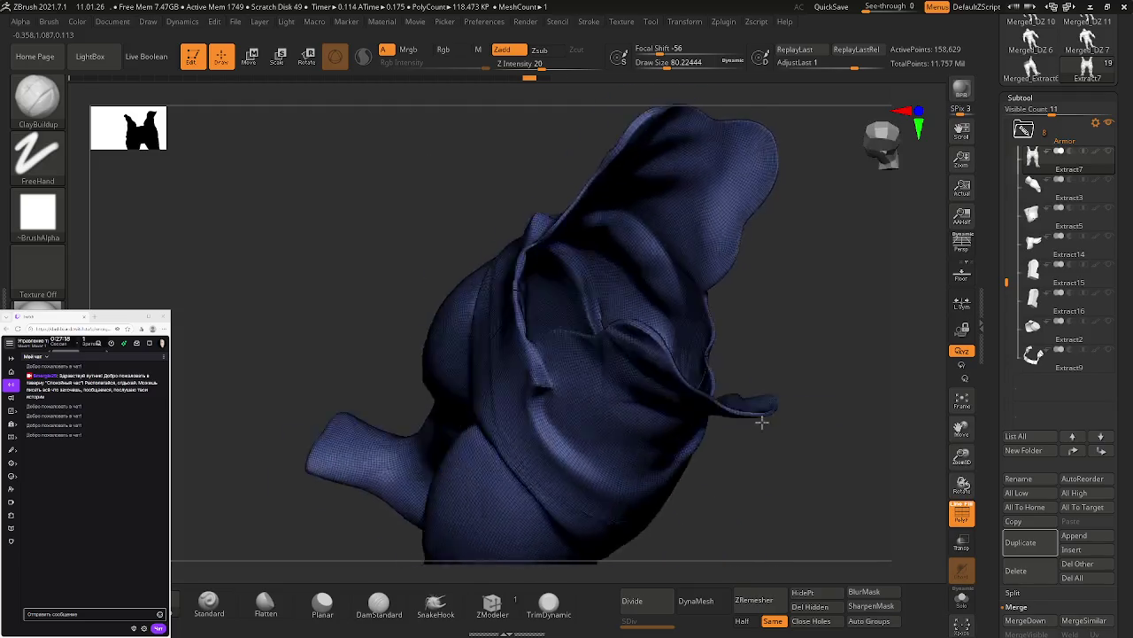
# Step: Smooth the shorts surface, then try a DynaMesh remesh and undo it
pyautogui.moveTo(673, 285)
pyautogui.keyDown('shift'); pyautogui.mouseDown()
pyautogui.moveTo(669, 276)
pyautogui.moveTo(685, 292)
pyautogui.mouseUp(); pyautogui.keyUp('shift')
pyautogui.moveTo(641, 306)
pyautogui.mouseDown(button='right')
pyautogui.moveTo(782, 322)
pyautogui.moveTo(717, 308)
pyautogui.mouseUp(button='right')
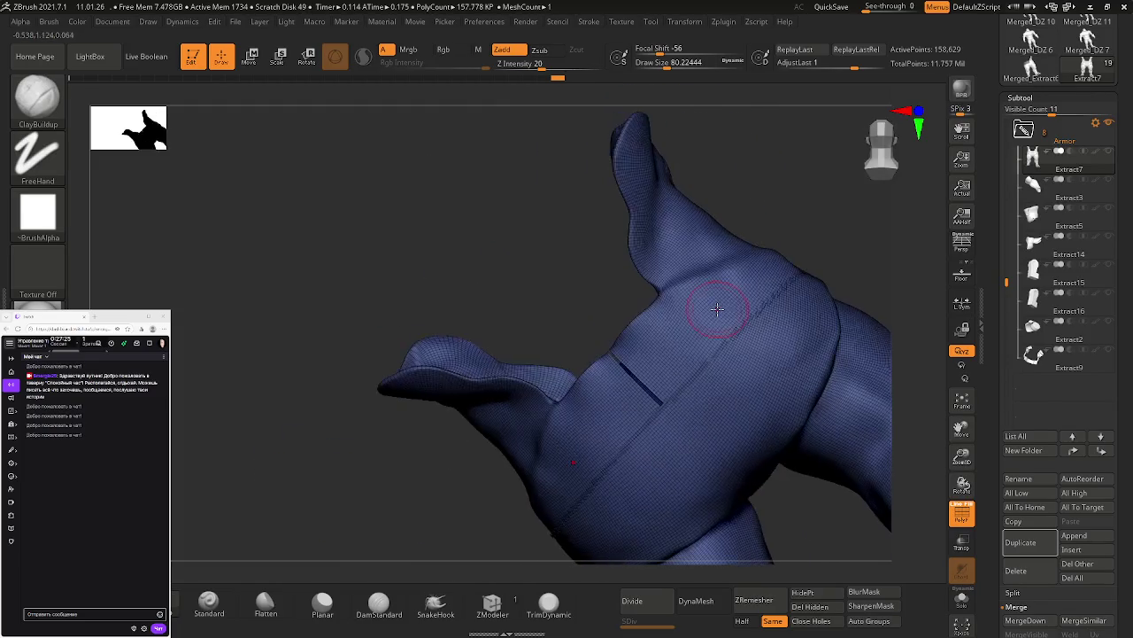
pyautogui.click(696, 601)
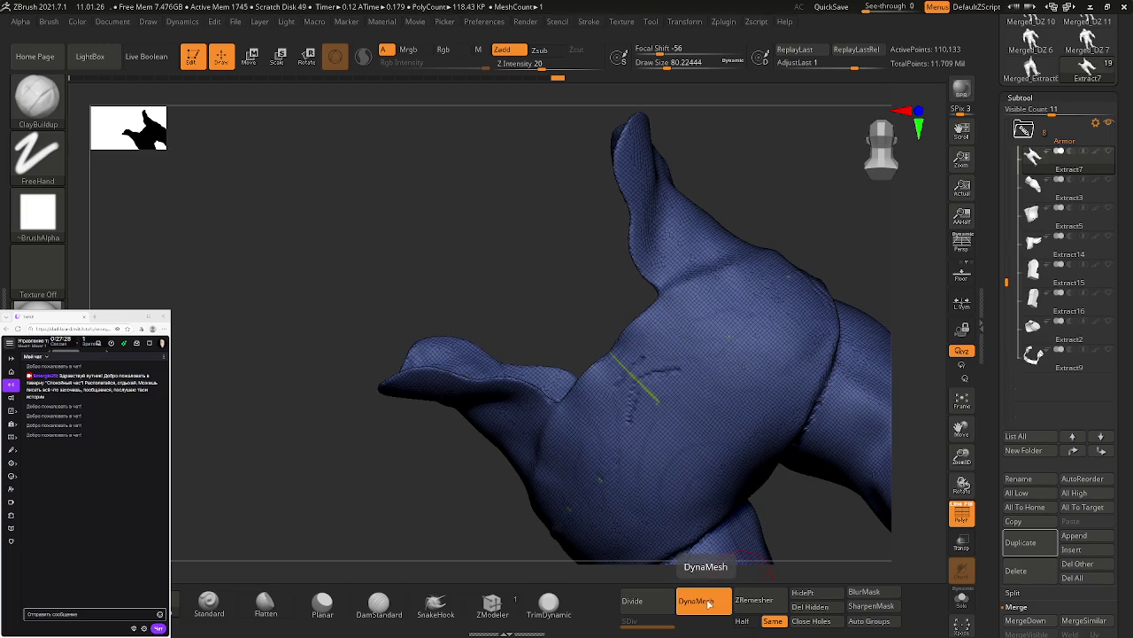
pyautogui.hotkey('ctrl', 'z')
# Step: DynaMesh the shorts again from a straight-on front view
pyautogui.moveTo(700, 476)
pyautogui.mouseDown(button='right')
pyautogui.moveTo(703, 433)
pyautogui.moveTo(754, 397)
pyautogui.moveTo(735, 389)
pyautogui.moveTo(734, 309)
pyautogui.moveTo(788, 387)
pyautogui.moveTo(615, 372)
pyautogui.moveTo(856, 180)
pyautogui.mouseUp(button='right')
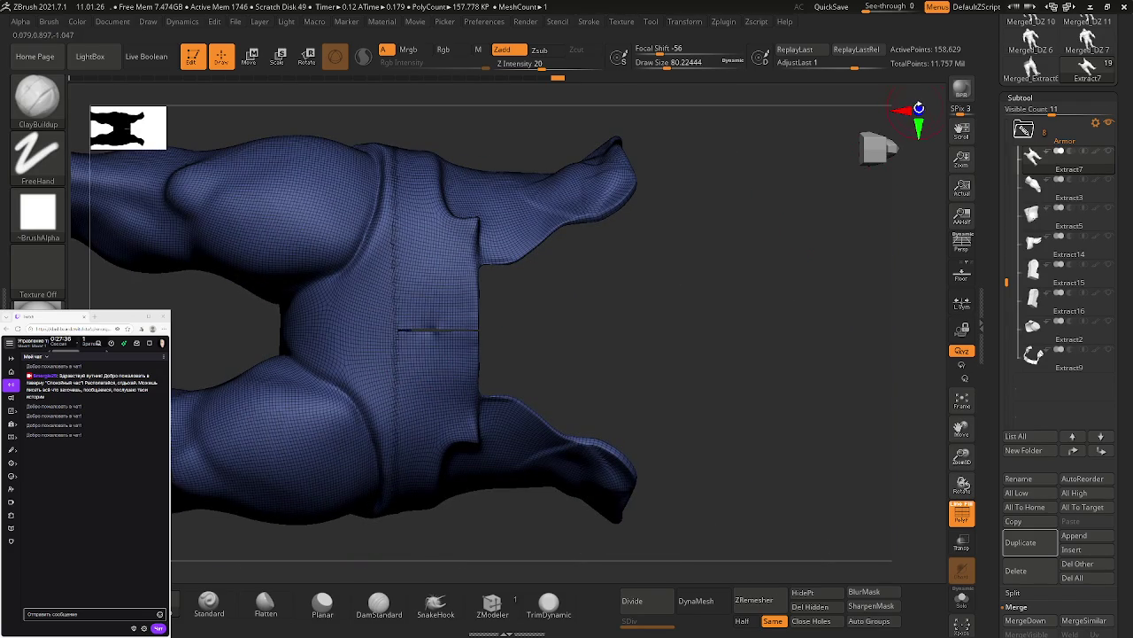
pyautogui.click(919, 109)
pyautogui.moveTo(726, 354)
pyautogui.mouseDown(button='right')
pyautogui.moveTo(706, 374)
pyautogui.moveTo(580, 347)
pyautogui.moveTo(693, 457)
pyautogui.mouseUp(button='right')
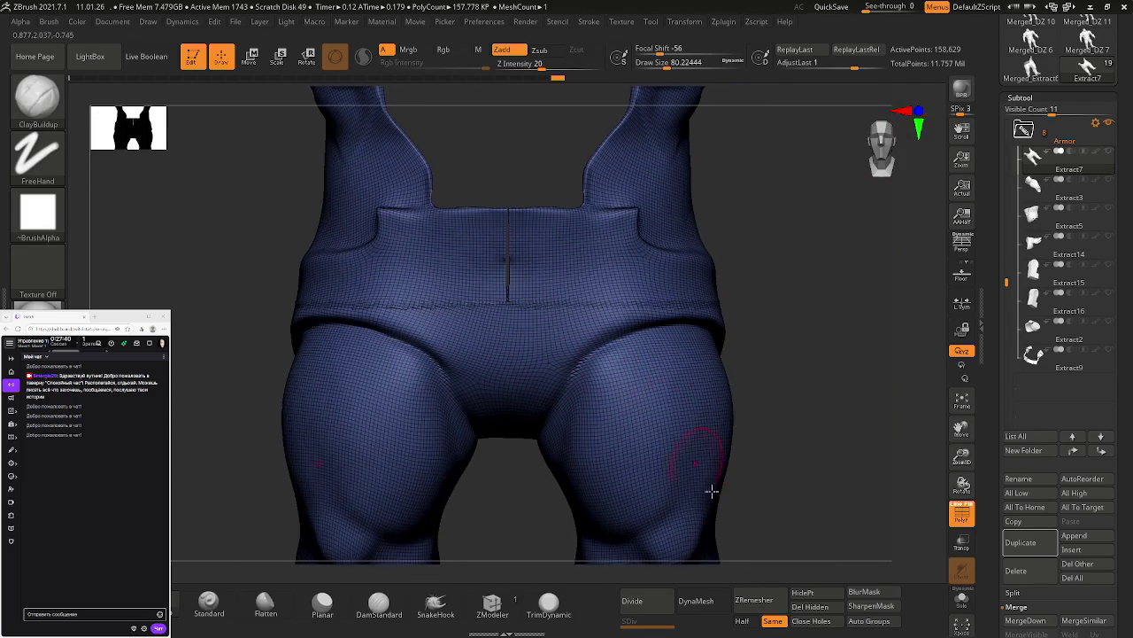
pyautogui.click(699, 600)
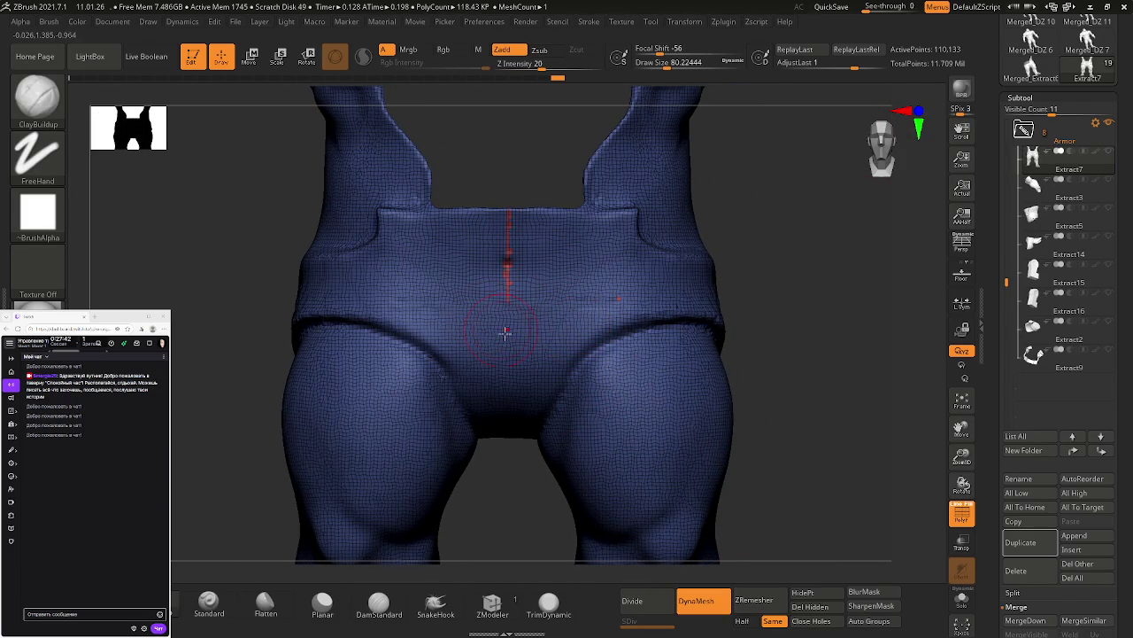
# Step: Smooth the front waistband seam and hip with PolyF off and stronger smoothing, then switch to masking
pyautogui.keyDown('shift'); pyautogui.moveTo(512, 301); pyautogui.dragTo(518, 288); pyautogui.keyUp('shift')
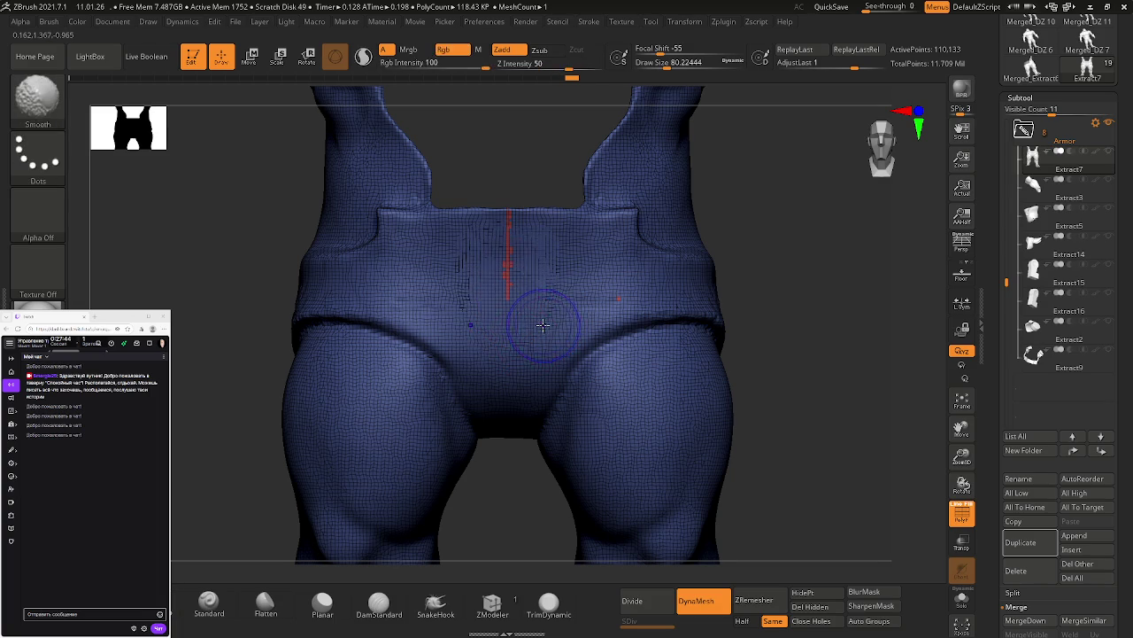
pyautogui.hotkey('shift', 'f')
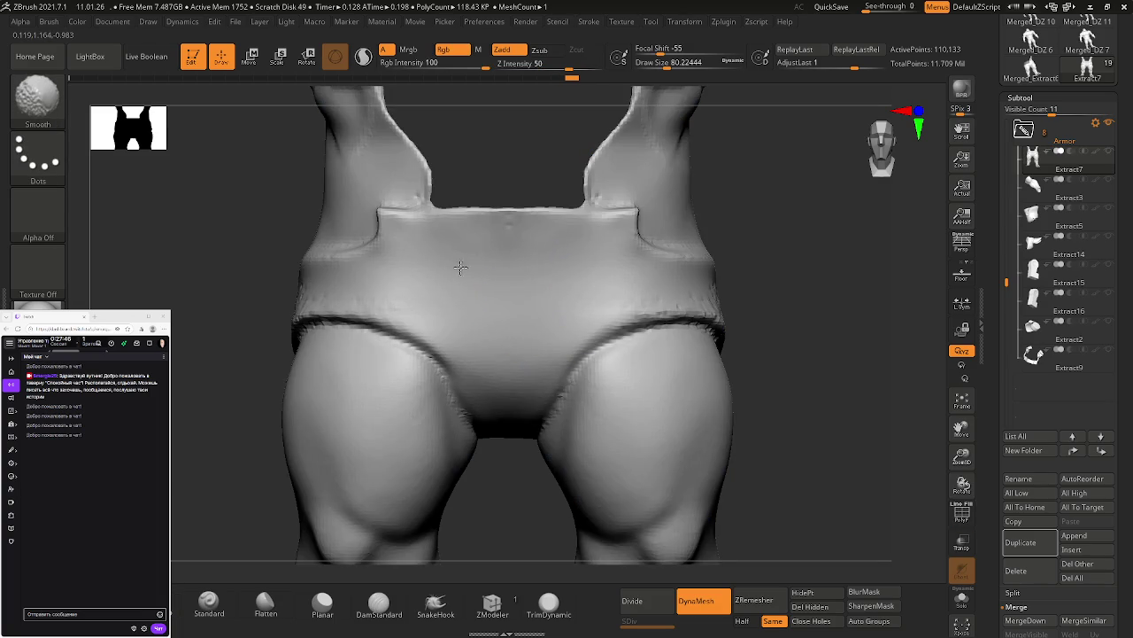
pyautogui.moveTo(460, 309)
pyautogui.mouseDown(button='right')
pyautogui.moveTo(319, 298)
pyautogui.moveTo(350, 312)
pyautogui.mouseUp(button='right')
pyautogui.keyDown('shift'); pyautogui.moveTo(350, 312); pyautogui.dragTo(277, 322); pyautogui.keyUp('shift')
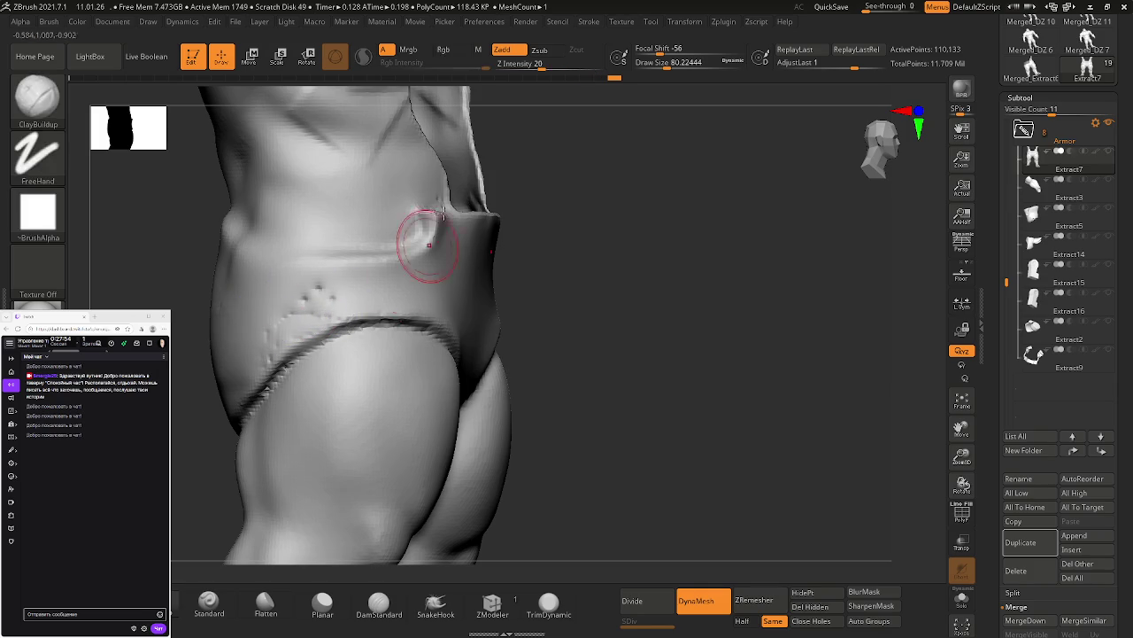
pyautogui.moveTo(570, 69); pyautogui.dragTo(580, 69)
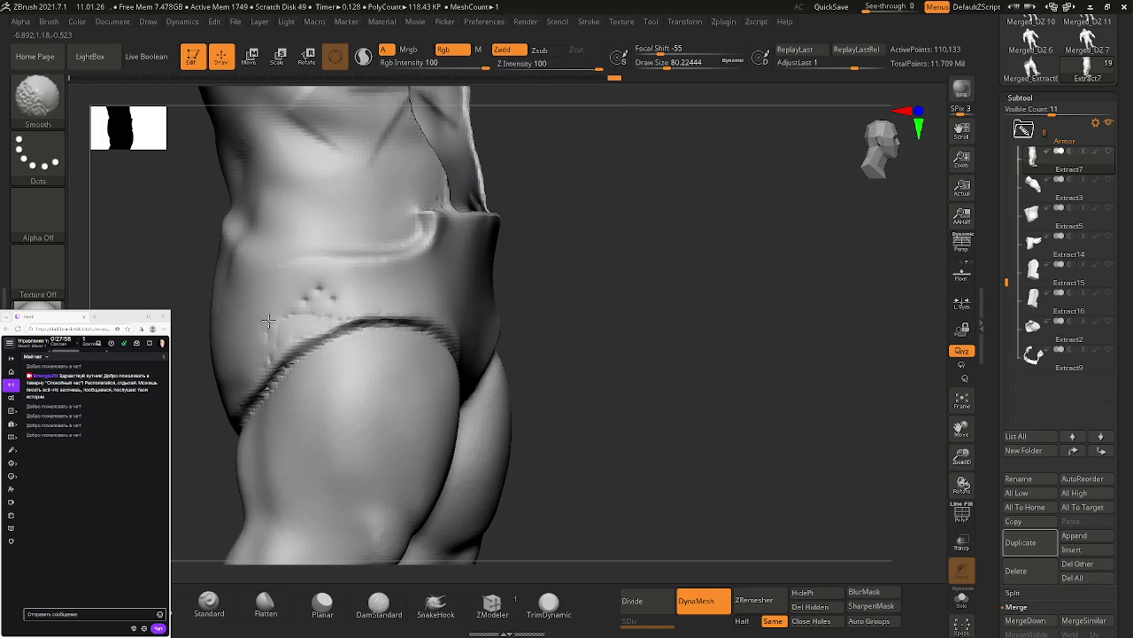
pyautogui.press('ctrl')
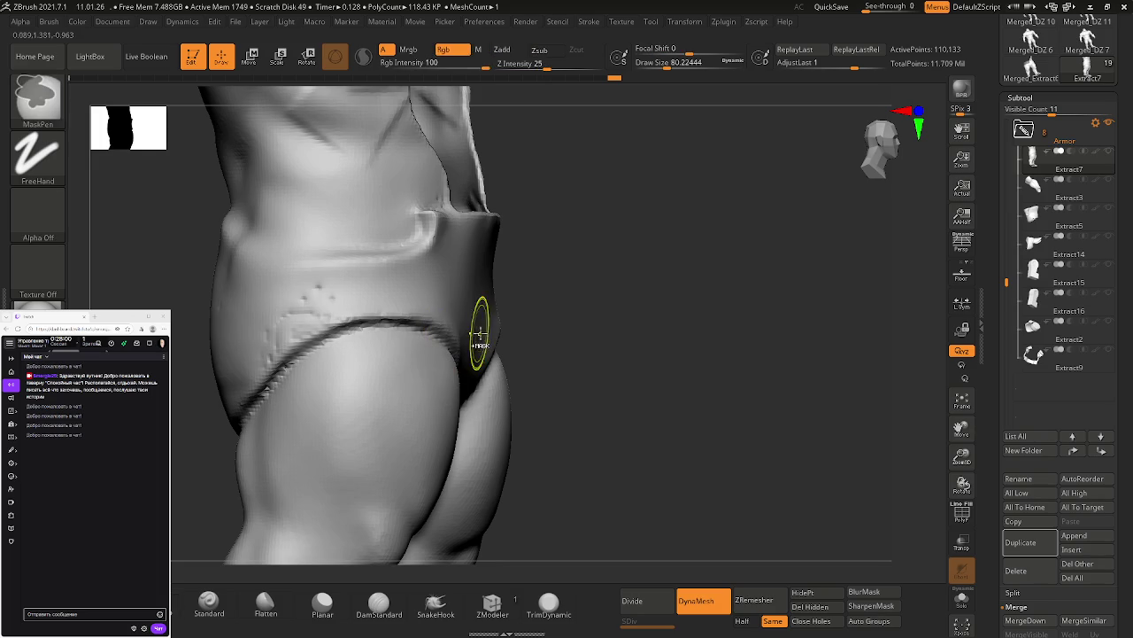
pyautogui.moveTo(524, 331); pyautogui.dragTo(505, 354)
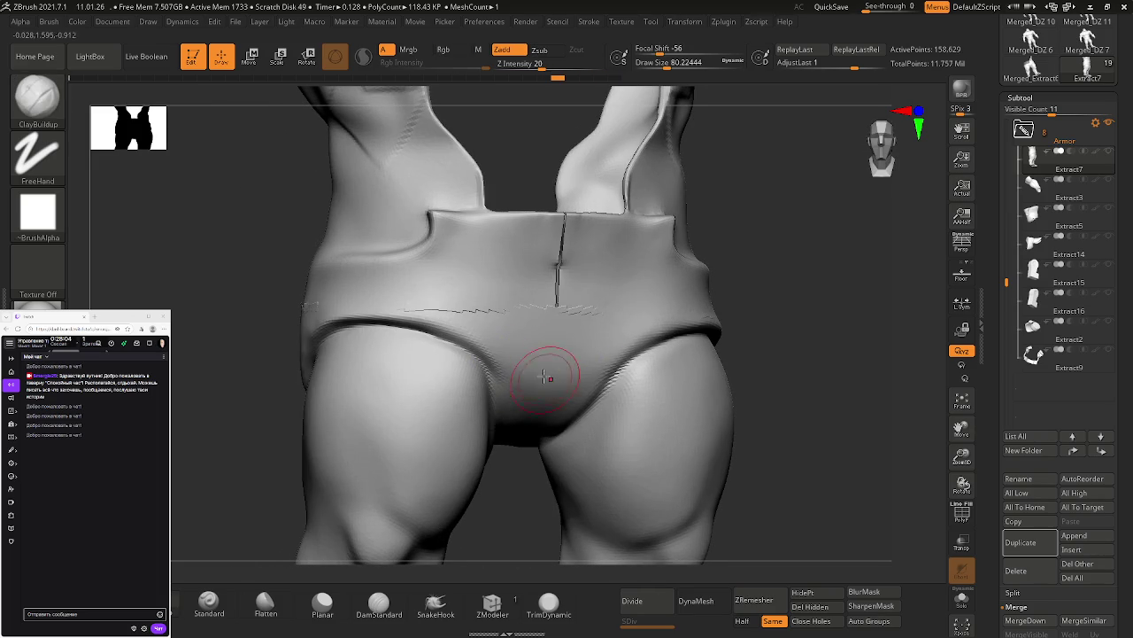
# Step: Lay ClayBuildup strokes along the upper inner folds inside the shorts opening
pyautogui.moveTo(544, 342)
pyautogui.mouseDown(button='right')
pyautogui.moveTo(597, 388)
pyautogui.moveTo(607, 443)
pyautogui.moveTo(625, 417)
pyautogui.mouseUp(button='right')
pyautogui.keyDown('ctrl'); pyautogui.moveTo(488, 253); pyautogui.dragTo(492, 319, button='right'); pyautogui.keyUp('ctrl')
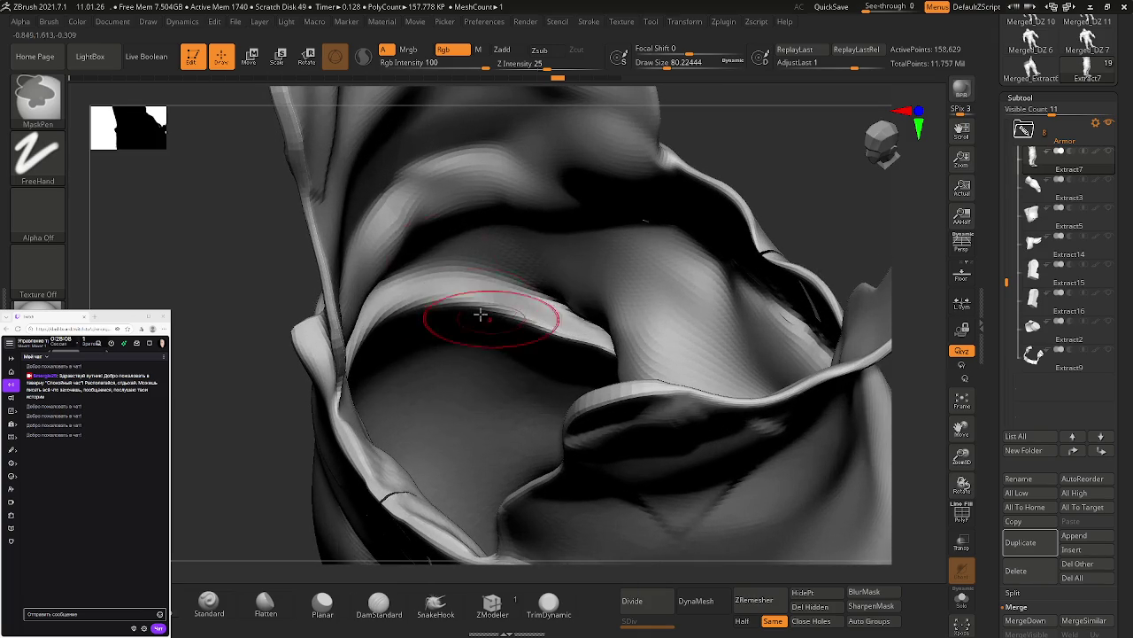
pyautogui.moveTo(480, 240)
pyautogui.mouseDown()
pyautogui.moveTo(416, 266)
pyautogui.moveTo(504, 232)
pyautogui.mouseUp()
pyautogui.moveTo(398, 261)
pyautogui.mouseDown()
pyautogui.moveTo(551, 232)
pyautogui.moveTo(393, 261)
pyautogui.moveTo(505, 233)
pyautogui.moveTo(372, 299)
pyautogui.moveTo(423, 299)
pyautogui.mouseUp()
pyautogui.moveTo(423, 300); pyautogui.dragTo(340, 319, button='right')
pyautogui.moveTo(341, 319)
pyautogui.mouseDown()
pyautogui.moveTo(350, 256)
pyautogui.moveTo(358, 273)
pyautogui.moveTo(341, 319)
pyautogui.moveTo(400, 253)
pyautogui.mouseUp()
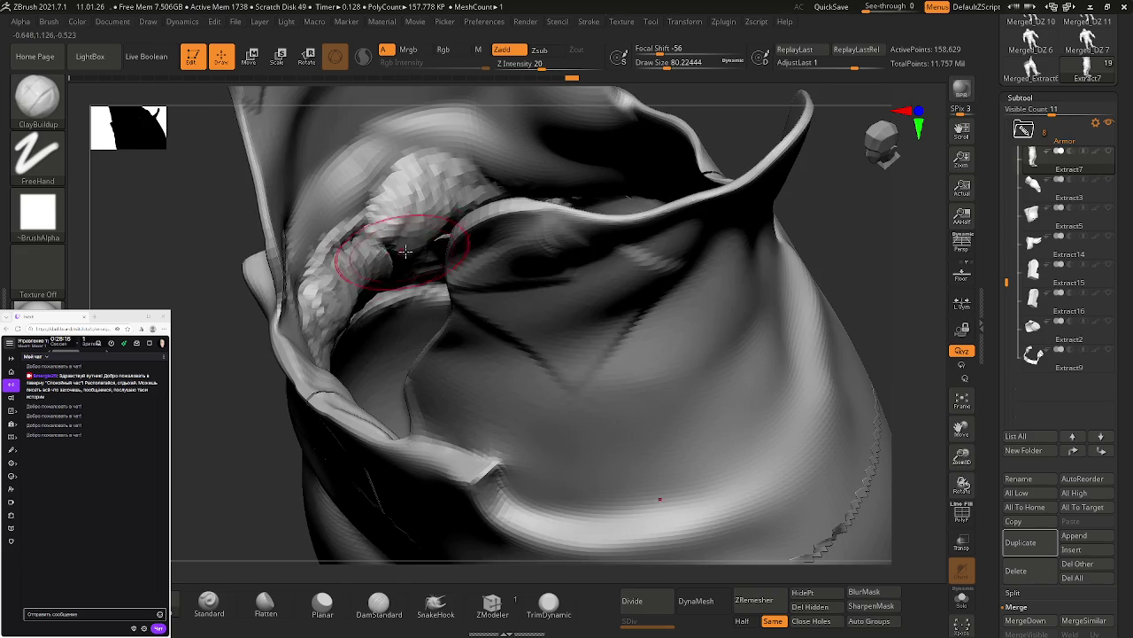
pyautogui.moveTo(401, 252); pyautogui.dragTo(409, 257, button='right')
pyautogui.moveTo(409, 257)
pyautogui.mouseDown()
pyautogui.moveTo(587, 189)
pyautogui.moveTo(617, 220)
pyautogui.moveTo(443, 265)
pyautogui.moveTo(632, 203)
pyautogui.moveTo(531, 155)
pyautogui.moveTo(619, 177)
pyautogui.moveTo(443, 230)
pyautogui.moveTo(401, 275)
pyautogui.mouseUp()
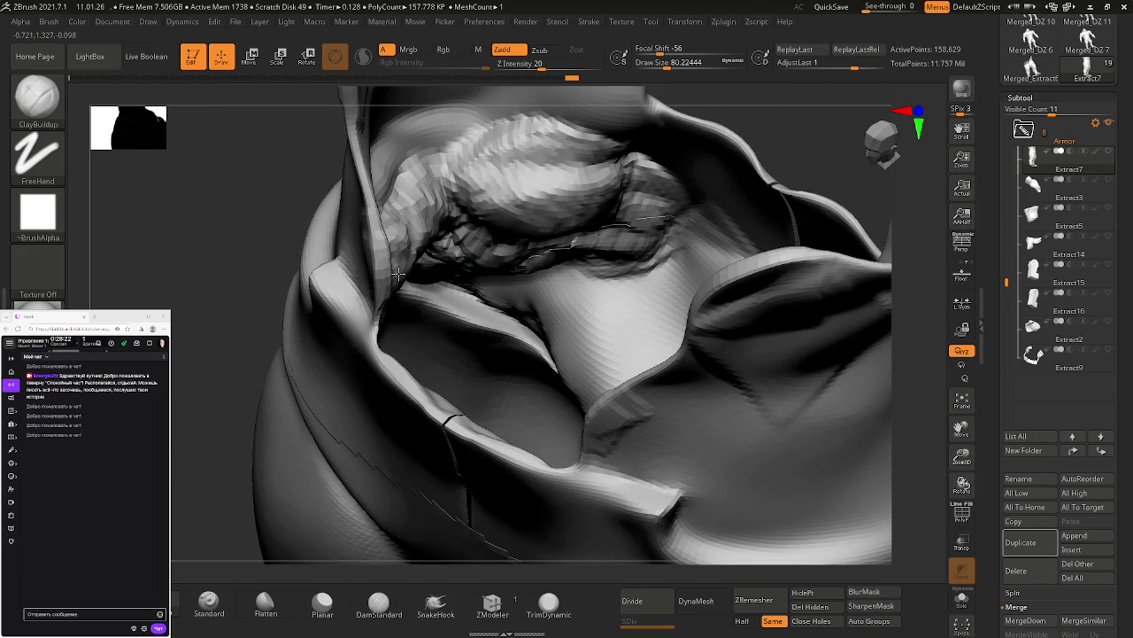
pyautogui.moveTo(401, 274)
pyautogui.mouseDown(button='right')
pyautogui.moveTo(620, 266)
pyautogui.moveTo(519, 354)
pyautogui.moveTo(606, 420)
pyautogui.mouseUp(button='right')
# Step: DynaMesh the shorts, try a front clay stroke, then undo back to the unremeshed mesh with PolyF on
pyautogui.press('f')
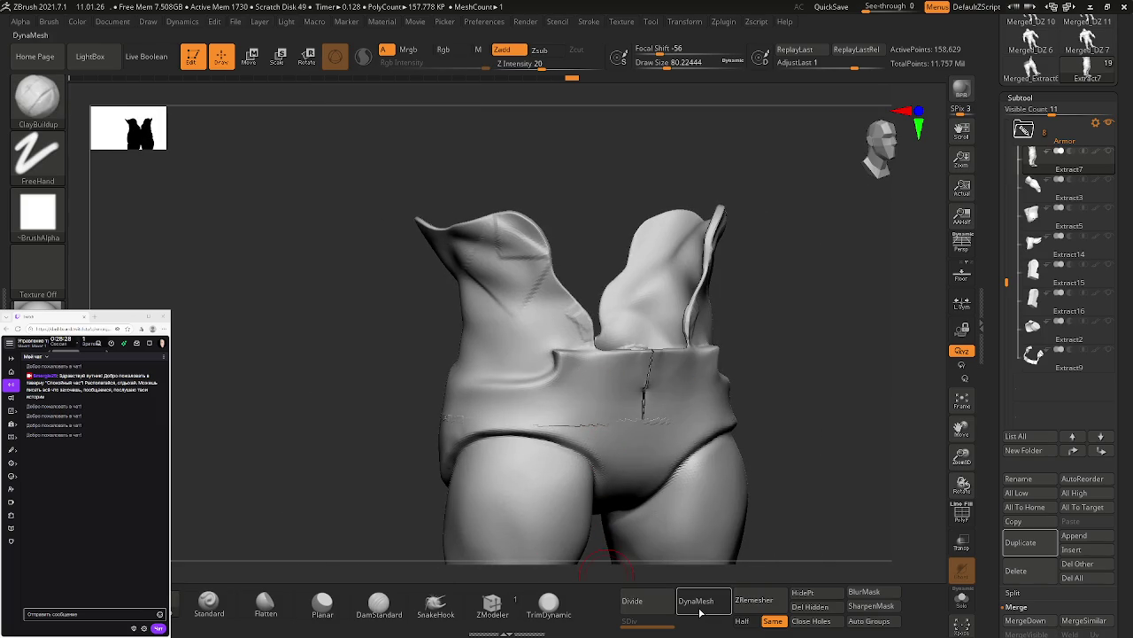
pyautogui.click(695, 600)
pyautogui.moveTo(557, 462); pyautogui.dragTo(519, 319, button='right')
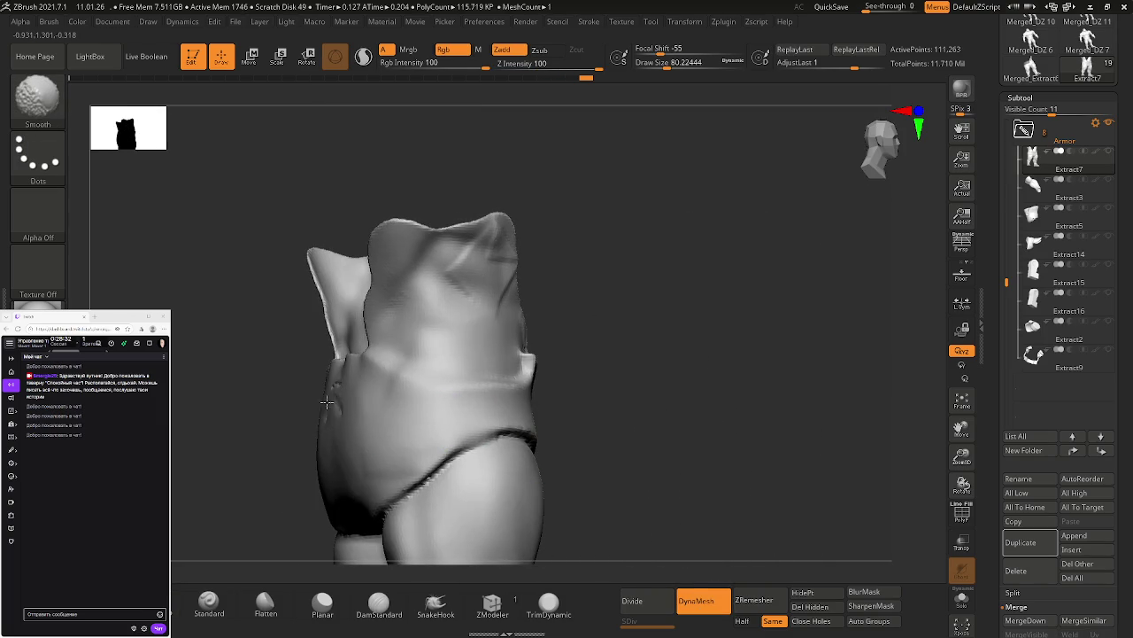
pyautogui.moveTo(323, 415); pyautogui.dragTo(291, 410, button='right')
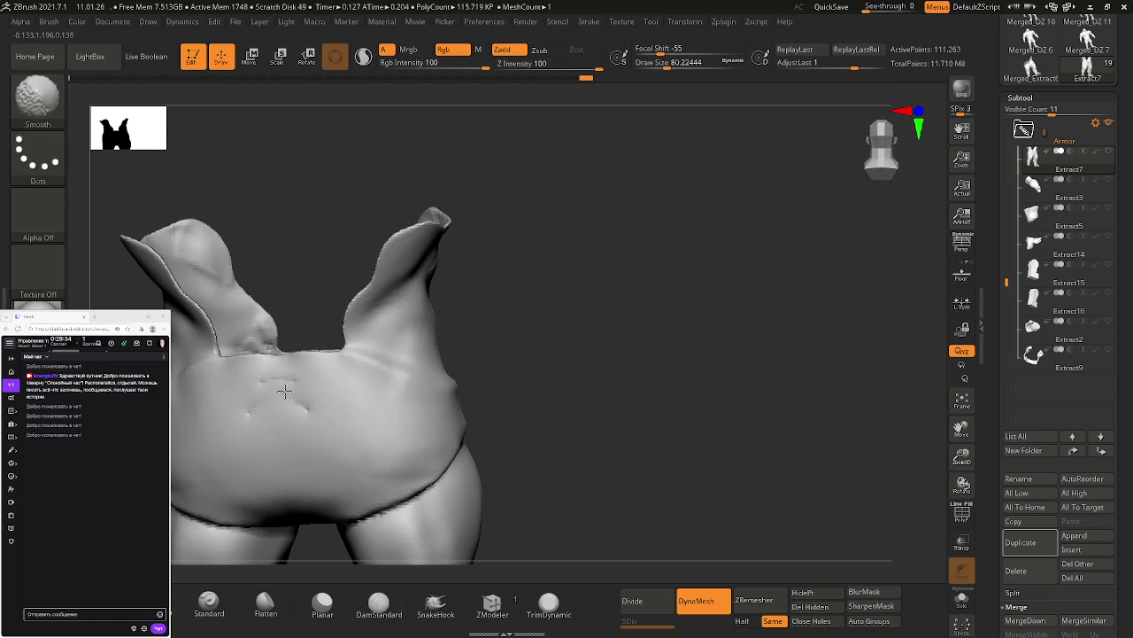
pyautogui.moveTo(248, 412); pyautogui.dragTo(310, 409)
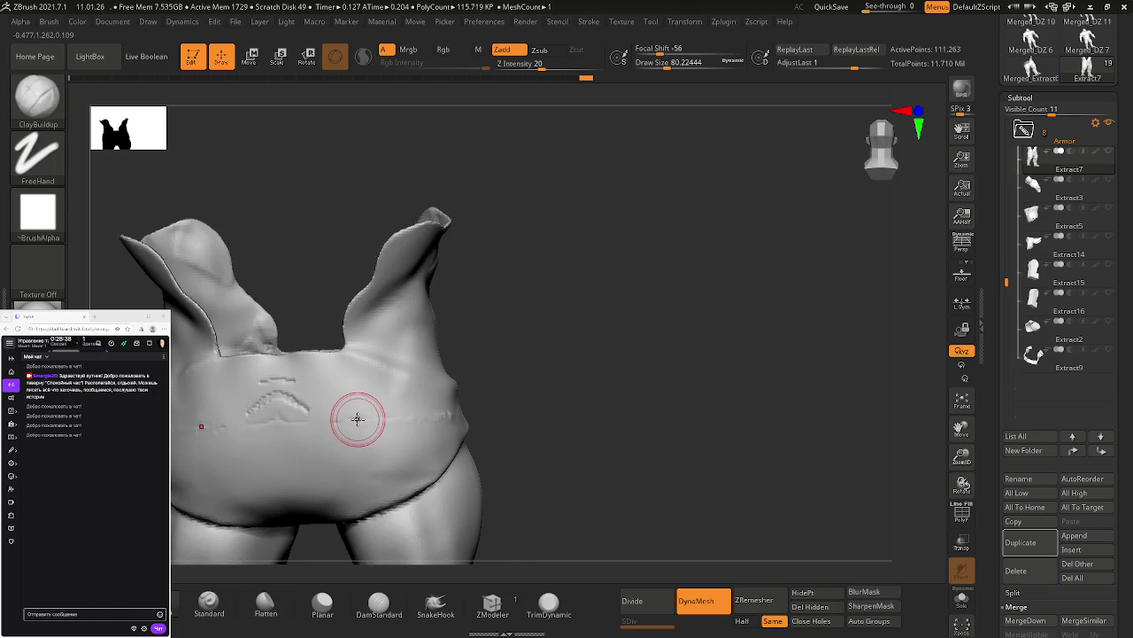
pyautogui.hotkey('ctrl', 'z')
pyautogui.hotkey('ctrl', 'z')
pyautogui.hotkey('ctrl', 'z')
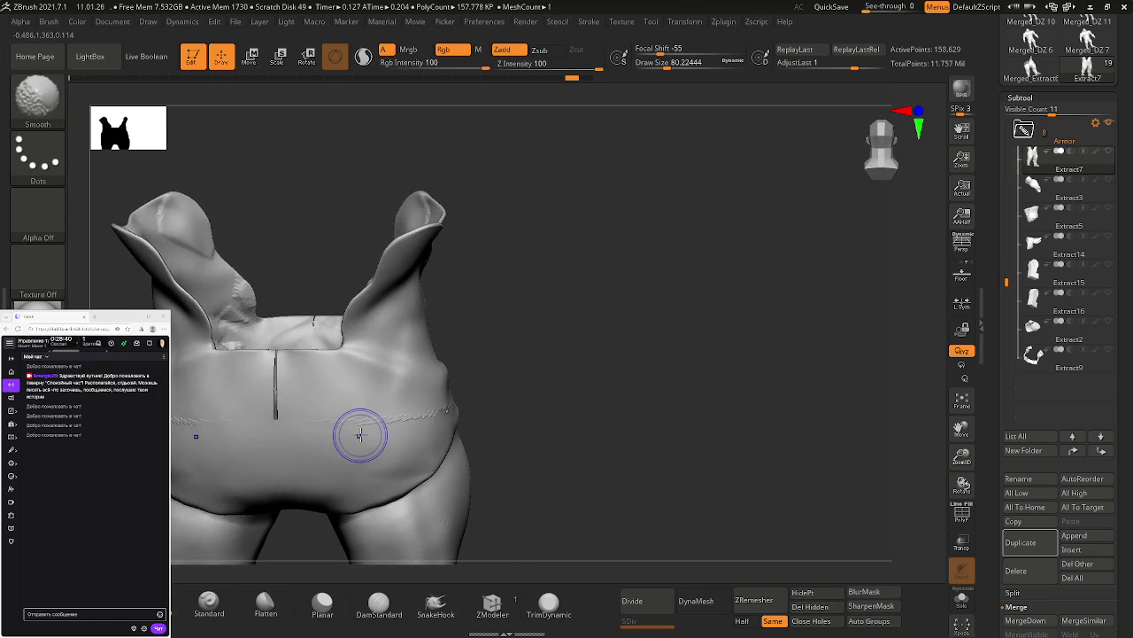
pyautogui.hotkey('shift', 'f')
pyautogui.hotkey('ctrl', 'z')
# Step: Thicken the cuff band with four ClayBuildup strokes
pyautogui.moveTo(360, 443)
pyautogui.mouseDown(button='right')
pyautogui.moveTo(326, 436)
pyautogui.moveTo(347, 435)
pyautogui.moveTo(331, 396)
pyautogui.mouseUp(button='right')
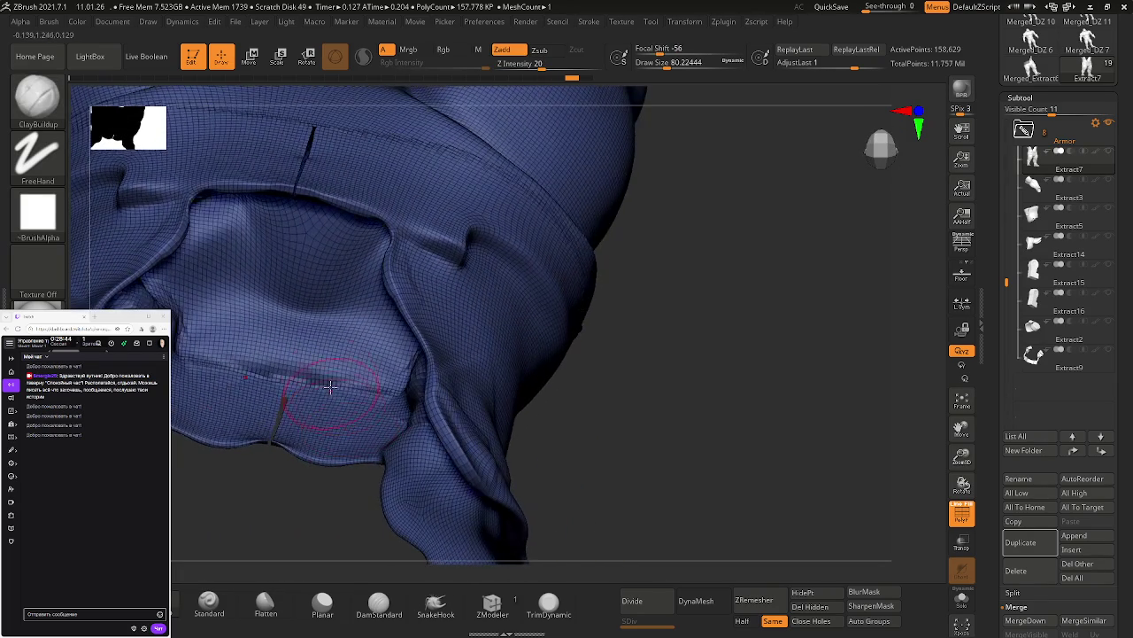
pyautogui.moveTo(301, 376); pyautogui.dragTo(310, 434)
pyautogui.moveTo(239, 372)
pyautogui.mouseDown()
pyautogui.moveTo(321, 421)
pyautogui.moveTo(177, 390)
pyautogui.moveTo(407, 416)
pyautogui.moveTo(177, 398)
pyautogui.mouseUp()
pyautogui.moveTo(195, 354)
pyautogui.mouseDown()
pyautogui.moveTo(316, 371)
pyautogui.moveTo(204, 337)
pyautogui.moveTo(394, 363)
pyautogui.moveTo(217, 354)
pyautogui.mouseUp()
pyautogui.moveTo(292, 381)
pyautogui.mouseDown(button='right')
pyautogui.moveTo(351, 272)
pyautogui.moveTo(362, 446)
pyautogui.moveTo(316, 354)
pyautogui.moveTo(341, 372)
pyautogui.moveTo(340, 271)
pyautogui.mouseUp(button='right')
# Step: Smooth the crumpled area inside the leg opening, re-sculpt its ridges, and turn PolyF off
pyautogui.press('ctrl')
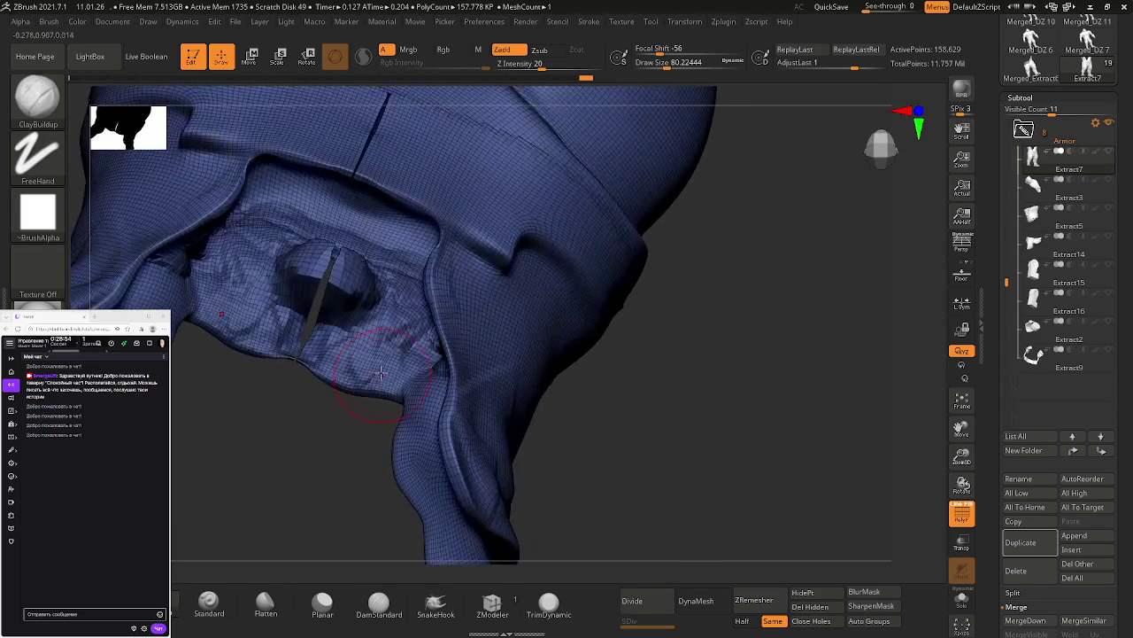
pyautogui.press('shift')
pyautogui.moveTo(352, 283)
pyautogui.keyDown('shift'); pyautogui.mouseDown()
pyautogui.moveTo(392, 304)
pyautogui.moveTo(384, 316)
pyautogui.mouseUp(); pyautogui.keyUp('shift')
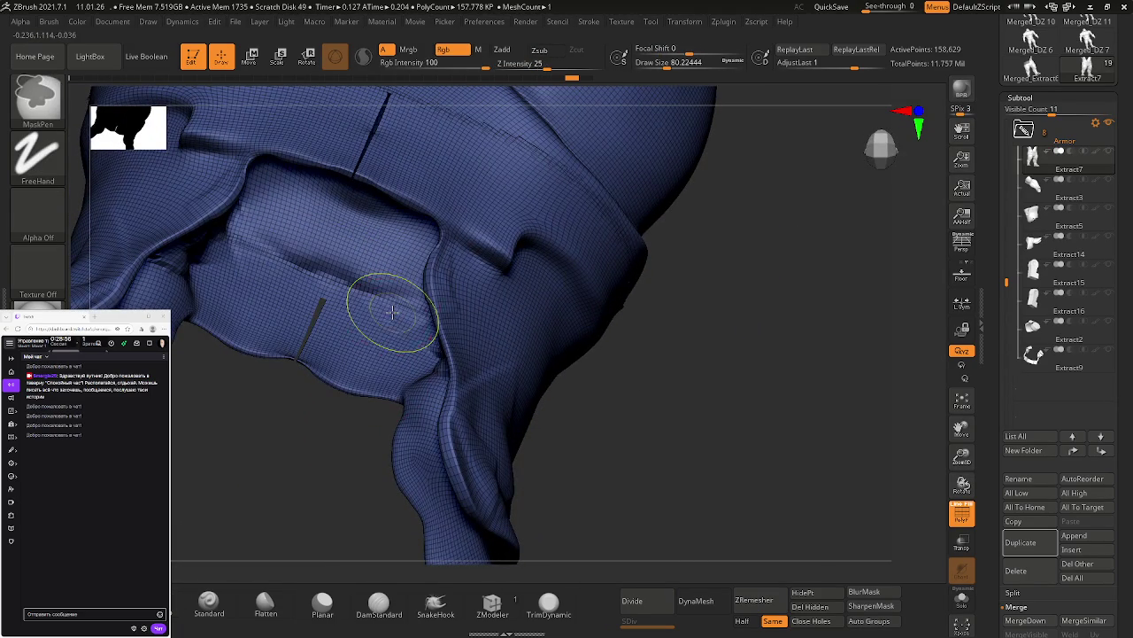
pyautogui.moveTo(285, 270)
pyautogui.mouseDown()
pyautogui.moveTo(310, 292)
pyautogui.moveTo(265, 283)
pyautogui.moveTo(318, 336)
pyautogui.moveTo(392, 369)
pyautogui.moveTo(230, 266)
pyautogui.moveTo(389, 292)
pyautogui.moveTo(284, 293)
pyautogui.moveTo(400, 310)
pyautogui.moveTo(343, 276)
pyautogui.moveTo(336, 251)
pyautogui.mouseUp()
pyautogui.moveTo(425, 301)
pyautogui.mouseDown()
pyautogui.moveTo(435, 207)
pyautogui.moveTo(505, 278)
pyautogui.moveTo(496, 309)
pyautogui.moveTo(572, 343)
pyautogui.moveTo(658, 434)
pyautogui.moveTo(577, 119)
pyautogui.moveTo(594, 321)
pyautogui.mouseUp()
pyautogui.moveTo(633, 446)
pyautogui.keyDown('alt'); pyautogui.mouseDown()
pyautogui.moveTo(566, 417)
pyautogui.moveTo(577, 349)
pyautogui.moveTo(604, 427)
pyautogui.moveTo(646, 417)
pyautogui.mouseUp(); pyautogui.keyUp('alt')
pyautogui.hotkey('shift', 'f')
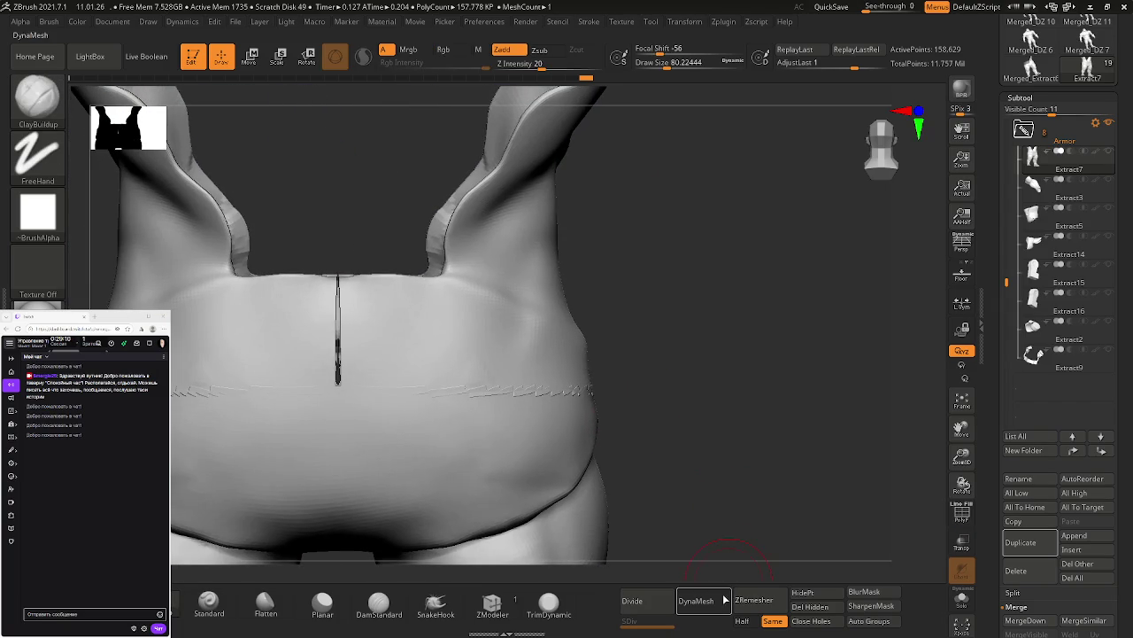
# Step: DynaMesh the shorts and smooth away the waistband seam marks
pyautogui.click(724, 600)
pyautogui.keyDown('shift'); pyautogui.moveTo(416, 389); pyautogui.dragTo(354, 374); pyautogui.keyUp('shift')
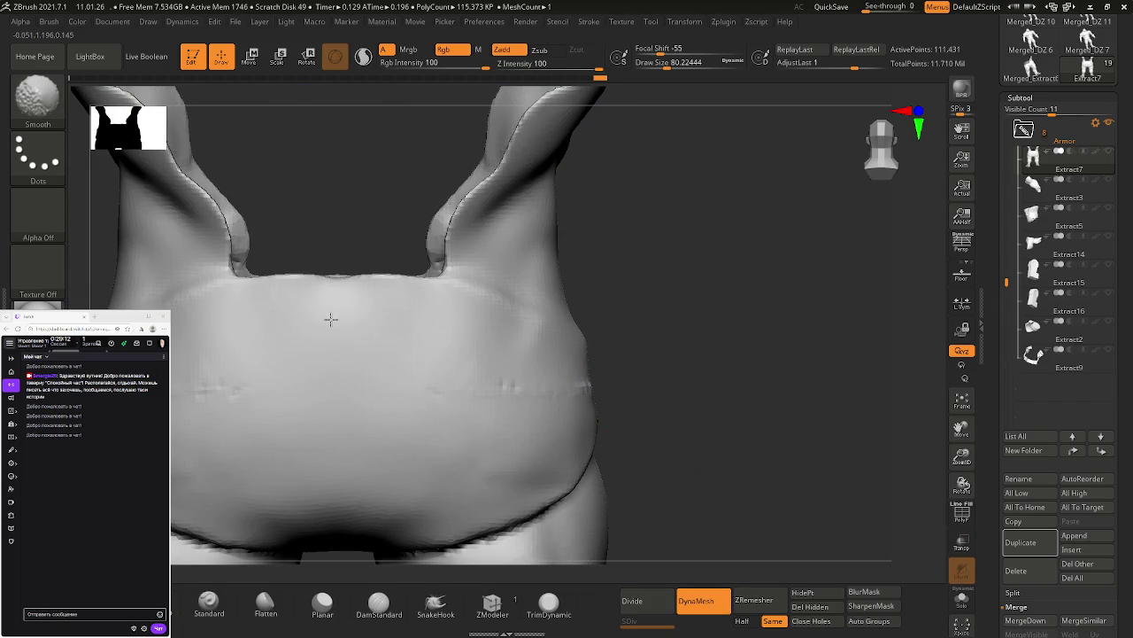
pyautogui.moveTo(475, 410); pyautogui.dragTo(519, 413, button='right')
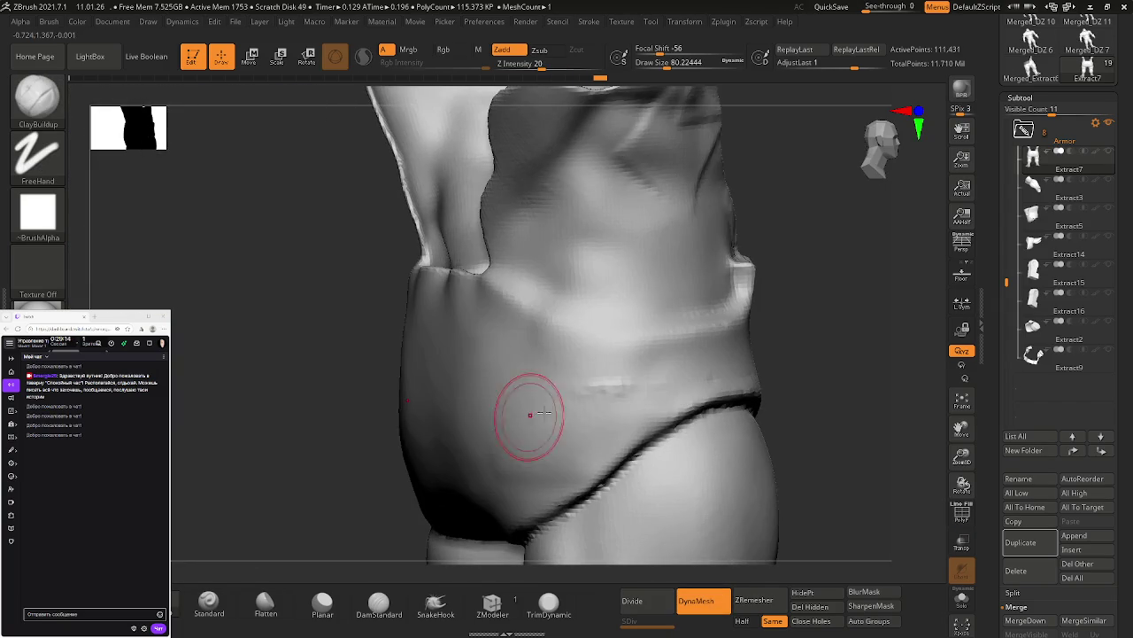
pyautogui.moveTo(614, 392)
pyautogui.keyDown('shift'); pyautogui.mouseDown(button='right')
pyautogui.moveTo(628, 409)
pyautogui.moveTo(804, 392)
pyautogui.moveTo(659, 409)
pyautogui.mouseUp(button='right'); pyautogui.keyUp('shift')
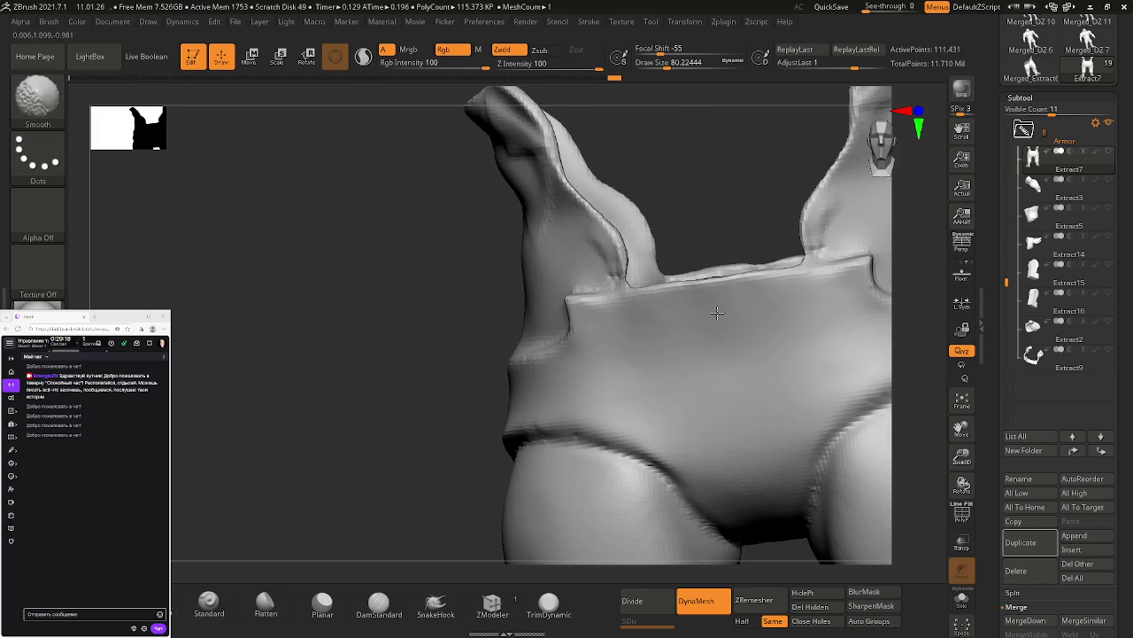
pyautogui.press('shift')
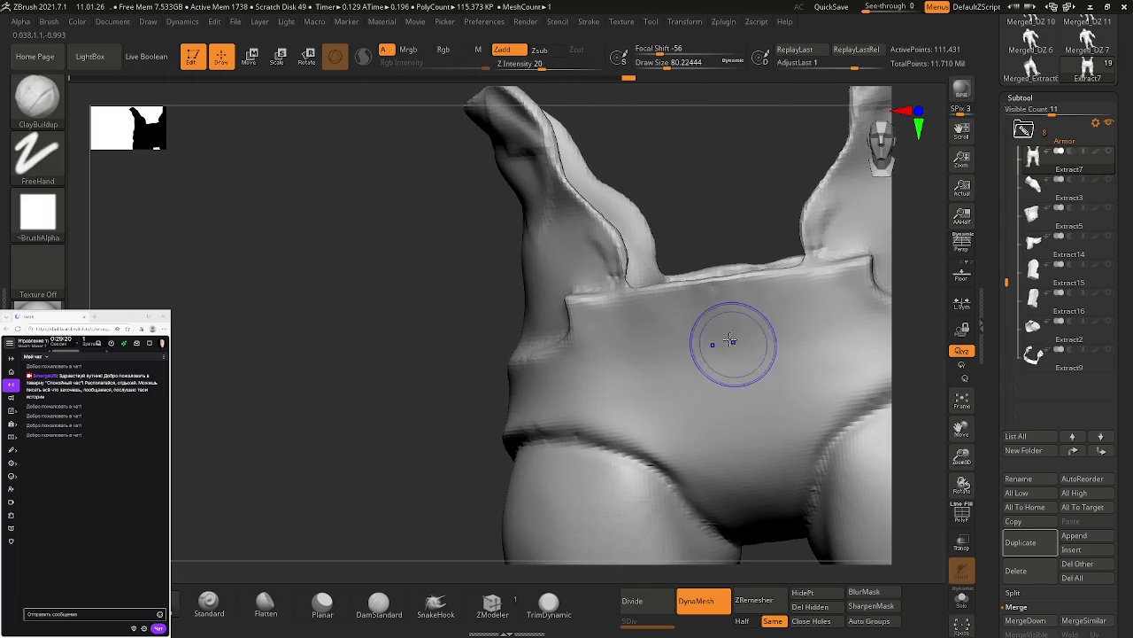
pyautogui.moveTo(771, 392)
pyautogui.mouseDown(button='right')
pyautogui.moveTo(664, 260)
pyautogui.moveTo(754, 287)
pyautogui.moveTo(785, 278)
pyautogui.moveTo(850, 329)
pyautogui.moveTo(753, 337)
pyautogui.mouseUp(button='right')
pyautogui.press('shift')
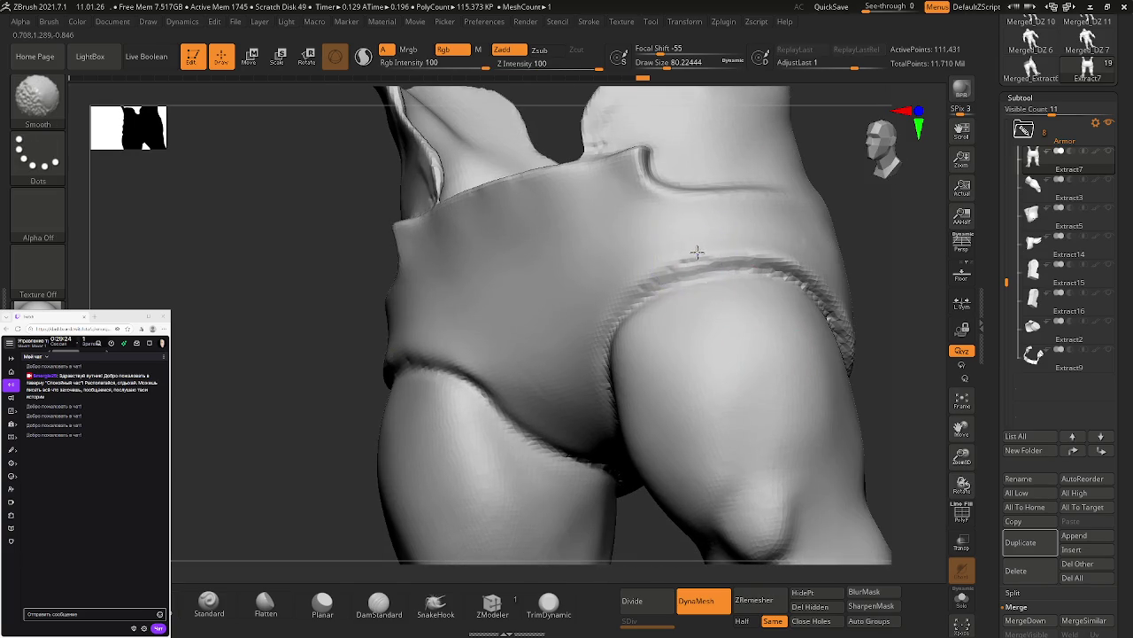
# Step: Undo the remesh, turn PolyF on, and fill the central fold gap with ClayBuildup
pyautogui.press('ctrl')
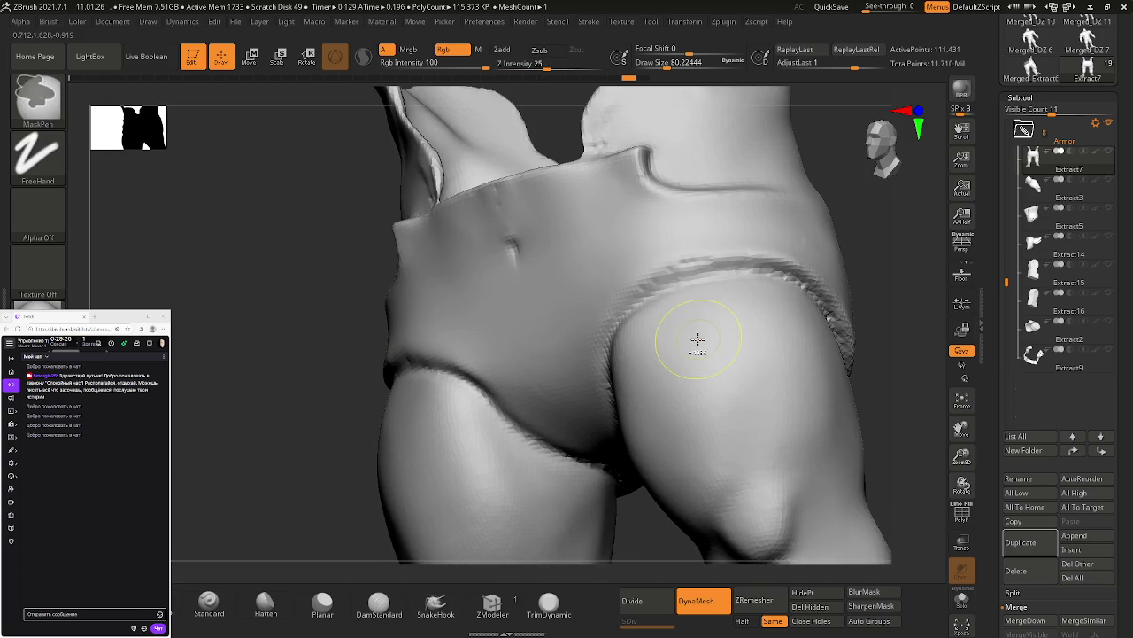
pyautogui.hotkey('ctrl', 'z')
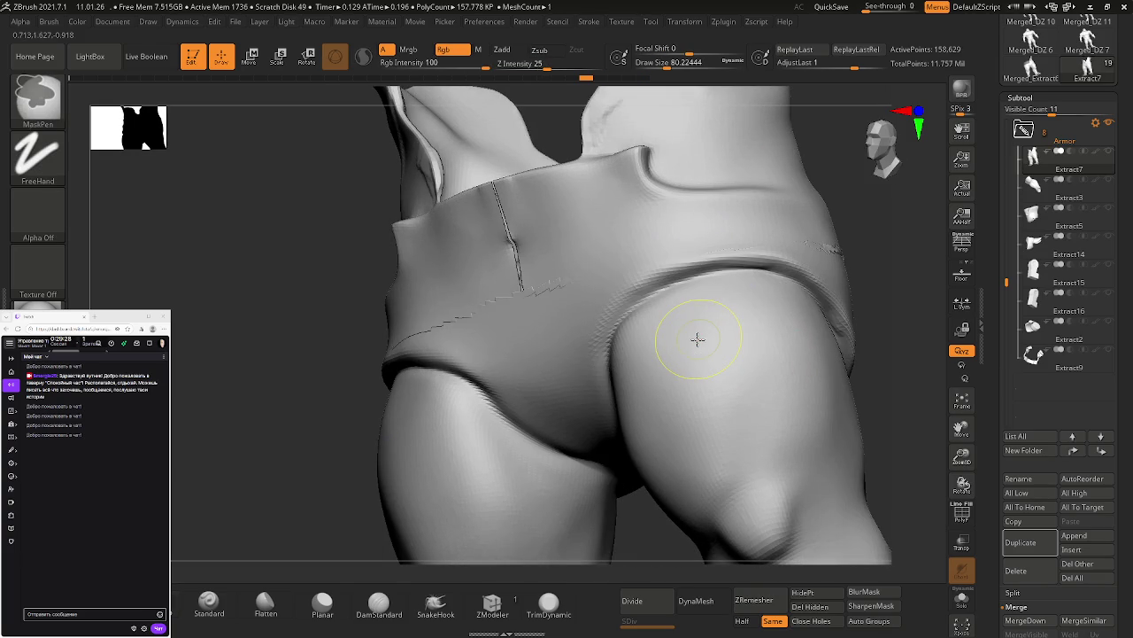
pyautogui.hotkey('shift', 'f')
pyautogui.moveTo(697, 339)
pyautogui.mouseDown(button='right')
pyautogui.moveTo(676, 329)
pyautogui.moveTo(620, 399)
pyautogui.moveTo(668, 393)
pyautogui.moveTo(744, 445)
pyautogui.moveTo(759, 425)
pyautogui.moveTo(602, 299)
pyautogui.moveTo(658, 355)
pyautogui.moveTo(638, 332)
pyautogui.mouseUp(button='right')
pyautogui.moveTo(637, 332)
pyautogui.mouseDown()
pyautogui.moveTo(566, 354)
pyautogui.moveTo(599, 333)
pyautogui.moveTo(649, 342)
pyautogui.mouseUp()
pyautogui.moveTo(649, 342)
pyautogui.keyDown('ctrl'); pyautogui.mouseDown(button='right')
pyautogui.moveTo(639, 352)
pyautogui.moveTo(622, 336)
pyautogui.moveTo(628, 324)
pyautogui.moveTo(662, 509)
pyautogui.mouseUp(button='right'); pyautogui.keyUp('ctrl')
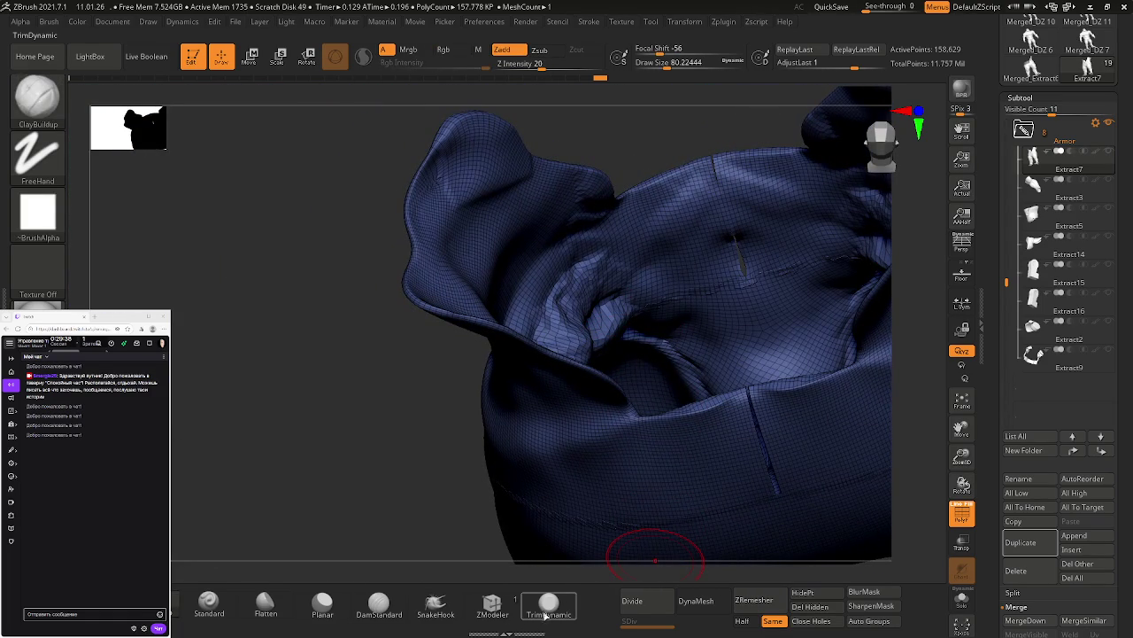
# Step: Choose ZModeler and set the QMesh polygon action's Target to Facing Front Island
pyautogui.click(492, 609)
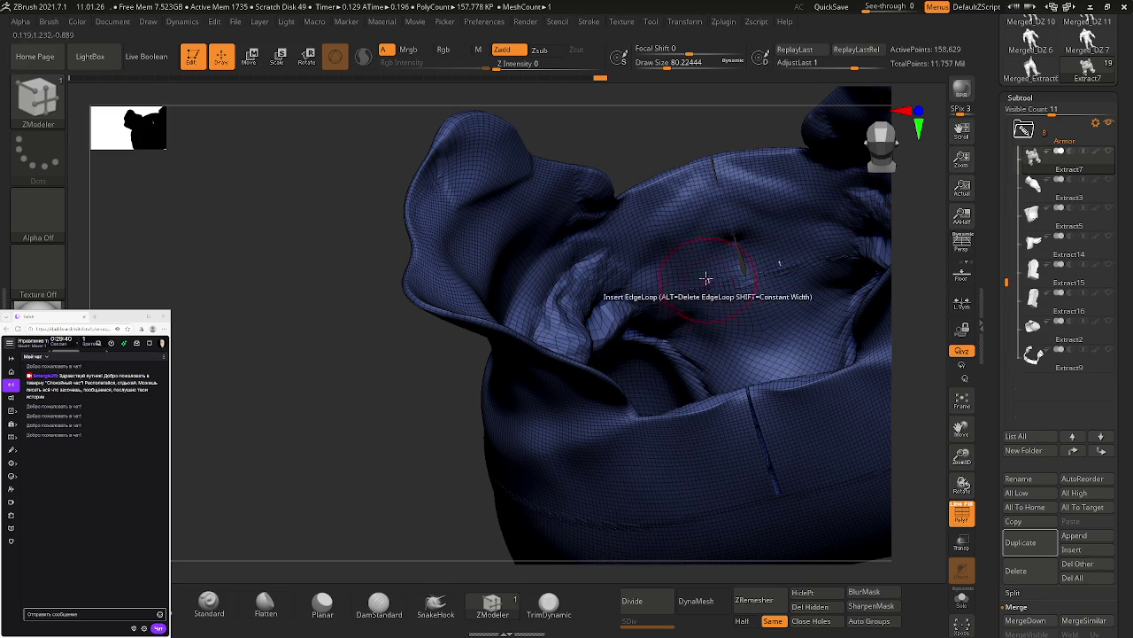
pyautogui.press('space')
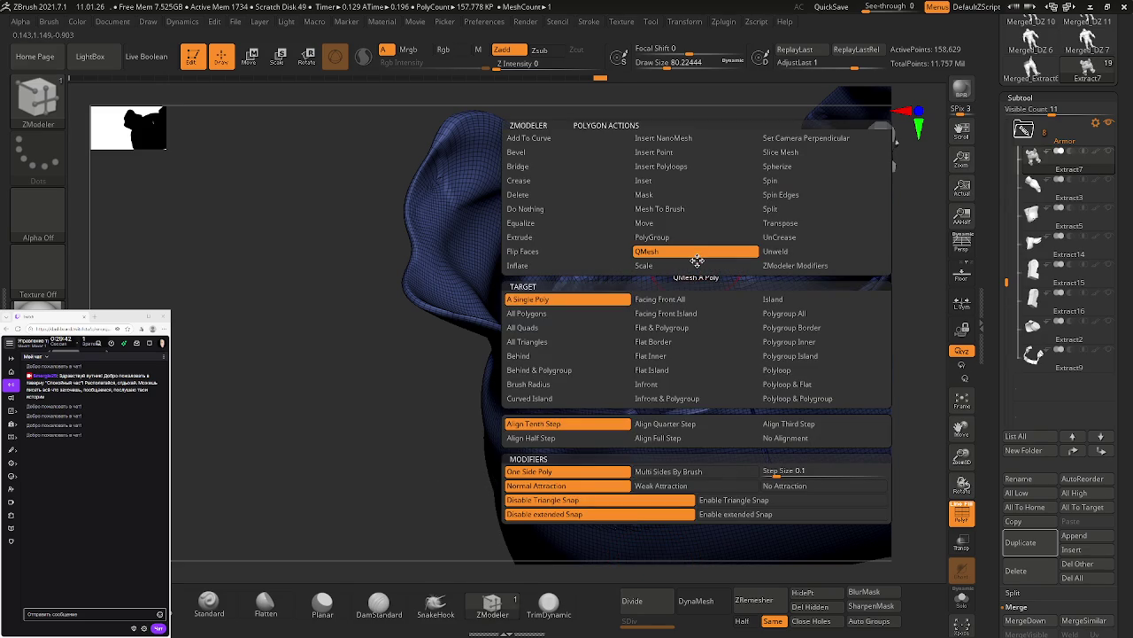
pyautogui.click(678, 313)
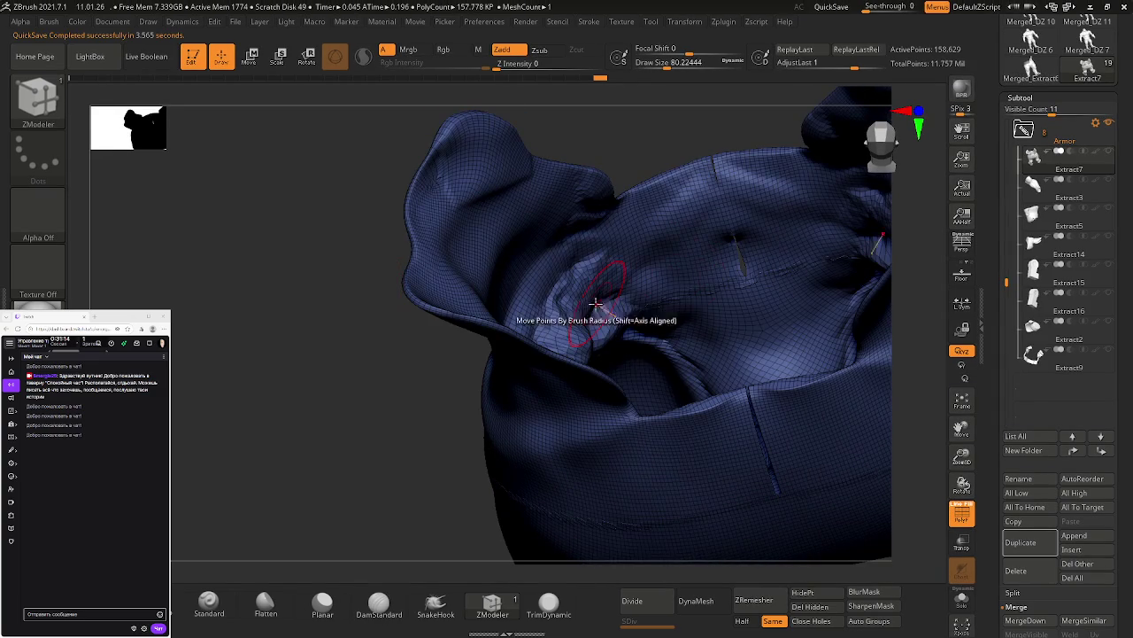
# Step: Set the ZModeler polygon action to Extrude targeting Facing Front All
pyautogui.rightClick(667, 252)
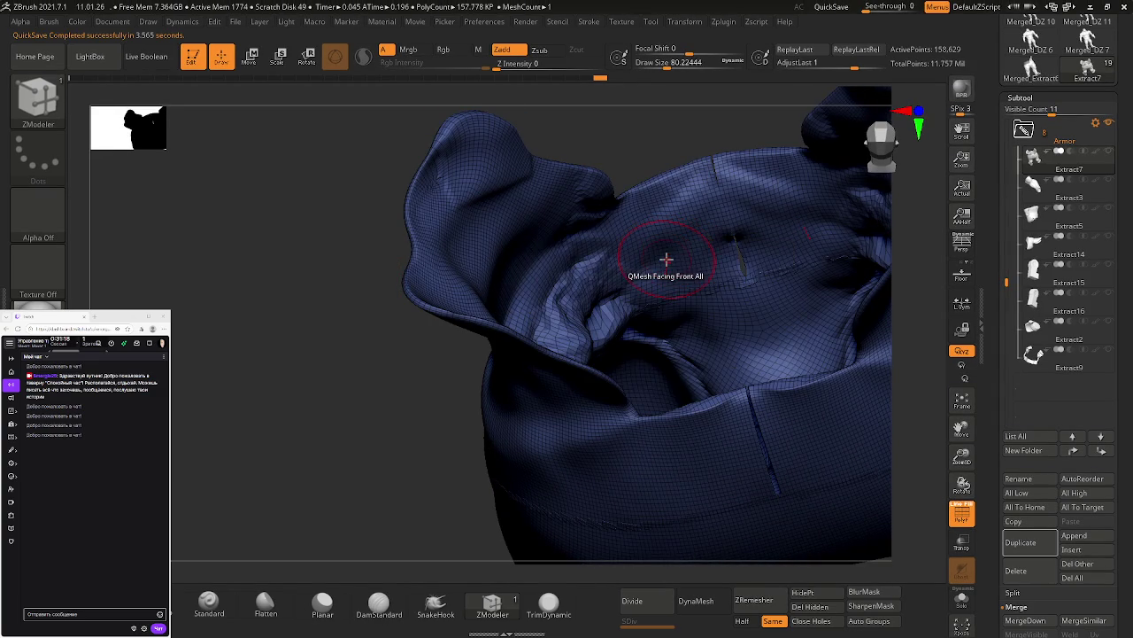
pyautogui.rightClick(666, 258)
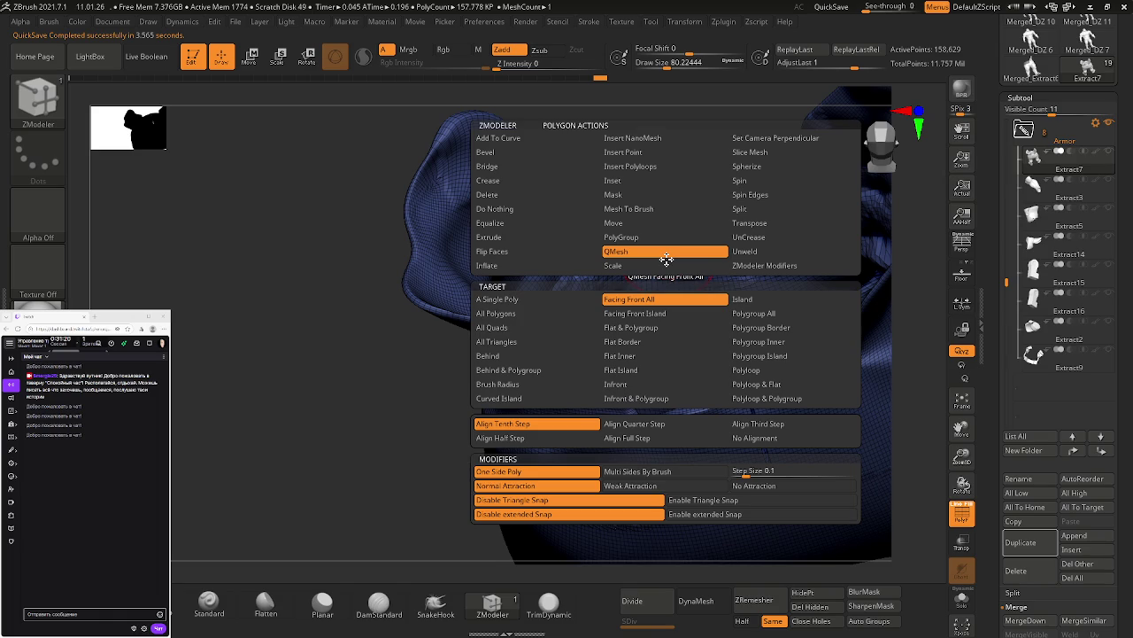
pyautogui.click(482, 236)
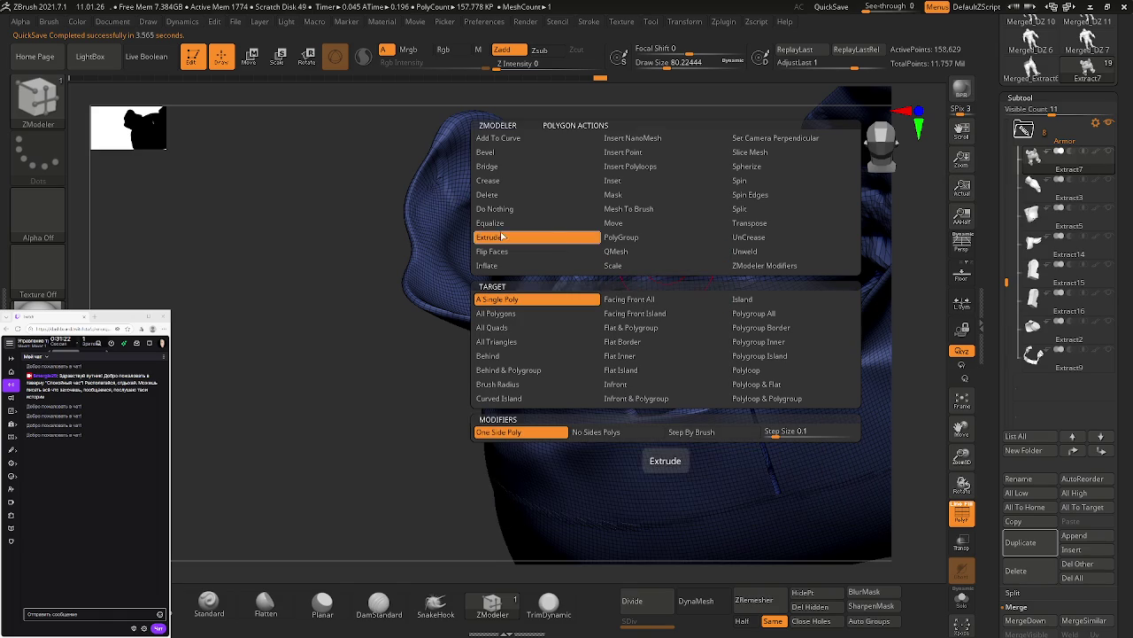
pyautogui.click(628, 299)
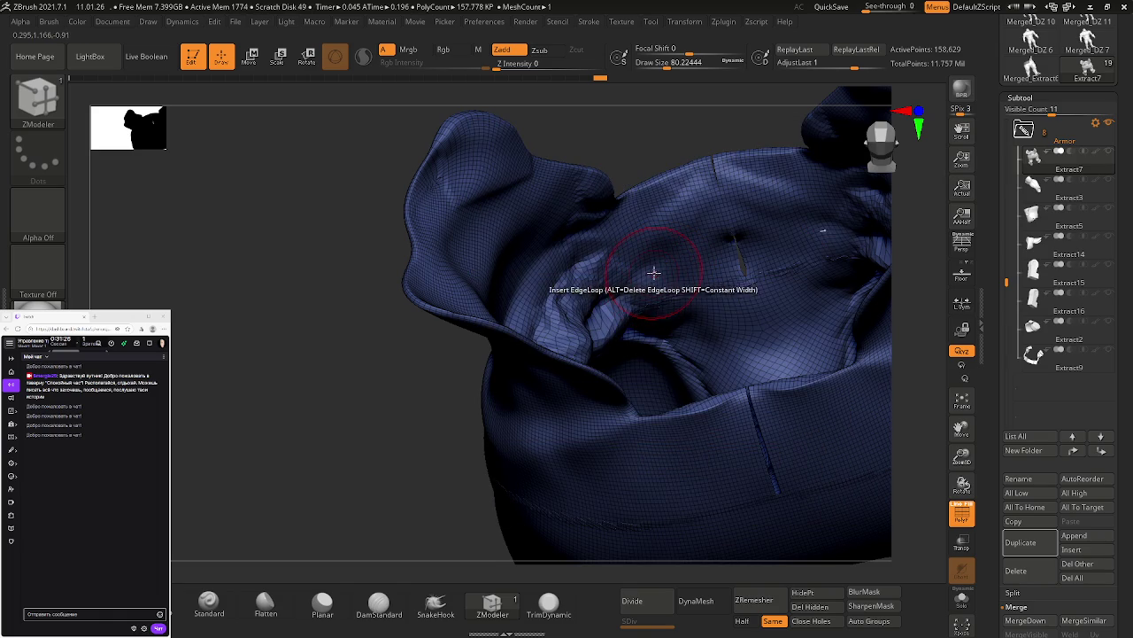
# Step: Extrude the front-facing polygons once, inspect the result, and revert it
pyautogui.click(661, 279)
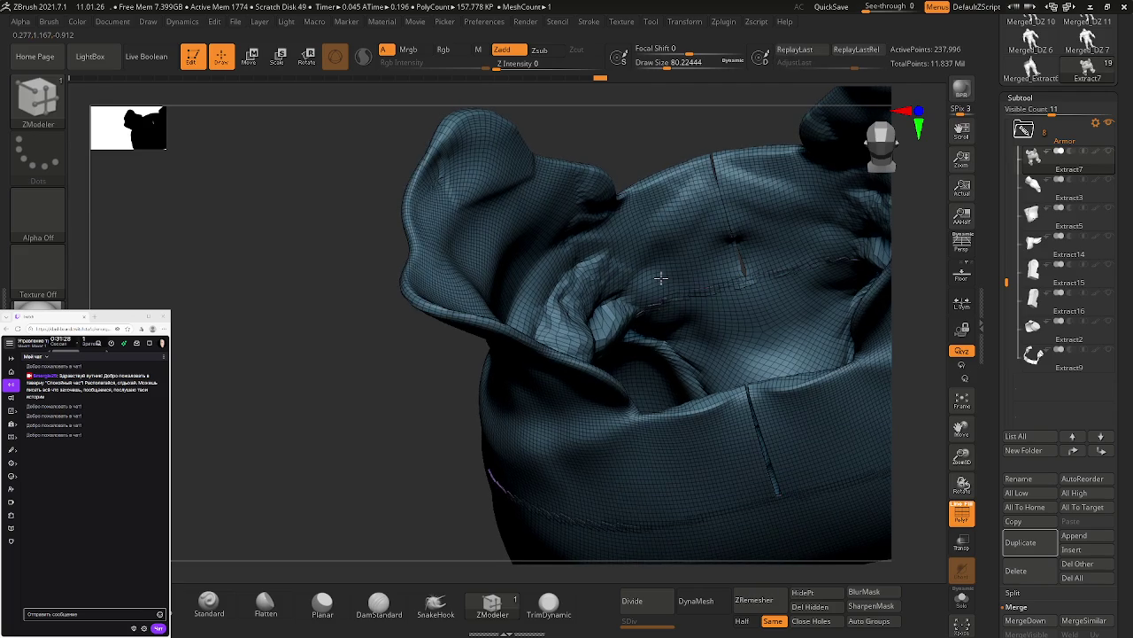
pyautogui.moveTo(666, 283); pyautogui.dragTo(700, 304, button='right')
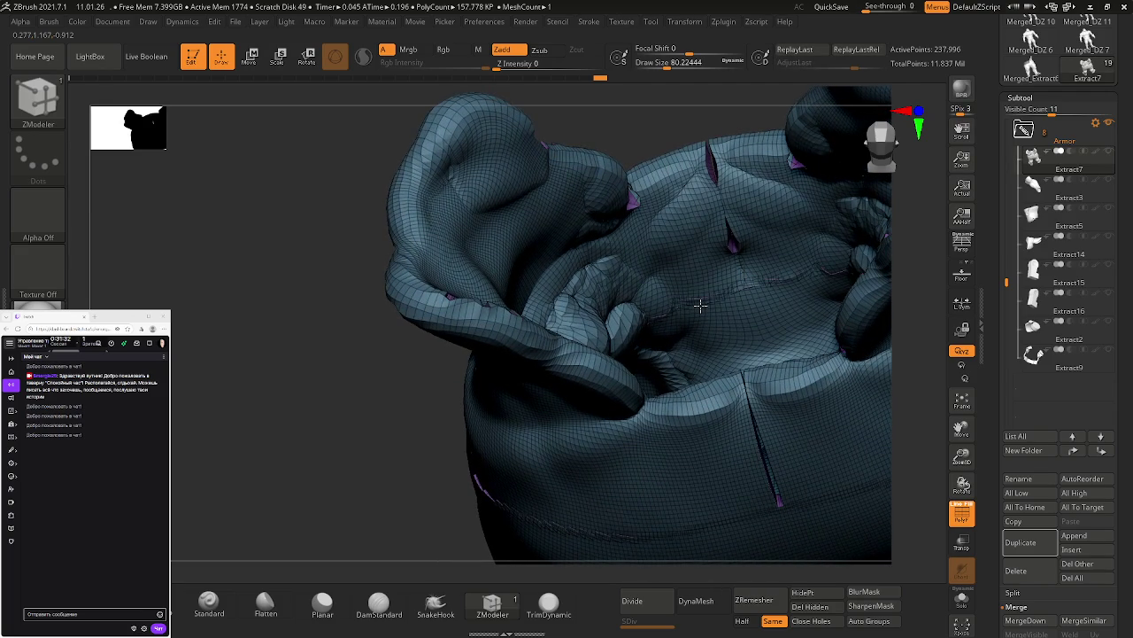
pyautogui.moveTo(650, 286)
pyautogui.mouseDown(button='right')
pyautogui.moveTo(632, 272)
pyautogui.moveTo(653, 270)
pyautogui.mouseUp(button='right')
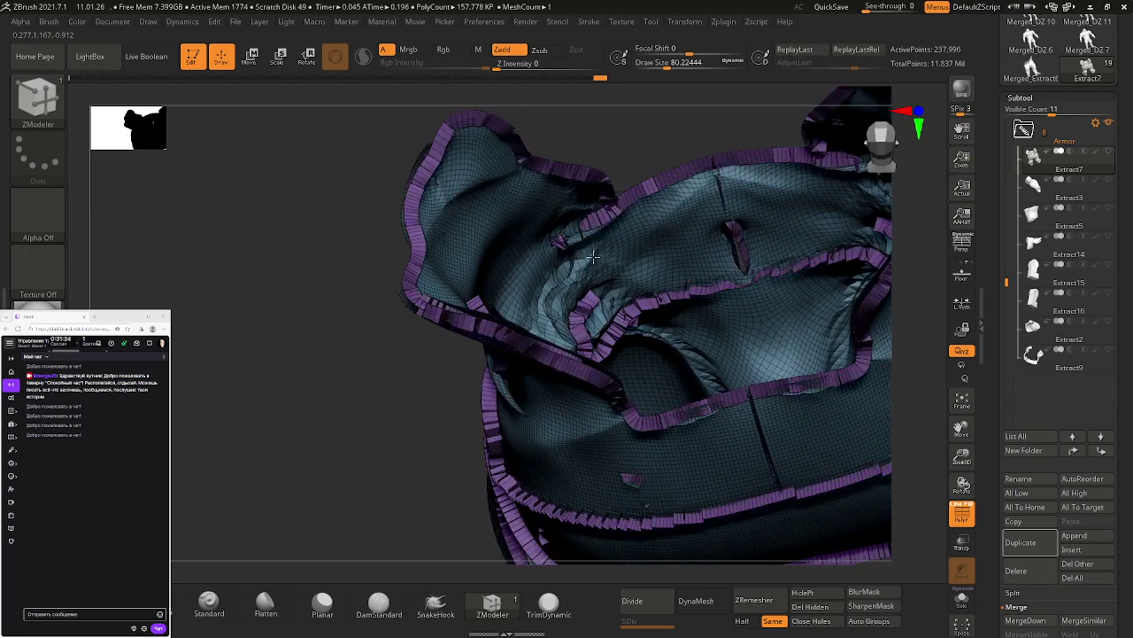
pyautogui.keyDown('alt'); pyautogui.click(654, 270); pyautogui.keyUp('alt')
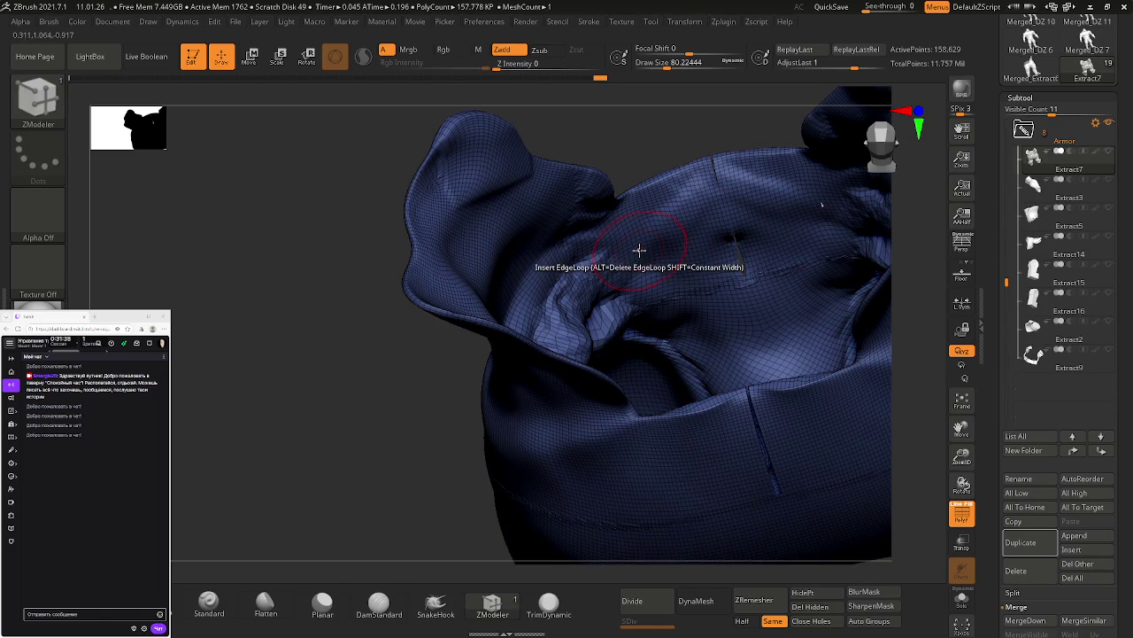
pyautogui.press('space')
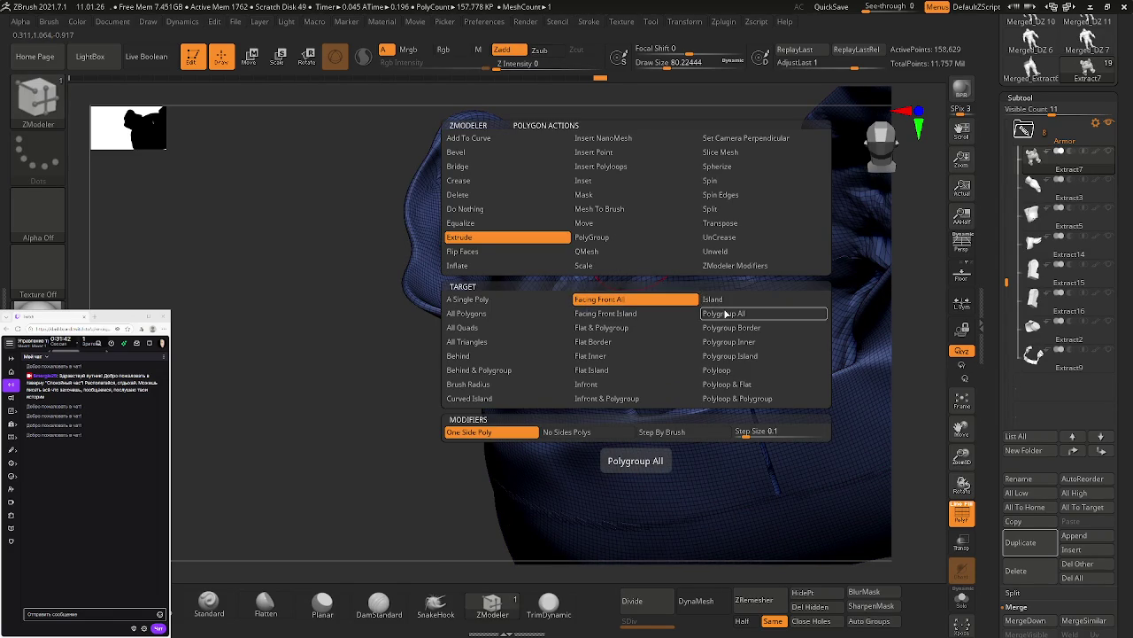
# Step: Set the Extrude target to Flat Border and test one extrusion, then undo it
pyautogui.click(613, 340)
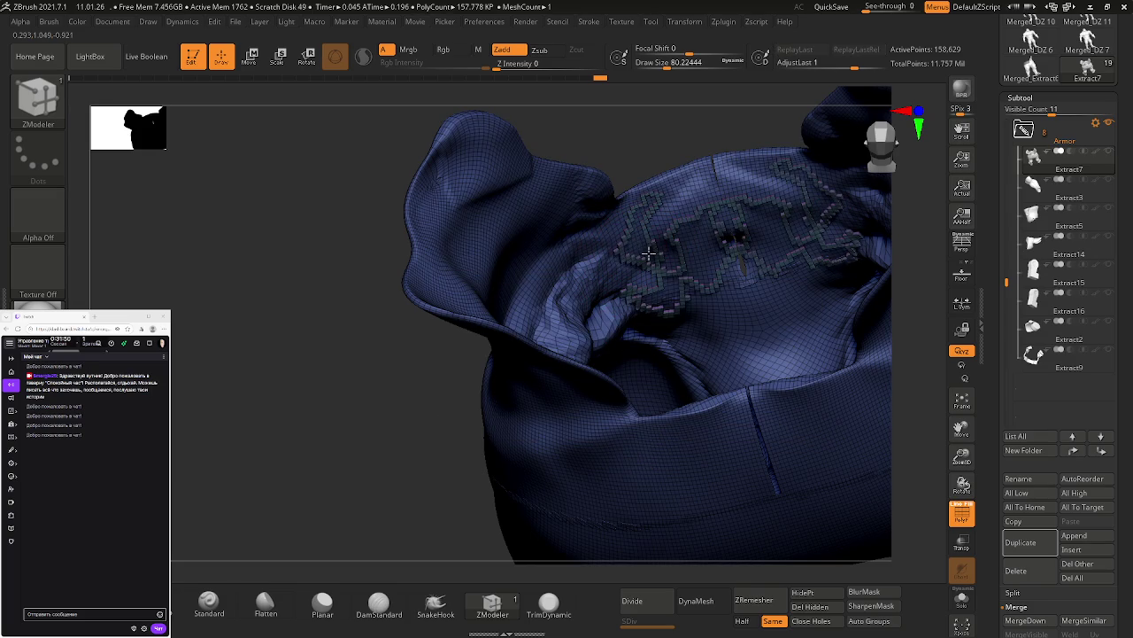
pyautogui.moveTo(645, 254)
pyautogui.mouseDown()
pyautogui.moveTo(672, 276)
pyautogui.moveTo(675, 265)
pyautogui.mouseUp()
pyautogui.hotkey('ctrl', 'z')
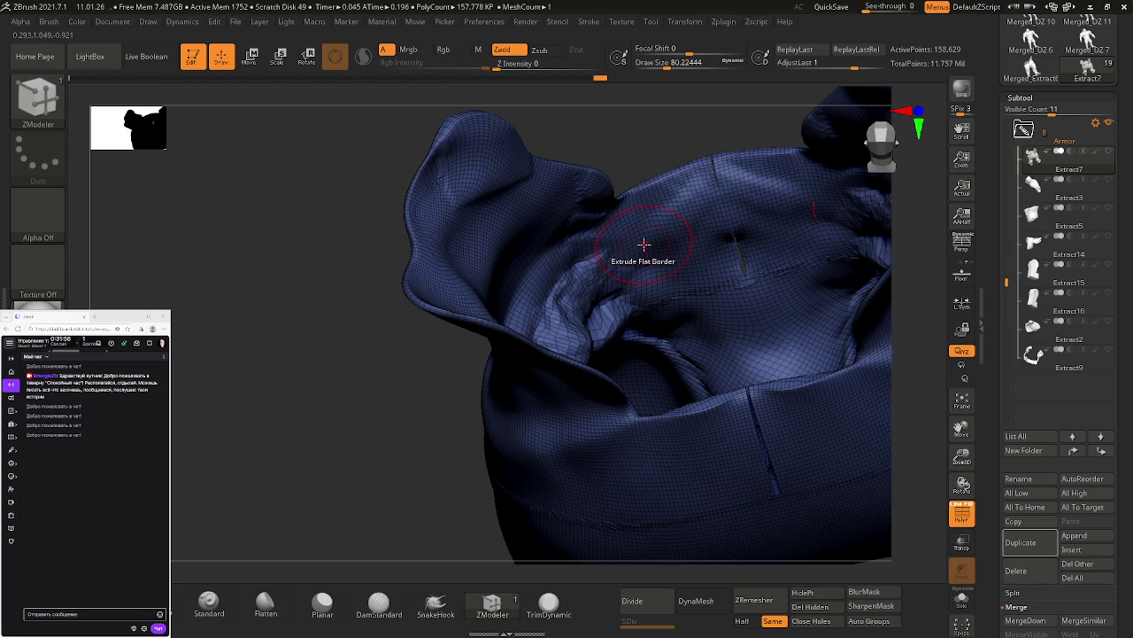
pyautogui.press('space')
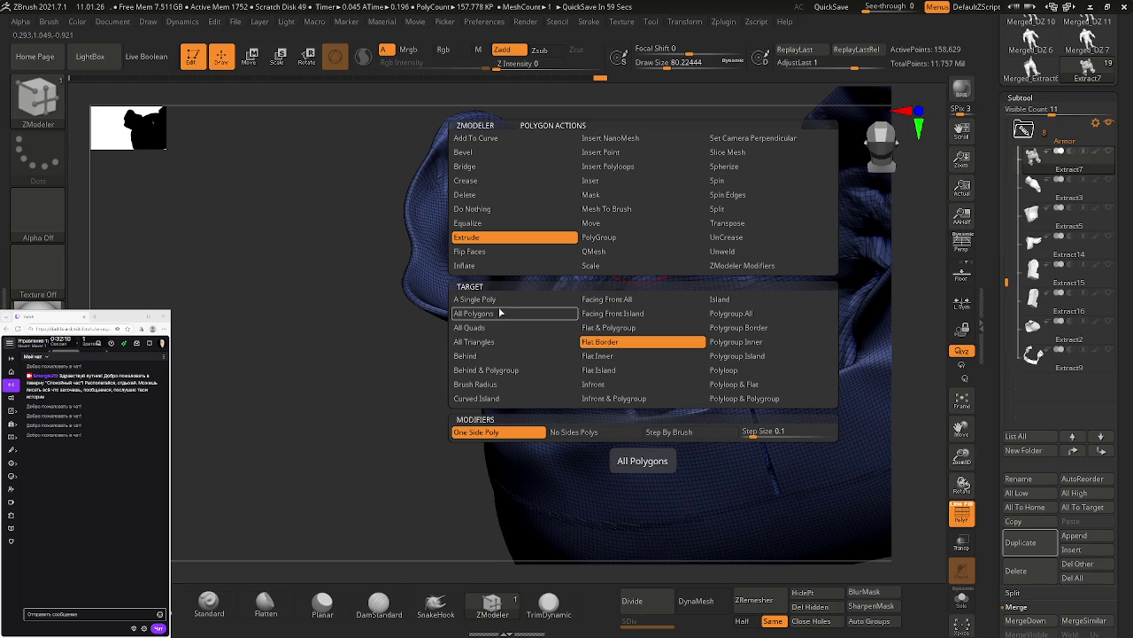
pyautogui.click(634, 303)
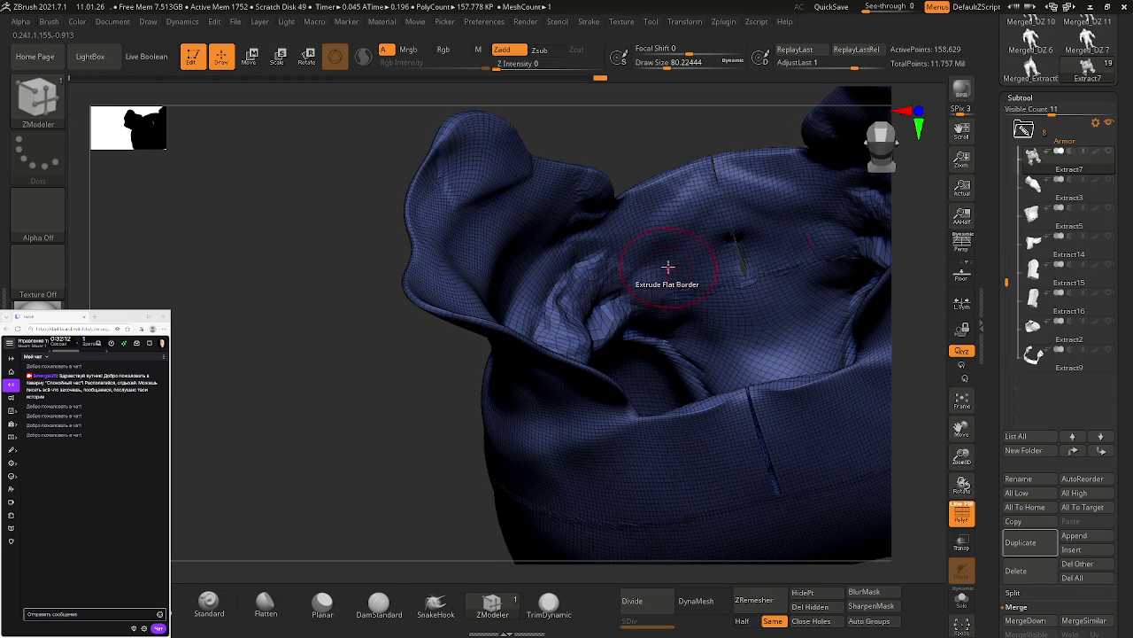
# Step: Shift-smooth the central crease of the shorts
pyautogui.moveTo(668, 263); pyautogui.dragTo(653, 271, button='right')
pyautogui.press('shift')
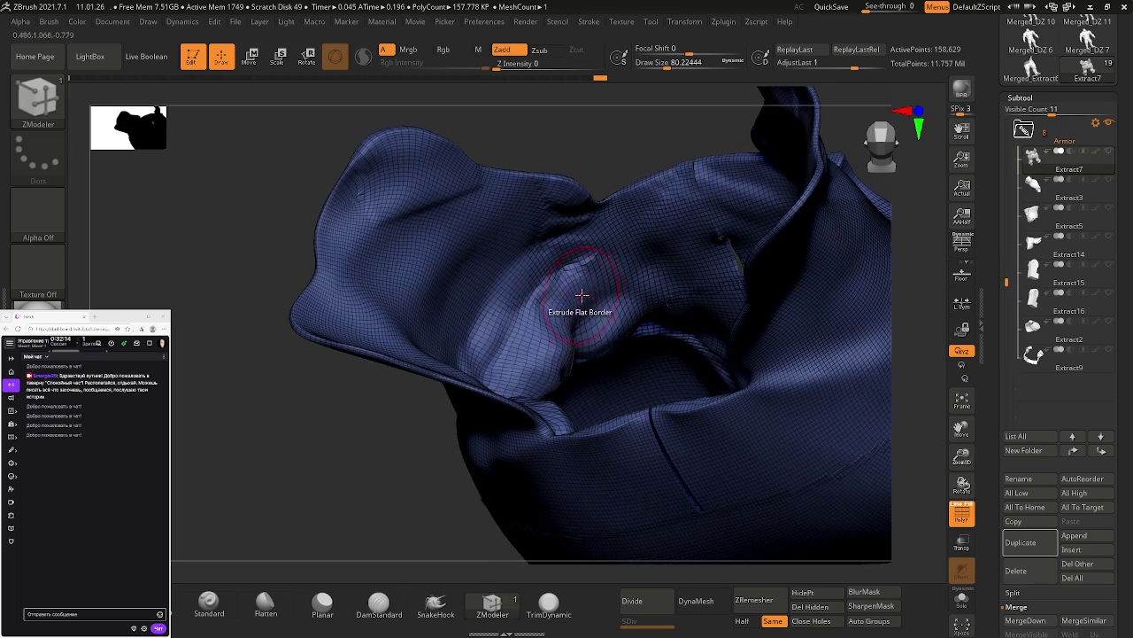
pyautogui.keyDown('shift'); pyautogui.moveTo(605, 313); pyautogui.dragTo(608, 324); pyautogui.keyUp('shift')
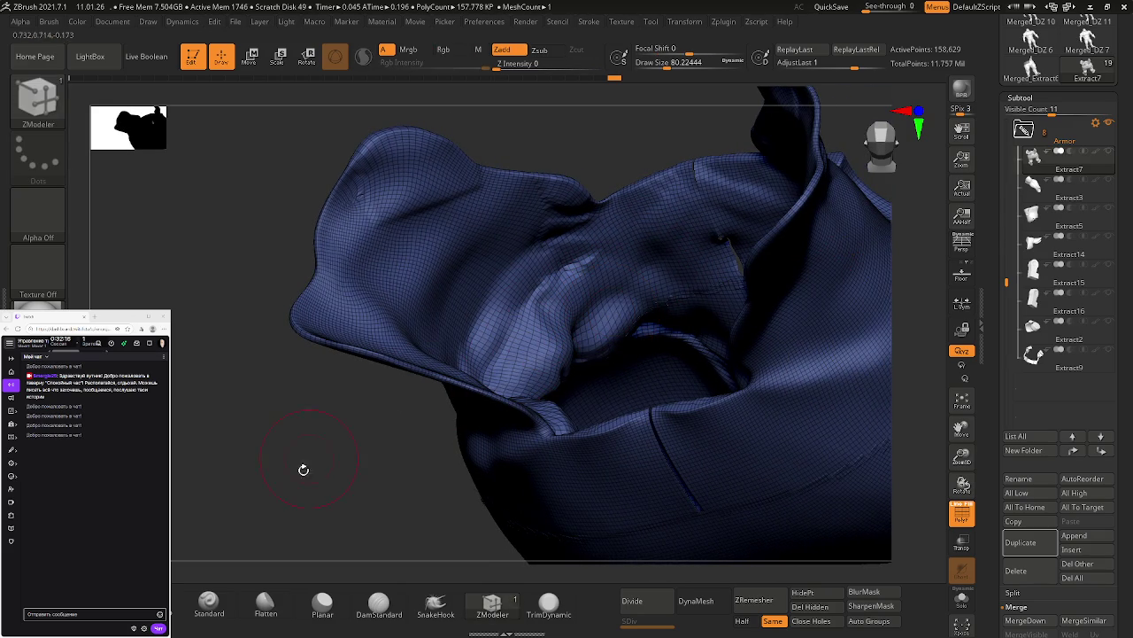
# Step: With ClayBuildup, flatten the central crease bulge and build up the upper, central and left inner folds
pyautogui.press('b')
pyautogui.press('c')
pyautogui.press('b')
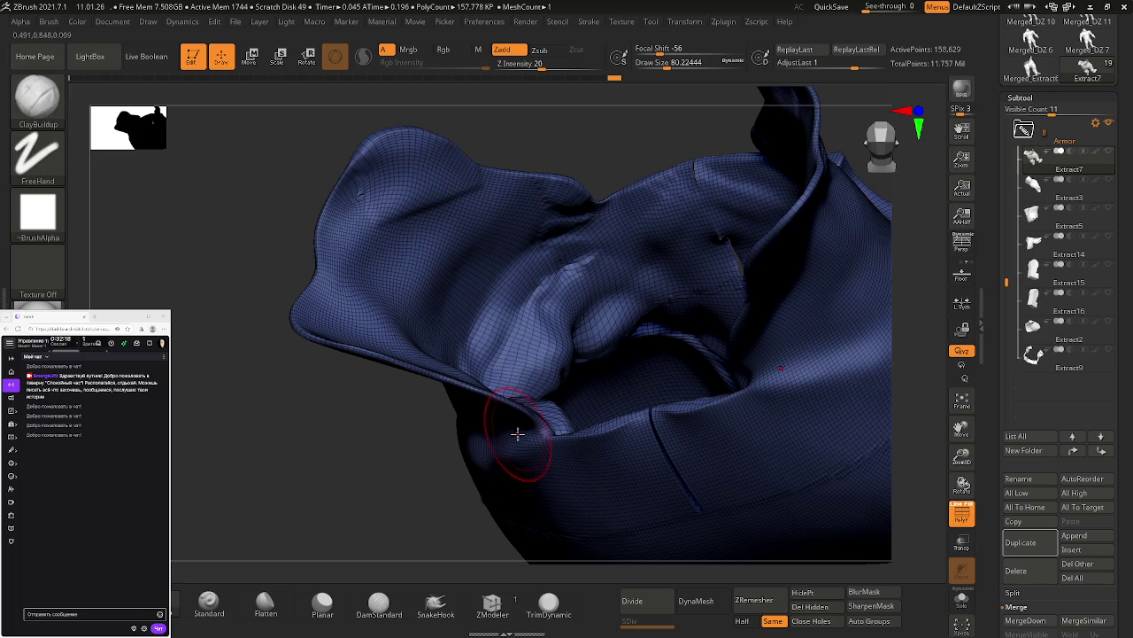
pyautogui.keyDown('shift'); pyautogui.moveTo(619, 320); pyautogui.dragTo(582, 342); pyautogui.keyUp('shift')
pyautogui.moveTo(589, 286)
pyautogui.mouseDown()
pyautogui.moveTo(571, 257)
pyautogui.moveTo(788, 177)
pyautogui.moveTo(558, 209)
pyautogui.moveTo(509, 230)
pyautogui.moveTo(531, 189)
pyautogui.mouseUp()
pyautogui.moveTo(478, 292); pyautogui.dragTo(543, 278)
pyautogui.moveTo(478, 372); pyautogui.dragTo(557, 306)
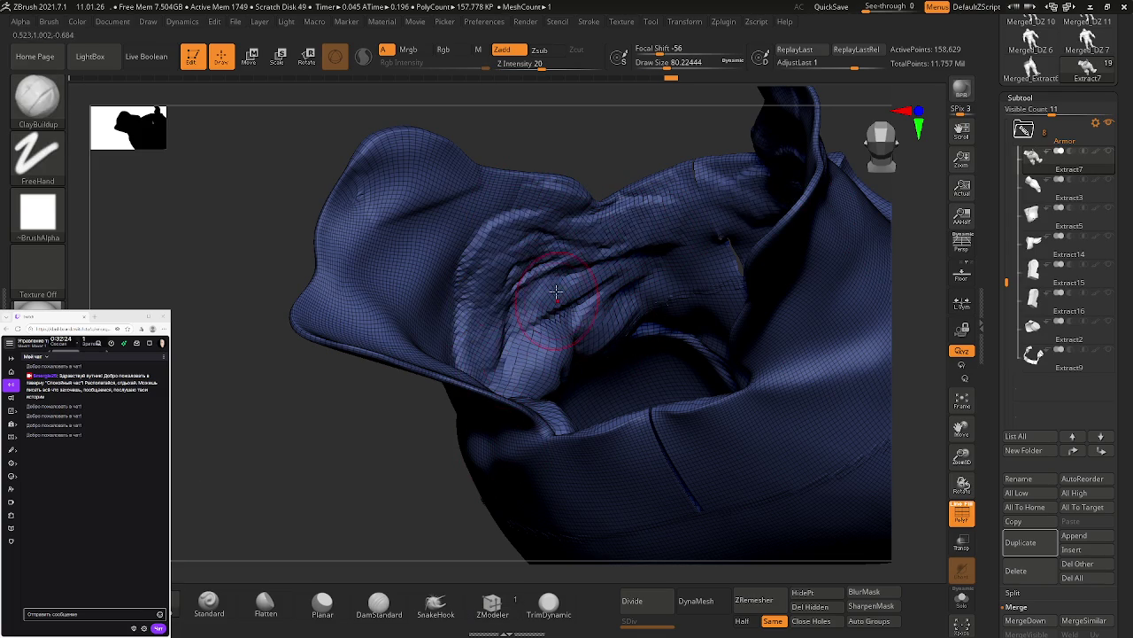
pyautogui.moveTo(556, 306); pyautogui.dragTo(481, 336, button='right')
pyautogui.moveTo(481, 336)
pyautogui.mouseDown()
pyautogui.moveTo(446, 395)
pyautogui.moveTo(509, 433)
pyautogui.moveTo(478, 354)
pyautogui.moveTo(502, 416)
pyautogui.moveTo(447, 337)
pyautogui.mouseUp()
pyautogui.moveTo(443, 416)
pyautogui.mouseDown()
pyautogui.moveTo(437, 292)
pyautogui.moveTo(381, 398)
pyautogui.moveTo(406, 276)
pyautogui.moveTo(323, 412)
pyautogui.moveTo(390, 253)
pyautogui.moveTo(489, 240)
pyautogui.moveTo(429, 247)
pyautogui.moveTo(363, 292)
pyautogui.moveTo(357, 384)
pyautogui.moveTo(381, 412)
pyautogui.moveTo(327, 374)
pyautogui.moveTo(408, 363)
pyautogui.moveTo(443, 425)
pyautogui.moveTo(469, 443)
pyautogui.moveTo(502, 416)
pyautogui.moveTo(491, 292)
pyautogui.moveTo(478, 416)
pyautogui.moveTo(443, 301)
pyautogui.moveTo(482, 362)
pyautogui.mouseUp()
# Step: Sculpt folds and small bulges into the inner back area, then smooth the inner back and lower-left folds
pyautogui.moveTo(481, 362)
pyautogui.mouseDown(button='right')
pyautogui.moveTo(535, 414)
pyautogui.moveTo(683, 242)
pyautogui.mouseUp(button='right')
pyautogui.moveTo(682, 242)
pyautogui.mouseDown()
pyautogui.moveTo(744, 204)
pyautogui.moveTo(673, 212)
pyautogui.moveTo(797, 221)
pyautogui.moveTo(665, 335)
pyautogui.mouseUp()
pyautogui.moveTo(665, 335)
pyautogui.mouseDown(button='right')
pyautogui.moveTo(715, 346)
pyautogui.moveTo(747, 299)
pyautogui.mouseUp(button='right')
pyautogui.moveTo(747, 299)
pyautogui.mouseDown()
pyautogui.moveTo(691, 339)
pyautogui.moveTo(757, 361)
pyautogui.moveTo(717, 336)
pyautogui.moveTo(780, 341)
pyautogui.mouseUp()
pyautogui.moveTo(704, 302)
pyautogui.keyDown('shift'); pyautogui.mouseDown()
pyautogui.moveTo(658, 258)
pyautogui.moveTo(679, 245)
pyautogui.moveTo(650, 266)
pyautogui.moveTo(550, 286)
pyautogui.moveTo(519, 240)
pyautogui.moveTo(416, 292)
pyautogui.moveTo(486, 273)
pyautogui.moveTo(531, 319)
pyautogui.moveTo(569, 336)
pyautogui.moveTo(494, 375)
pyautogui.moveTo(411, 329)
pyautogui.mouseUp(); pyautogui.keyUp('shift')
pyautogui.moveTo(479, 380); pyautogui.dragTo(473, 443, button='right')
pyautogui.moveTo(473, 443)
pyautogui.keyDown('shift'); pyautogui.mouseDown()
pyautogui.moveTo(442, 470)
pyautogui.moveTo(400, 479)
pyautogui.moveTo(541, 478)
pyautogui.moveTo(576, 496)
pyautogui.moveTo(523, 442)
pyautogui.moveTo(433, 421)
pyautogui.mouseUp(); pyautogui.keyUp('shift')
pyautogui.moveTo(555, 396)
pyautogui.mouseDown(button='right')
pyautogui.moveTo(592, 304)
pyautogui.moveTo(603, 339)
pyautogui.moveTo(678, 314)
pyautogui.moveTo(676, 294)
pyautogui.moveTo(622, 328)
pyautogui.moveTo(594, 405)
pyautogui.moveTo(632, 367)
pyautogui.mouseUp(button='right')
pyautogui.moveTo(527, 218); pyautogui.dragTo(561, 321, button='right')
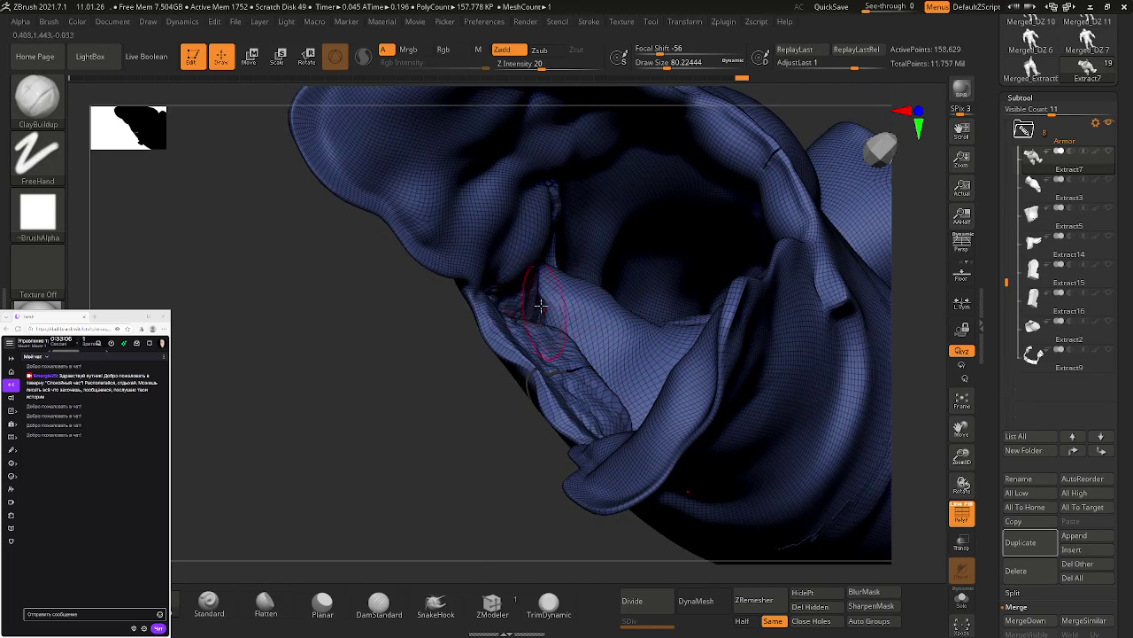
# Step: Shift-smooth the inner fold surfaces and the lower crease
pyautogui.moveTo(543, 311); pyautogui.dragTo(550, 343, button='right')
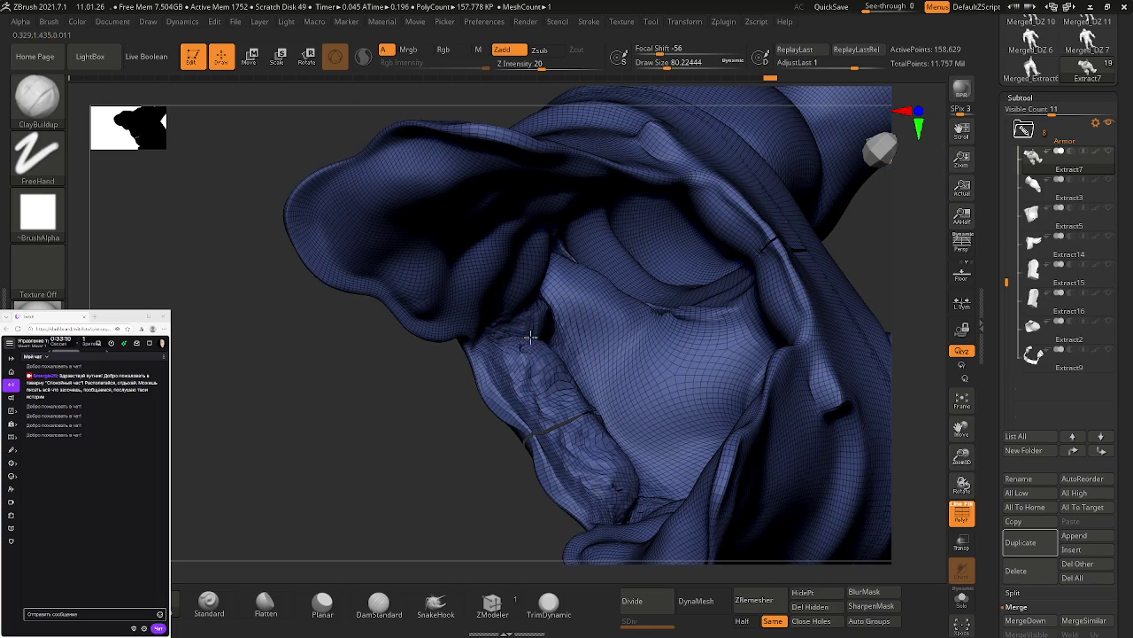
pyautogui.moveTo(500, 354)
pyautogui.keyDown('shift'); pyautogui.mouseDown()
pyautogui.moveTo(539, 329)
pyautogui.moveTo(528, 357)
pyautogui.mouseUp(); pyautogui.keyUp('shift')
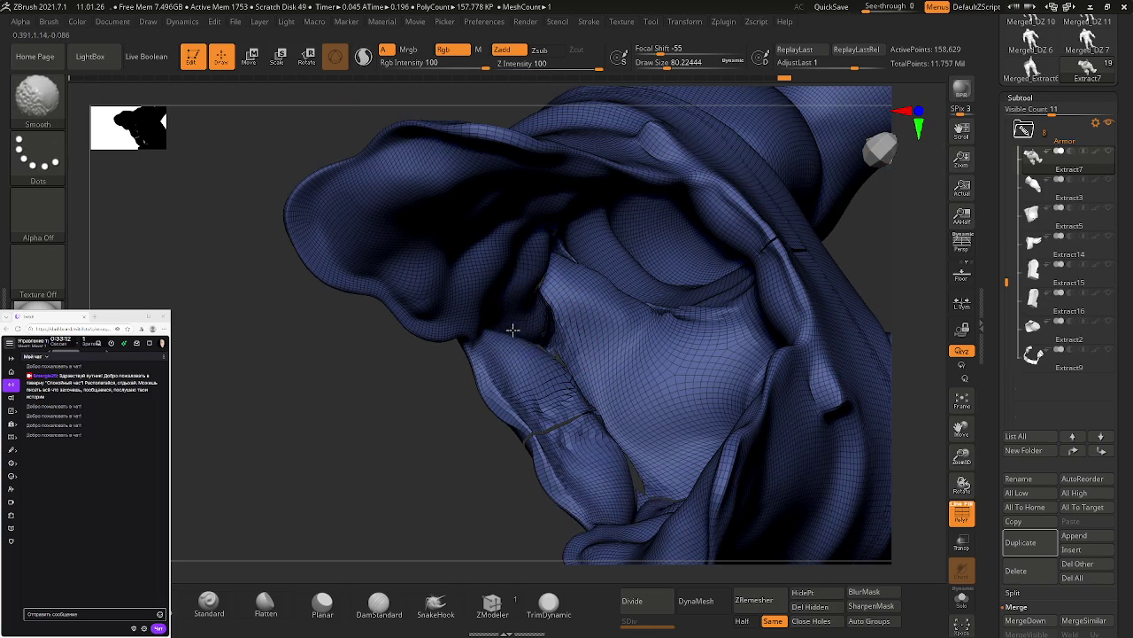
pyautogui.moveTo(529, 357); pyautogui.dragTo(540, 379, button='right')
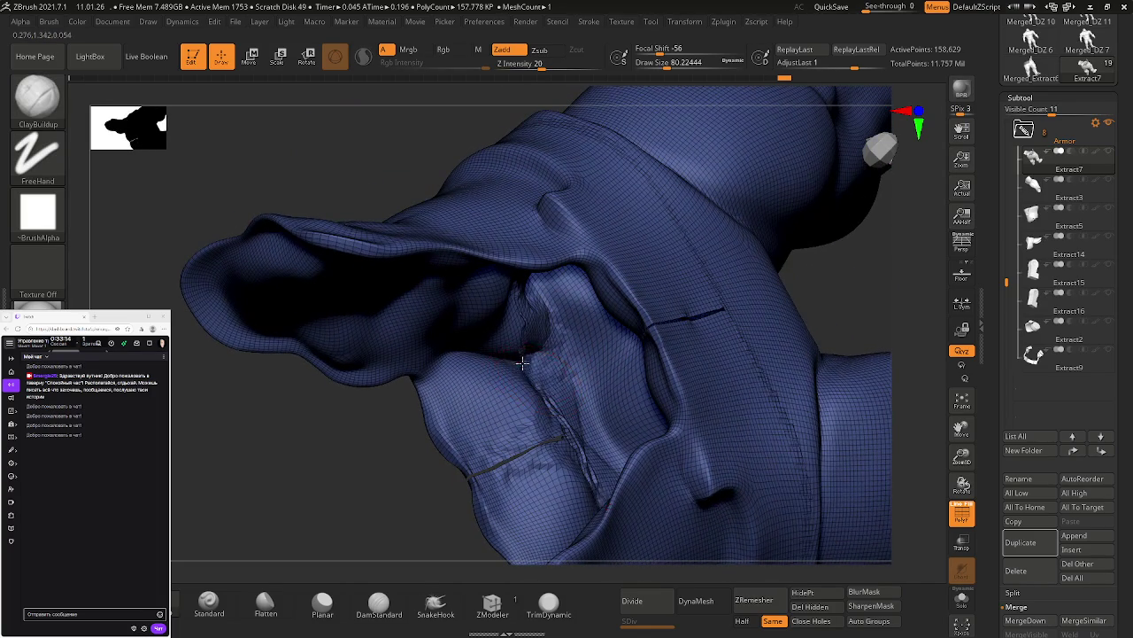
pyautogui.moveTo(513, 351)
pyautogui.keyDown('shift'); pyautogui.mouseDown()
pyautogui.moveTo(472, 354)
pyautogui.moveTo(506, 342)
pyautogui.moveTo(481, 333)
pyautogui.moveTo(523, 328)
pyautogui.moveTo(536, 373)
pyautogui.moveTo(530, 344)
pyautogui.mouseUp(); pyautogui.keyUp('shift')
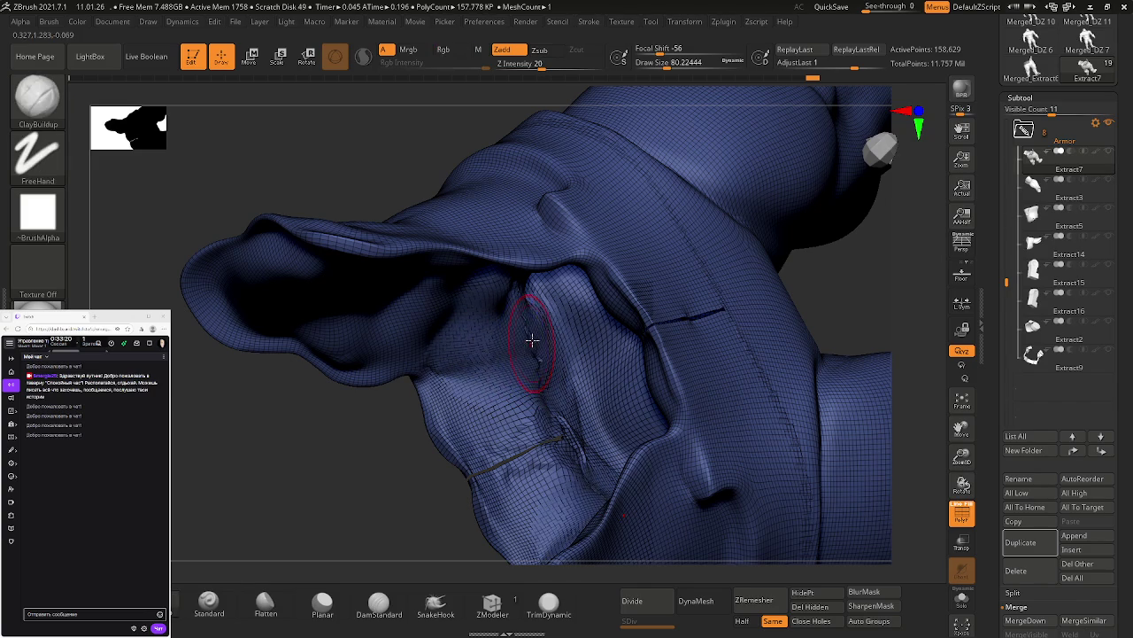
pyautogui.moveTo(541, 383)
pyautogui.keyDown('shift'); pyautogui.mouseDown()
pyautogui.moveTo(546, 347)
pyautogui.moveTo(554, 460)
pyautogui.moveTo(509, 425)
pyautogui.moveTo(494, 432)
pyautogui.moveTo(502, 400)
pyautogui.mouseUp(); pyautogui.keyUp('shift')
pyautogui.moveTo(515, 357)
pyautogui.mouseDown()
pyautogui.moveTo(450, 379)
pyautogui.moveTo(446, 367)
pyautogui.moveTo(501, 349)
pyautogui.moveTo(488, 340)
pyautogui.moveTo(519, 336)
pyautogui.mouseUp()
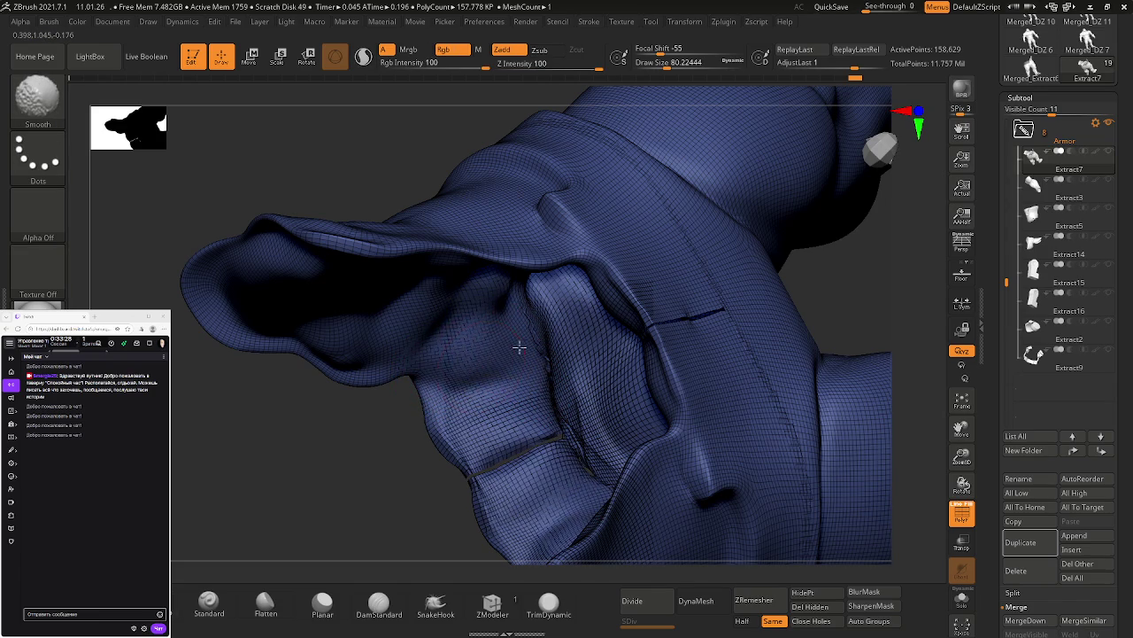
pyautogui.moveTo(455, 379); pyautogui.dragTo(503, 353)
pyautogui.keyDown('shift'); pyautogui.moveTo(518, 505); pyautogui.dragTo(528, 372); pyautogui.keyUp('shift')
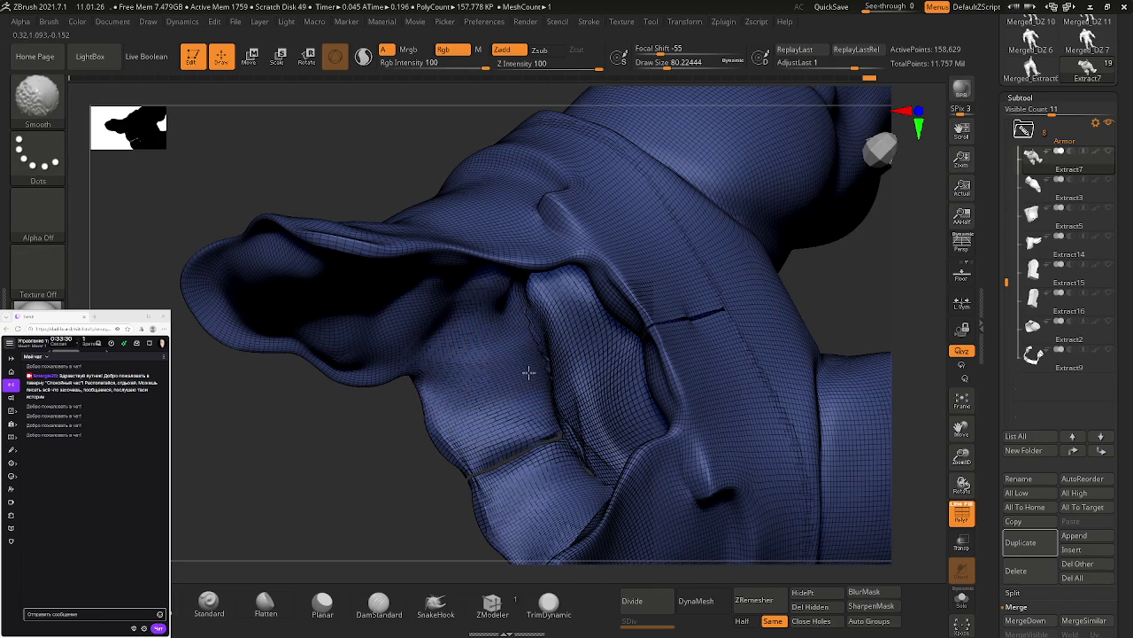
# Step: Refine the crease near the opening and smooth the fold where the shorts meet the hip
pyautogui.moveTo(546, 345)
pyautogui.mouseDown(button='right')
pyautogui.moveTo(608, 329)
pyautogui.moveTo(526, 329)
pyautogui.mouseUp(button='right')
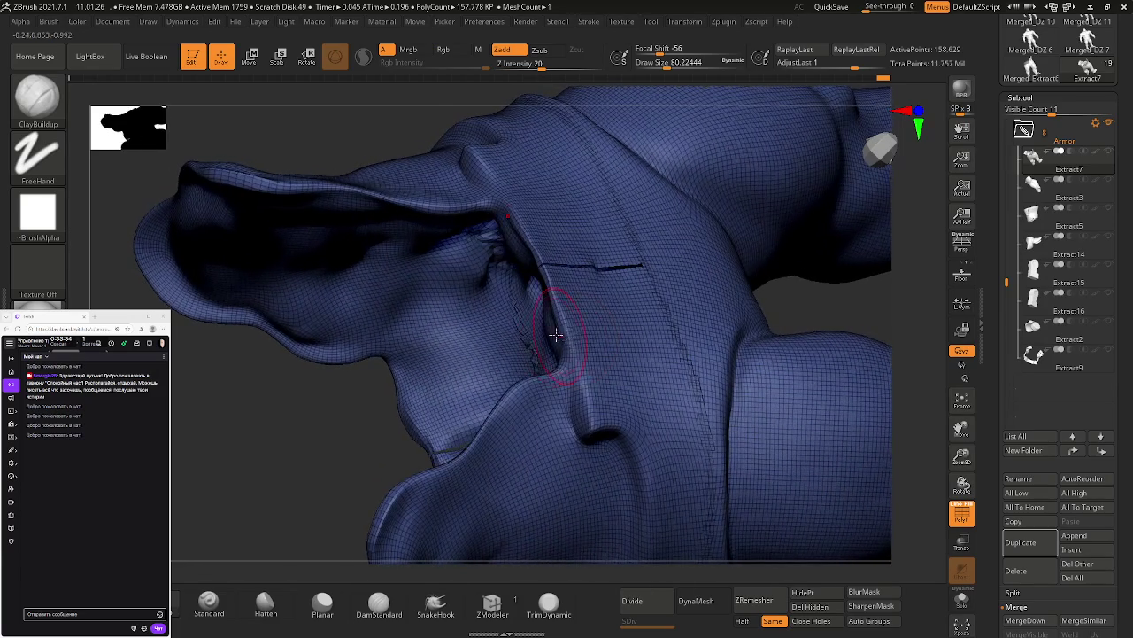
pyautogui.moveTo(526, 329); pyautogui.dragTo(515, 306)
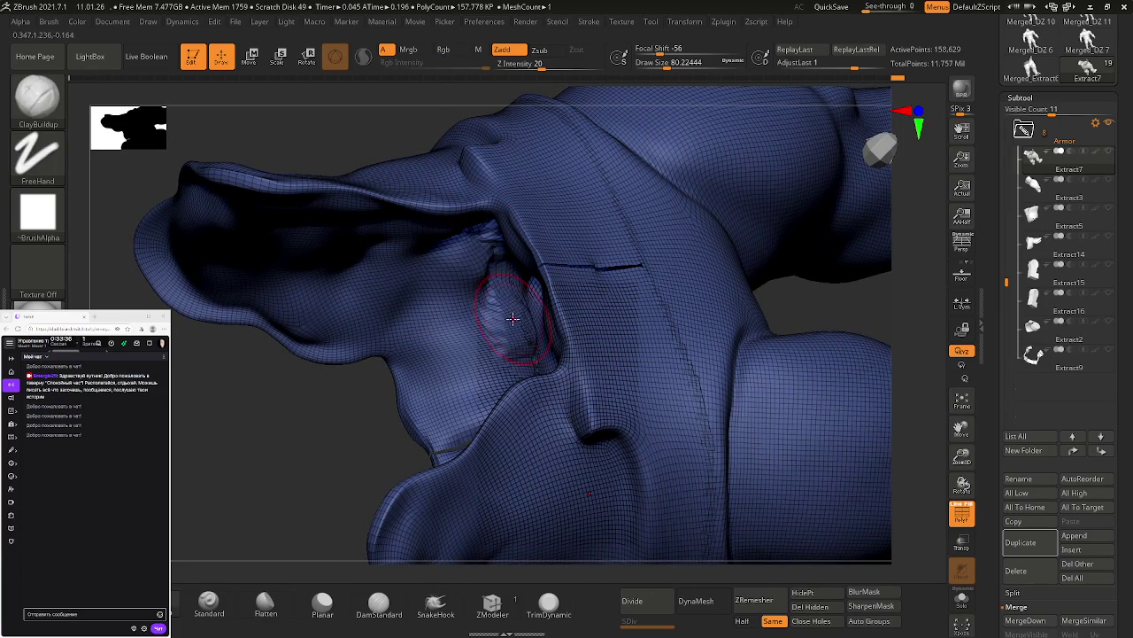
pyautogui.moveTo(523, 334)
pyautogui.mouseDown(button='right')
pyautogui.moveTo(582, 197)
pyautogui.moveTo(566, 268)
pyautogui.moveTo(582, 240)
pyautogui.moveTo(614, 253)
pyautogui.mouseUp(button='right')
pyautogui.moveTo(622, 242)
pyautogui.mouseDown()
pyautogui.moveTo(584, 232)
pyautogui.moveTo(582, 253)
pyautogui.moveTo(656, 297)
pyautogui.moveTo(580, 232)
pyautogui.mouseUp()
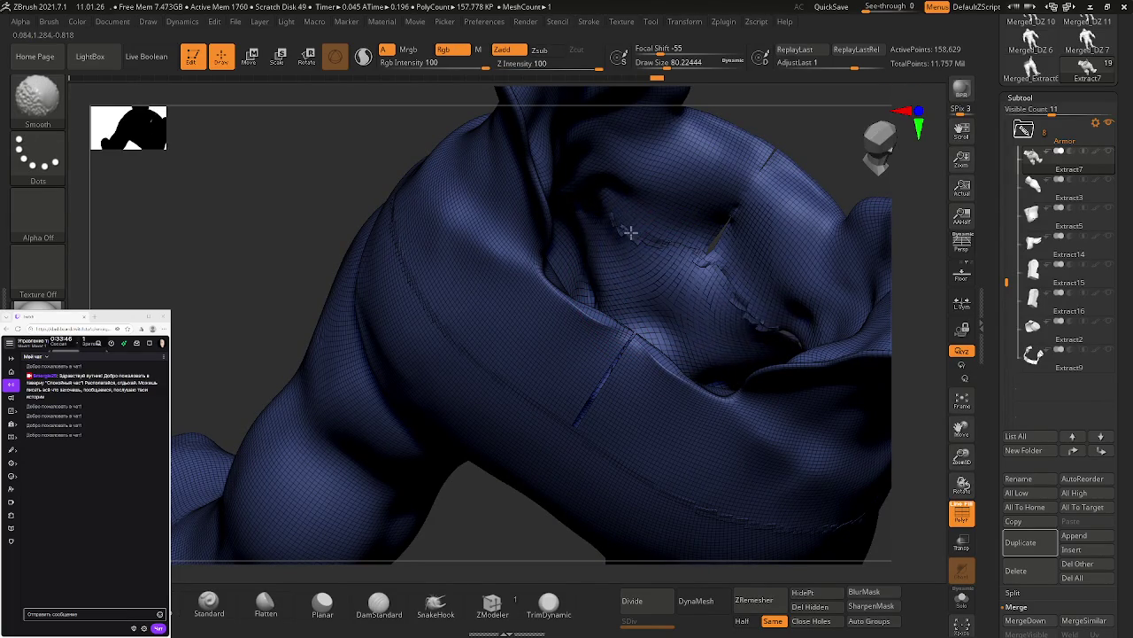
pyautogui.moveTo(638, 266); pyautogui.dragTo(612, 294, button='right')
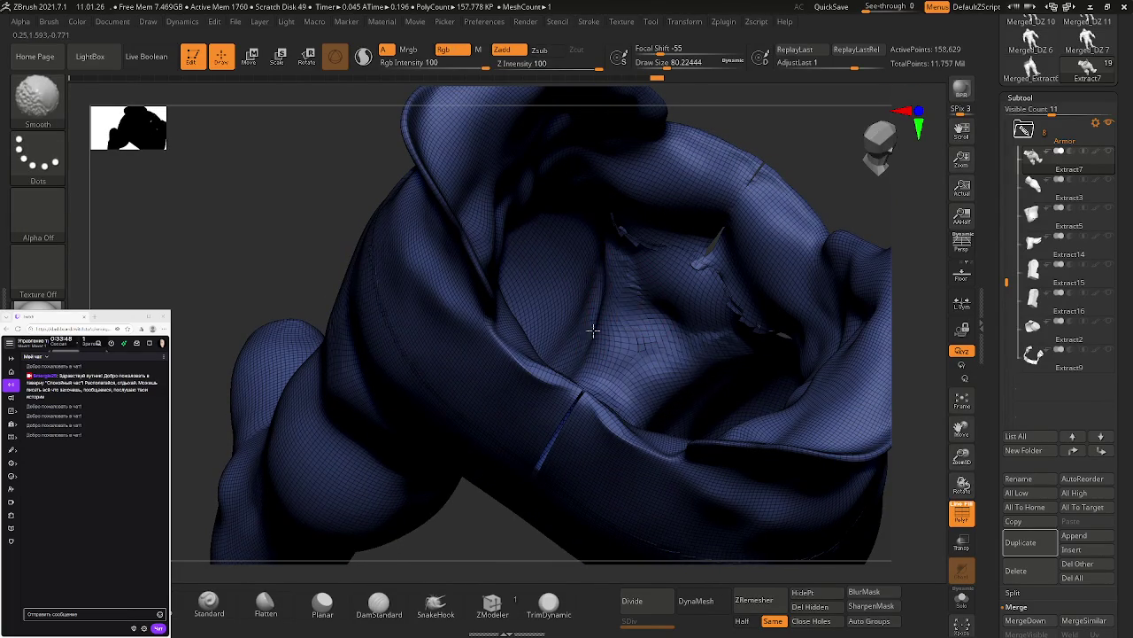
pyautogui.moveTo(595, 278); pyautogui.dragTo(582, 329)
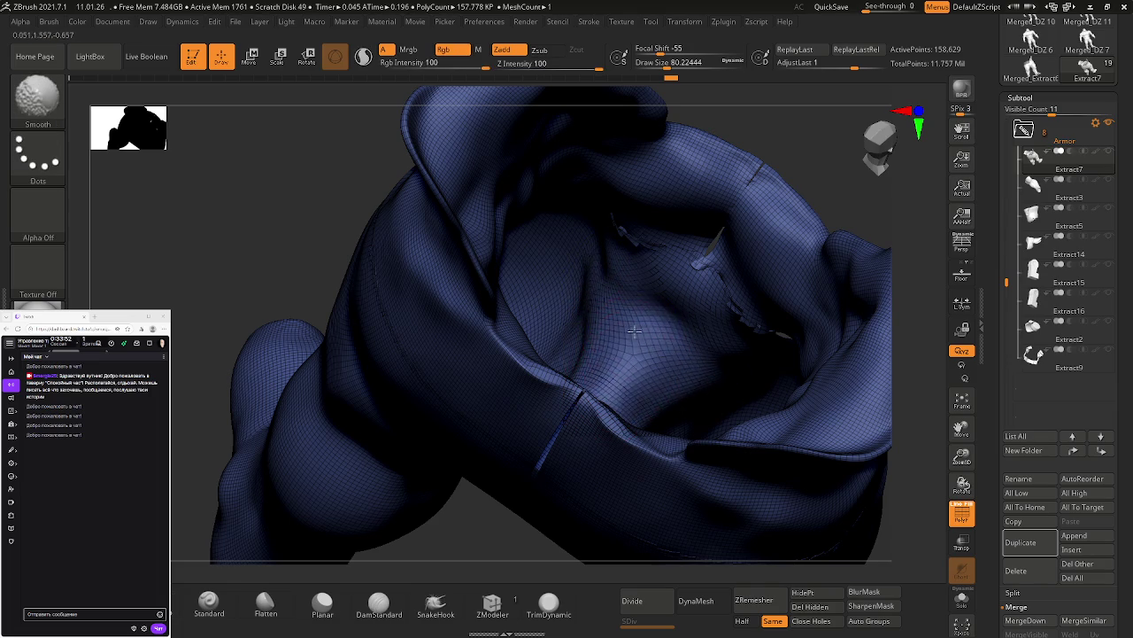
pyautogui.moveTo(630, 361)
pyautogui.mouseDown(button='right')
pyautogui.moveTo(659, 223)
pyautogui.moveTo(643, 210)
pyautogui.moveTo(630, 278)
pyautogui.moveTo(563, 340)
pyautogui.moveTo(561, 362)
pyautogui.moveTo(618, 289)
pyautogui.mouseUp(button='right')
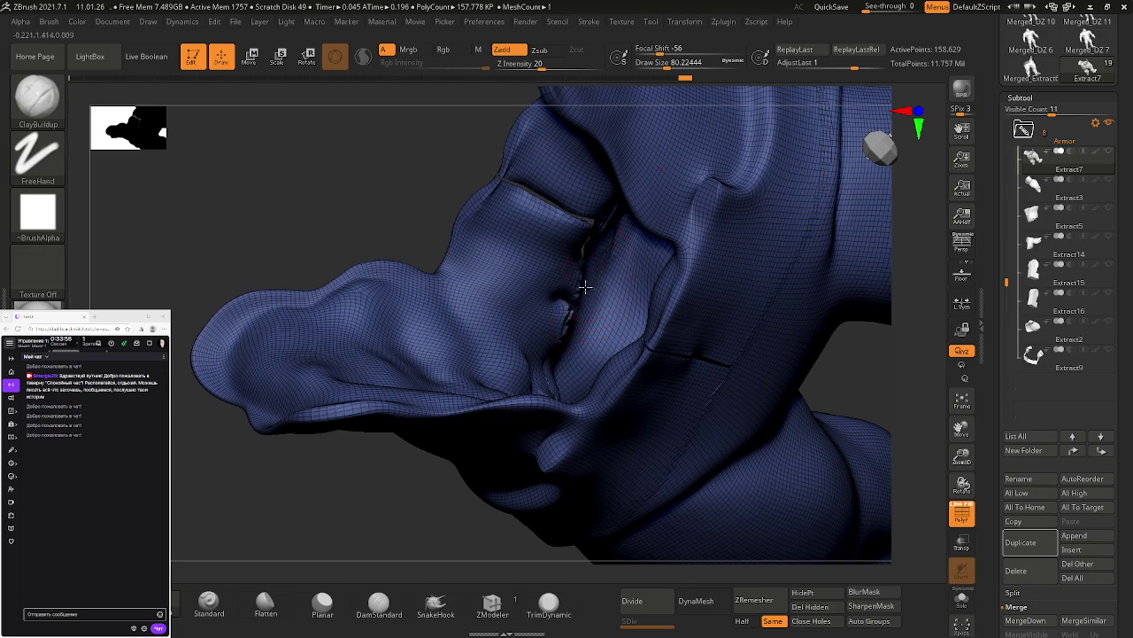
pyautogui.moveTo(570, 298)
pyautogui.mouseDown()
pyautogui.moveTo(546, 311)
pyautogui.moveTo(562, 302)
pyautogui.mouseUp()
pyautogui.moveTo(556, 328)
pyautogui.mouseDown(button='right')
pyautogui.moveTo(757, 292)
pyautogui.moveTo(731, 316)
pyautogui.moveTo(651, 329)
pyautogui.moveTo(691, 496)
pyautogui.mouseUp(button='right')
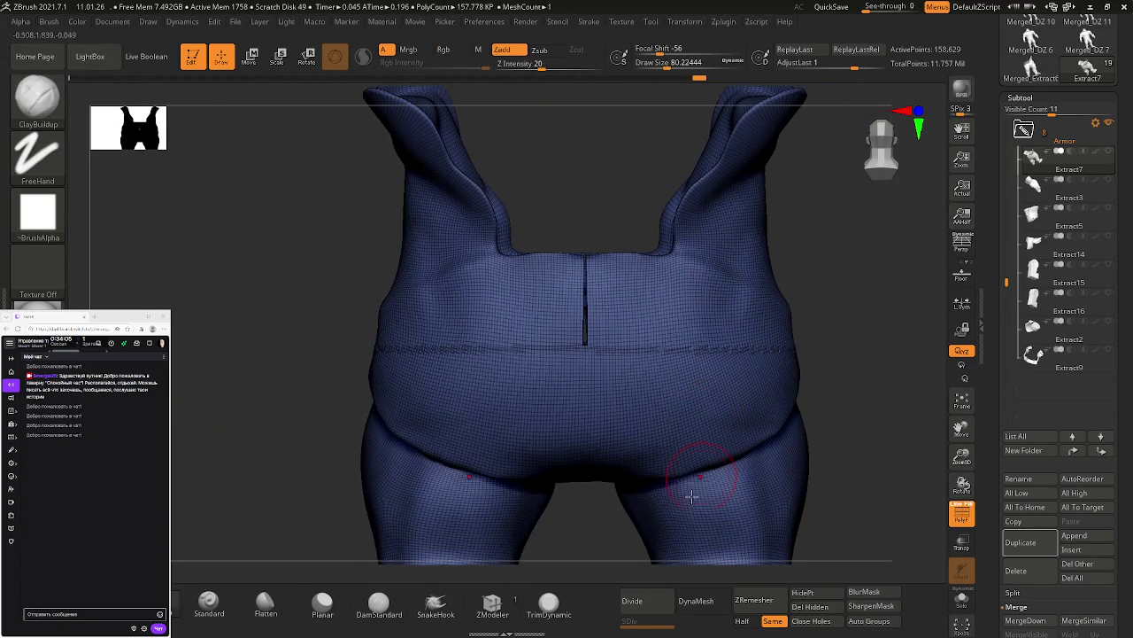
# Step: DynaMesh the shorts and hide the PolyF wireframe, viewing the hip from the rear
pyautogui.click(690, 604)
pyautogui.hotkey('shift', 'f')
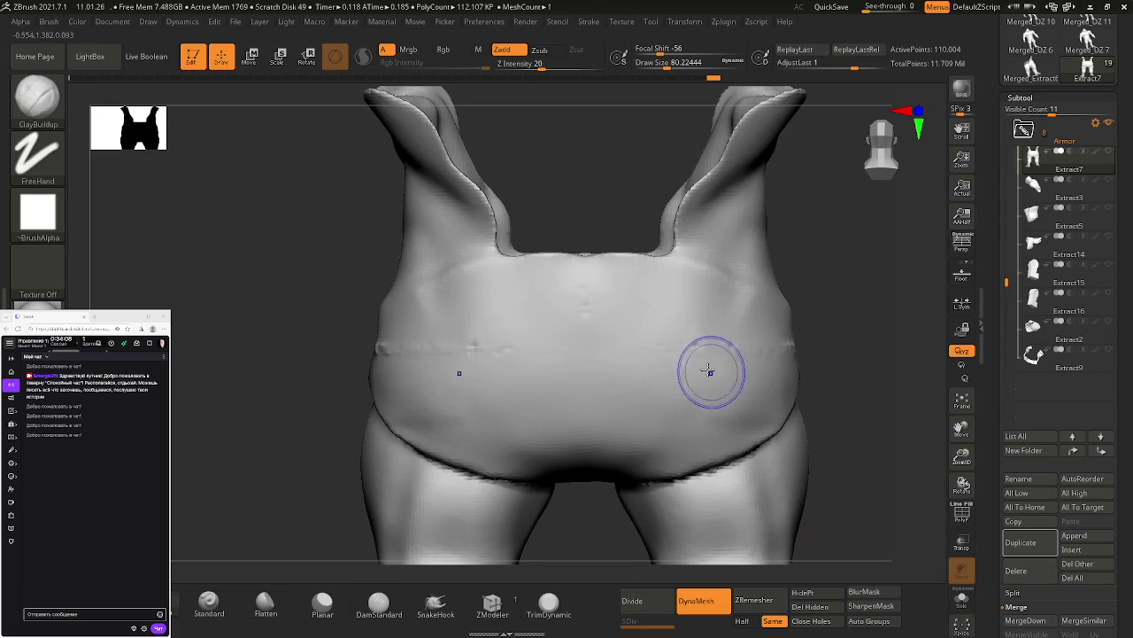
pyautogui.moveTo(663, 355)
pyautogui.mouseDown(button='right')
pyautogui.moveTo(679, 366)
pyautogui.moveTo(609, 367)
pyautogui.moveTo(658, 375)
pyautogui.moveTo(720, 360)
pyautogui.moveTo(660, 372)
pyautogui.moveTo(754, 329)
pyautogui.moveTo(767, 301)
pyautogui.mouseUp(button='right')
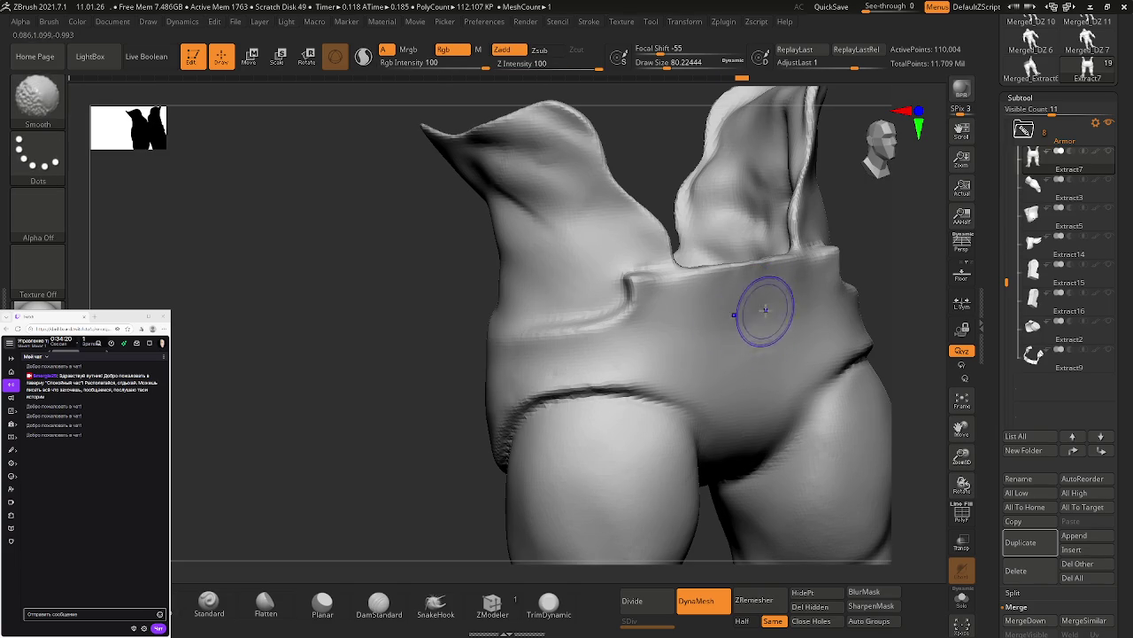
pyautogui.moveTo(750, 334); pyautogui.dragTo(737, 233, button='right')
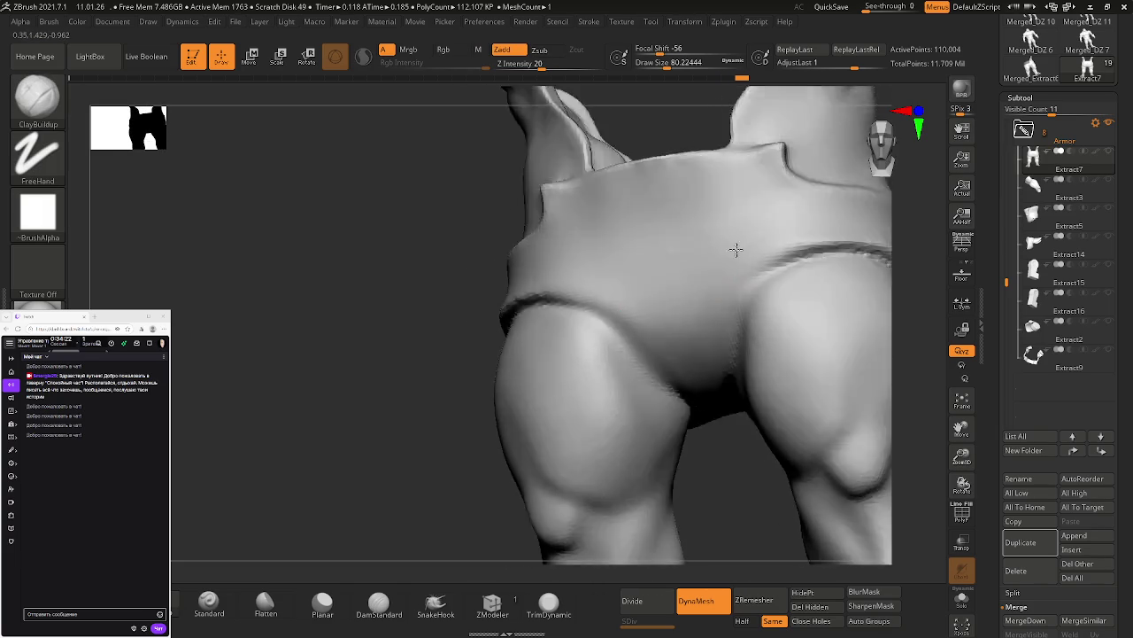
pyautogui.moveTo(720, 410)
pyautogui.mouseDown(button='right')
pyautogui.moveTo(734, 367)
pyautogui.moveTo(626, 373)
pyautogui.mouseUp(button='right')
# Step: Smooth and reshape the strap ridge and hip folds along the hip edge
pyautogui.keyDown('shift'); pyautogui.moveTo(662, 284); pyautogui.dragTo(835, 376); pyautogui.keyUp('shift')
pyautogui.moveTo(835, 377); pyautogui.dragTo(797, 372, button='right')
pyautogui.keyDown('shift'); pyautogui.moveTo(833, 434); pyautogui.dragTo(805, 345); pyautogui.keyUp('shift')
pyautogui.moveTo(823, 407); pyautogui.dragTo(792, 328)
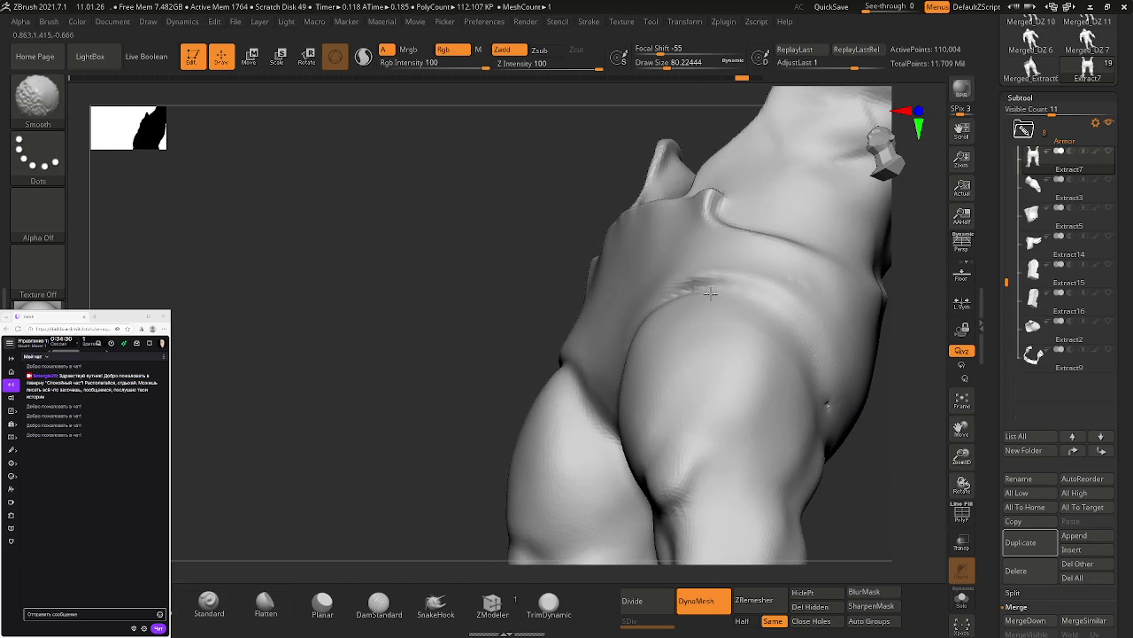
pyautogui.moveTo(764, 384)
pyautogui.mouseDown(button='right')
pyautogui.moveTo(752, 357)
pyautogui.moveTo(772, 430)
pyautogui.moveTo(807, 430)
pyautogui.mouseUp(button='right')
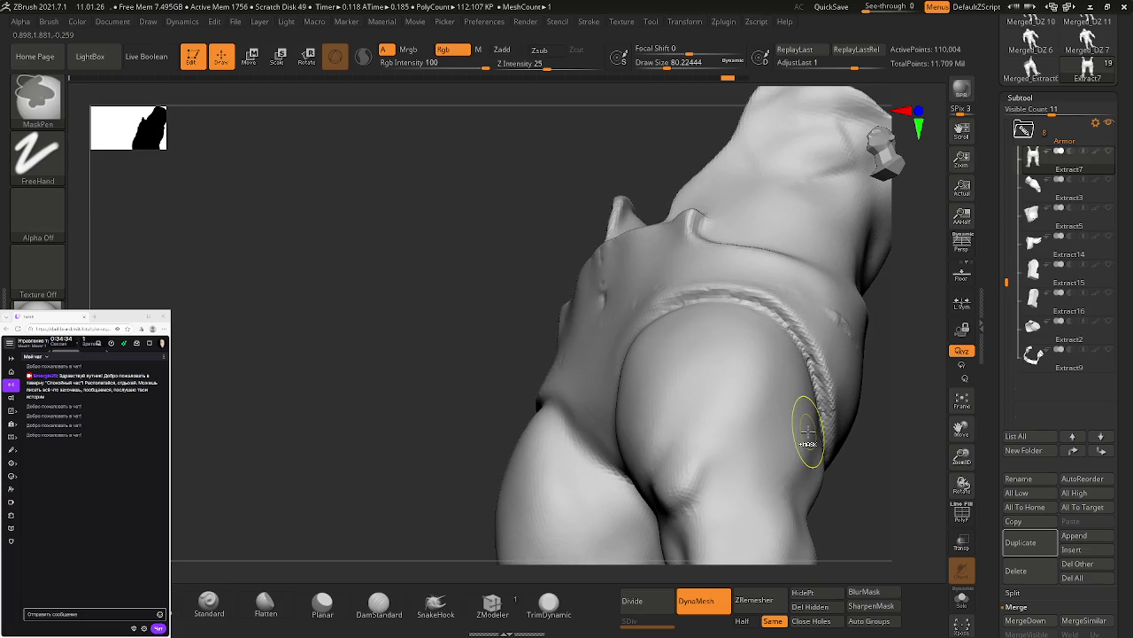
# Step: Undo the strap edits to return the shorts to their unremeshed mesh
pyautogui.hotkey('ctrl', 'z')
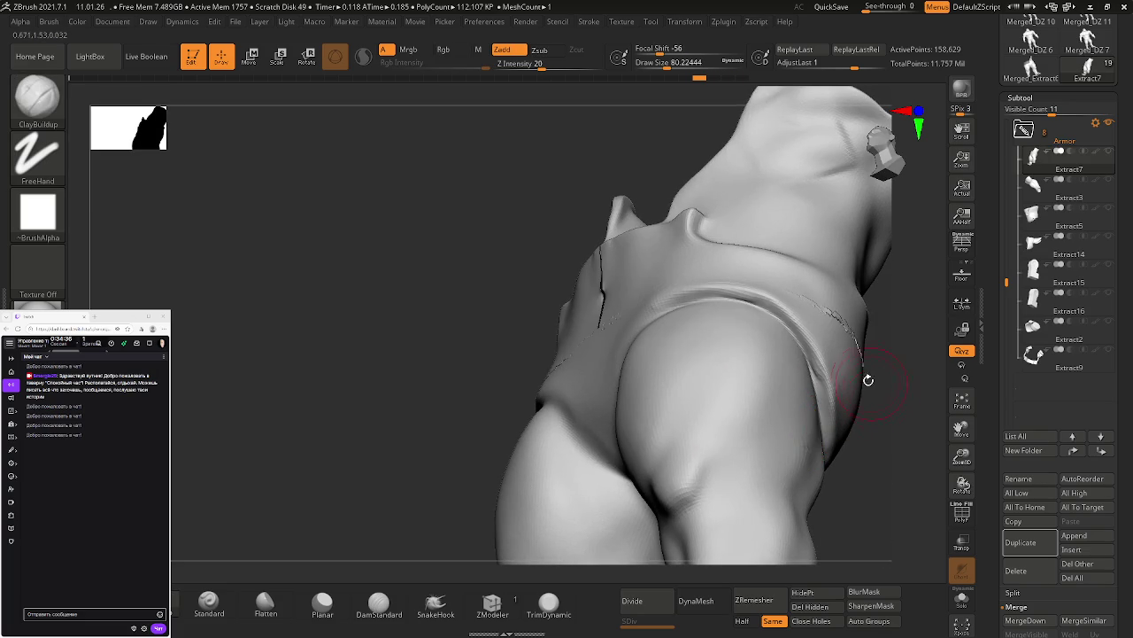
pyautogui.moveTo(788, 355)
pyautogui.mouseDown(button='right')
pyautogui.moveTo(830, 374)
pyautogui.moveTo(848, 438)
pyautogui.moveTo(873, 410)
pyautogui.moveTo(635, 406)
pyautogui.moveTo(676, 303)
pyautogui.mouseUp(button='right')
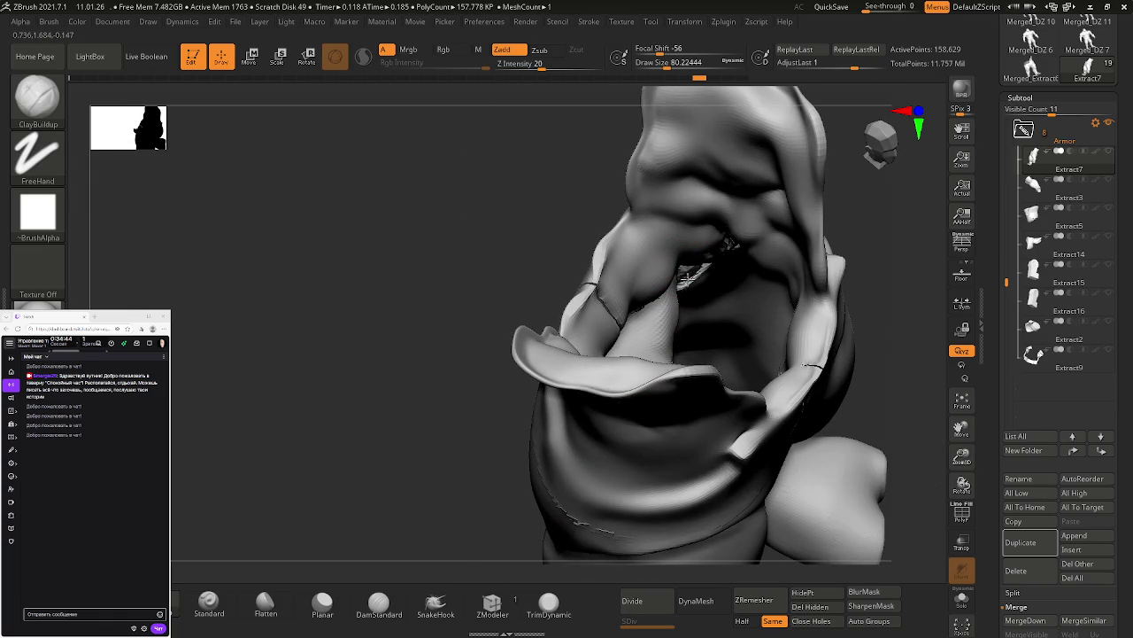
pyautogui.moveTo(690, 277); pyautogui.dragTo(670, 286)
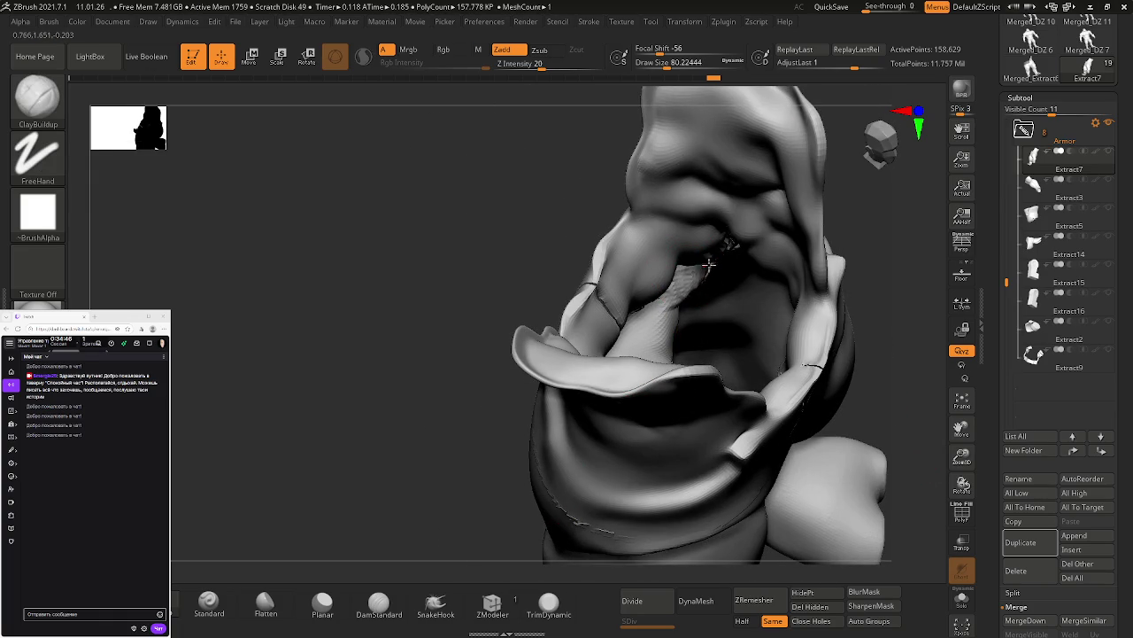
pyautogui.press('shift')
pyautogui.moveTo(720, 272)
pyautogui.mouseDown(button='right')
pyautogui.moveTo(700, 299)
pyautogui.moveTo(662, 291)
pyautogui.mouseUp(button='right')
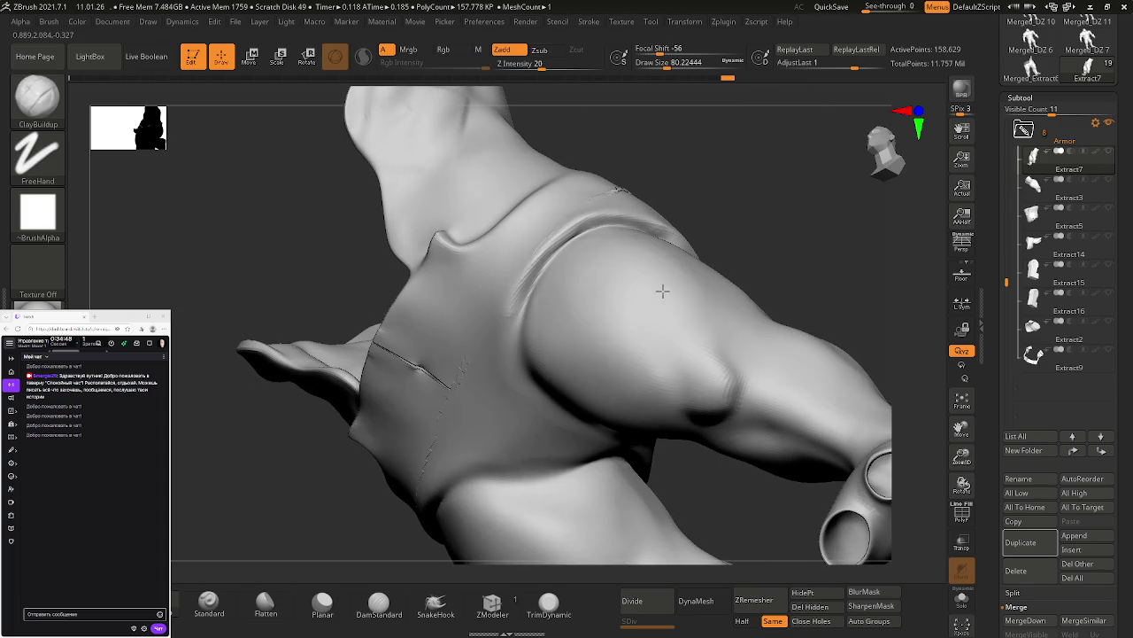
# Step: Smooth away the back seam and surface bumps on the shorts near the hip
pyautogui.click(709, 606)
pyautogui.press('shift')
pyautogui.moveTo(629, 242)
pyautogui.mouseDown(button='right')
pyautogui.moveTo(602, 268)
pyautogui.moveTo(734, 298)
pyautogui.mouseUp(button='right')
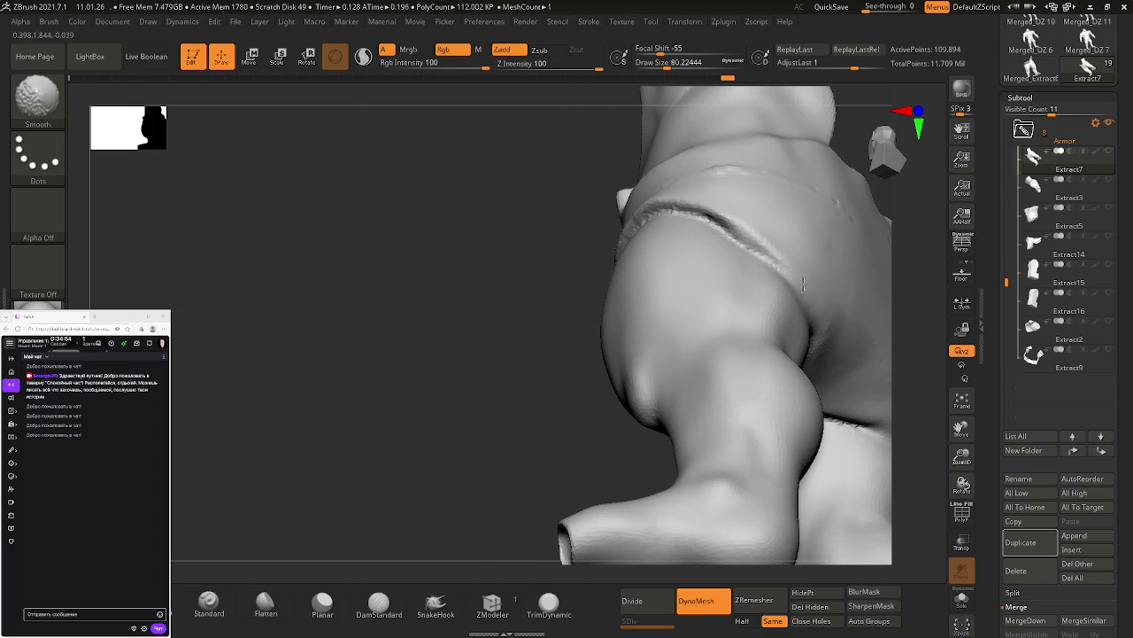
pyautogui.moveTo(666, 256)
pyautogui.mouseDown(button='right')
pyautogui.moveTo(734, 266)
pyautogui.moveTo(776, 291)
pyautogui.mouseUp(button='right')
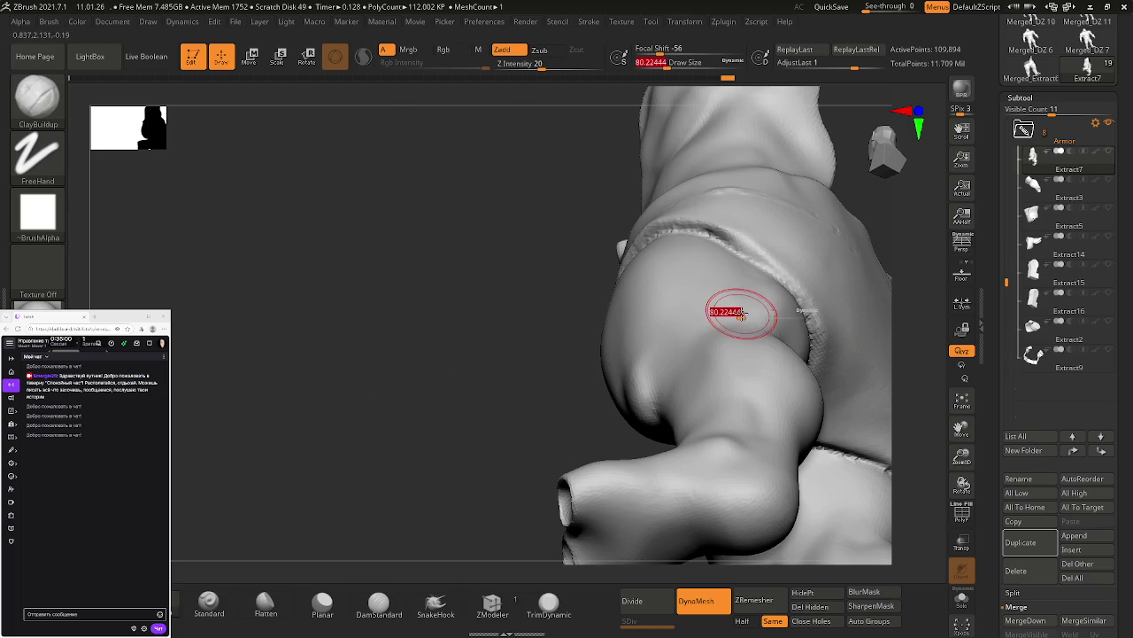
pyautogui.press('shift')
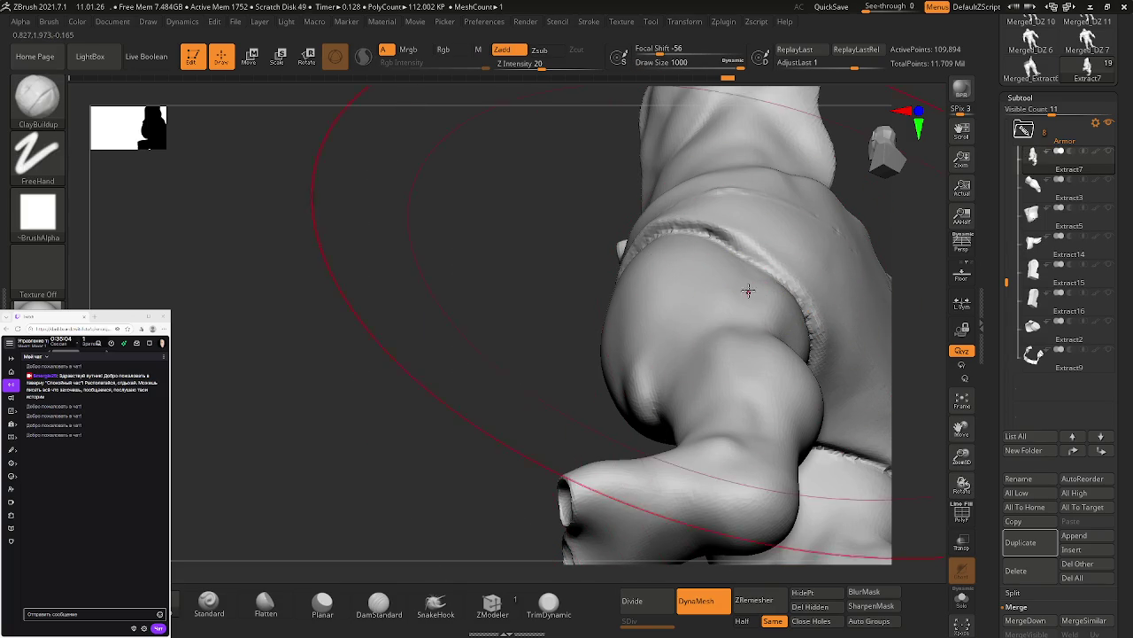
pyautogui.keyDown('shift'); pyautogui.moveTo(734, 291); pyautogui.dragTo(741, 359); pyautogui.keyUp('shift')
# Step: Orbit around the briefs and turn the PolyFrame wireframe back on
pyautogui.moveTo(759, 299)
pyautogui.mouseDown(button='right')
pyautogui.moveTo(789, 280)
pyautogui.moveTo(806, 233)
pyautogui.moveTo(736, 266)
pyautogui.mouseUp(button='right')
pyautogui.moveTo(620, 342)
pyautogui.mouseDown(button='right')
pyautogui.moveTo(628, 141)
pyautogui.moveTo(534, 124)
pyautogui.moveTo(541, 236)
pyautogui.moveTo(559, 263)
pyautogui.moveTo(633, 292)
pyautogui.moveTo(673, 294)
pyautogui.moveTo(678, 283)
pyautogui.moveTo(735, 314)
pyautogui.moveTo(716, 308)
pyautogui.moveTo(617, 424)
pyautogui.mouseUp(button='right')
pyautogui.moveTo(722, 374)
pyautogui.mouseDown(button='right')
pyautogui.moveTo(732, 349)
pyautogui.moveTo(711, 344)
pyautogui.moveTo(716, 324)
pyautogui.moveTo(590, 206)
pyautogui.mouseUp(button='right')
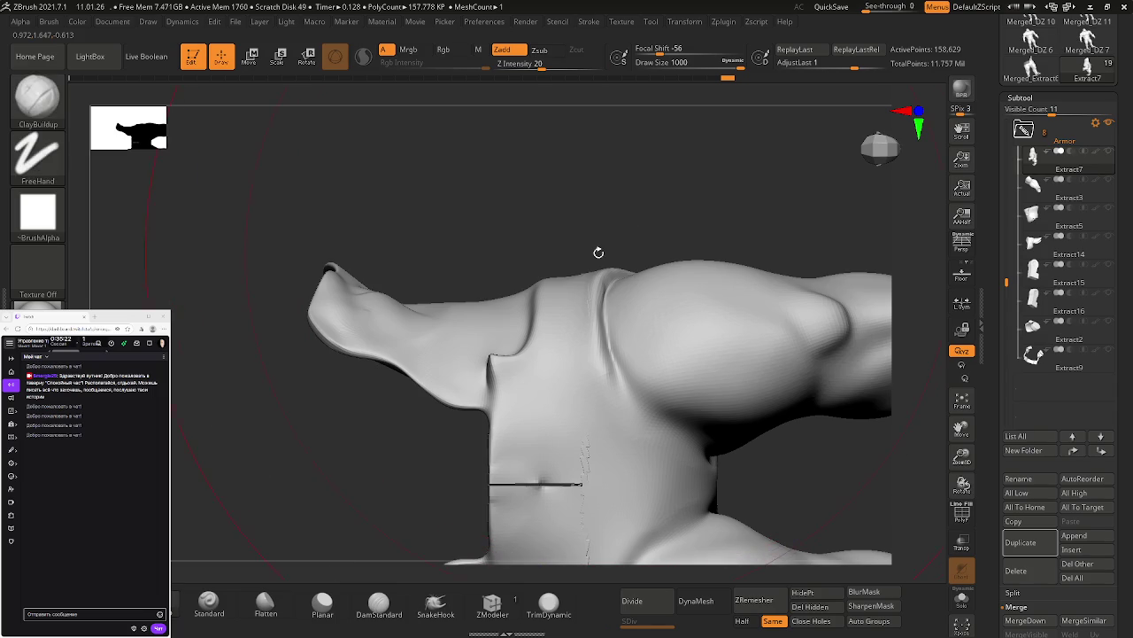
pyautogui.hotkey('shift', 'f')
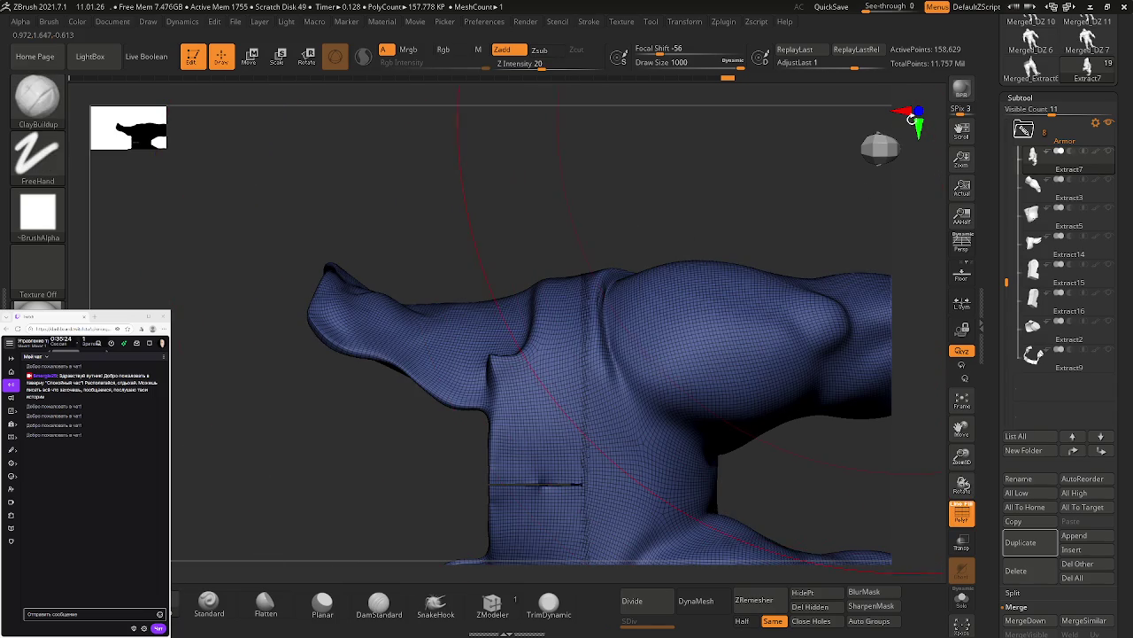
# Step: Frame the whole shorts model and orbit to view it from below
pyautogui.moveTo(927, 112); pyautogui.dragTo(645, 325)
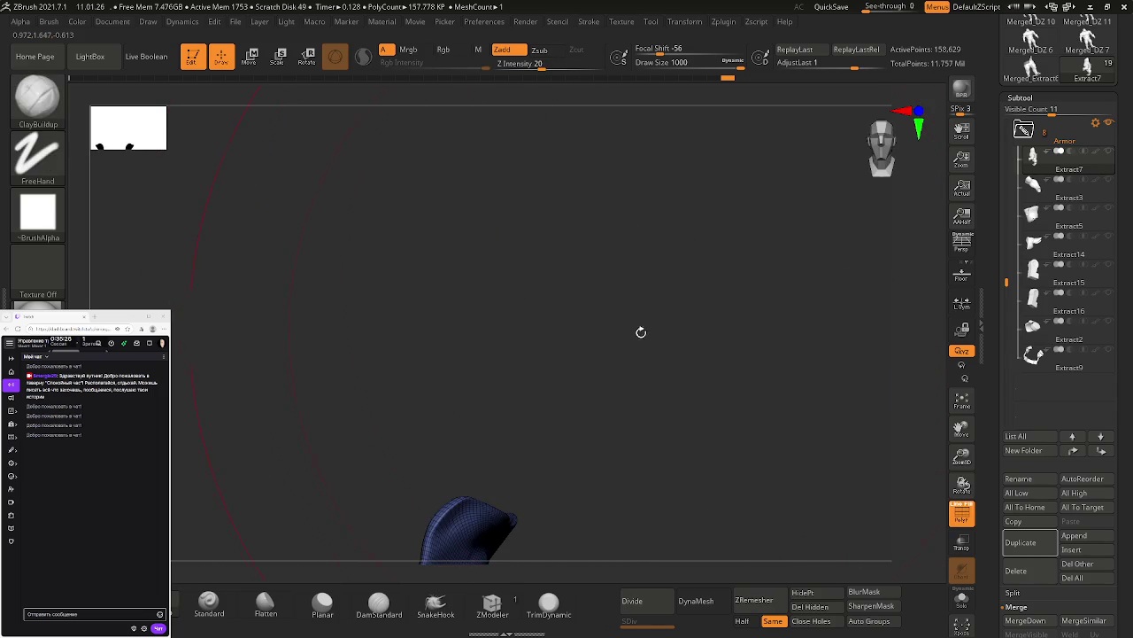
pyautogui.press('f')
pyautogui.scroll(3, 734, 431)
pyautogui.scroll(3, 658, 379)
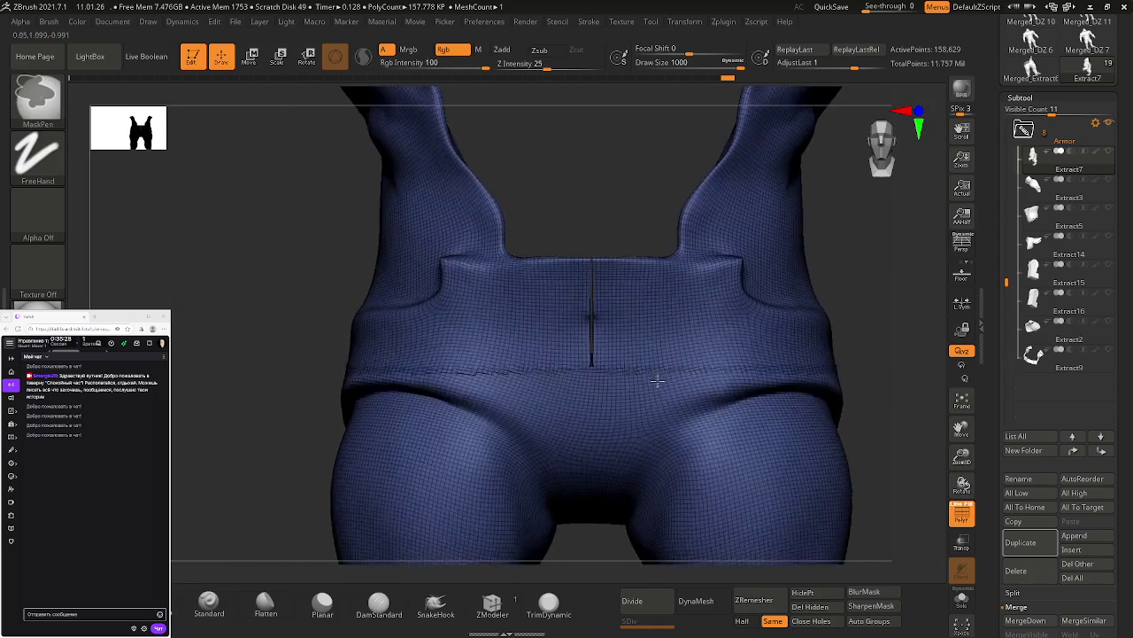
pyautogui.scroll(3, 645, 331)
pyautogui.moveTo(615, 342); pyautogui.dragTo(659, 423)
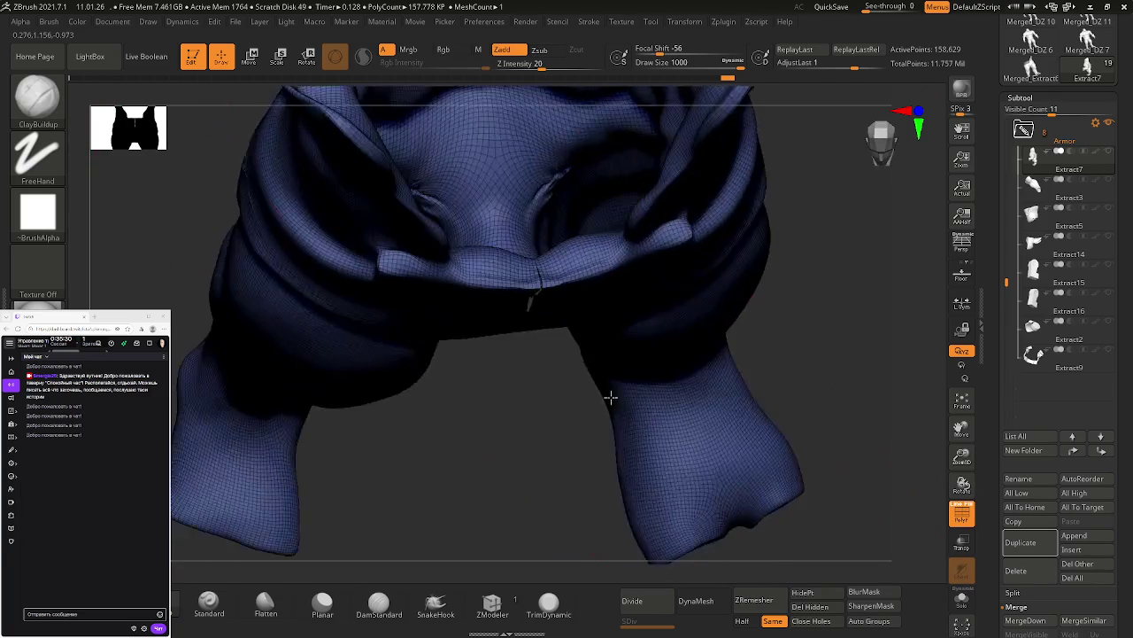
# Step: DynaMesh the shorts to close the seam, retrying after an undo, and hide PolyFrame
pyautogui.click(697, 600)
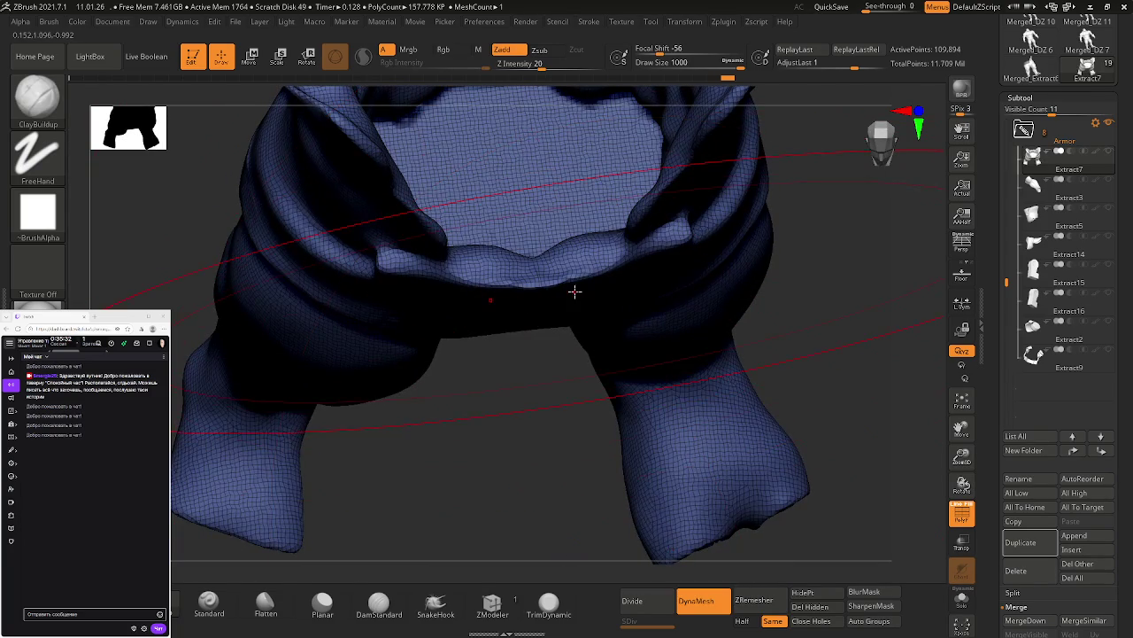
pyautogui.moveTo(577, 293); pyautogui.dragTo(560, 255)
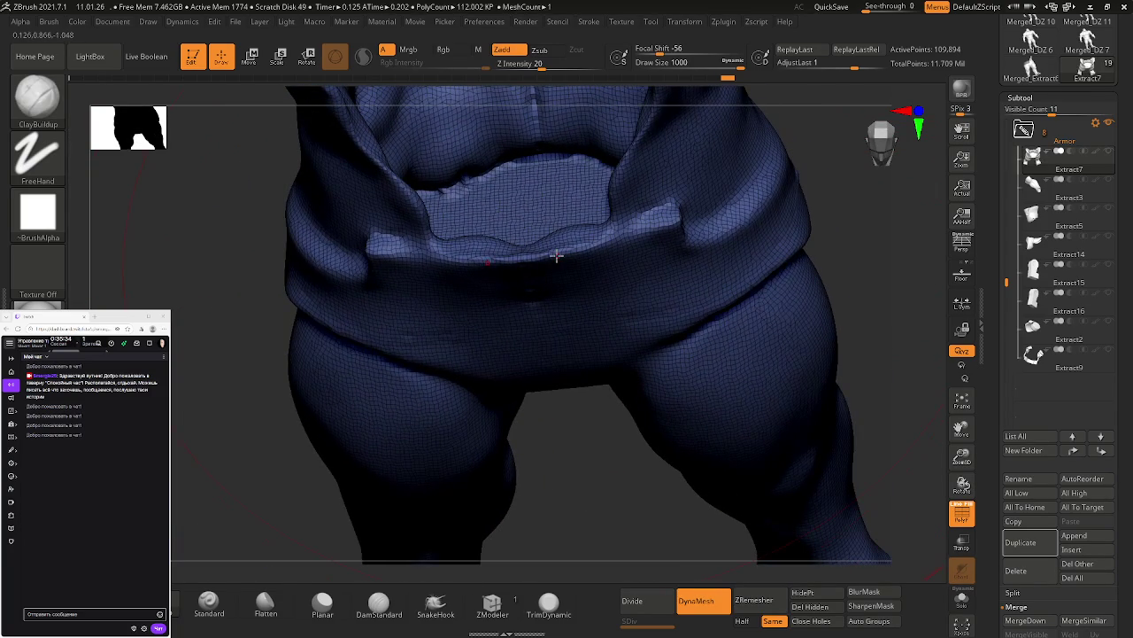
pyautogui.hotkey('ctrl', 'z')
pyautogui.moveTo(556, 255)
pyautogui.mouseDown(button='right')
pyautogui.moveTo(571, 306)
pyautogui.moveTo(559, 331)
pyautogui.moveTo(577, 331)
pyautogui.moveTo(560, 279)
pyautogui.moveTo(567, 301)
pyautogui.mouseUp(button='right')
pyautogui.press('space')
pyautogui.moveTo(635, 299)
pyautogui.mouseDown(button='right')
pyautogui.moveTo(632, 165)
pyautogui.moveTo(677, 340)
pyautogui.moveTo(714, 304)
pyautogui.moveTo(645, 289)
pyautogui.moveTo(597, 236)
pyautogui.moveTo(652, 271)
pyautogui.moveTo(599, 235)
pyautogui.moveTo(625, 243)
pyautogui.moveTo(644, 233)
pyautogui.mouseUp(button='right')
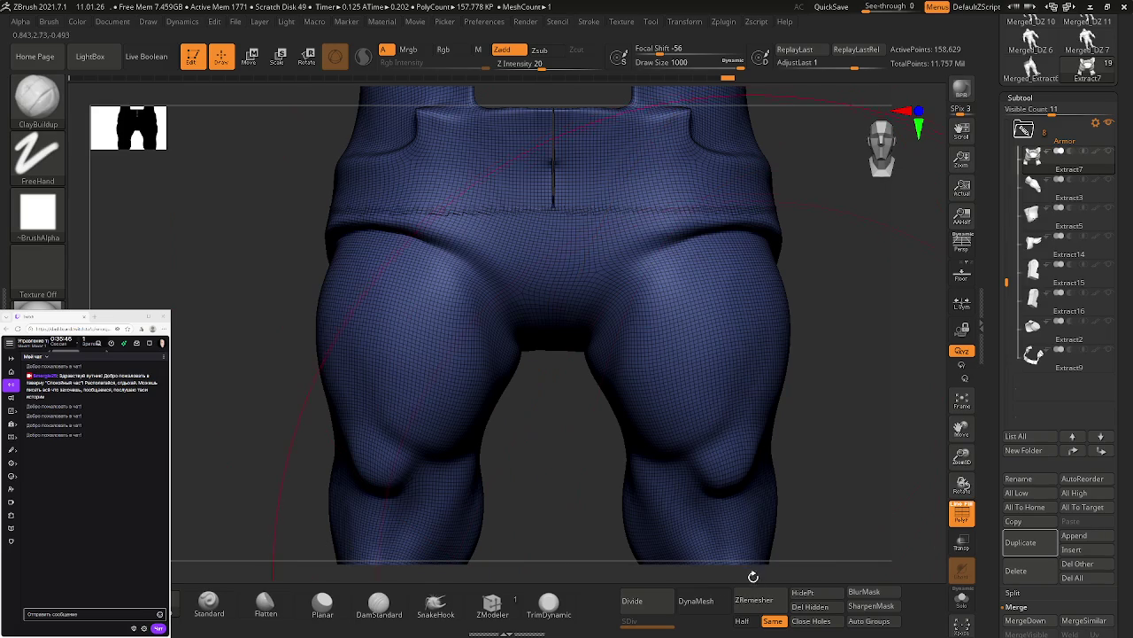
pyautogui.click(713, 600)
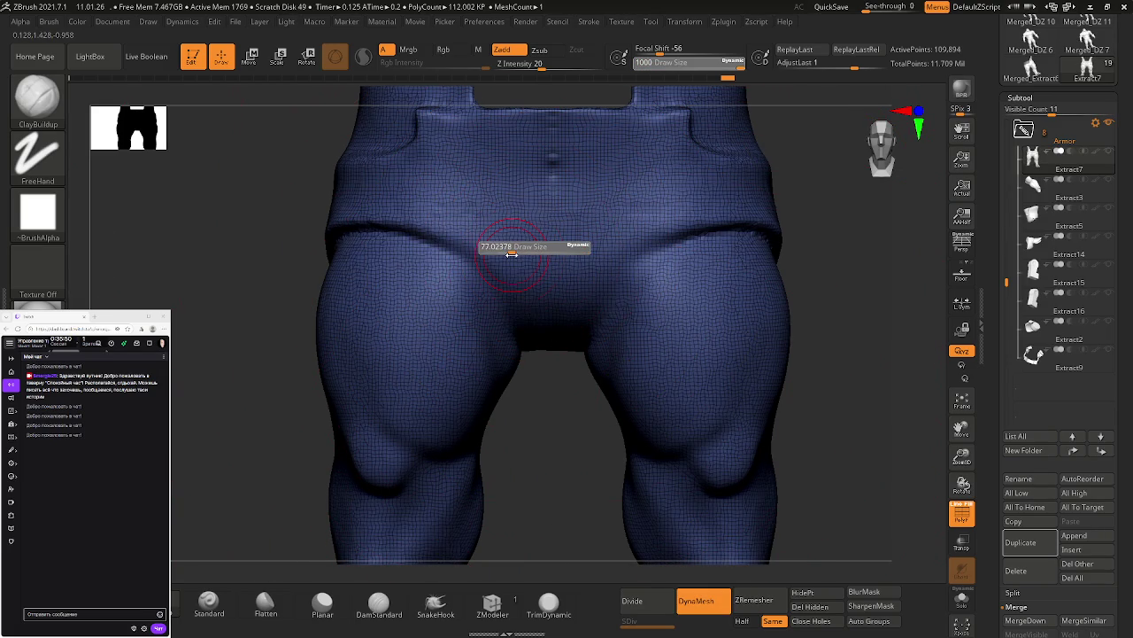
pyautogui.hotkey('shift', 'f')
# Step: Smooth the front waistband and waist surface with the brush shrunk to about 51
pyautogui.keyDown('shift'); pyautogui.moveTo(547, 222); pyautogui.dragTo(567, 269, button='right'); pyautogui.keyUp('shift')
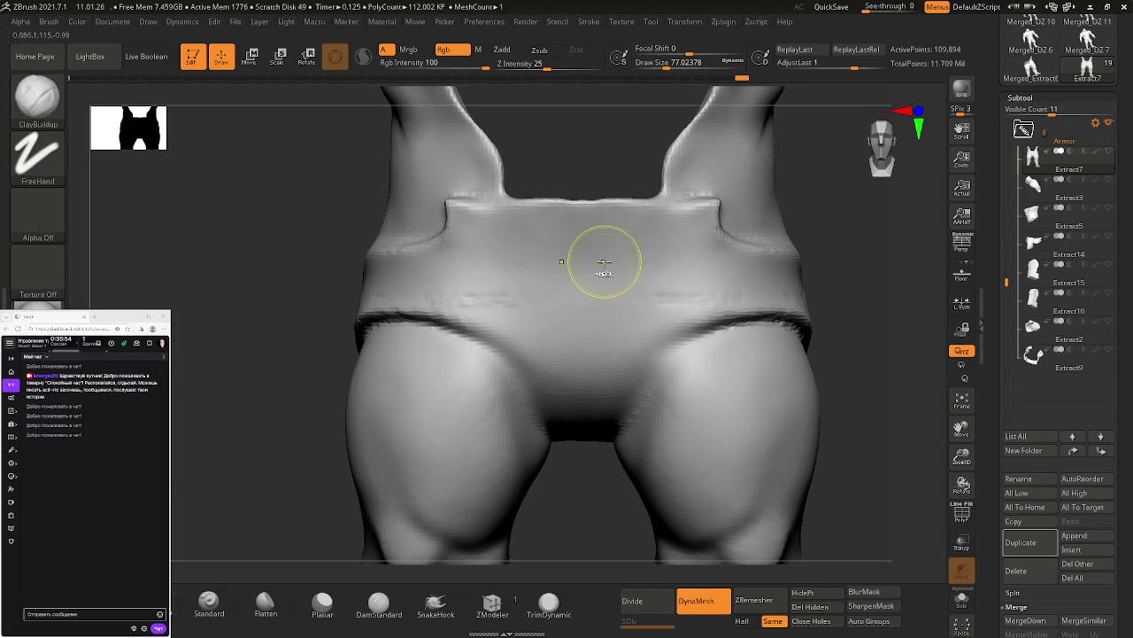
pyautogui.keyDown('shift'); pyautogui.moveTo(585, 256); pyautogui.dragTo(598, 292); pyautogui.keyUp('shift')
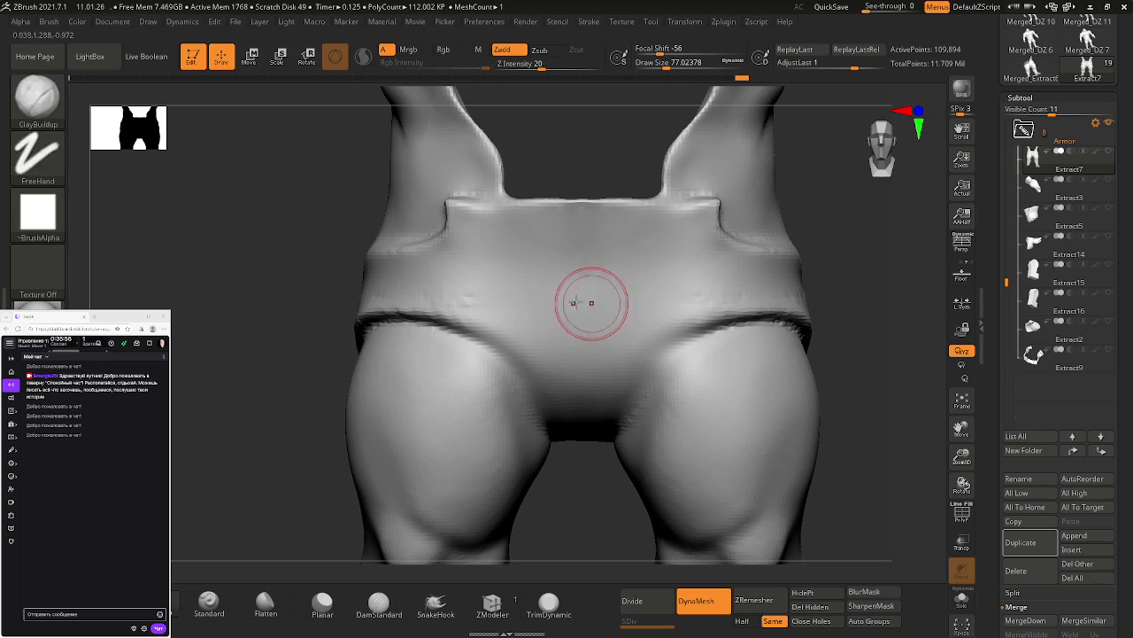
pyautogui.moveTo(469, 291); pyautogui.dragTo(503, 312, button='right')
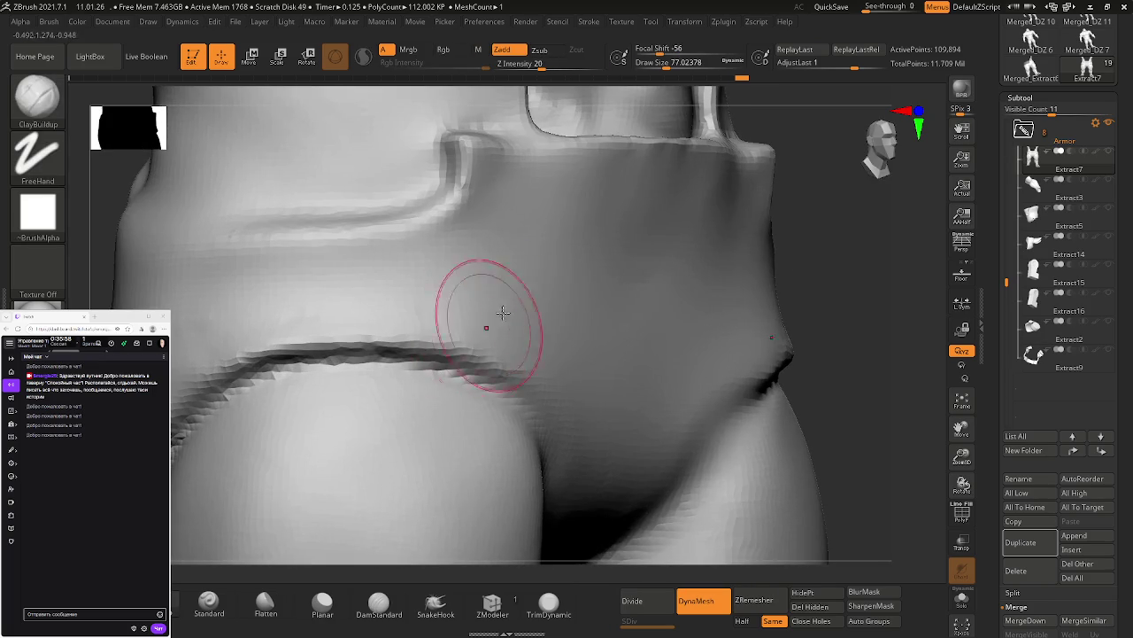
pyautogui.press('s')
pyautogui.moveTo(509, 301); pyautogui.dragTo(496, 301)
pyautogui.moveTo(510, 306); pyautogui.dragTo(673, 287, button='right')
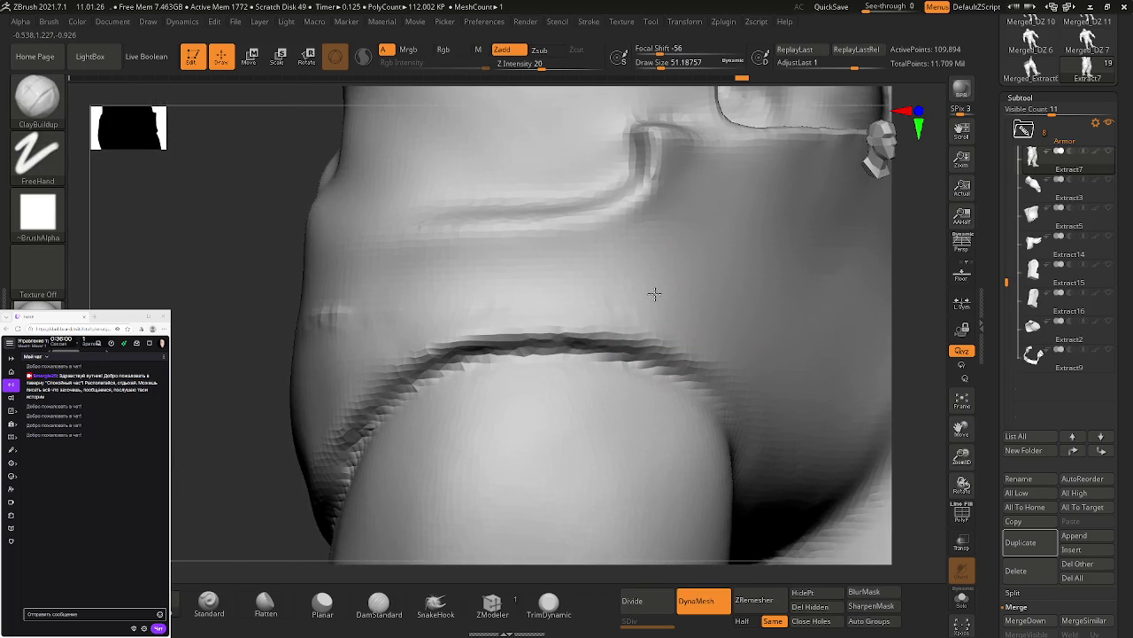
pyautogui.keyDown('shift'); pyautogui.moveTo(673, 287); pyautogui.dragTo(570, 291); pyautogui.keyUp('shift')
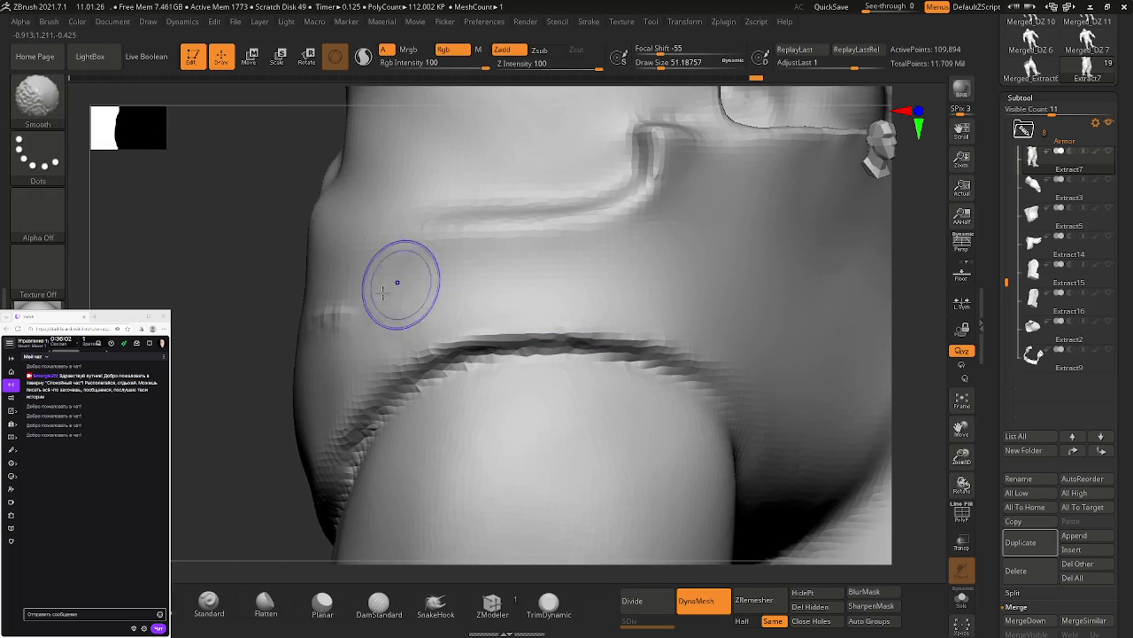
# Step: Smooth the seams on both sides of the crotch from a rear three-quarter view
pyautogui.moveTo(337, 355); pyautogui.dragTo(372, 319, button='right')
pyautogui.moveTo(366, 367); pyautogui.dragTo(620, 296, button='right')
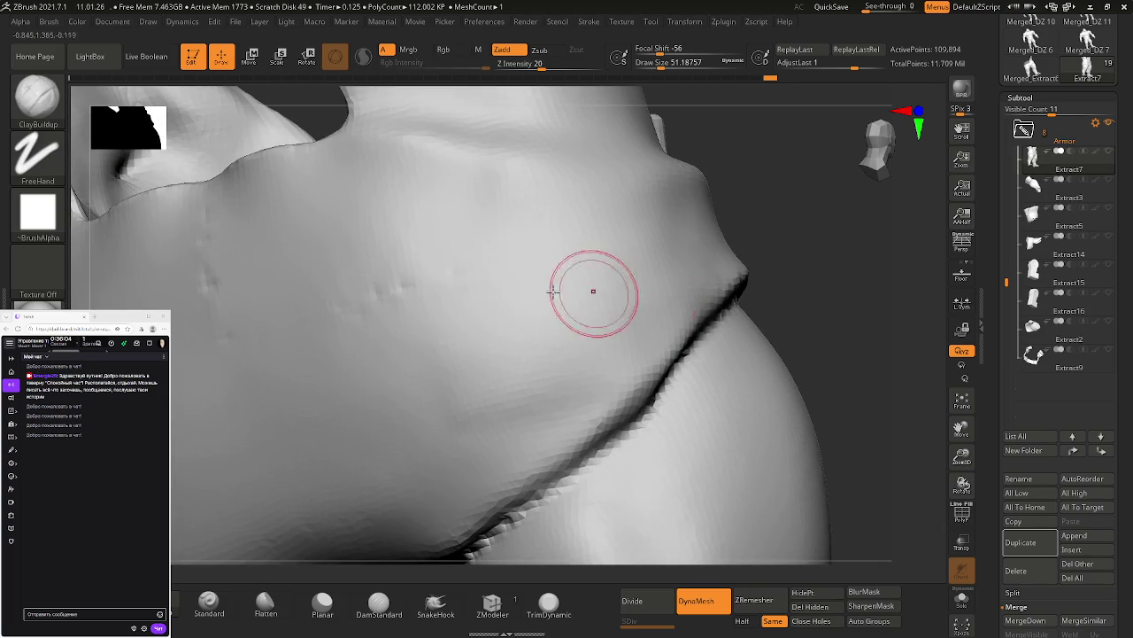
pyautogui.moveTo(363, 311); pyautogui.dragTo(380, 291, button='right')
pyautogui.press('shift')
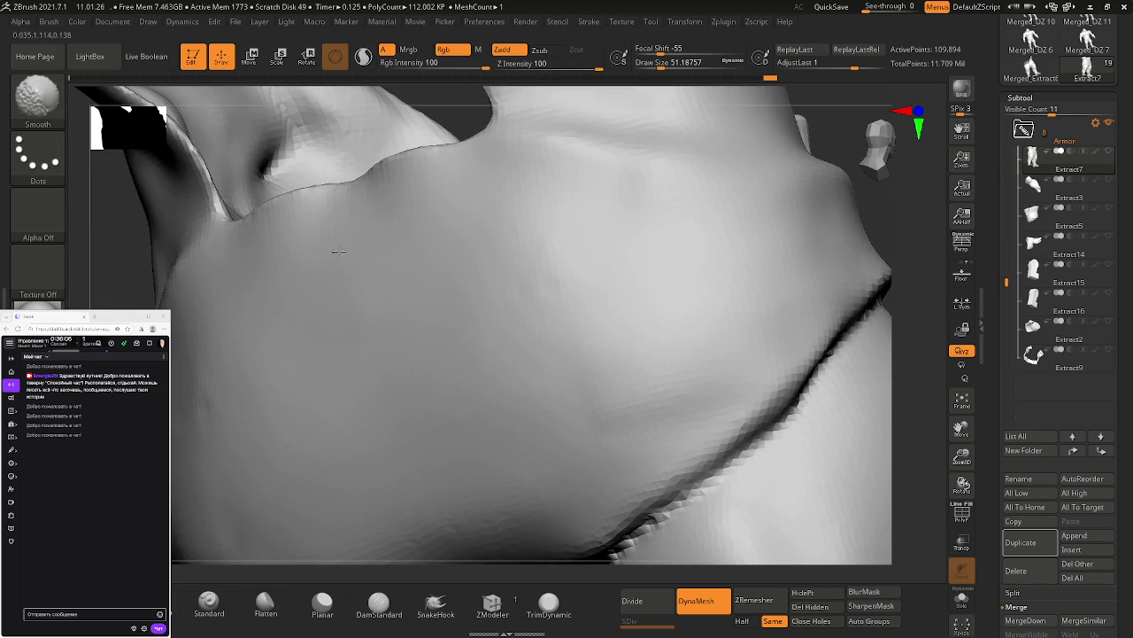
pyautogui.press('f')
pyautogui.moveTo(544, 306)
pyautogui.mouseDown(button='right')
pyautogui.moveTo(605, 298)
pyautogui.moveTo(632, 245)
pyautogui.moveTo(564, 359)
pyautogui.mouseUp(button='right')
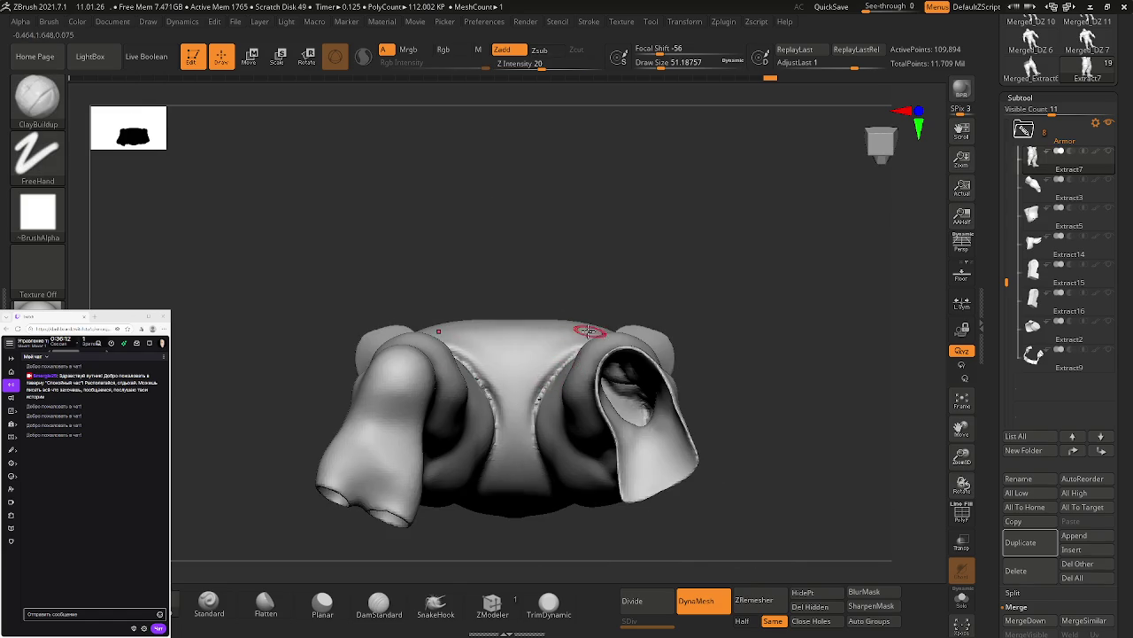
pyautogui.keyDown('alt'); pyautogui.moveTo(537, 403); pyautogui.dragTo(567, 417, button='right'); pyautogui.keyUp('alt')
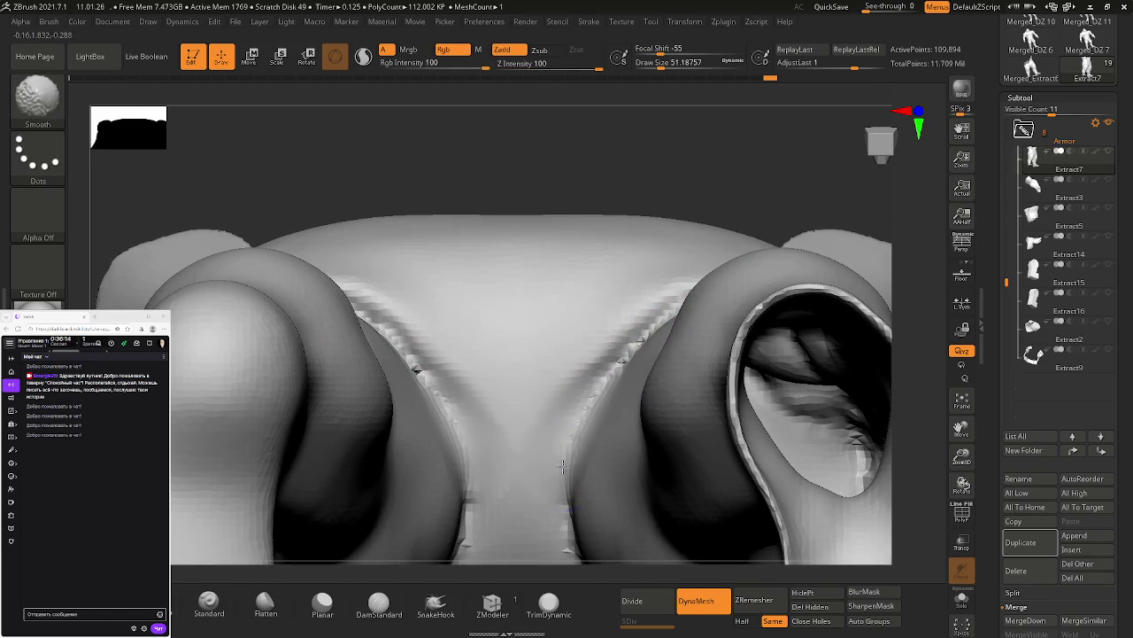
pyautogui.keyDown('shift'); pyautogui.moveTo(634, 342); pyautogui.dragTo(620, 354); pyautogui.keyUp('shift')
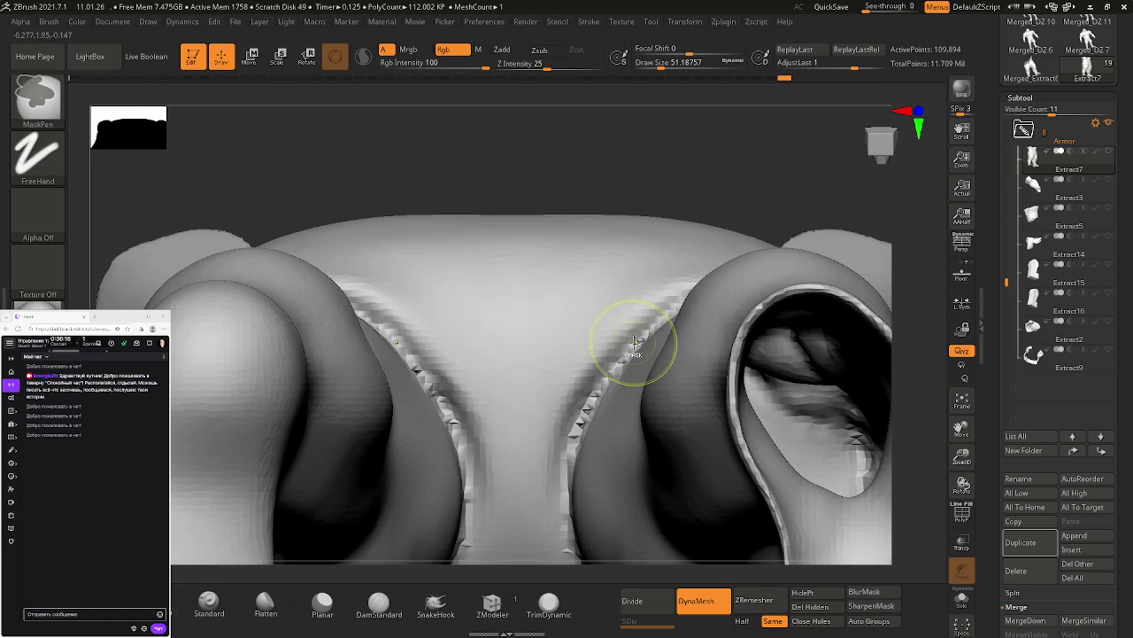
# Step: Check the shorts from front, top and bottom views, then start saving with Ctrl+S
pyautogui.moveTo(661, 308)
pyautogui.mouseDown(button='right')
pyautogui.moveTo(685, 271)
pyautogui.moveTo(724, 248)
pyautogui.moveTo(483, 380)
pyautogui.moveTo(860, 183)
pyautogui.moveTo(800, 225)
pyautogui.mouseUp(button='right')
pyautogui.moveTo(663, 296)
pyautogui.keyDown('shift'); pyautogui.mouseDown(button='right')
pyautogui.moveTo(566, 281)
pyautogui.moveTo(499, 392)
pyautogui.moveTo(632, 498)
pyautogui.moveTo(328, 236)
pyautogui.moveTo(463, 255)
pyautogui.moveTo(525, 313)
pyautogui.moveTo(332, 183)
pyautogui.moveTo(380, 245)
pyautogui.moveTo(526, 328)
pyautogui.moveTo(535, 321)
pyautogui.mouseUp(button='right'); pyautogui.keyUp('shift')
pyautogui.moveTo(534, 278)
pyautogui.mouseDown(button='right')
pyautogui.moveTo(561, 374)
pyautogui.moveTo(546, 369)
pyautogui.moveTo(617, 314)
pyautogui.moveTo(574, 269)
pyautogui.moveTo(579, 280)
pyautogui.mouseUp(button='right')
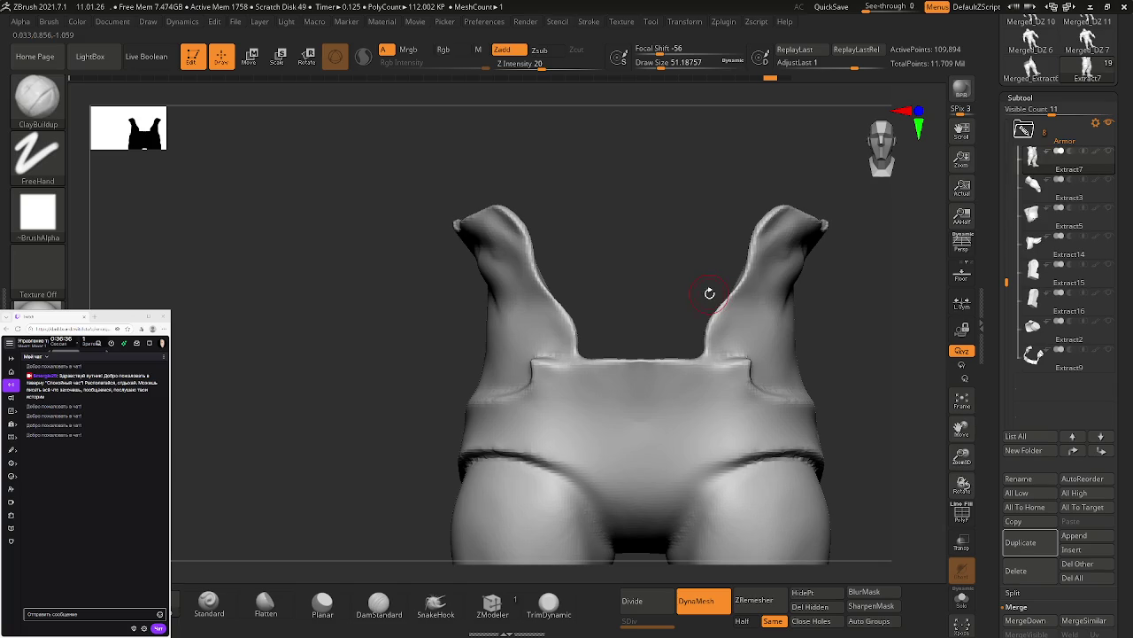
pyautogui.hotkey('ctrl', 's')
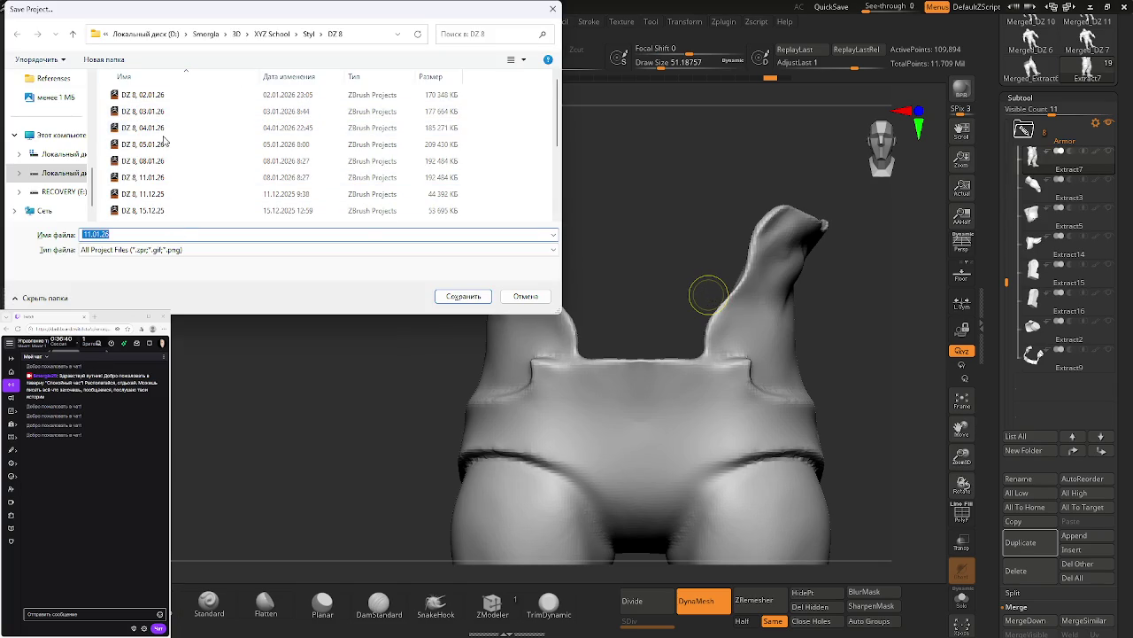
# Step: Overwrite the existing DZ 8, 11.01.26 project file with the current shorts work
pyautogui.click(148, 179)
pyautogui.click(482, 303)
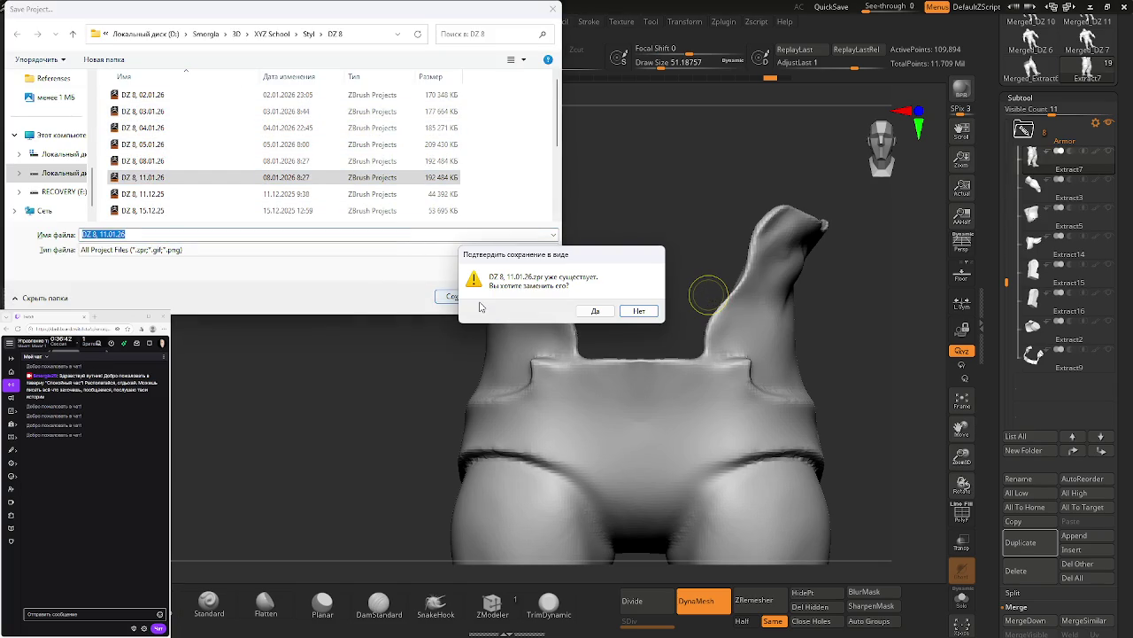
pyautogui.press('Return')
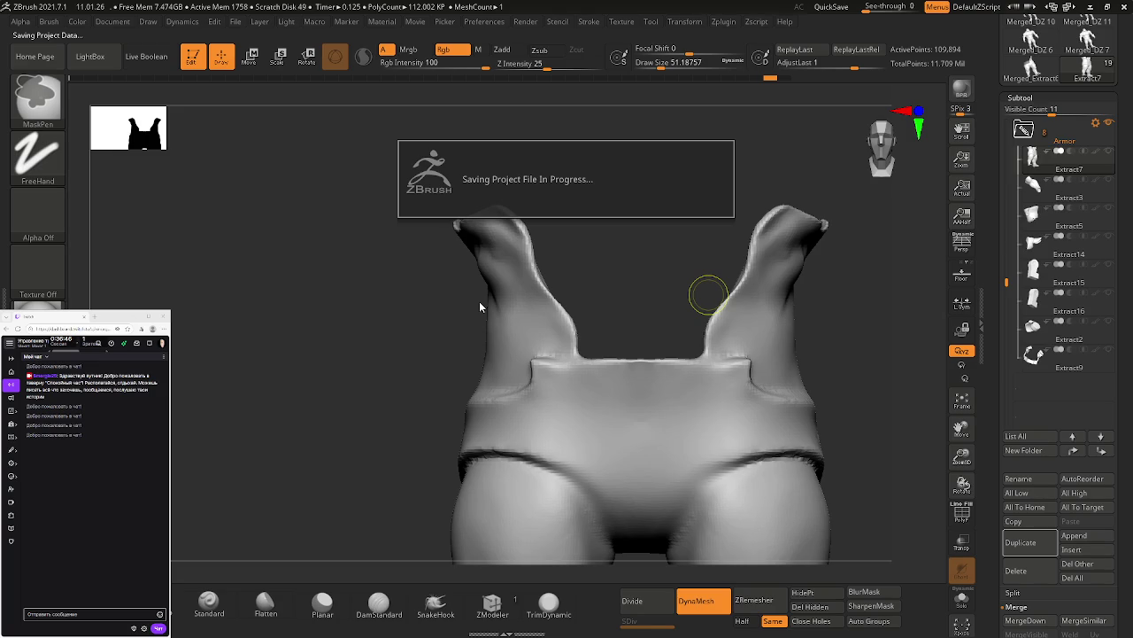
pyautogui.keyDown('alt'); pyautogui.moveTo(905, 404); pyautogui.dragTo(780, 362); pyautogui.keyUp('alt')
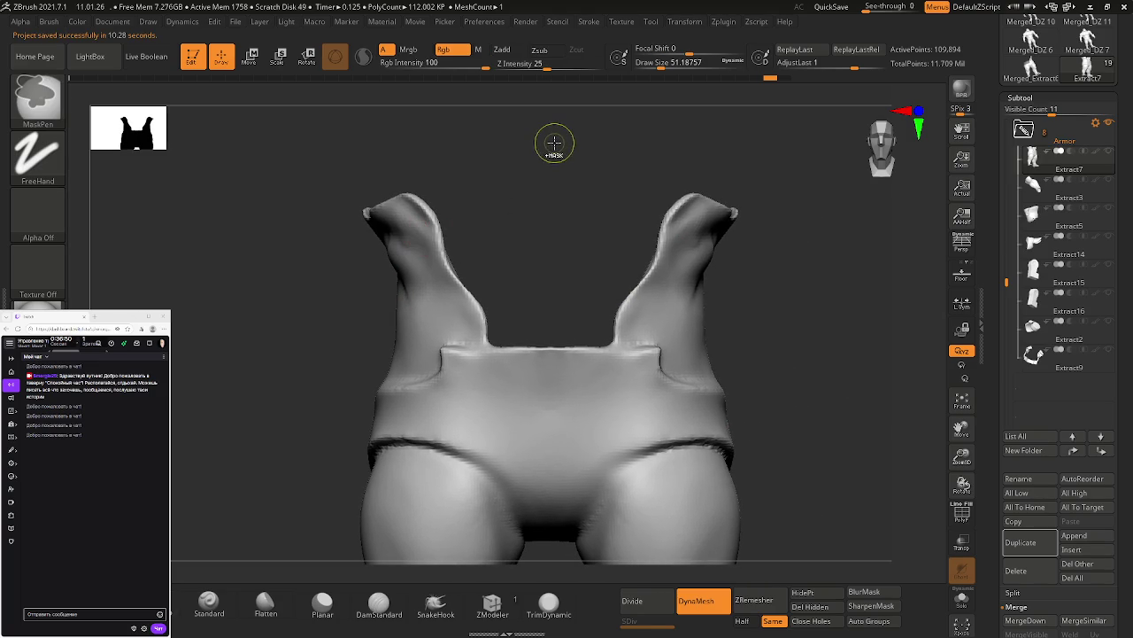
# Step: Isolate the left upright flap of the shorts with SelectRect boxes
pyautogui.hotkey('ctrl', 'shift')
pyautogui.keyDown('ctrl'); pyautogui.keyDown('shift'); pyautogui.moveTo(553, 141); pyautogui.dragTo(308, 343); pyautogui.keyUp('shift'); pyautogui.keyUp('ctrl')
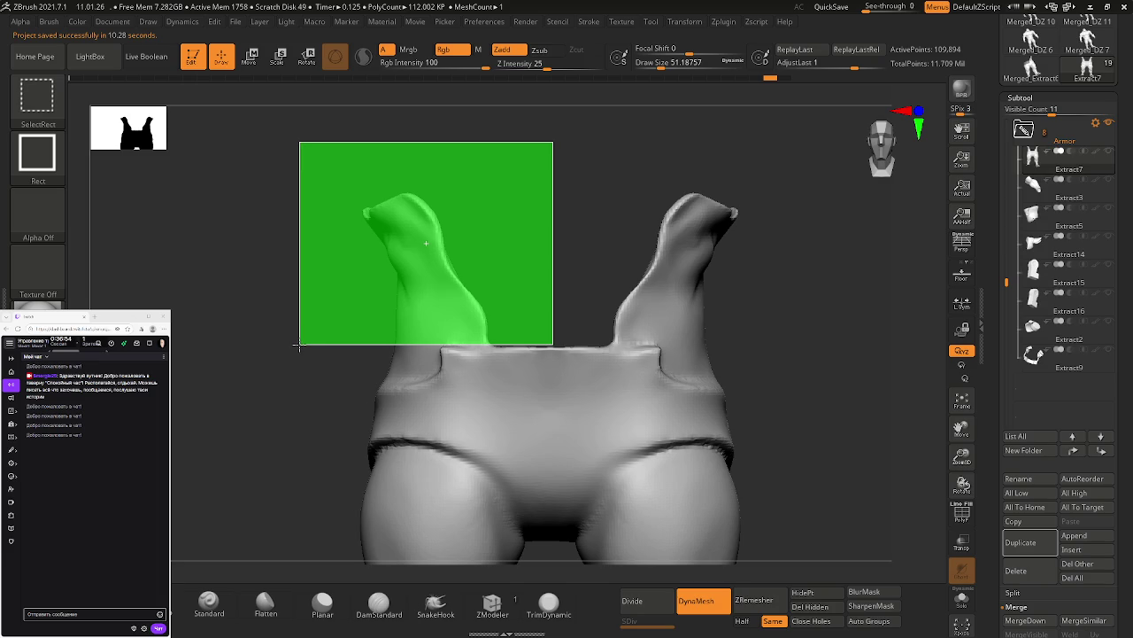
pyautogui.keyDown('ctrl'); pyautogui.keyDown('shift'); pyautogui.moveTo(299, 344); pyautogui.dragTo(299, 344); pyautogui.keyUp('shift'); pyautogui.keyUp('ctrl')
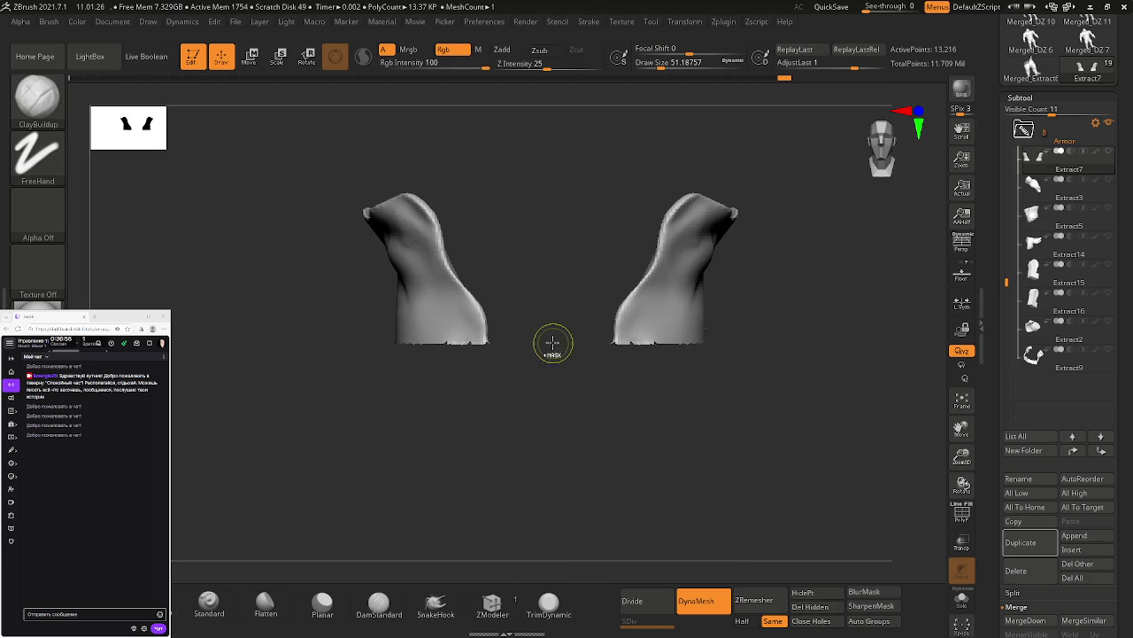
pyautogui.keyDown('ctrl'); pyautogui.keyDown('shift'); pyautogui.click(552, 343); pyautogui.keyUp('shift'); pyautogui.keyUp('ctrl')
pyautogui.keyDown('ctrl'); pyautogui.keyDown('shift'); pyautogui.moveTo(569, 138); pyautogui.dragTo(315, 346); pyautogui.keyUp('shift'); pyautogui.keyUp('ctrl')
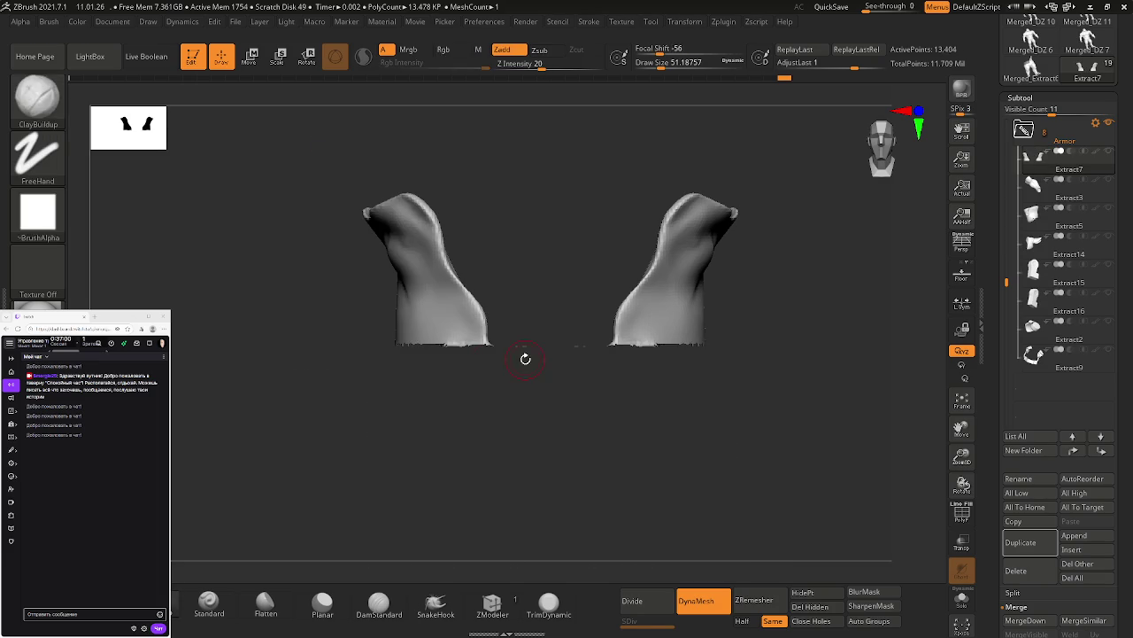
pyautogui.keyDown('ctrl'); pyautogui.keyDown('shift'); pyautogui.click(525, 355); pyautogui.keyUp('shift'); pyautogui.keyUp('ctrl')
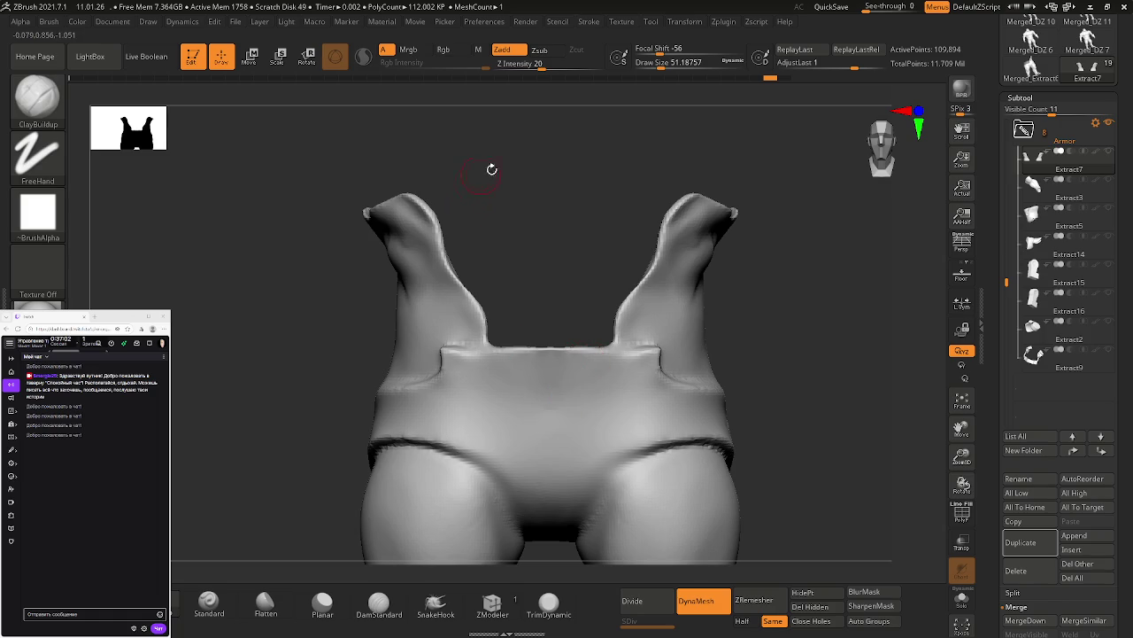
pyautogui.hotkey('ctrl', 'shift')
pyautogui.moveTo(496, 231)
pyautogui.keyDown('ctrl'); pyautogui.keyDown('shift'); pyautogui.mouseDown()
pyautogui.moveTo(323, 349)
pyautogui.moveTo(316, 341)
pyautogui.mouseUp(); pyautogui.keyUp('shift'); pyautogui.keyUp('ctrl')
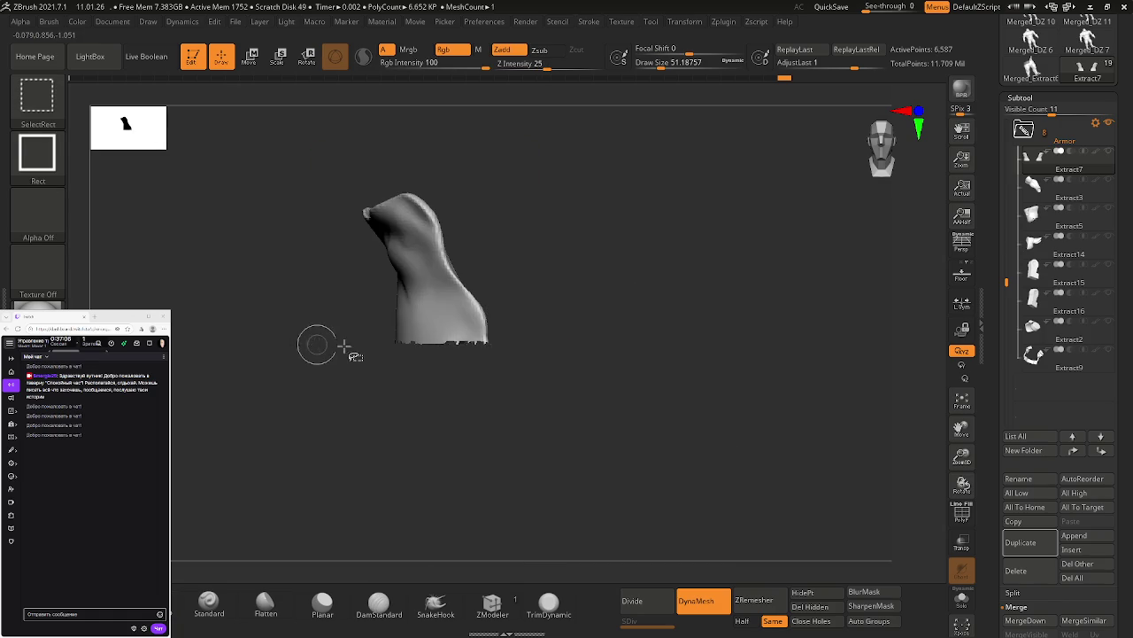
pyautogui.moveTo(481, 324); pyautogui.dragTo(713, 380)
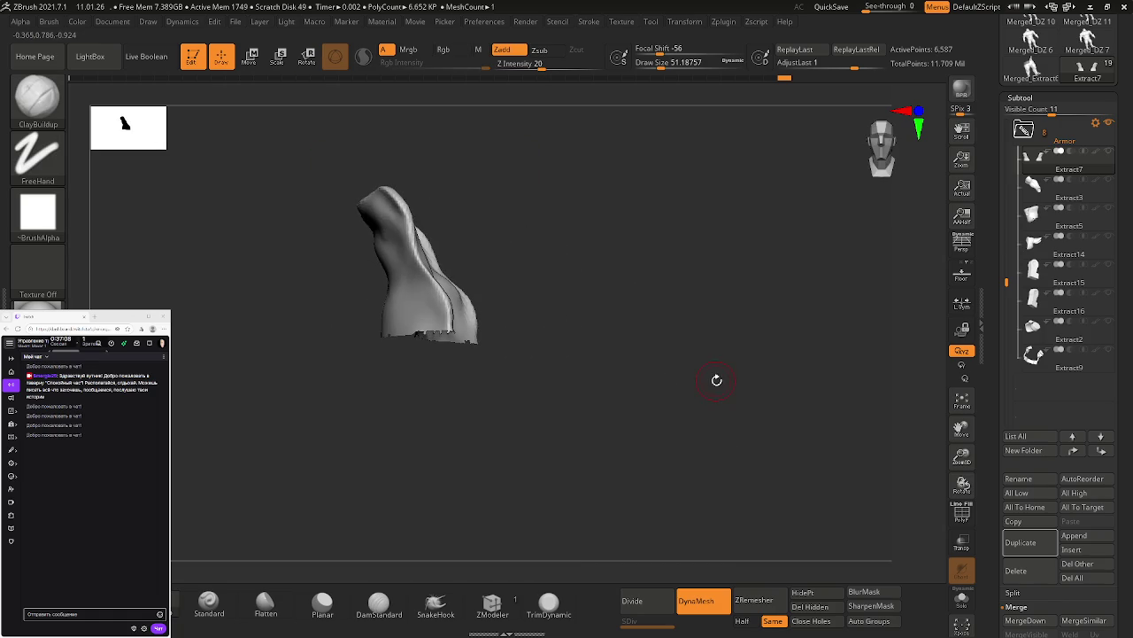
# Step: Invert visibility, delete the hidden left flap, and cap the opening with Close Holes
pyautogui.hotkey('ctrl', 'shift')
pyautogui.keyDown('ctrl'); pyautogui.keyDown('shift'); pyautogui.click(832, 347); pyautogui.keyUp('shift'); pyautogui.keyUp('ctrl')
pyautogui.hotkey('ctrl', 'z')
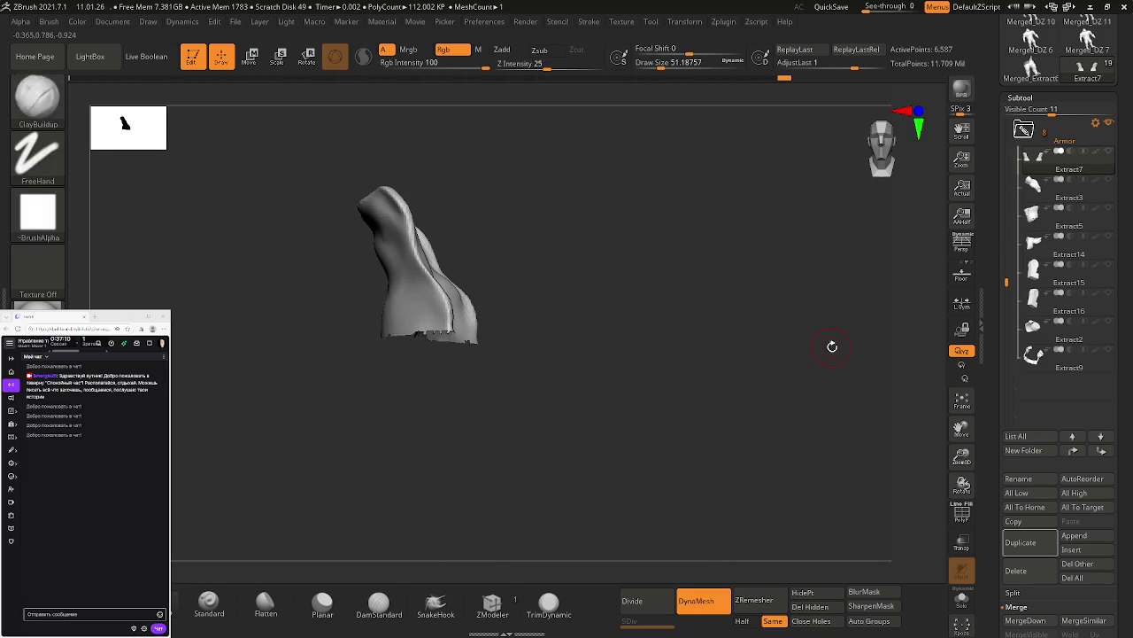
pyautogui.keyDown('ctrl'); pyautogui.keyDown('shift'); pyautogui.moveTo(817, 341); pyautogui.dragTo(819, 338); pyautogui.keyUp('shift'); pyautogui.keyUp('ctrl')
pyautogui.moveTo(611, 346)
pyautogui.mouseDown()
pyautogui.moveTo(632, 396)
pyautogui.moveTo(664, 425)
pyautogui.mouseUp()
pyautogui.click(810, 606)
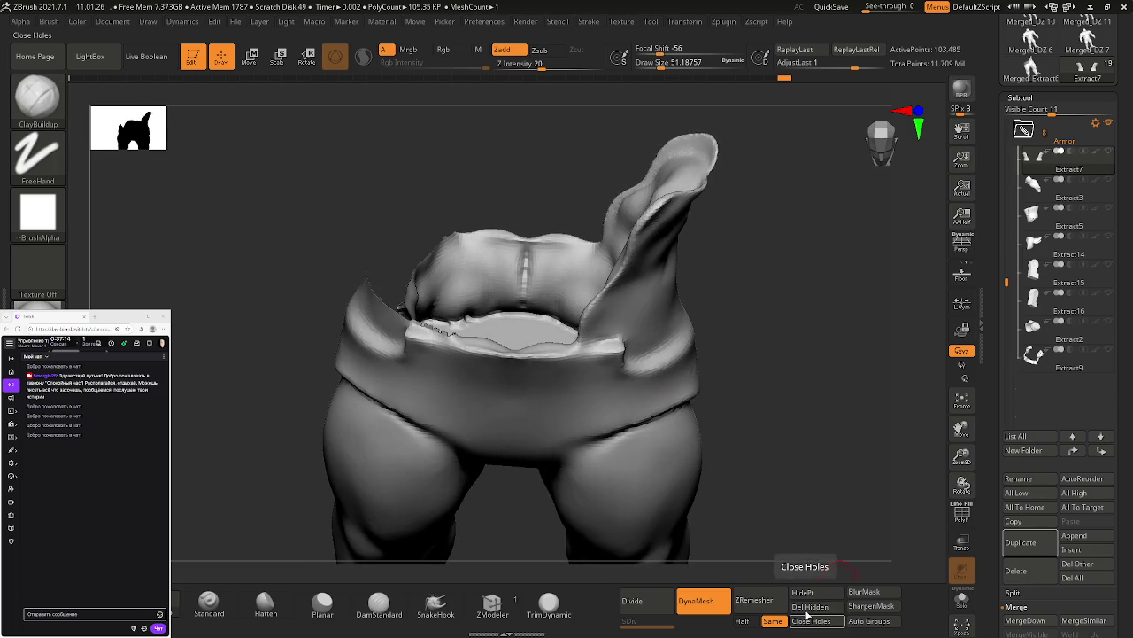
pyautogui.click(815, 623)
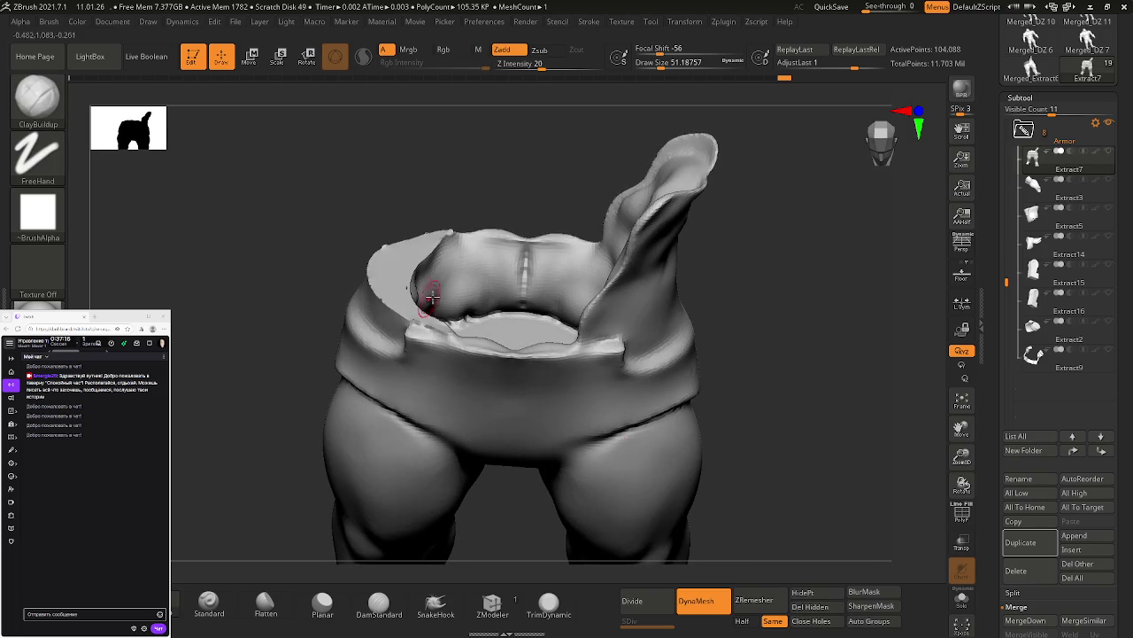
# Step: Show PolyFrame on the waist cavity and smooth the rim surface
pyautogui.moveTo(427, 300); pyautogui.dragTo(445, 333)
pyautogui.moveTo(428, 330)
pyautogui.mouseDown()
pyautogui.moveTo(494, 326)
pyautogui.moveTo(473, 321)
pyautogui.moveTo(455, 286)
pyautogui.moveTo(522, 348)
pyautogui.mouseUp()
pyautogui.hotkey('shift', 'f')
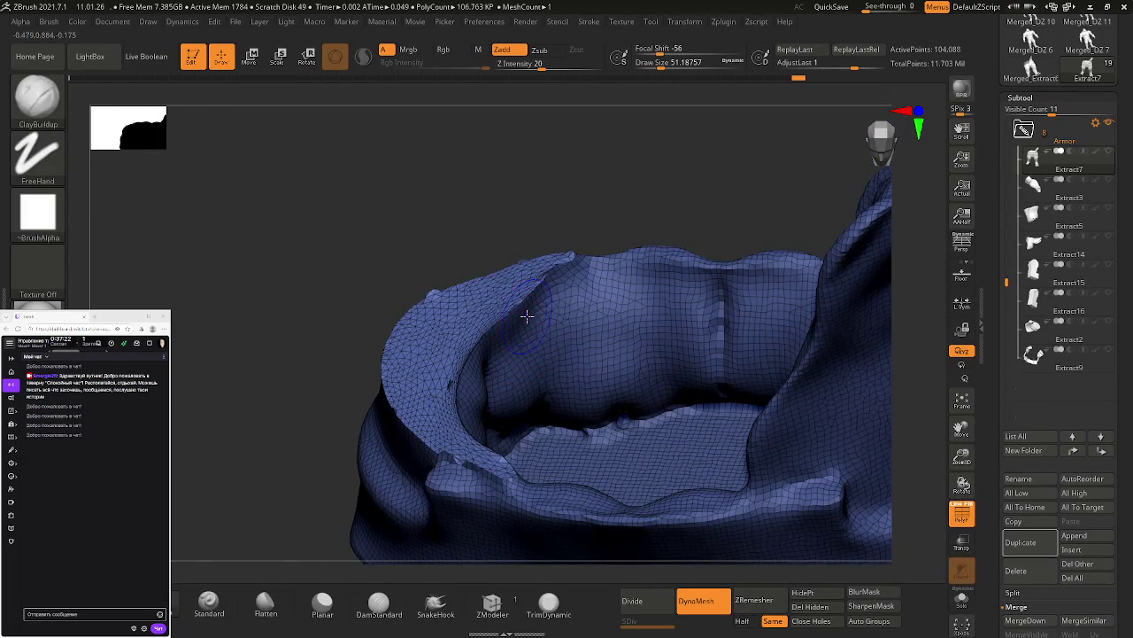
pyautogui.press('shift')
pyautogui.keyDown('shift'); pyautogui.moveTo(555, 295); pyautogui.dragTo(506, 308); pyautogui.keyUp('shift')
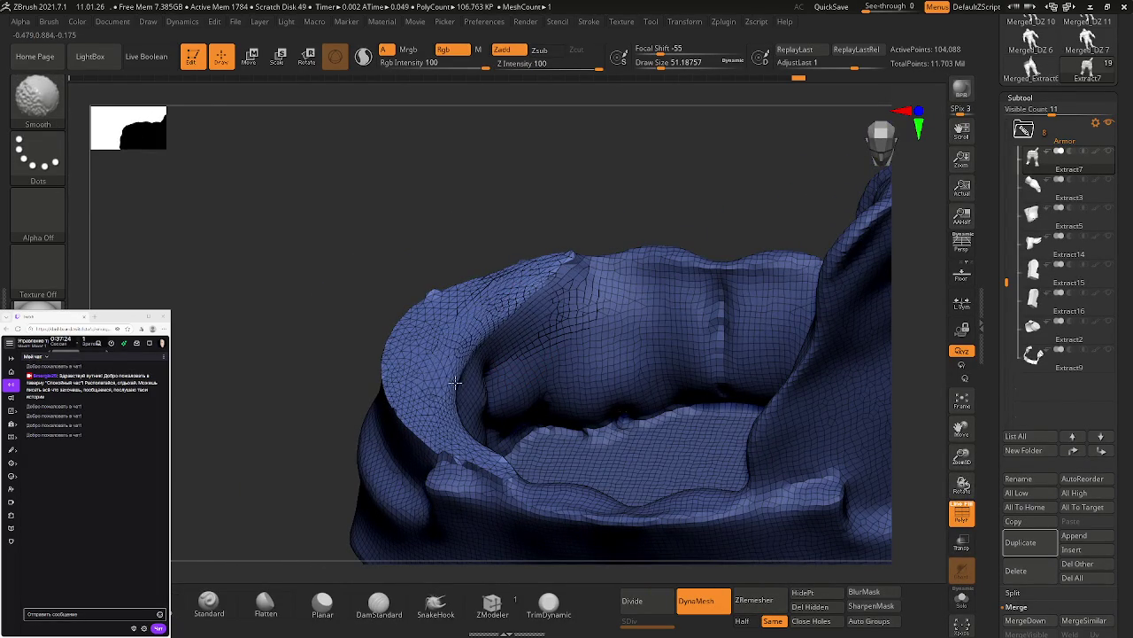
pyautogui.moveTo(492, 378); pyautogui.dragTo(455, 342)
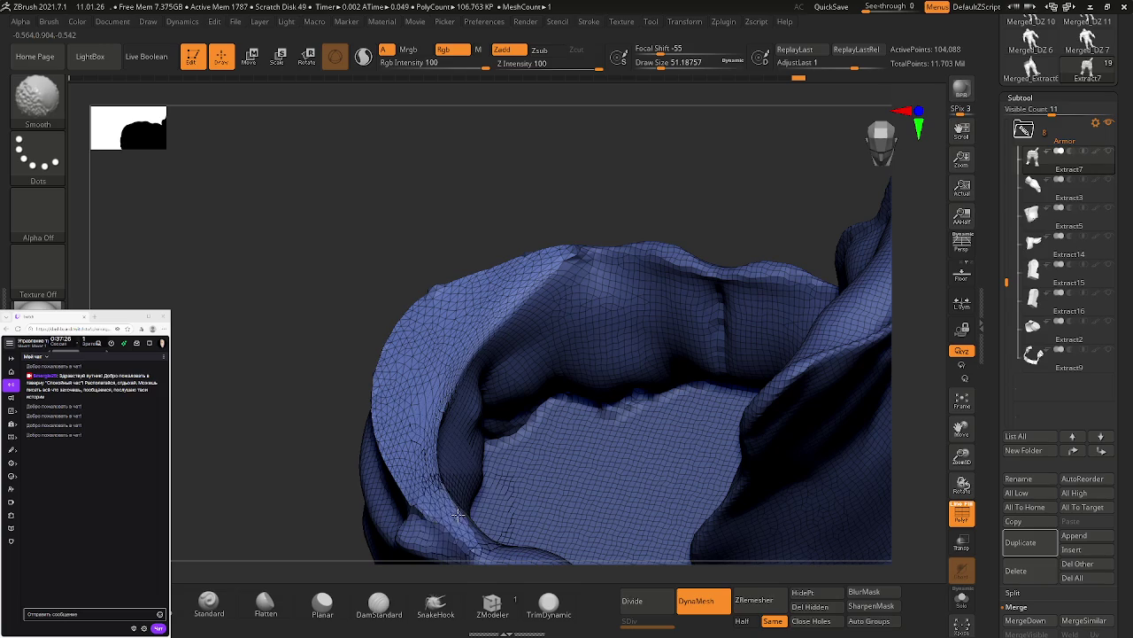
pyautogui.moveTo(419, 424); pyautogui.dragTo(438, 313, button='right')
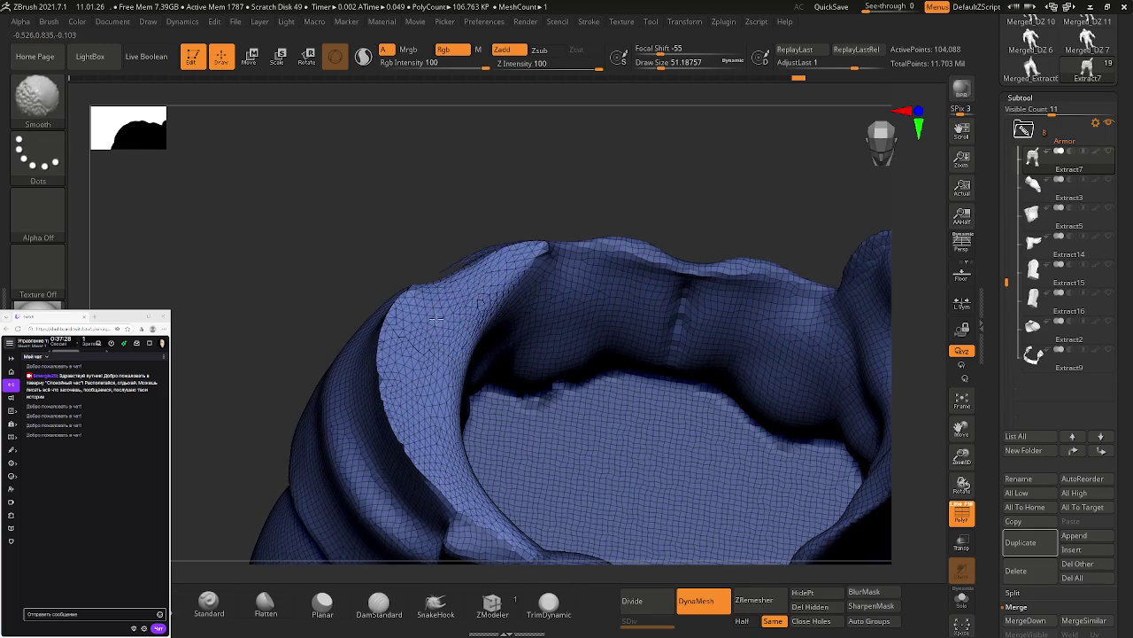
# Step: Smooth the jagged rim down its left side from top to lower left
pyautogui.keyDown('shift'); pyautogui.moveTo(408, 331); pyautogui.dragTo(456, 496); pyautogui.keyUp('shift')
pyautogui.moveTo(456, 495); pyautogui.dragTo(485, 290, button='right')
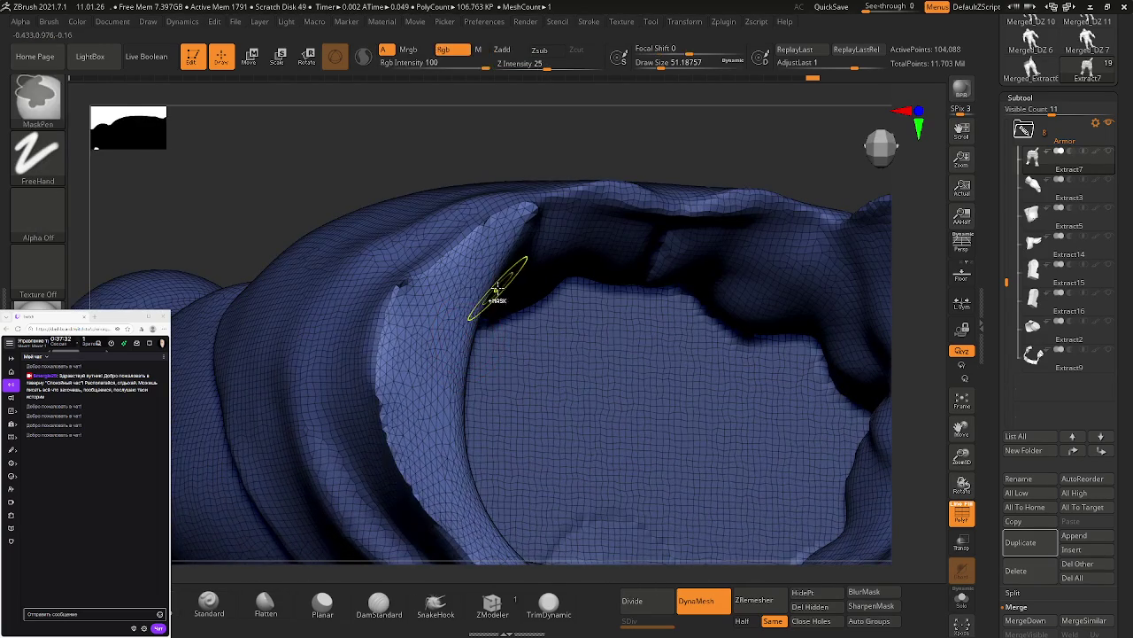
pyautogui.keyDown('shift'); pyautogui.moveTo(481, 291); pyautogui.dragTo(391, 328); pyautogui.keyUp('shift')
pyautogui.moveTo(530, 248)
pyautogui.keyDown('shift'); pyautogui.mouseDown()
pyautogui.moveTo(478, 257)
pyautogui.moveTo(414, 305)
pyautogui.moveTo(422, 458)
pyautogui.mouseUp(); pyautogui.keyUp('shift')
pyautogui.keyDown('shift'); pyautogui.moveTo(413, 316); pyautogui.dragTo(394, 417); pyautogui.keyUp('shift')
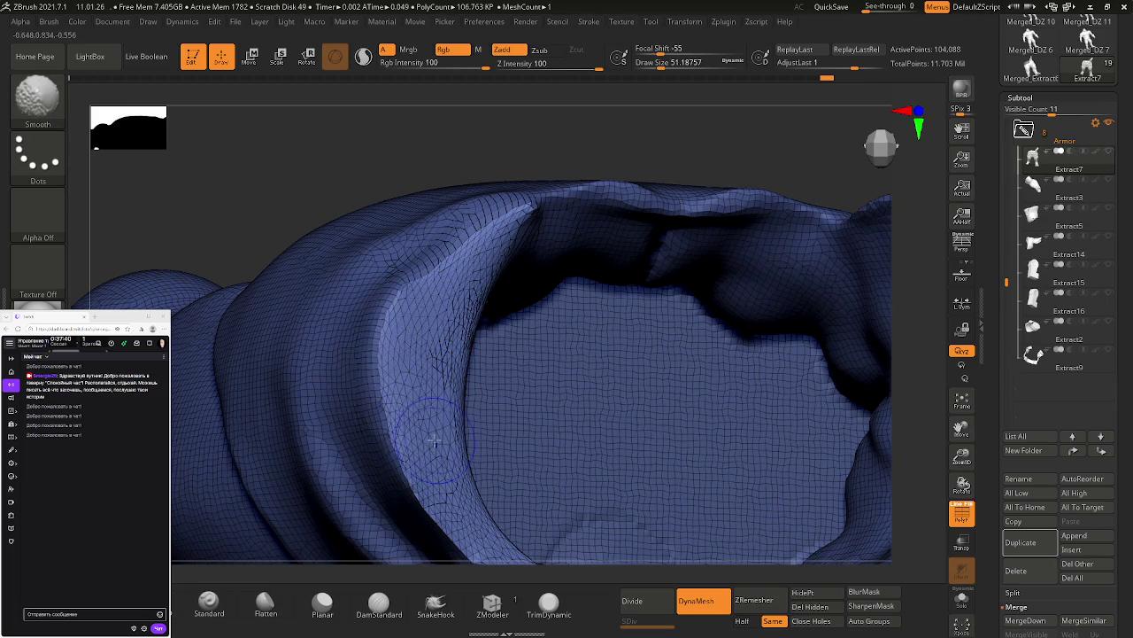
pyautogui.moveTo(496, 451); pyautogui.dragTo(500, 363, button='right')
pyautogui.press('space')
pyautogui.moveTo(339, 379); pyautogui.dragTo(374, 348, button='right')
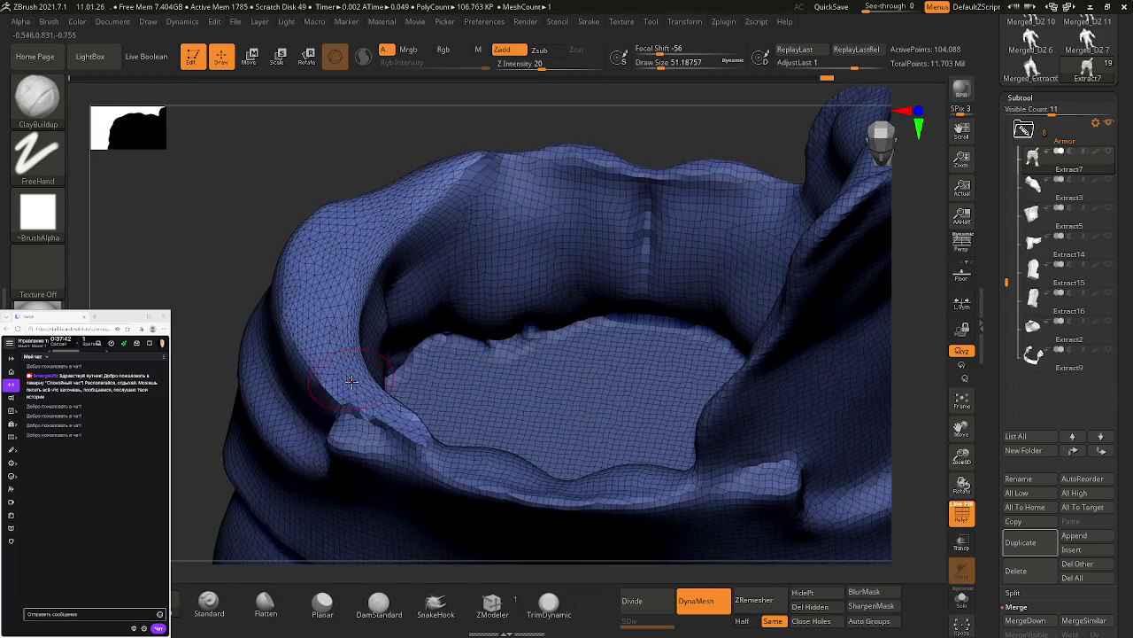
# Step: Smooth the inner rim crease and the front of the waist rim
pyautogui.moveTo(390, 408)
pyautogui.keyDown('shift'); pyautogui.mouseDown()
pyautogui.moveTo(434, 421)
pyautogui.moveTo(425, 425)
pyautogui.mouseUp(); pyautogui.keyUp('shift')
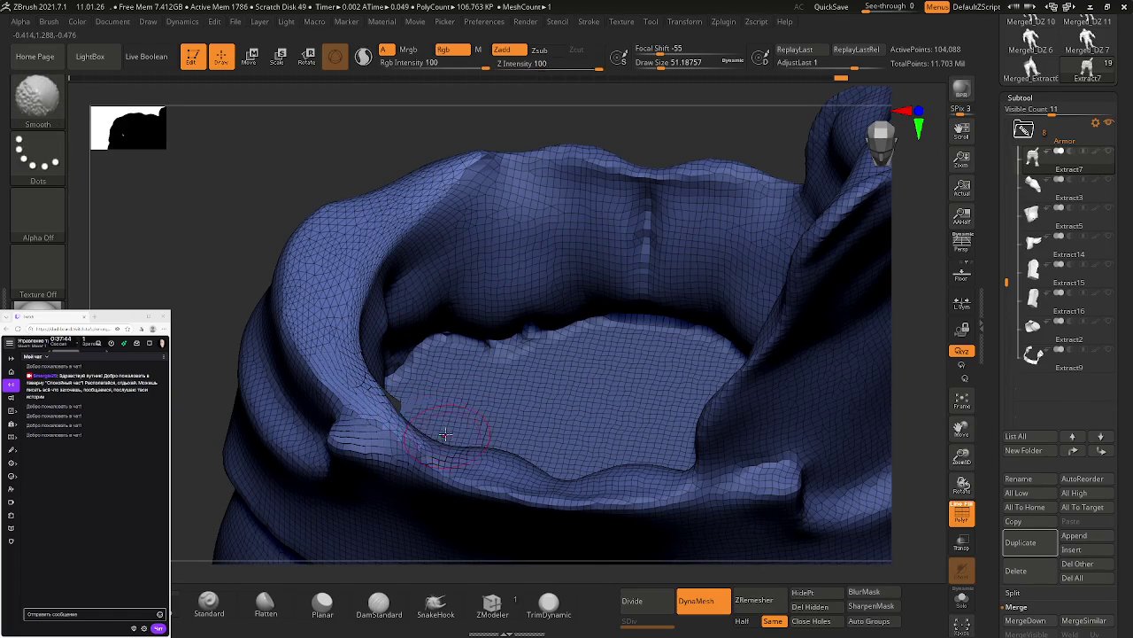
pyautogui.moveTo(425, 425); pyautogui.dragTo(359, 354, button='right')
pyautogui.keyDown('shift'); pyautogui.moveTo(404, 282); pyautogui.dragTo(354, 349); pyautogui.keyUp('shift')
pyautogui.moveTo(354, 349)
pyautogui.mouseDown(button='right')
pyautogui.moveTo(431, 314)
pyautogui.moveTo(328, 410)
pyautogui.mouseUp(button='right')
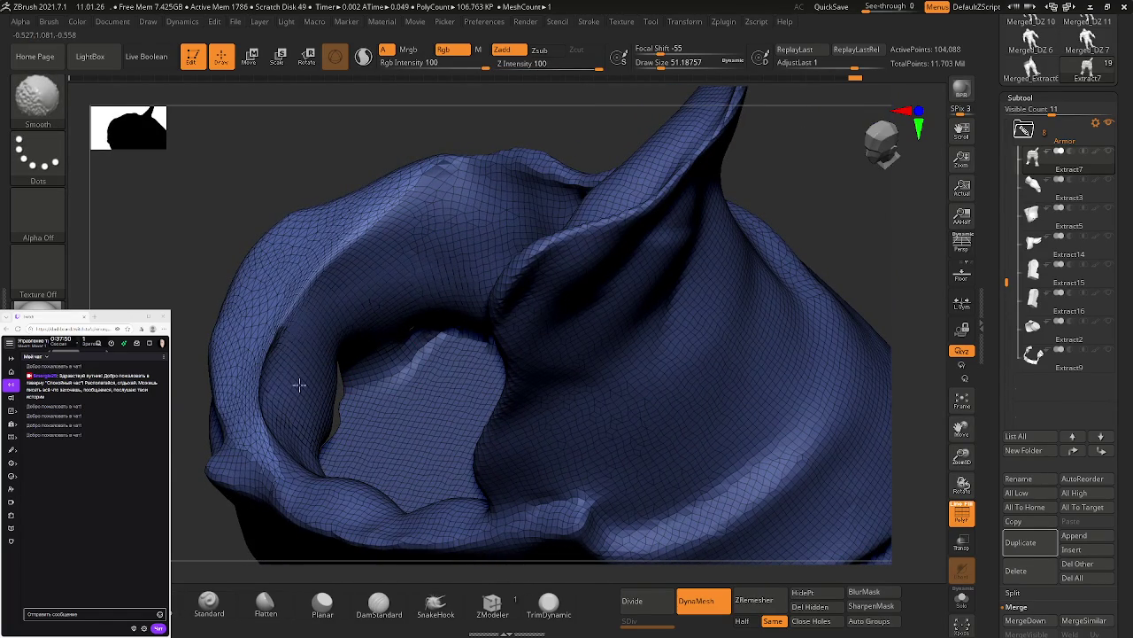
pyautogui.keyDown('shift'); pyautogui.moveTo(312, 407); pyautogui.dragTo(352, 387); pyautogui.keyUp('shift')
pyautogui.moveTo(352, 387)
pyautogui.mouseDown(button='right')
pyautogui.moveTo(347, 362)
pyautogui.moveTo(346, 392)
pyautogui.mouseUp(button='right')
pyautogui.keyDown('shift'); pyautogui.moveTo(346, 392); pyautogui.dragTo(341, 398); pyautogui.keyUp('shift')
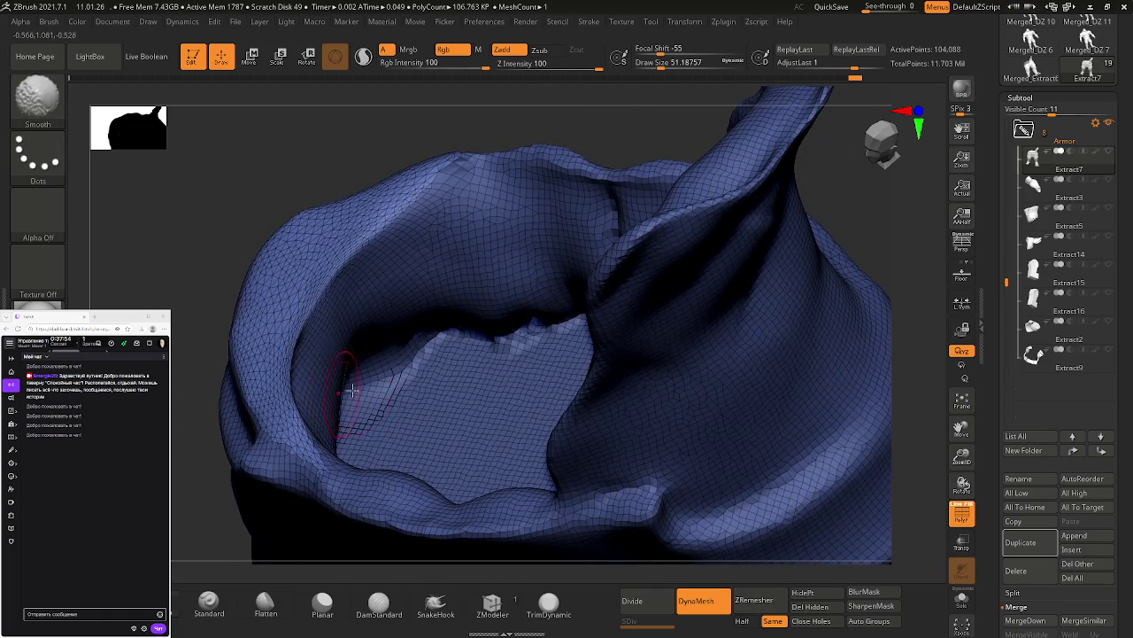
pyautogui.moveTo(333, 398); pyautogui.dragTo(369, 375, button='right')
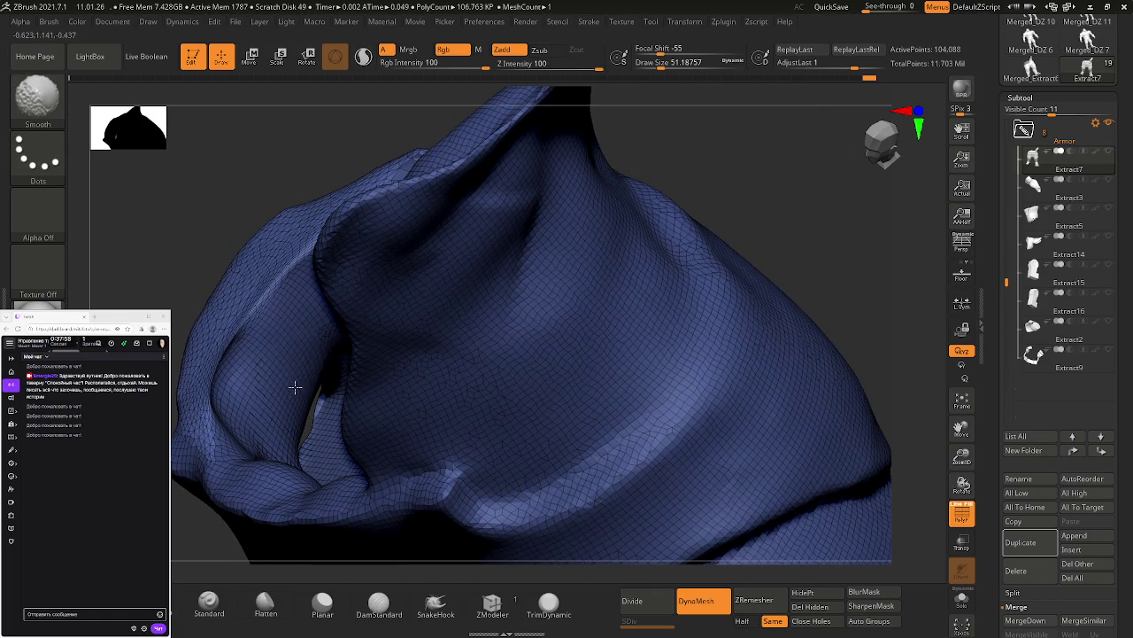
pyautogui.moveTo(309, 392)
pyautogui.mouseDown(button='right')
pyautogui.moveTo(355, 410)
pyautogui.moveTo(357, 384)
pyautogui.moveTo(377, 382)
pyautogui.moveTo(487, 174)
pyautogui.mouseUp(button='right')
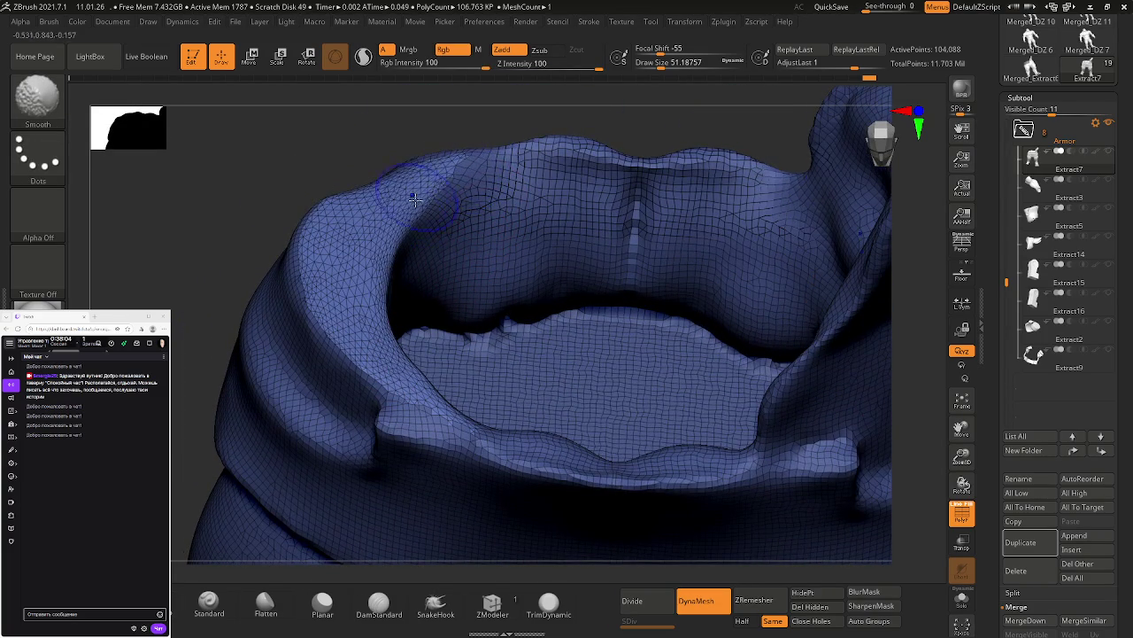
pyautogui.keyDown('shift'); pyautogui.moveTo(425, 178); pyautogui.dragTo(455, 203); pyautogui.keyUp('shift')
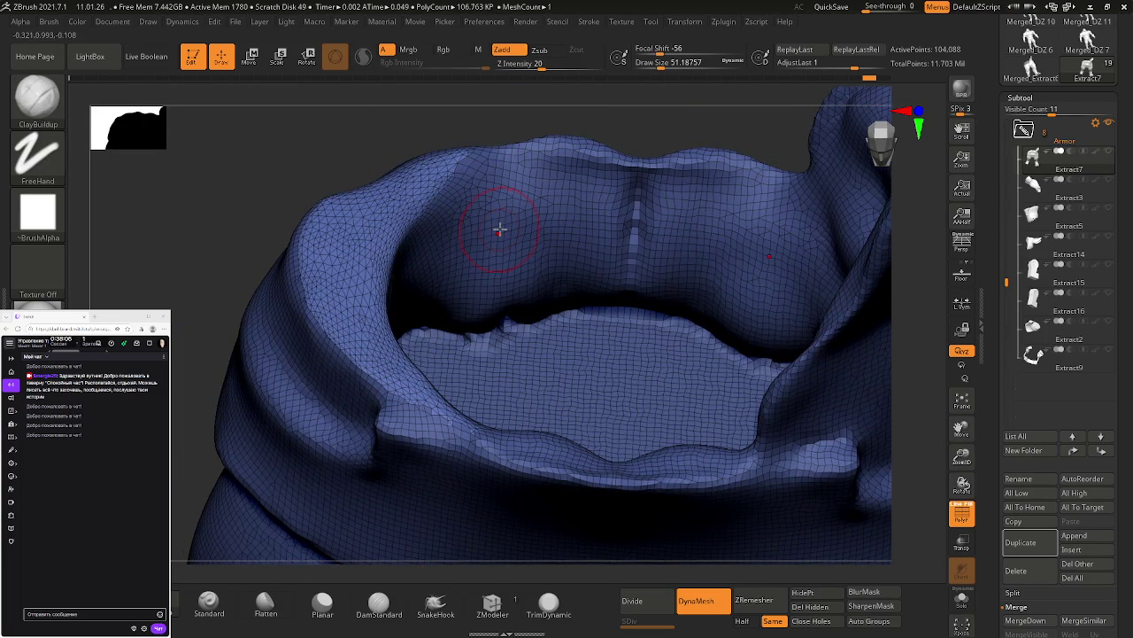
pyautogui.press('shift')
pyautogui.moveTo(468, 145); pyautogui.dragTo(419, 221, button='right')
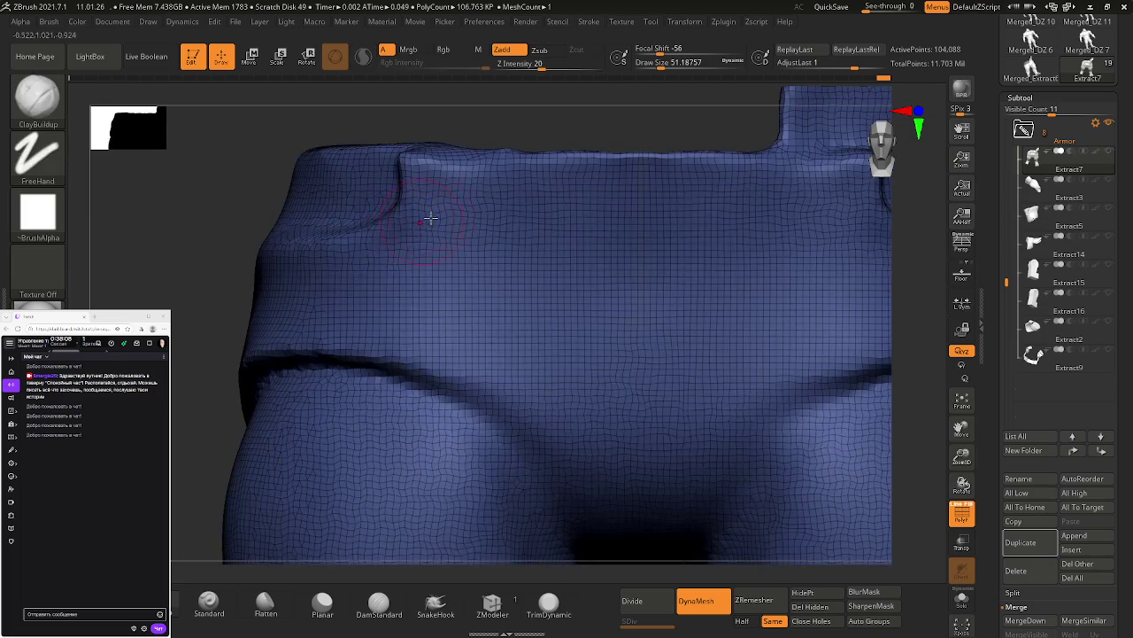
# Step: Hide the upper body with a selection box, keeping only the pants visible
pyautogui.moveTo(521, 171); pyautogui.dragTo(540, 336, button='right')
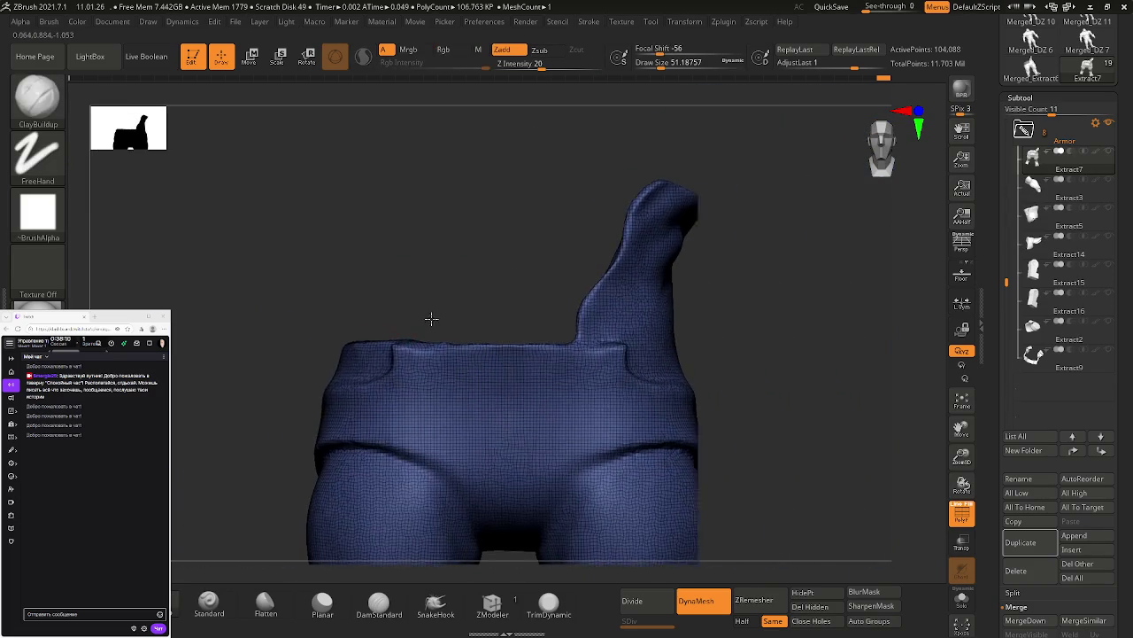
pyautogui.moveTo(532, 343)
pyautogui.mouseDown(button='right')
pyautogui.moveTo(540, 399)
pyautogui.moveTo(559, 331)
pyautogui.moveTo(569, 364)
pyautogui.moveTo(799, 217)
pyautogui.moveTo(739, 245)
pyautogui.mouseUp(button='right')
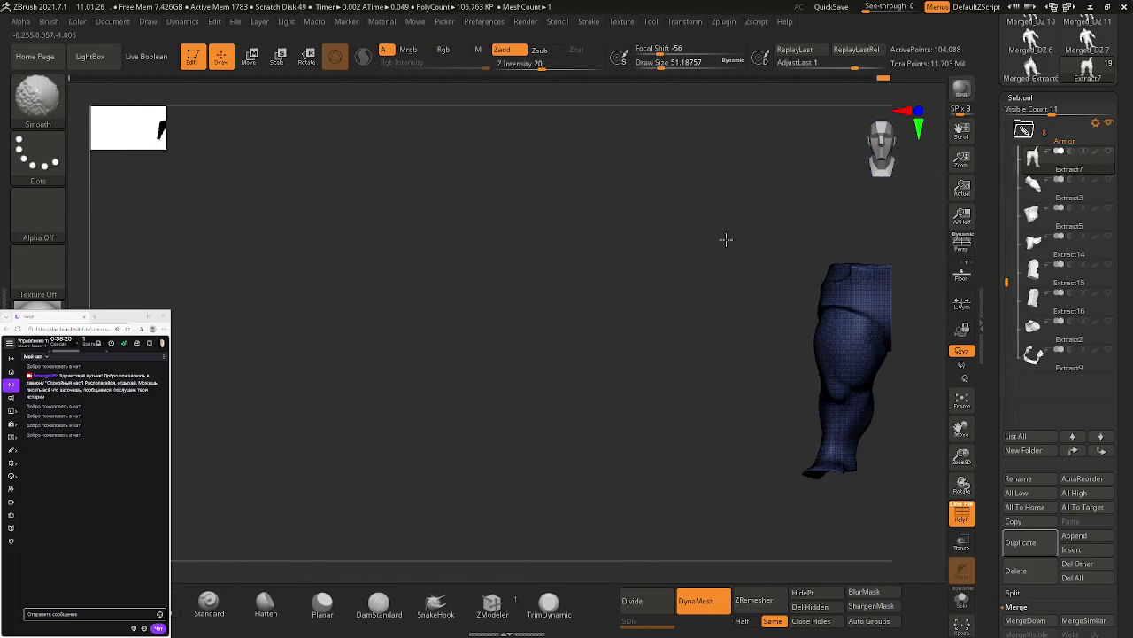
pyautogui.moveTo(860, 316)
pyautogui.keyDown('alt'); pyautogui.mouseDown(button='right')
pyautogui.moveTo(586, 381)
pyautogui.moveTo(771, 316)
pyautogui.moveTo(622, 212)
pyautogui.mouseUp(button='right'); pyautogui.keyUp('alt')
pyautogui.keyDown('ctrl'); pyautogui.keyDown('shift'); pyautogui.moveTo(619, 189); pyautogui.dragTo(277, 547); pyautogui.keyUp('shift'); pyautogui.keyUp('ctrl')
pyautogui.moveTo(562, 384)
pyautogui.mouseDown(button='right')
pyautogui.moveTo(574, 338)
pyautogui.moveTo(547, 291)
pyautogui.mouseUp(button='right')
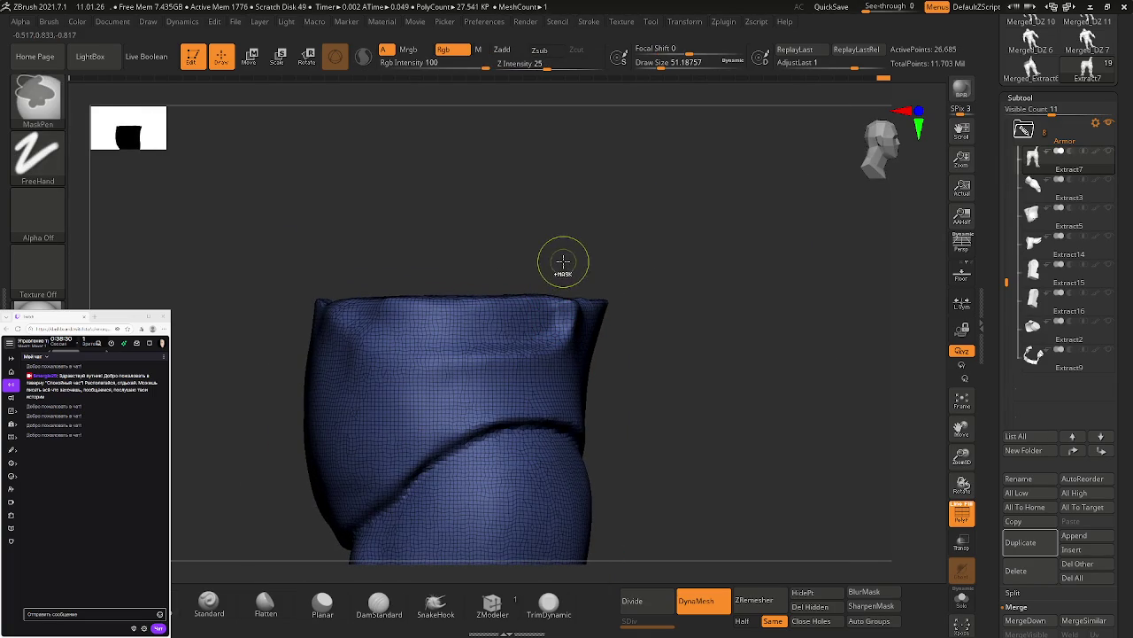
pyautogui.hotkey('ctrl', 'shift')
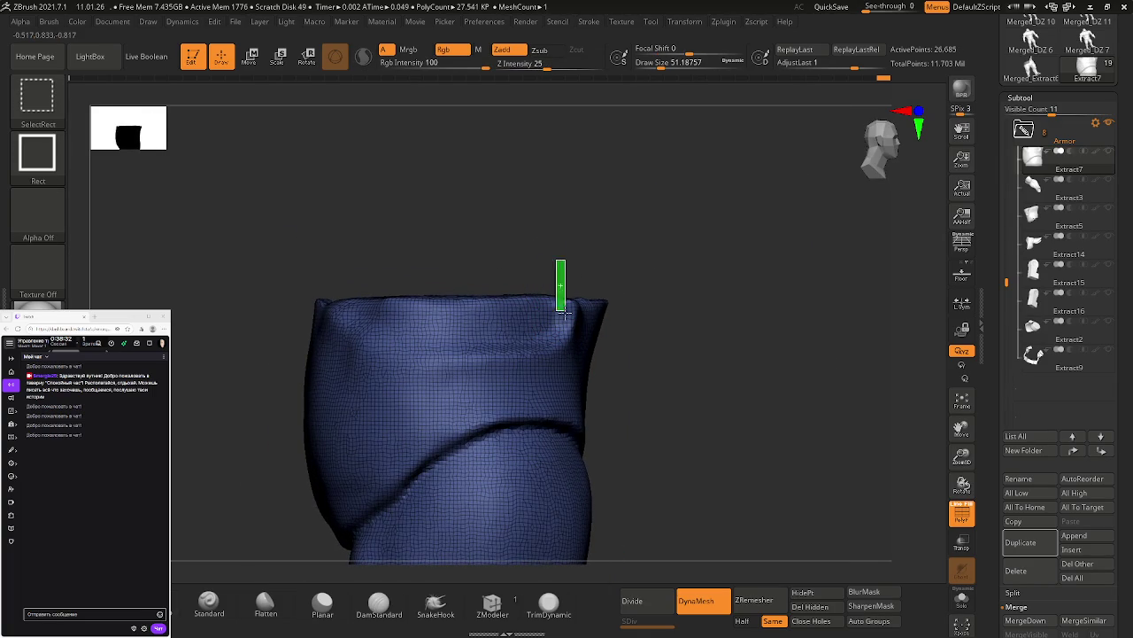
pyautogui.keyDown('ctrl'); pyautogui.keyDown('shift'); pyautogui.moveTo(564, 308); pyautogui.dragTo(463, 262); pyautogui.keyUp('shift'); pyautogui.keyUp('ctrl')
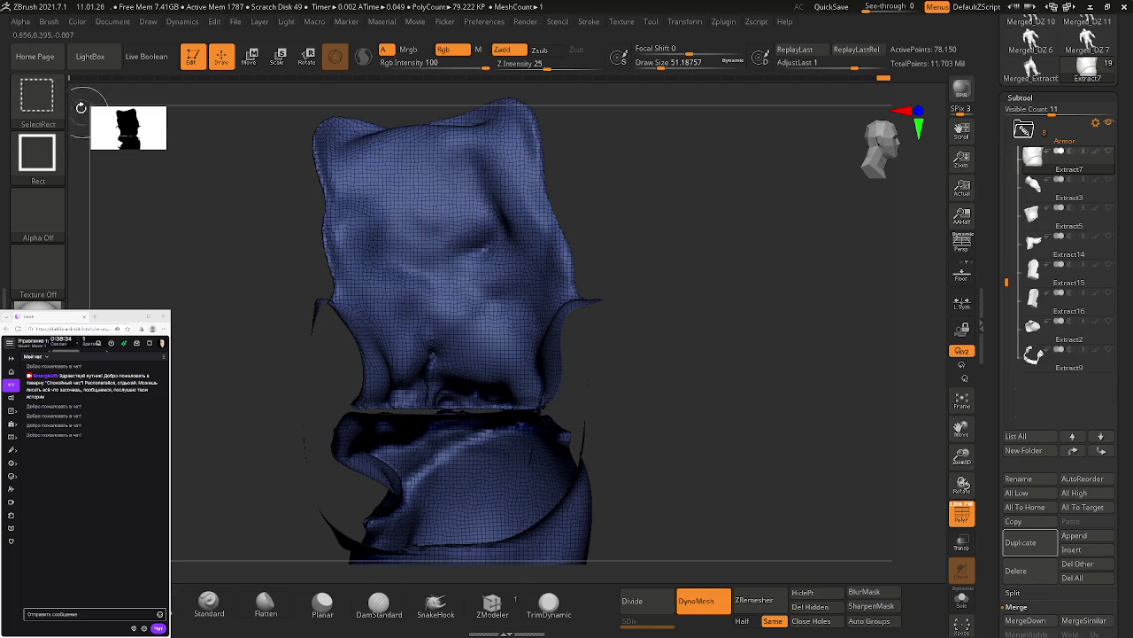
pyautogui.keyDown('ctrl'); pyautogui.keyDown('shift'); pyautogui.click(574, 253); pyautogui.keyUp('shift'); pyautogui.keyUp('ctrl')
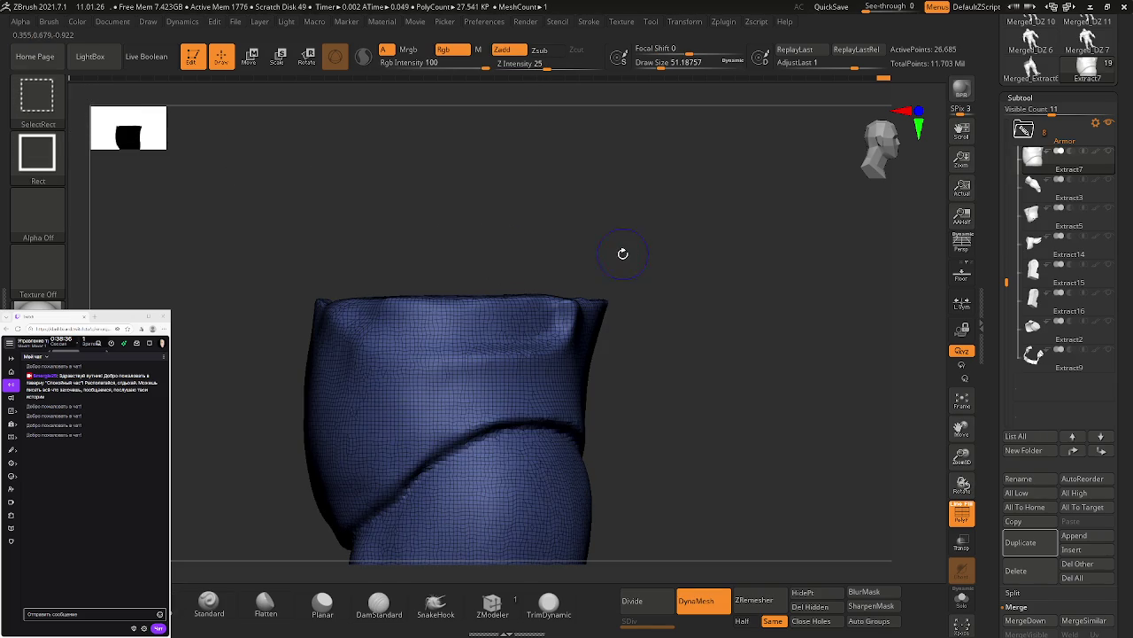
pyautogui.moveTo(715, 294); pyautogui.dragTo(718, 316)
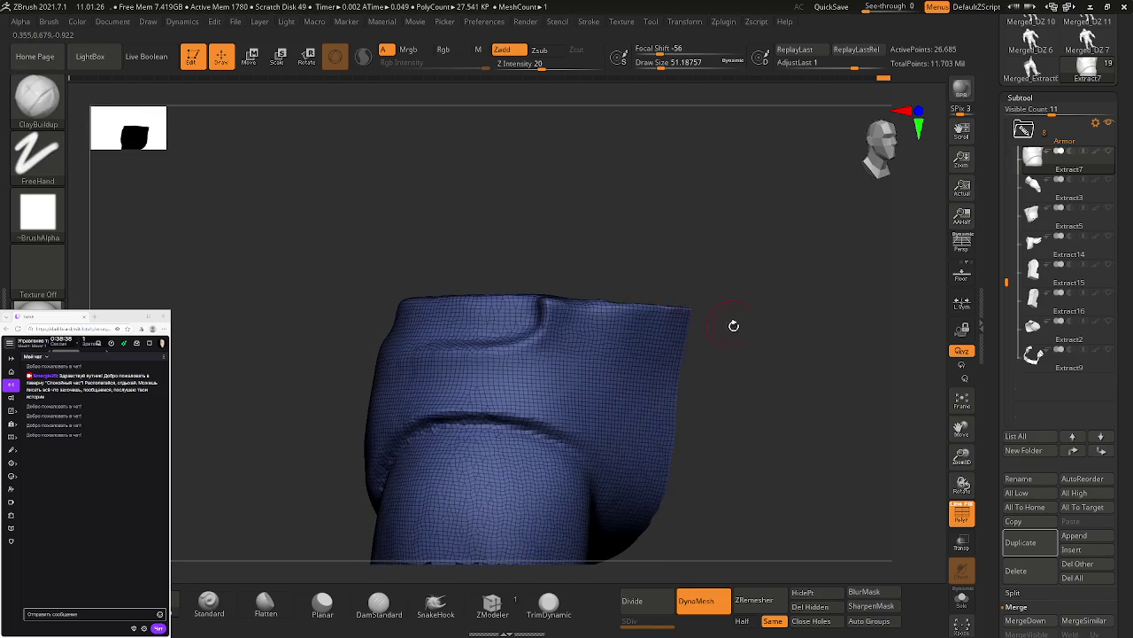
# Step: Mask the entire pants mesh, then clear the mask again
pyautogui.press('ctrl')
pyautogui.hotkey('ctrl', 'i')
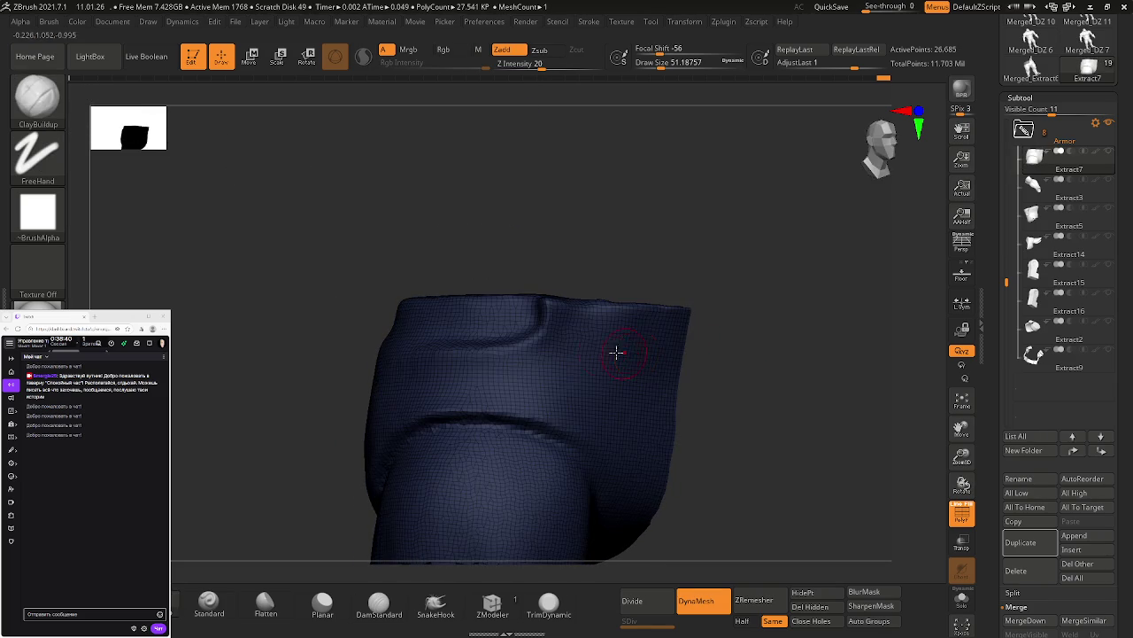
pyautogui.moveTo(632, 355); pyautogui.dragTo(549, 339, button='right')
pyautogui.hotkey('ctrl', 'i')
pyautogui.press('space')
pyautogui.moveTo(696, 257); pyautogui.dragTo(636, 258)
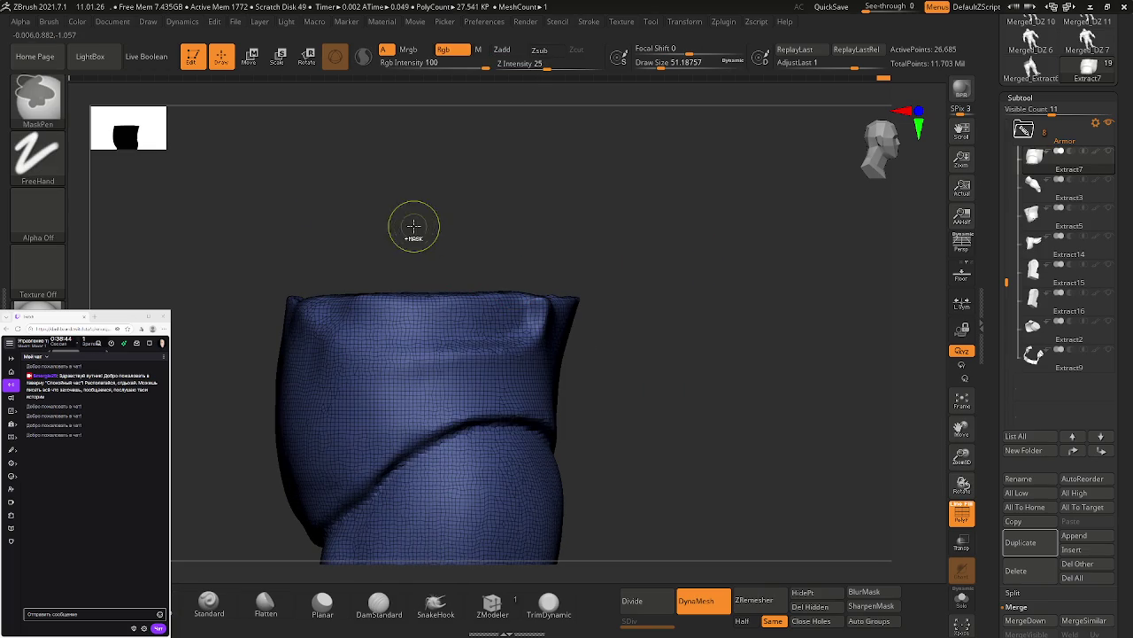
# Step: MaskLasso a wedge at the waistband top, unhide all, and hide everything unmasked
pyautogui.hotkey('ctrl', 'b')
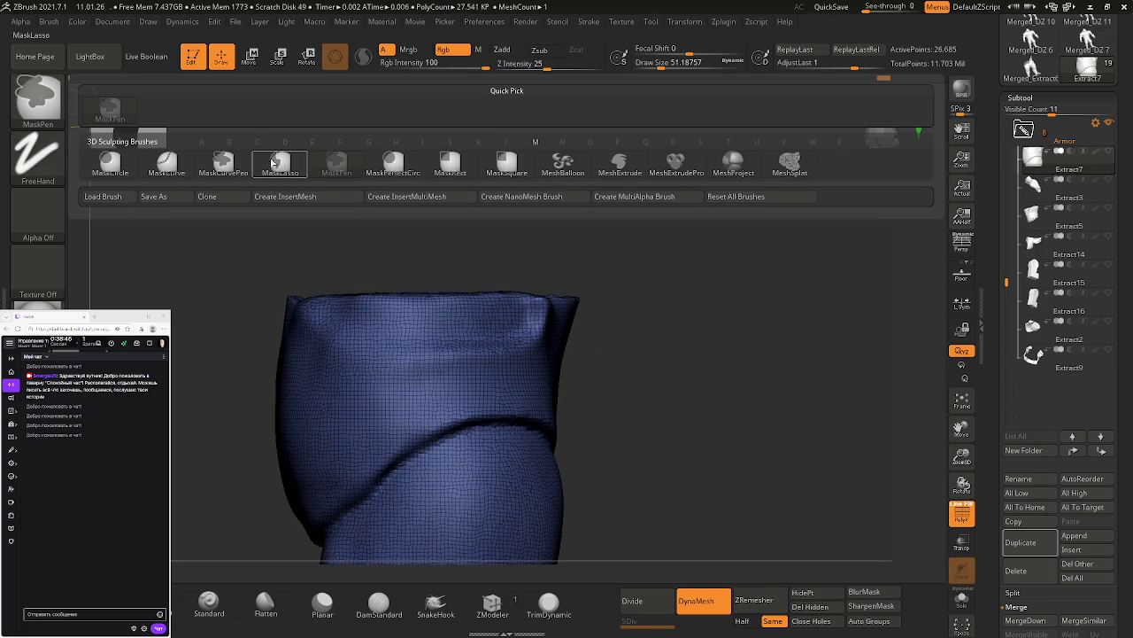
pyautogui.click(293, 164)
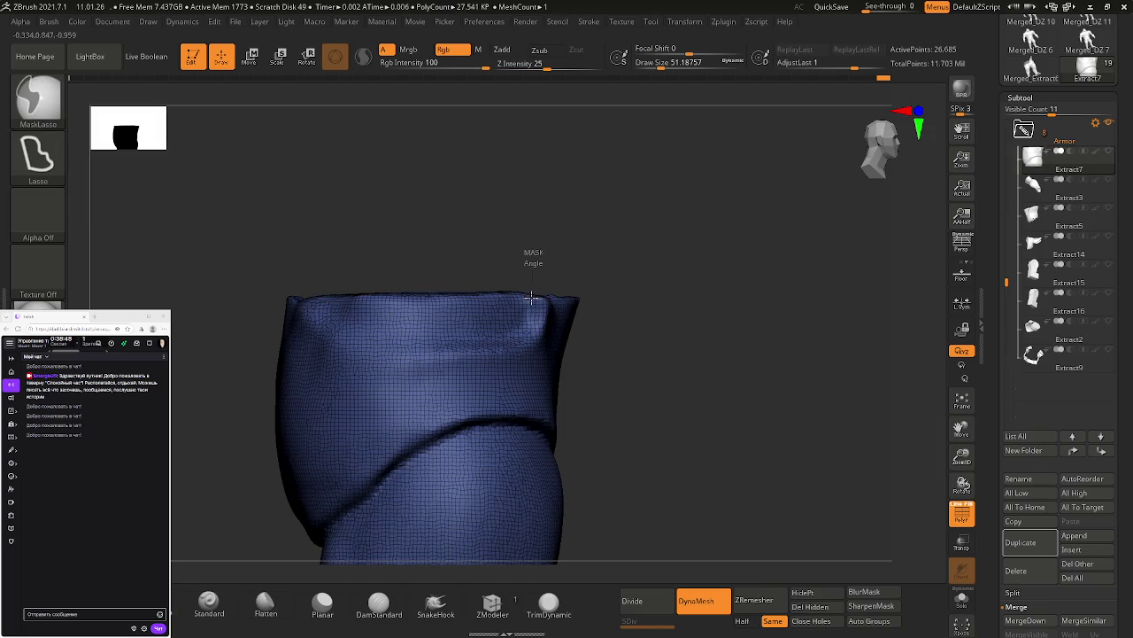
pyautogui.moveTo(486, 340)
pyautogui.keyDown('ctrl'); pyautogui.mouseDown()
pyautogui.moveTo(342, 328)
pyautogui.moveTo(312, 259)
pyautogui.mouseUp(); pyautogui.keyUp('ctrl')
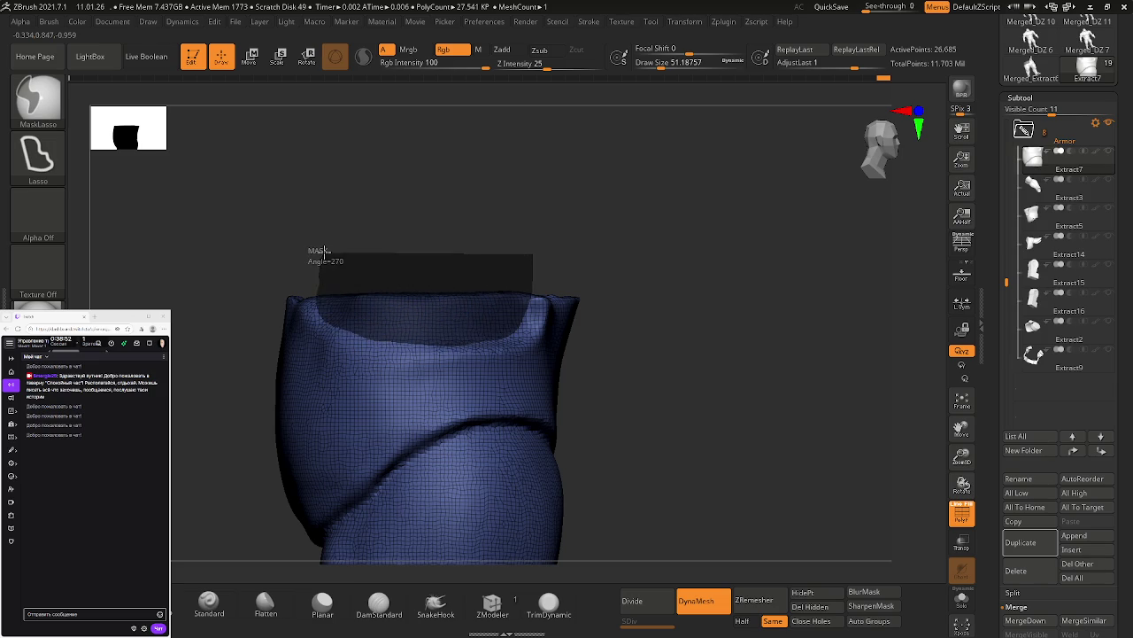
pyautogui.moveTo(651, 276); pyautogui.dragTo(622, 304)
pyautogui.moveTo(621, 304)
pyautogui.mouseDown(button='right')
pyautogui.moveTo(546, 328)
pyautogui.moveTo(587, 328)
pyautogui.moveTo(670, 296)
pyautogui.mouseUp(button='right')
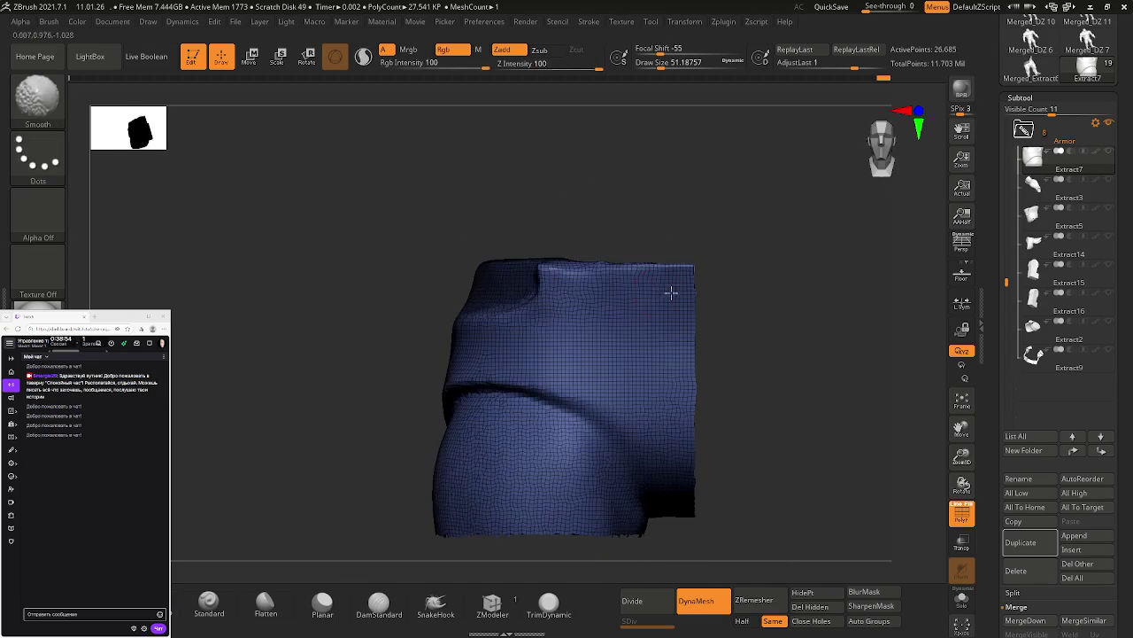
pyautogui.keyDown('ctrl'); pyautogui.keyDown('shift'); pyautogui.click(793, 365); pyautogui.keyUp('shift'); pyautogui.keyUp('ctrl')
pyautogui.keyDown('alt'); pyautogui.moveTo(701, 321); pyautogui.dragTo(722, 331, button='right'); pyautogui.keyUp('alt')
pyautogui.click(816, 590)
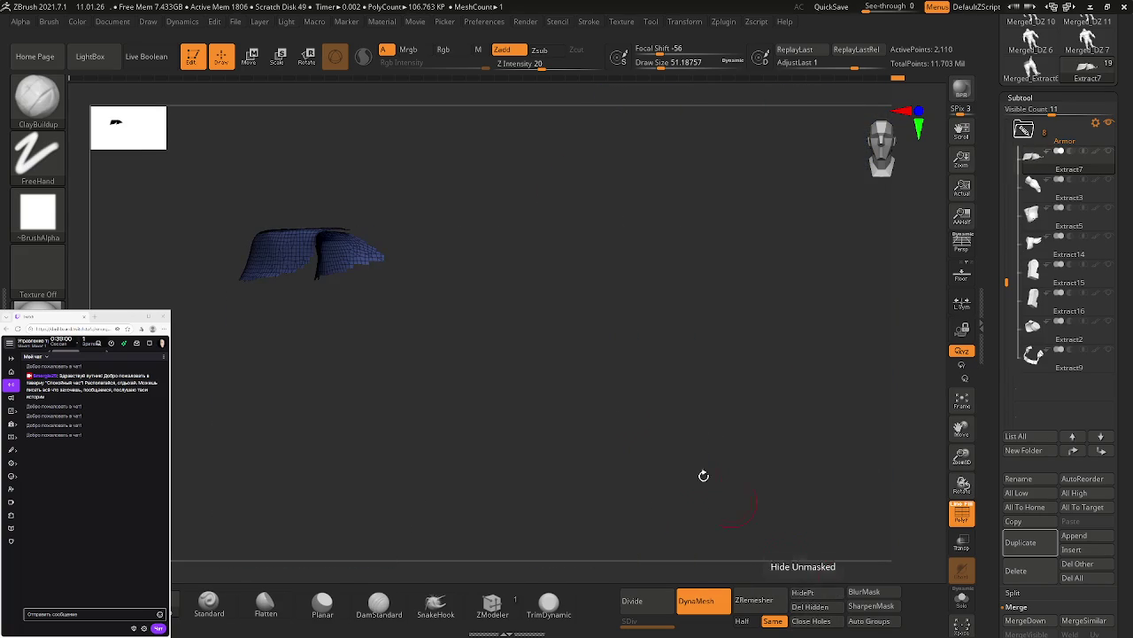
# Step: Invert visibility so only the waistband patch is hidden, then Del Hidden it
pyautogui.keyDown('ctrl'); pyautogui.keyDown('shift'); pyautogui.click(573, 340); pyautogui.keyUp('shift'); pyautogui.keyUp('ctrl')
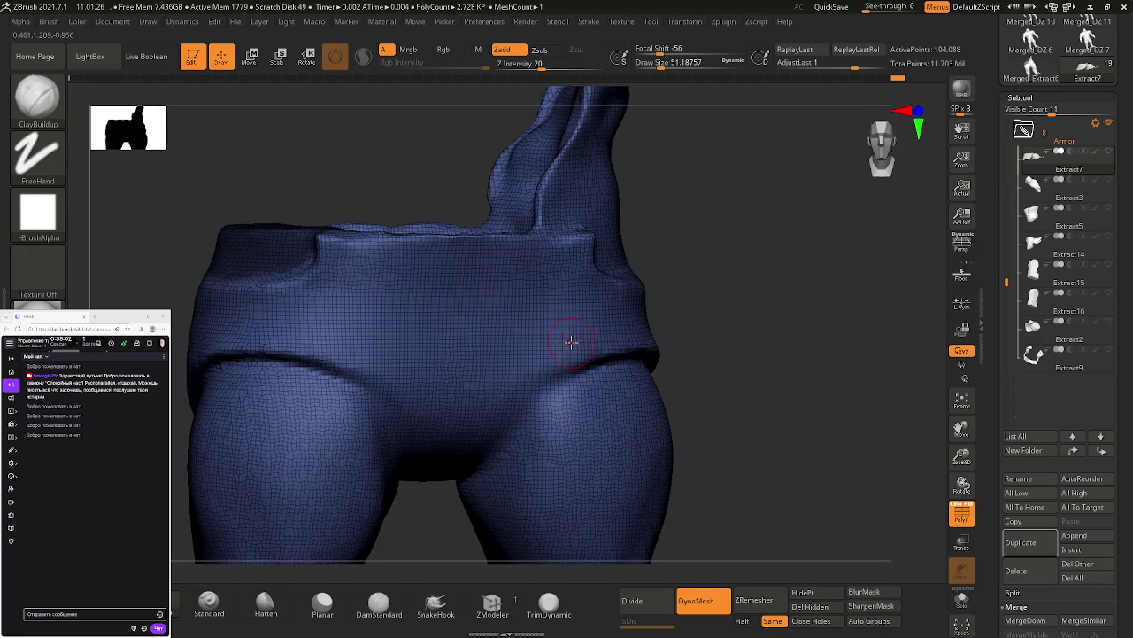
pyautogui.click(818, 592)
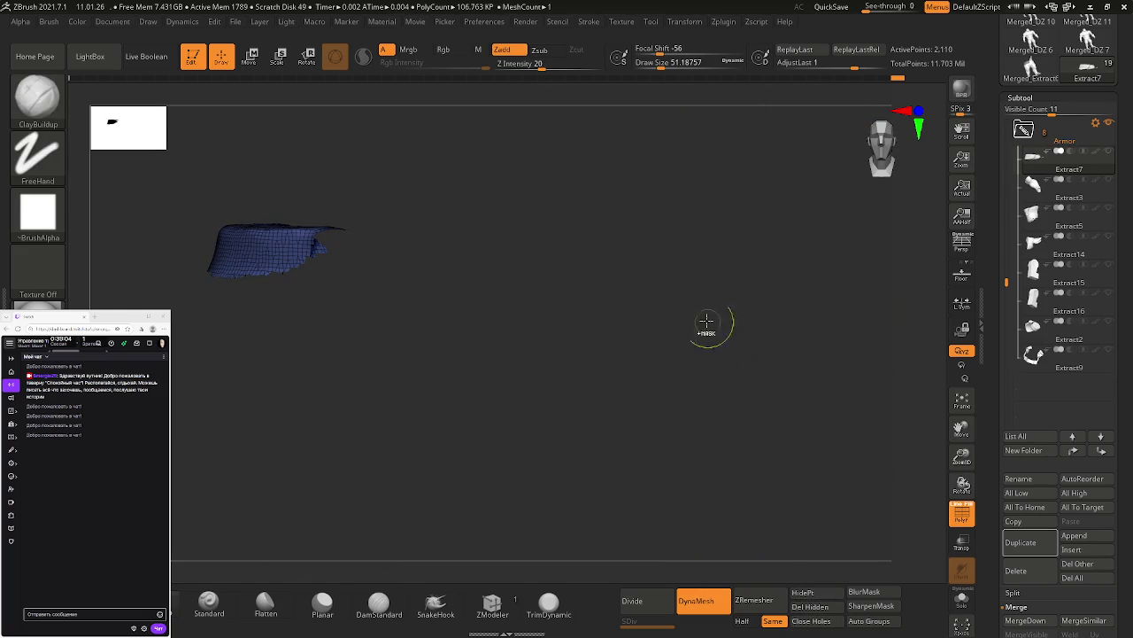
pyautogui.hotkey('ctrl', 'shift')
pyautogui.keyDown('ctrl'); pyautogui.keyDown('shift'); pyautogui.click(739, 264); pyautogui.keyUp('shift'); pyautogui.keyUp('ctrl')
pyautogui.hotkey('ctrl', 'z')
pyautogui.keyDown('ctrl'); pyautogui.keyDown('shift'); pyautogui.click(736, 283); pyautogui.keyUp('shift'); pyautogui.keyUp('ctrl')
pyautogui.click(837, 607)
pyautogui.moveTo(762, 461); pyautogui.dragTo(704, 282)
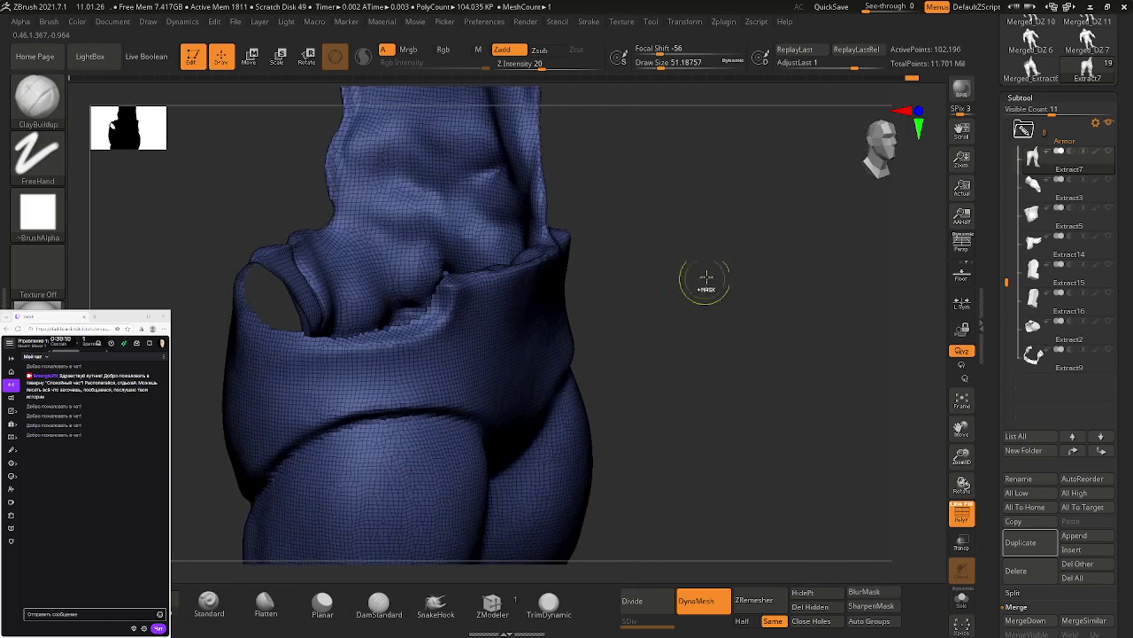
# Step: Fill the hole with Close Holes and smooth the new patch's lower edge
pyautogui.hotkey('ctrl', 'shift')
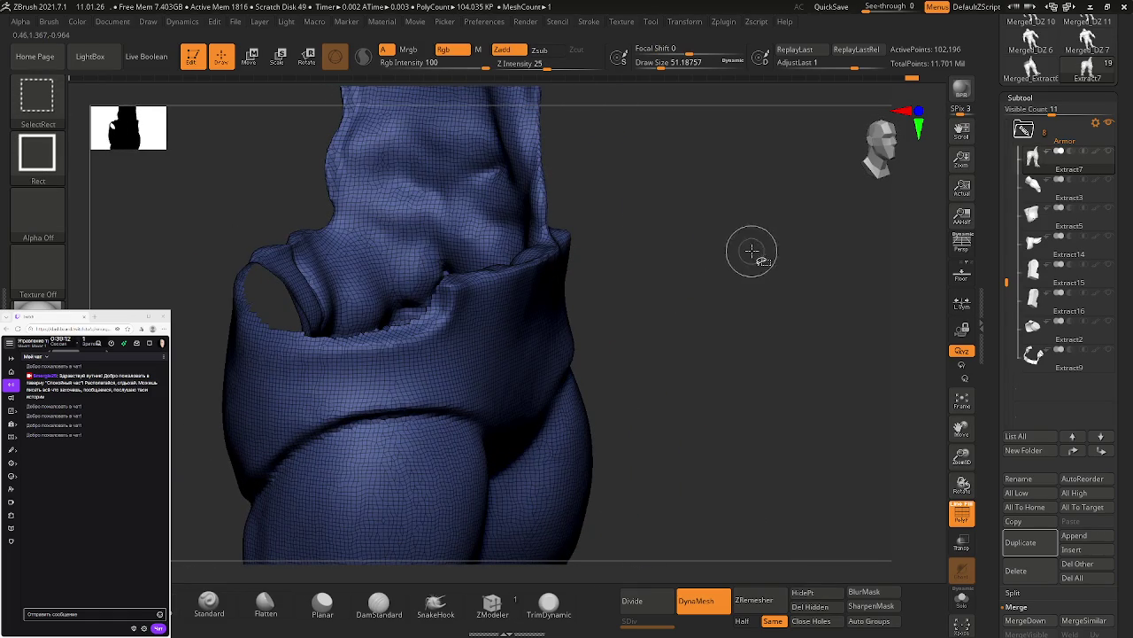
pyautogui.moveTo(721, 257)
pyautogui.mouseDown()
pyautogui.moveTo(688, 256)
pyautogui.moveTo(675, 310)
pyautogui.moveTo(821, 560)
pyautogui.mouseUp()
pyautogui.click(813, 620)
pyautogui.moveTo(531, 387)
pyautogui.mouseDown()
pyautogui.moveTo(499, 340)
pyautogui.moveTo(472, 380)
pyautogui.moveTo(504, 351)
pyautogui.moveTo(556, 342)
pyautogui.mouseUp()
pyautogui.click(887, 622)
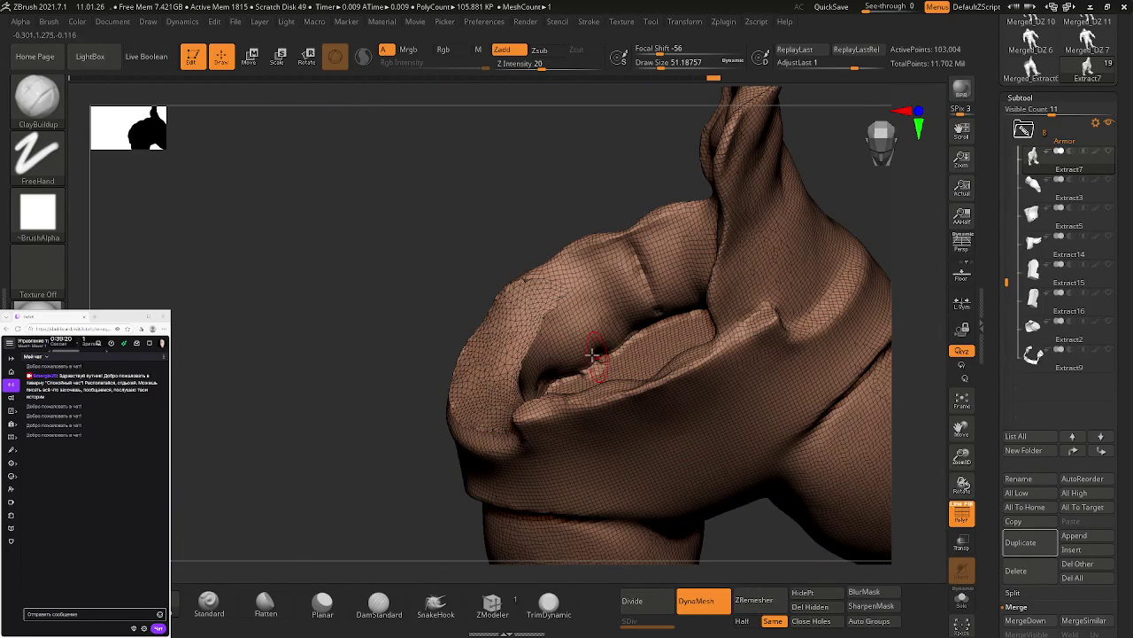
pyautogui.hotkey('ctrl', 'z')
pyautogui.moveTo(553, 314)
pyautogui.mouseDown()
pyautogui.moveTo(527, 276)
pyautogui.moveTo(482, 354)
pyautogui.moveTo(473, 404)
pyautogui.moveTo(500, 430)
pyautogui.moveTo(573, 454)
pyautogui.moveTo(548, 309)
pyautogui.mouseUp()
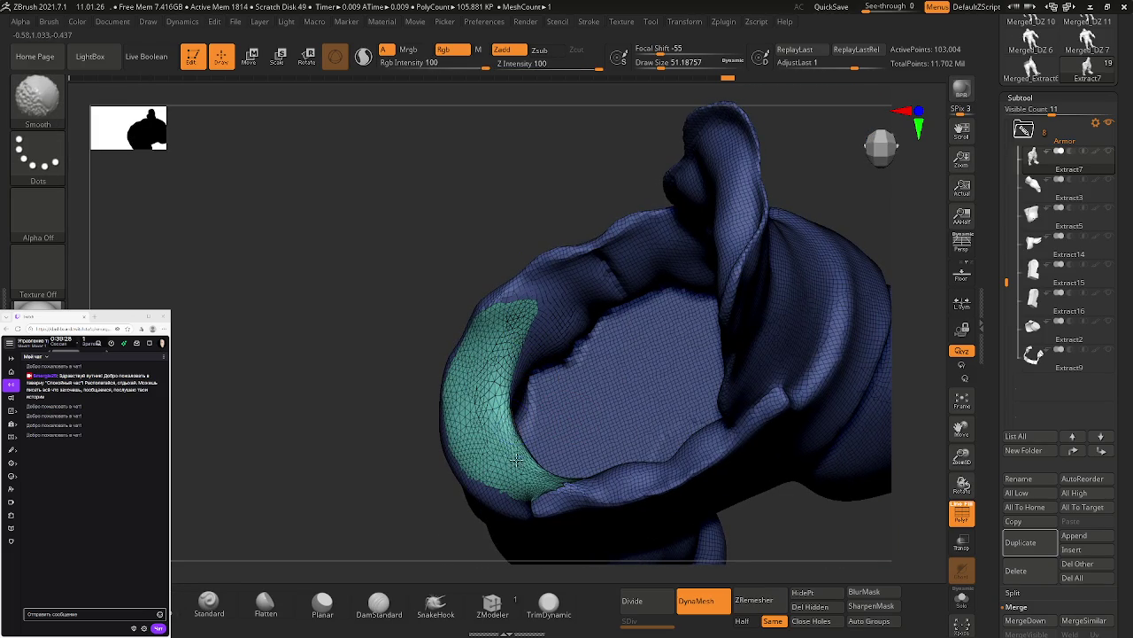
pyautogui.keyDown('shift'); pyautogui.moveTo(513, 447); pyautogui.dragTo(503, 367); pyautogui.keyUp('shift')
# Step: Auto Group the shorts into one polygroup and ZRemesh them to 115,883 points
pyautogui.moveTo(518, 412)
pyautogui.mouseDown()
pyautogui.moveTo(576, 329)
pyautogui.moveTo(687, 476)
pyautogui.mouseUp()
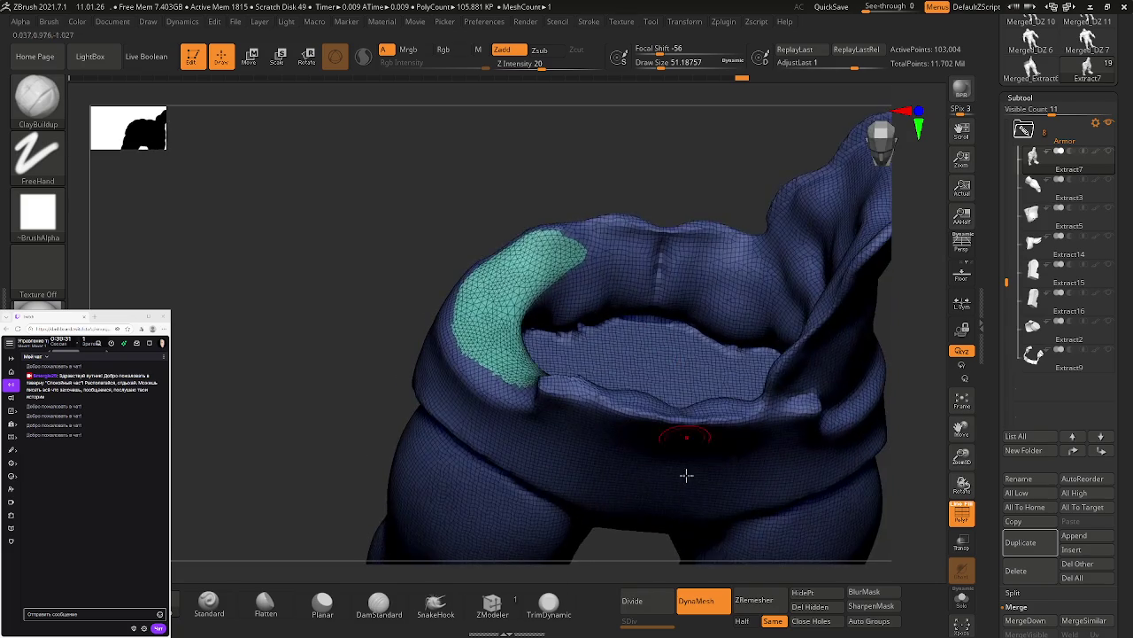
pyautogui.click(875, 621)
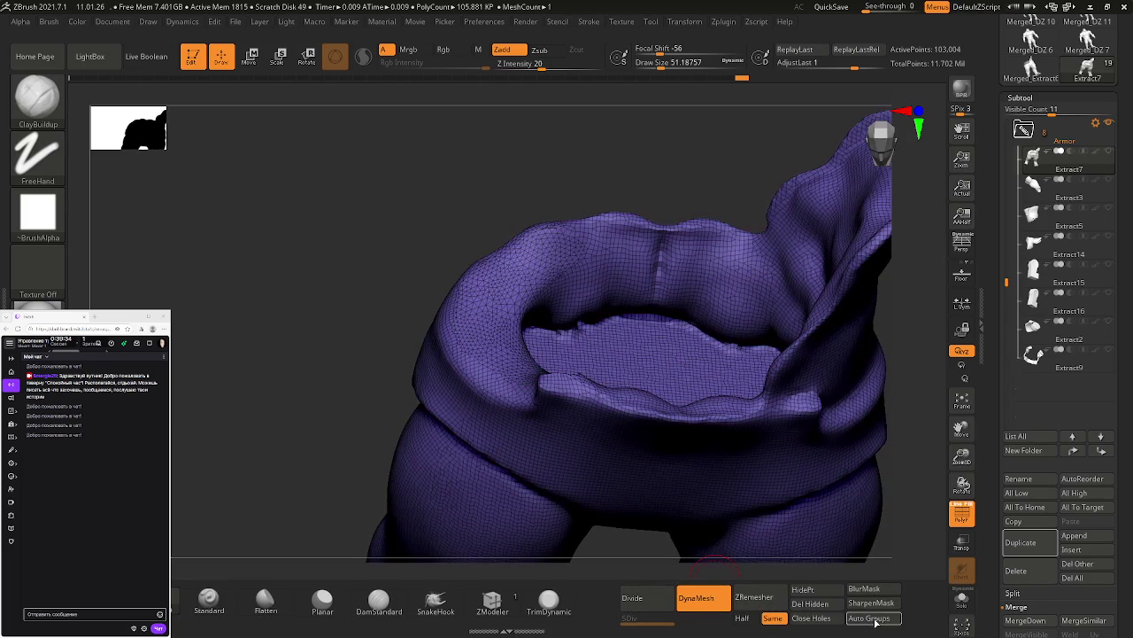
pyautogui.moveTo(728, 511)
pyautogui.mouseDown()
pyautogui.moveTo(842, 387)
pyautogui.moveTo(880, 385)
pyautogui.moveTo(754, 378)
pyautogui.mouseUp()
pyautogui.keyDown('alt'); pyautogui.moveTo(755, 378); pyautogui.dragTo(753, 342, button='right'); pyautogui.keyUp('alt')
pyautogui.moveTo(646, 425)
pyautogui.keyDown('ctrl'); pyautogui.mouseDown(button='right')
pyautogui.moveTo(599, 384)
pyautogui.moveTo(578, 335)
pyautogui.moveTo(589, 351)
pyautogui.mouseUp(button='right'); pyautogui.keyUp('ctrl')
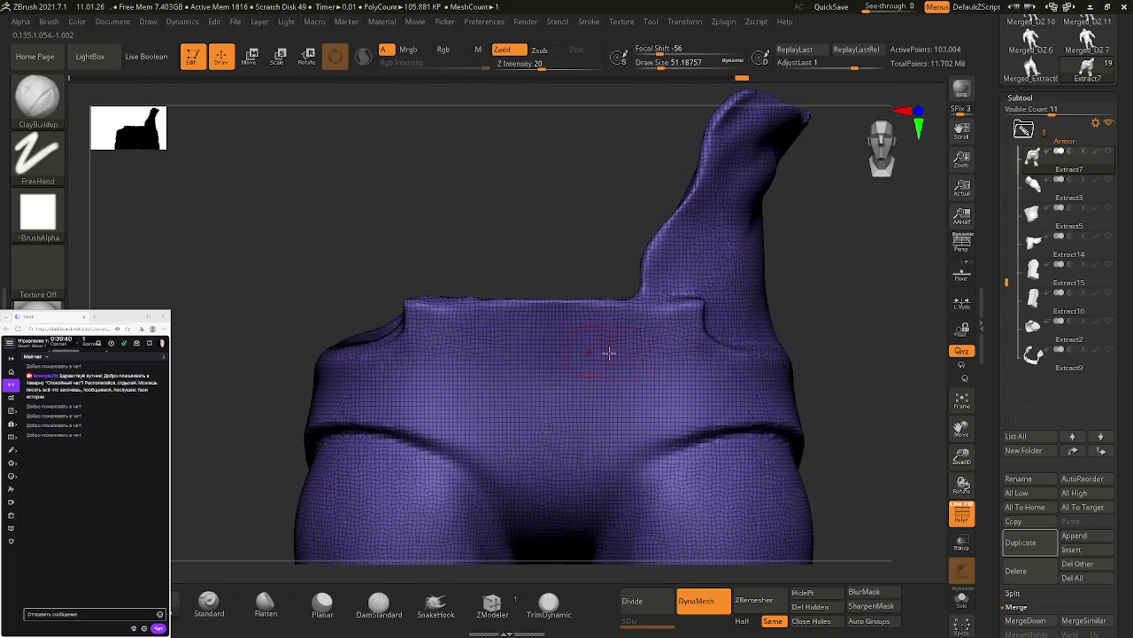
pyautogui.click(755, 601)
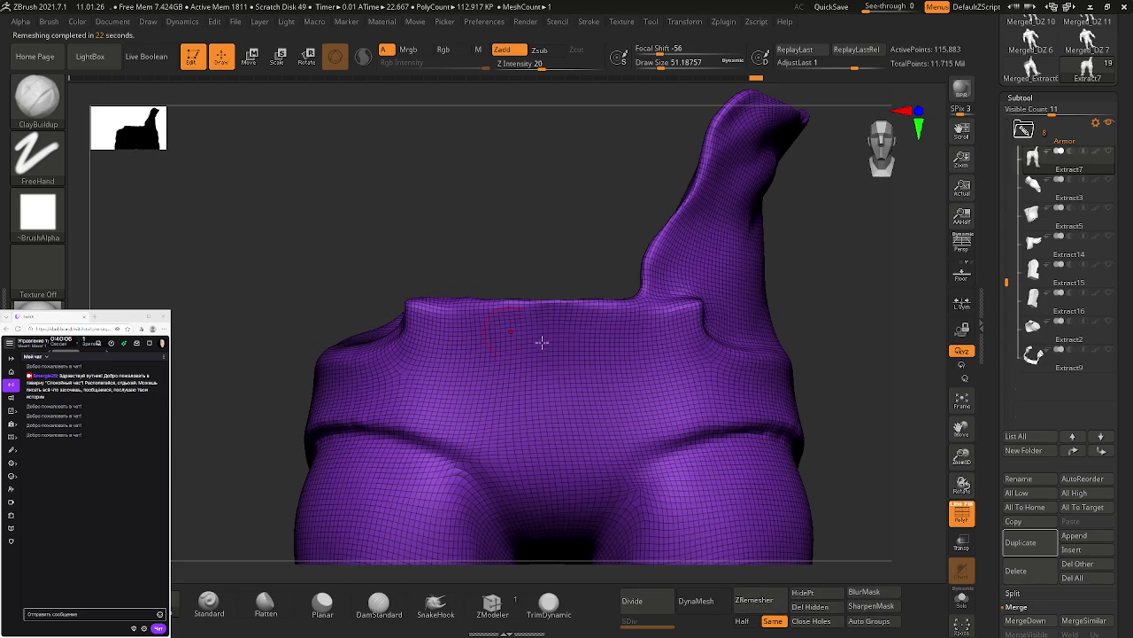
# Step: Show all the other subtools and reframe onto the character's lower body and legs
pyautogui.moveTo(800, 354)
pyautogui.keyDown('ctrl'); pyautogui.mouseDown(button='right')
pyautogui.moveTo(658, 316)
pyautogui.moveTo(626, 356)
pyautogui.moveTo(608, 342)
pyautogui.moveTo(632, 379)
pyautogui.mouseUp(button='right'); pyautogui.keyUp('ctrl')
pyautogui.press('space')
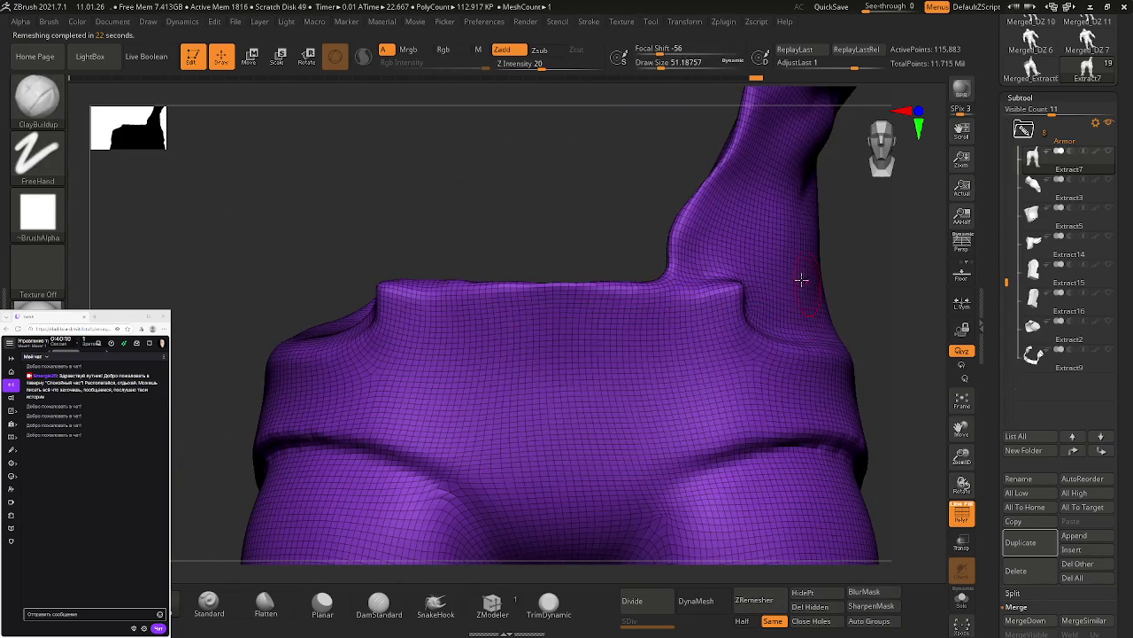
pyautogui.keyDown('shift'); pyautogui.click(1109, 152); pyautogui.keyUp('shift')
pyautogui.moveTo(812, 263)
pyautogui.keyDown('ctrl'); pyautogui.mouseDown(button='right')
pyautogui.moveTo(770, 261)
pyautogui.moveTo(672, 326)
pyautogui.moveTo(595, 313)
pyautogui.moveTo(505, 337)
pyautogui.moveTo(515, 352)
pyautogui.mouseUp(button='right'); pyautogui.keyUp('ctrl')
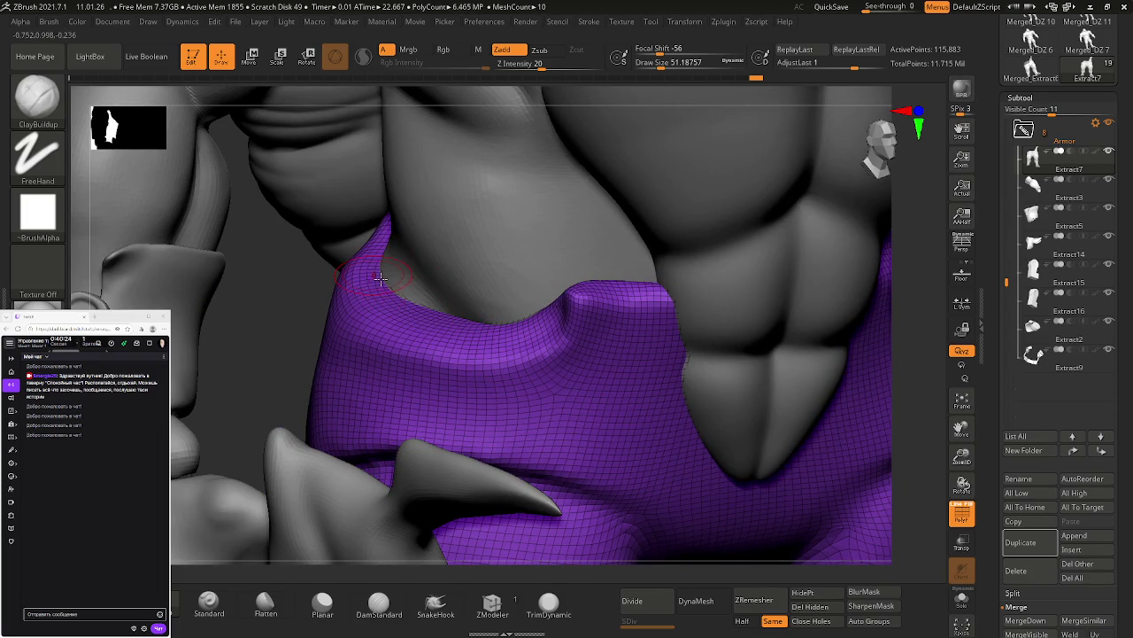
# Step: With the Move brush at about size 124, pull the waistband edge against the torso
pyautogui.press('b')
pyautogui.press('m')
pyautogui.press('v')
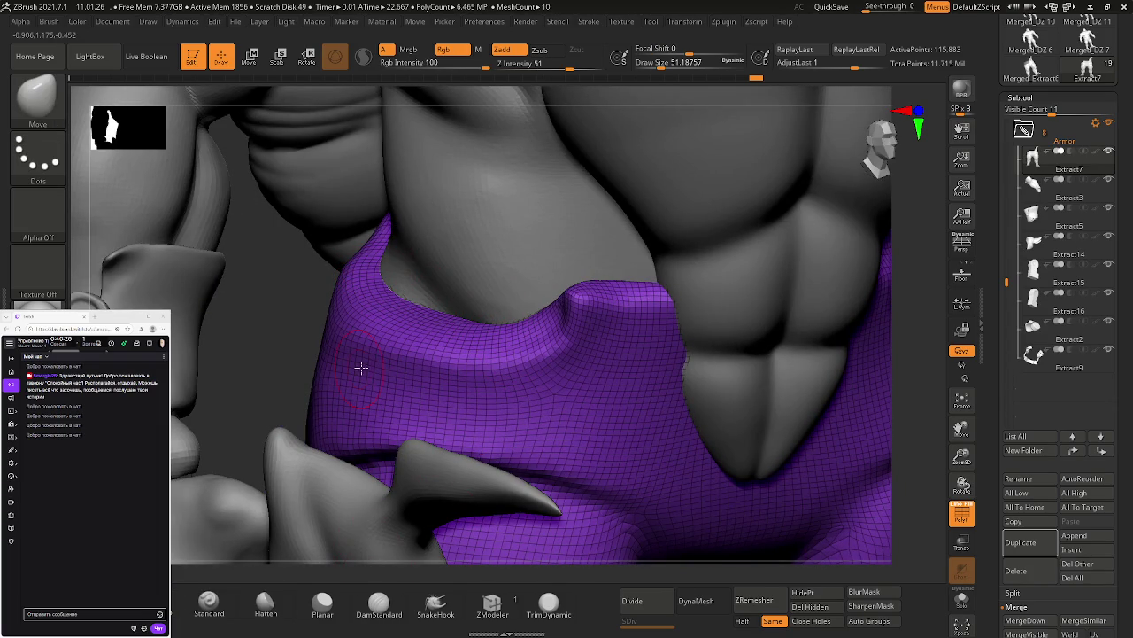
pyautogui.press('s')
pyautogui.moveTo(437, 312); pyautogui.dragTo(448, 317)
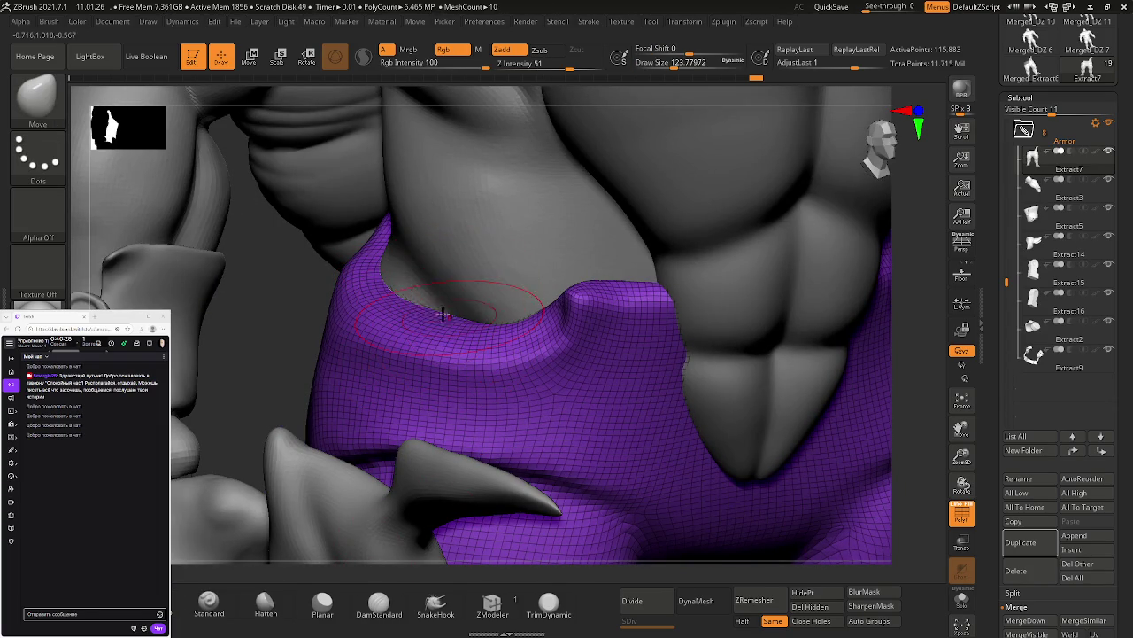
pyautogui.moveTo(397, 290); pyautogui.dragTo(410, 278)
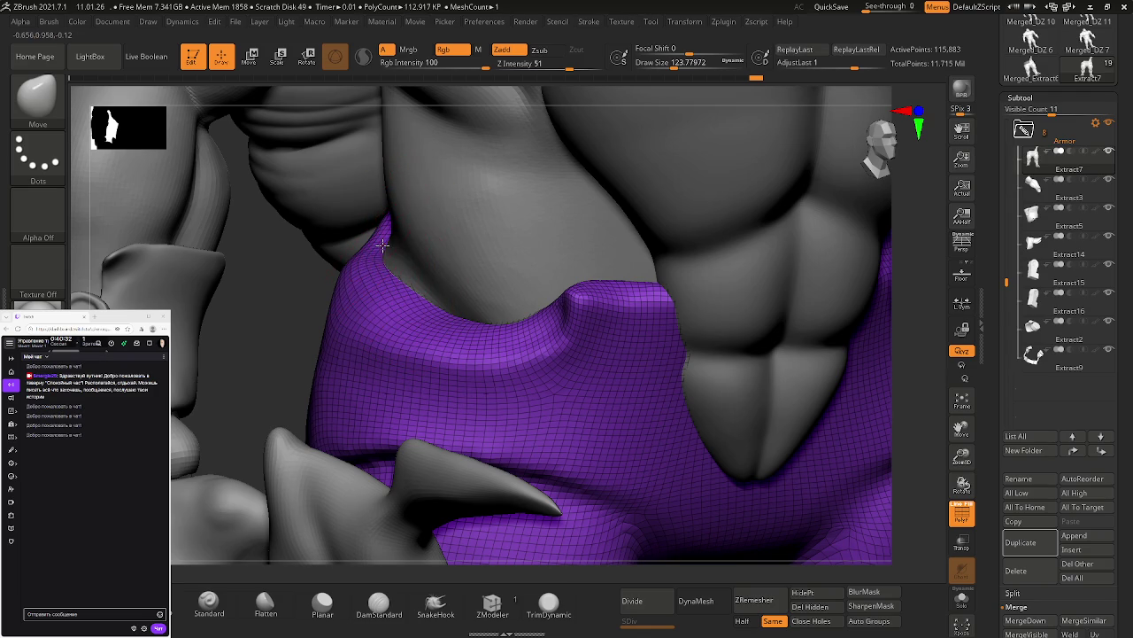
pyautogui.moveTo(383, 230)
pyautogui.mouseDown()
pyautogui.moveTo(392, 264)
pyautogui.moveTo(460, 281)
pyautogui.mouseUp()
# Step: Orbit around the torso and nudge the cloth edge near the chest with Move
pyautogui.moveTo(623, 302); pyautogui.dragTo(694, 288, button='right')
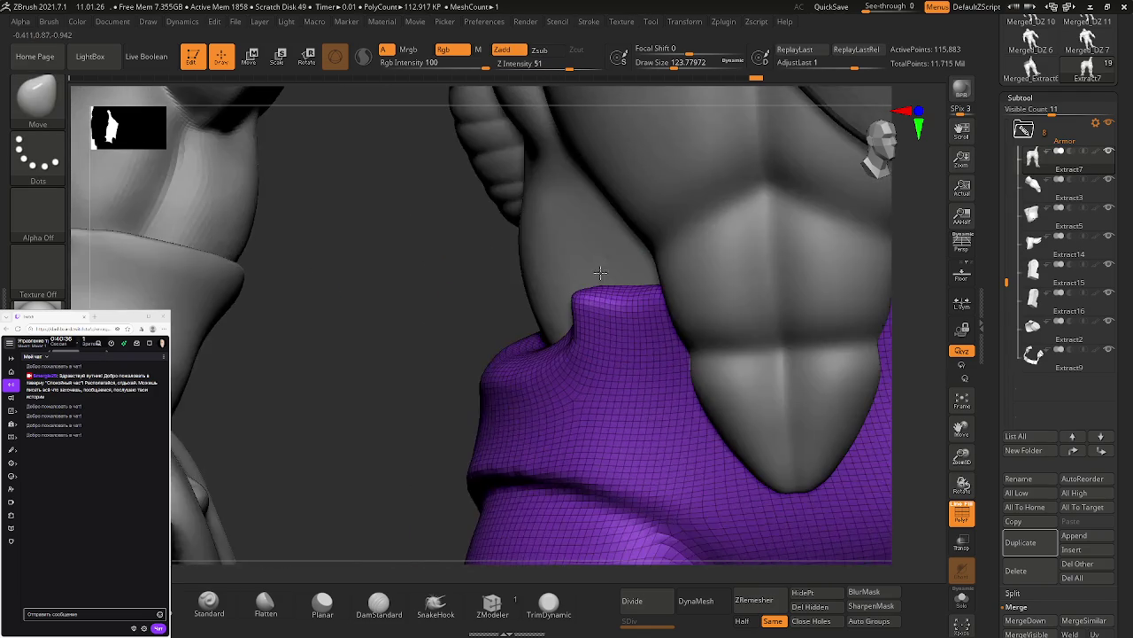
pyautogui.moveTo(237, 229); pyautogui.dragTo(540, 226, button='right')
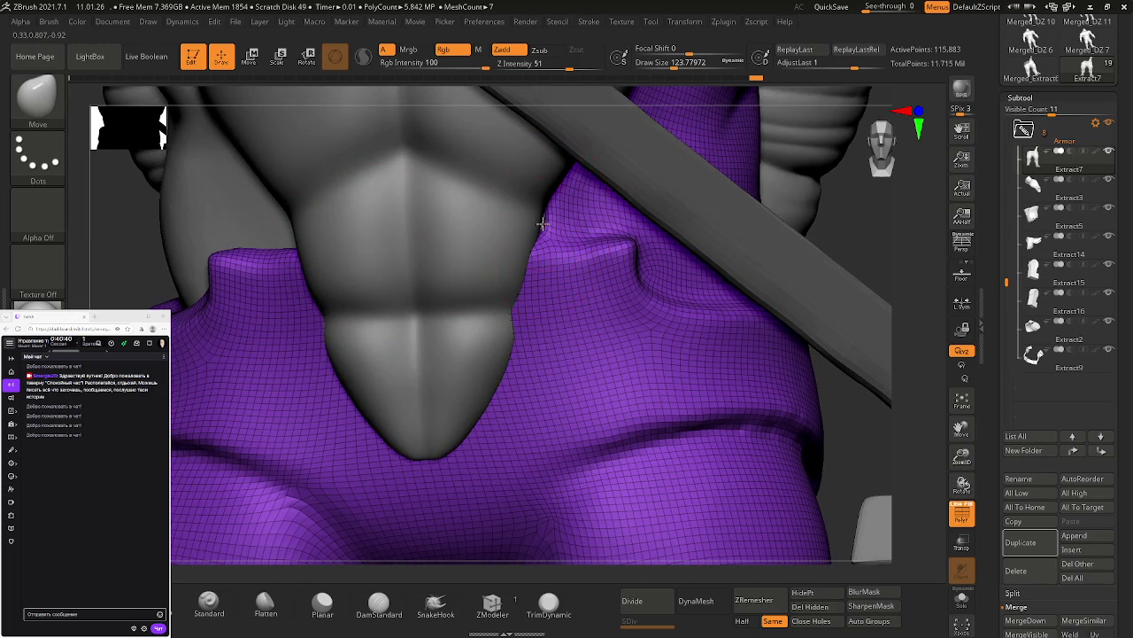
pyautogui.moveTo(534, 221); pyautogui.dragTo(567, 235)
pyautogui.press('s')
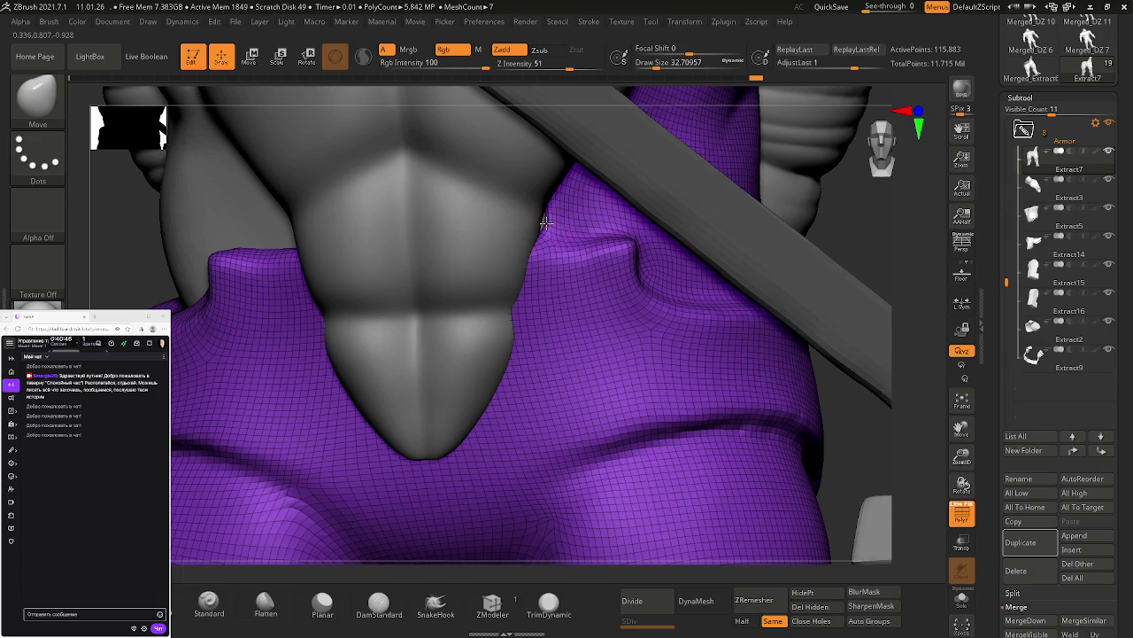
# Step: Orbit and zoom in closely on the purple waistband and its side fold
pyautogui.scroll(-2, 585, 240)
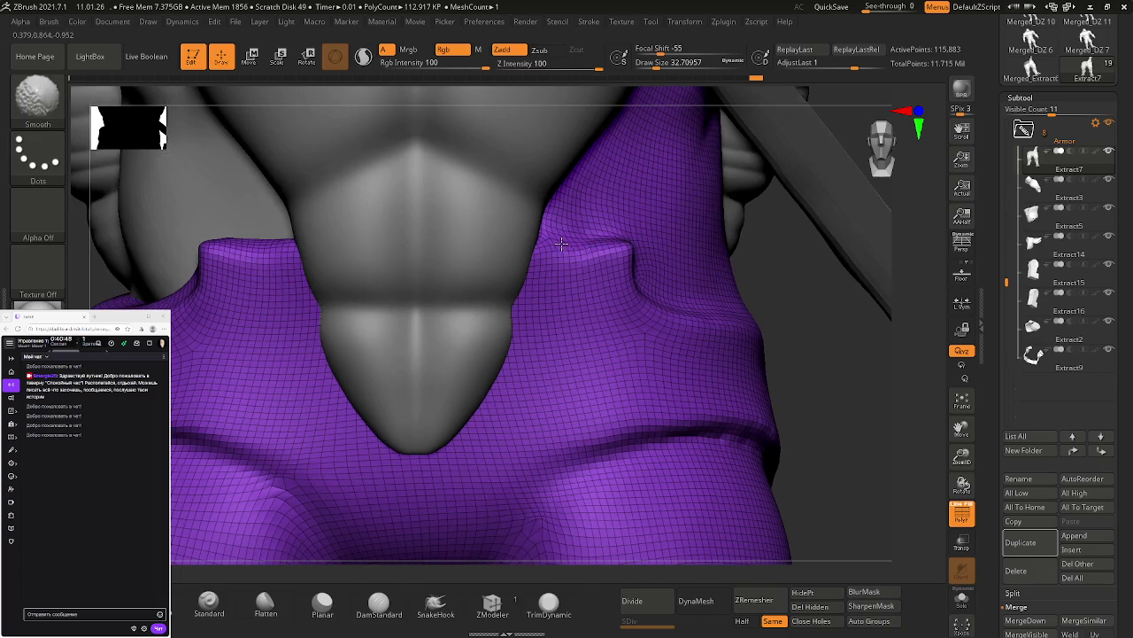
pyautogui.scroll(-3, 577, 240)
pyautogui.scroll(3, 523, 219)
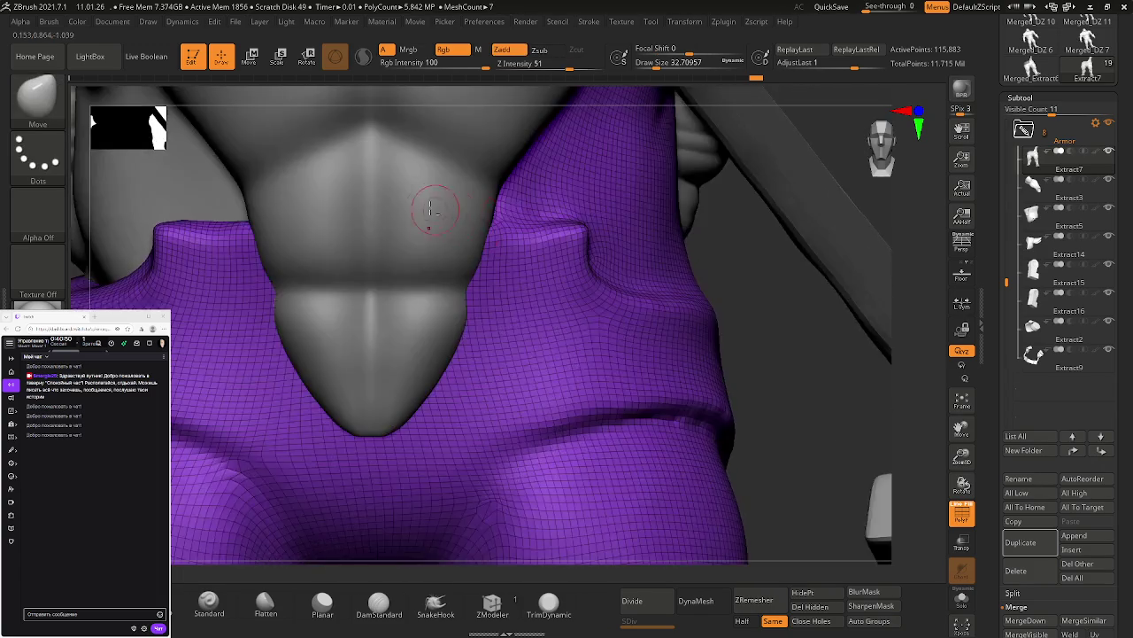
pyautogui.scroll(3, 448, 210)
pyautogui.scroll(-2, 451, 304)
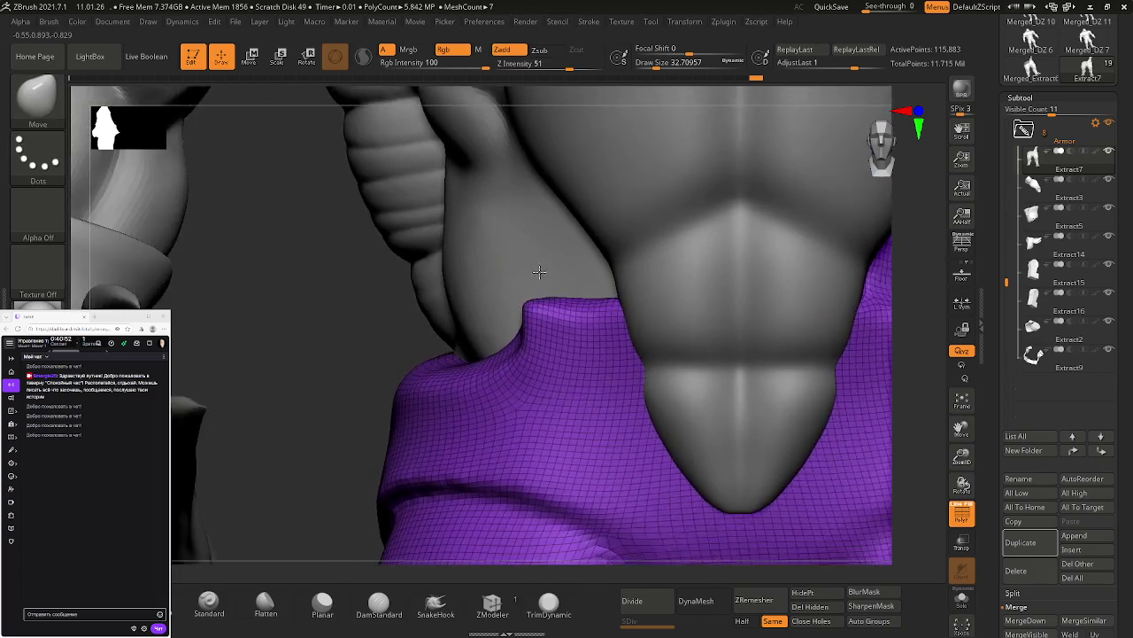
pyautogui.moveTo(452, 304); pyautogui.dragTo(532, 283, button='right')
pyautogui.scroll(3, 556, 315)
pyautogui.scroll(-3, 558, 315)
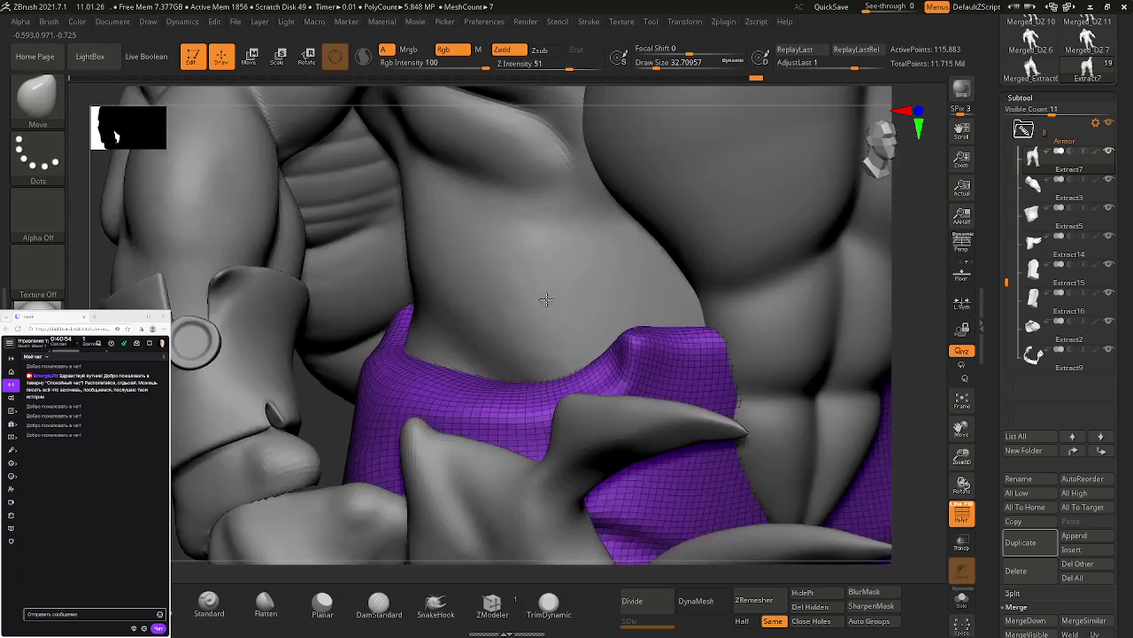
pyautogui.moveTo(567, 318); pyautogui.dragTo(593, 326, button='right')
pyautogui.scroll(3, 601, 328)
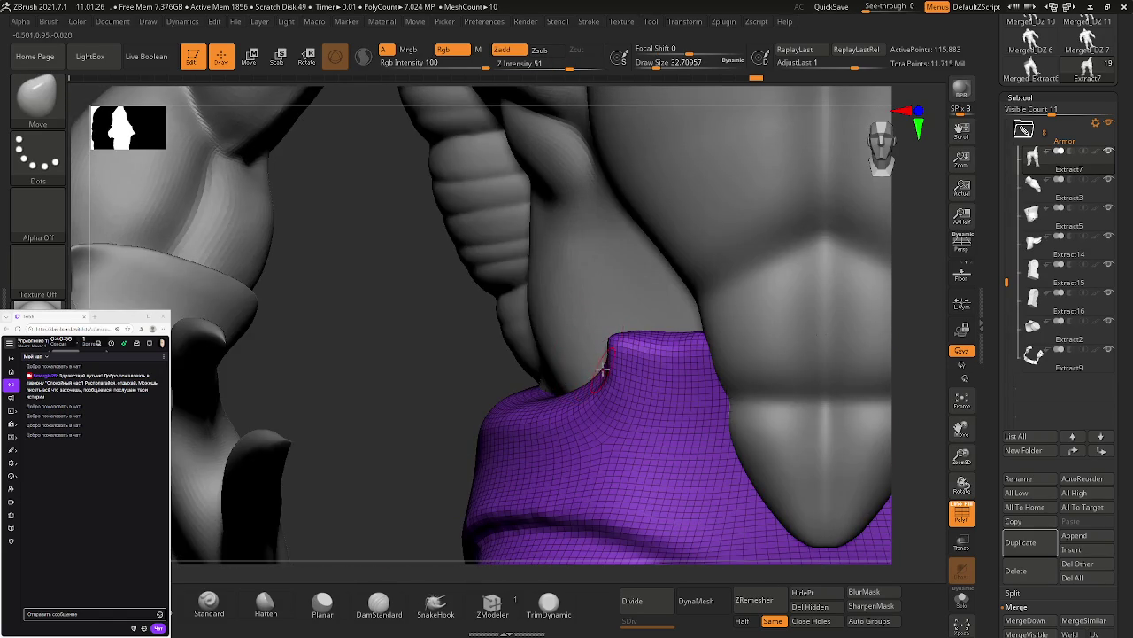
pyautogui.scroll(-3, 602, 371)
pyautogui.moveTo(602, 371); pyautogui.dragTo(625, 398, button='right')
pyautogui.scroll(3, 586, 356)
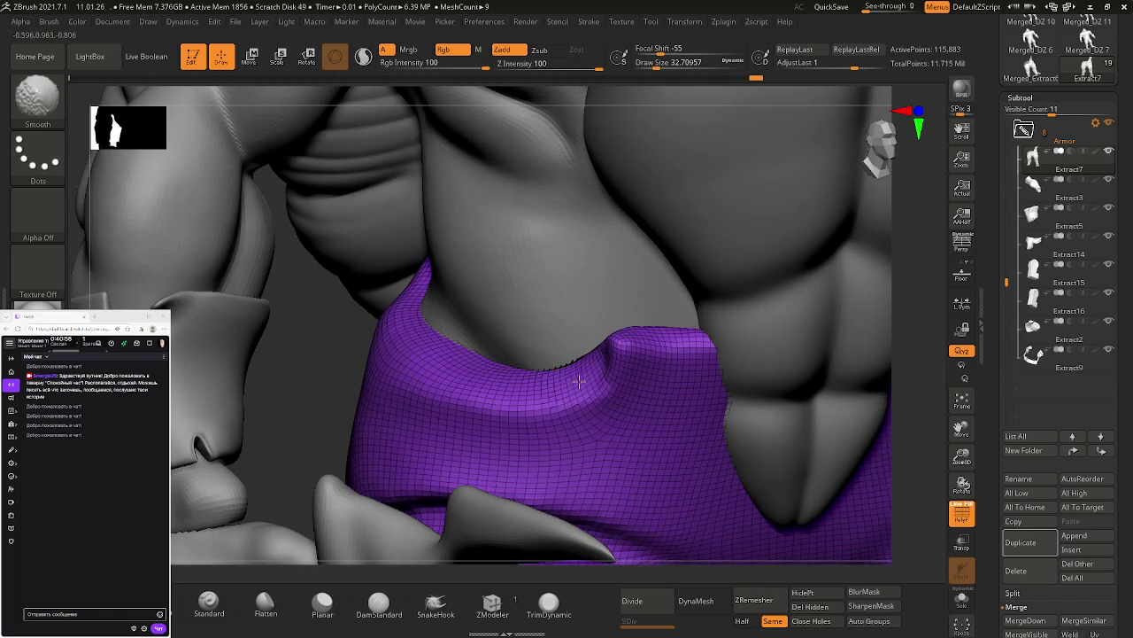
pyautogui.moveTo(539, 336); pyautogui.dragTo(470, 555, button='right')
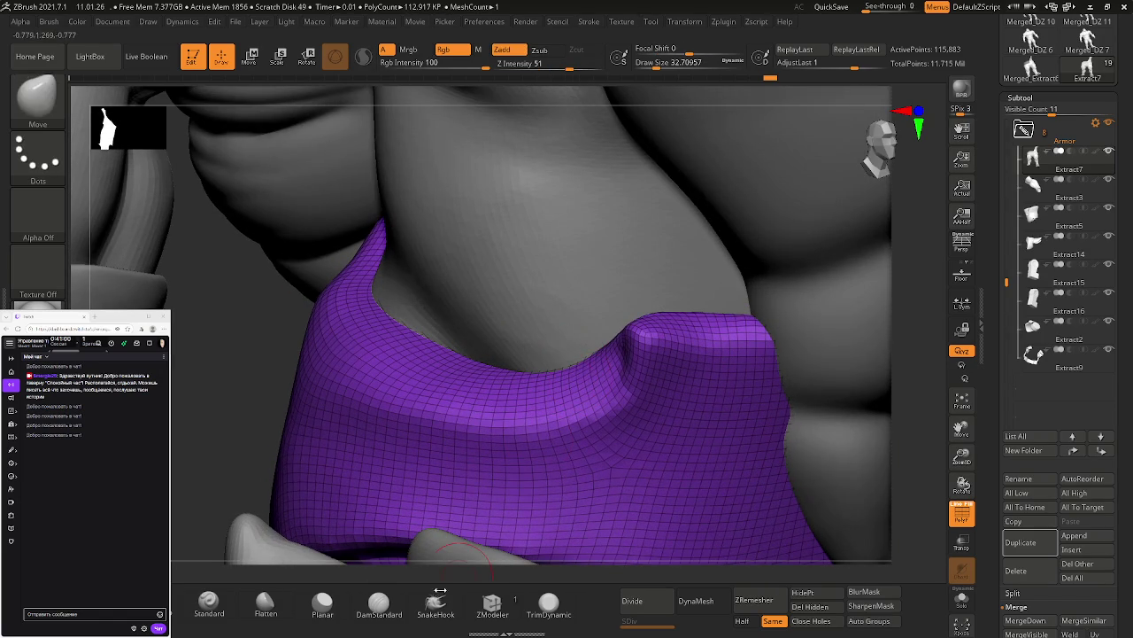
# Step: Switch to DamStandard and smooth the crease at the waistband fold
pyautogui.click(378, 602)
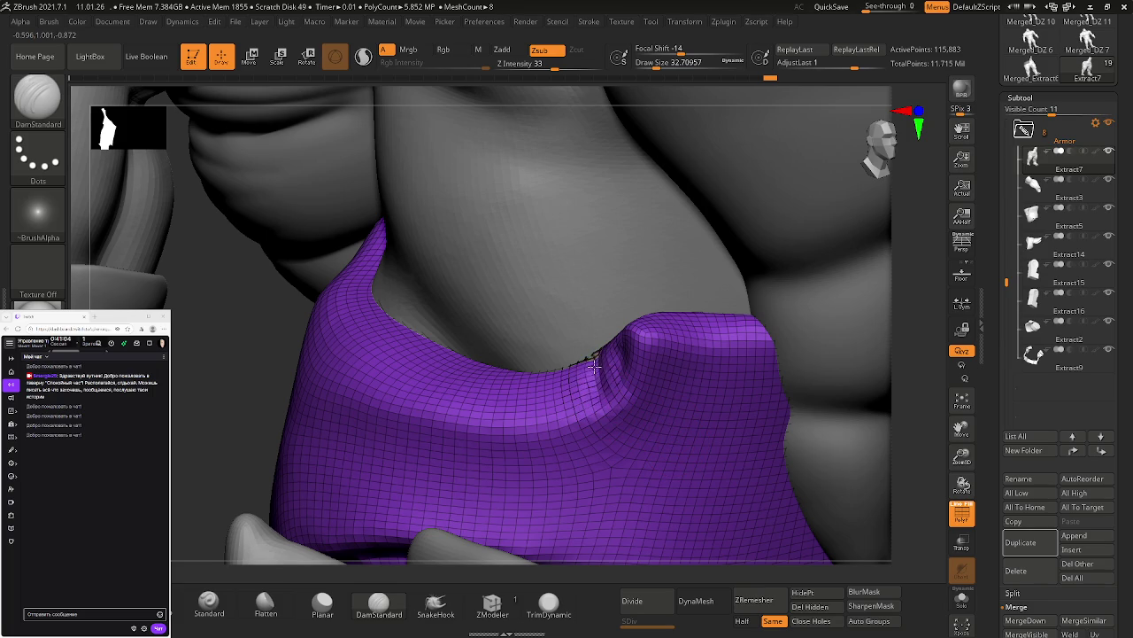
pyautogui.press('shift')
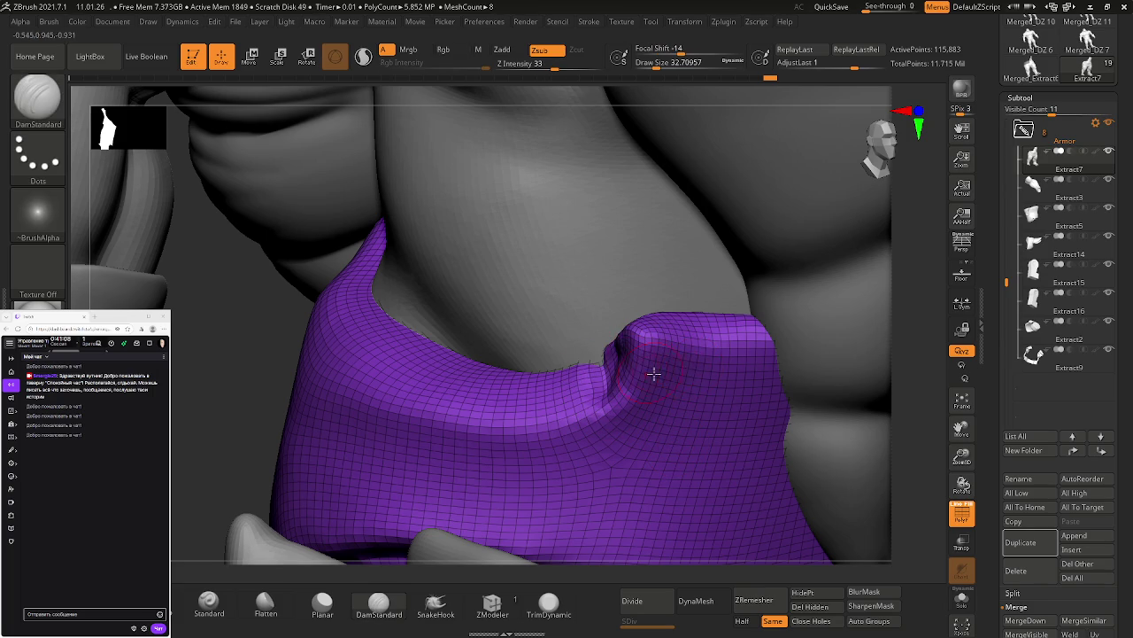
pyautogui.keyDown('shift'); pyautogui.moveTo(645, 370); pyautogui.dragTo(657, 371); pyautogui.keyUp('shift')
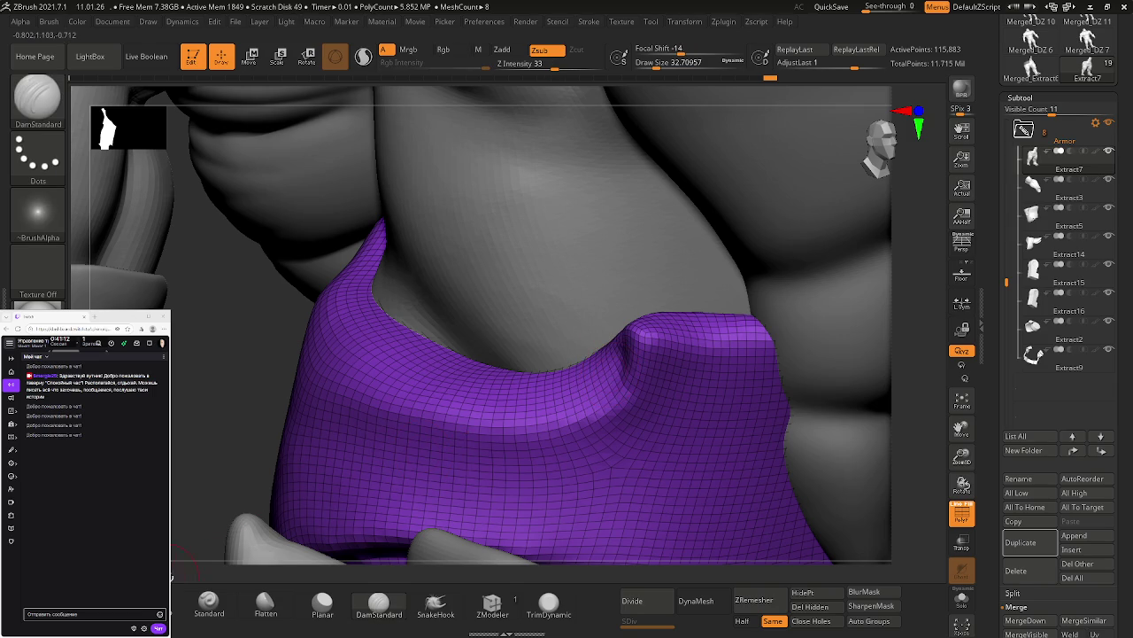
# Step: Build up clay along the waistband crease with ClayBuildup and smooth it near the side fold
pyautogui.press('b')
pyautogui.press('c')
pyautogui.press('b')
pyautogui.moveTo(595, 381)
pyautogui.mouseDown()
pyautogui.moveTo(609, 396)
pyautogui.moveTo(518, 387)
pyautogui.mouseUp()
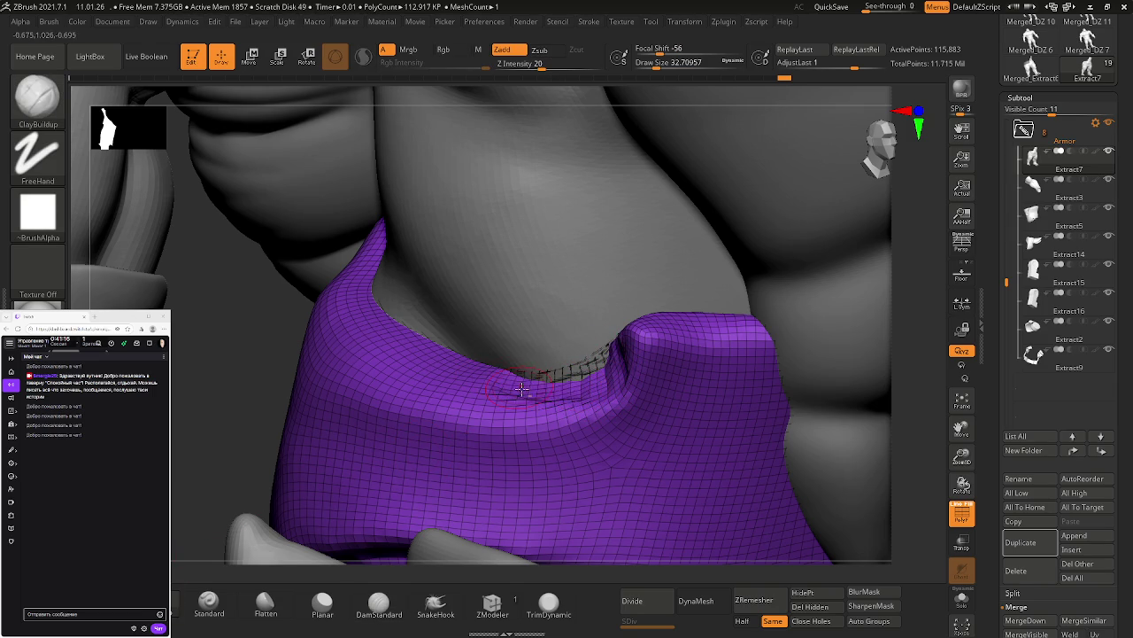
pyautogui.keyDown('shift'); pyautogui.moveTo(589, 385); pyautogui.dragTo(506, 387); pyautogui.keyUp('shift')
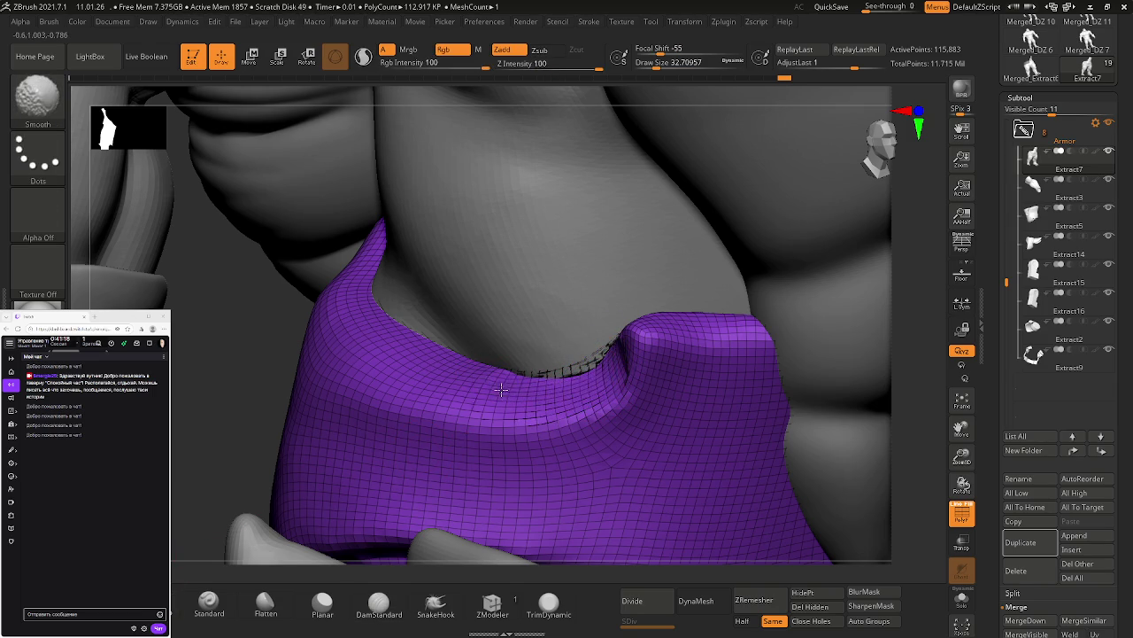
pyautogui.moveTo(595, 387); pyautogui.dragTo(595, 383, button='right')
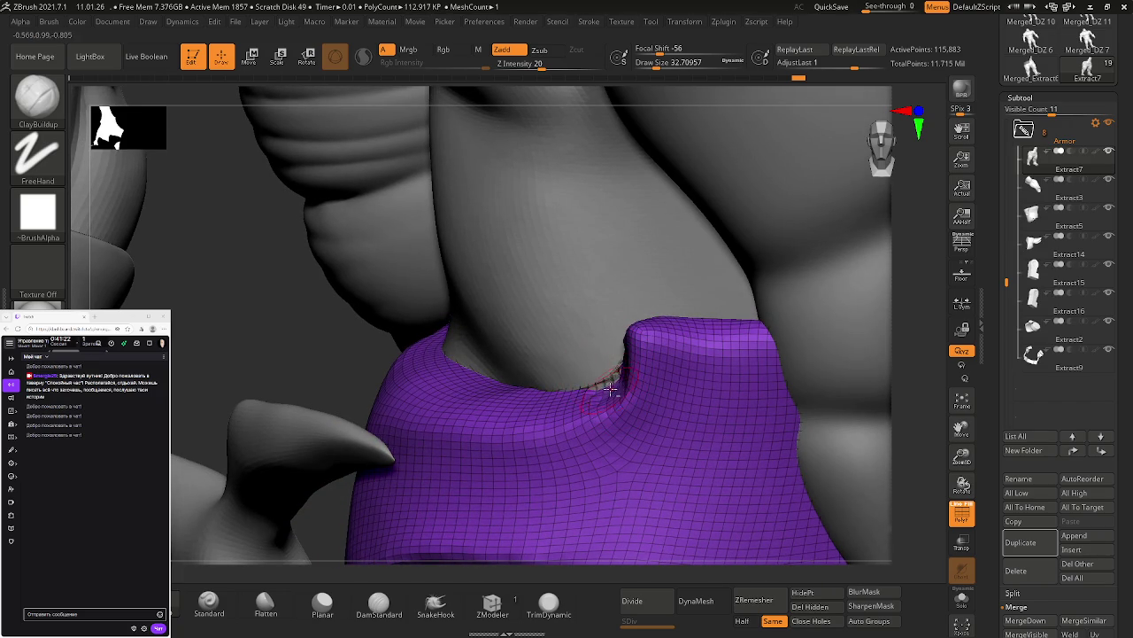
pyautogui.keyDown('shift'); pyautogui.moveTo(620, 375); pyautogui.dragTo(587, 369); pyautogui.keyUp('shift')
# Step: Return to DamStandard and orbit in closer to the side fold
pyautogui.moveTo(559, 401); pyautogui.dragTo(474, 503, button='right')
pyautogui.click(375, 606)
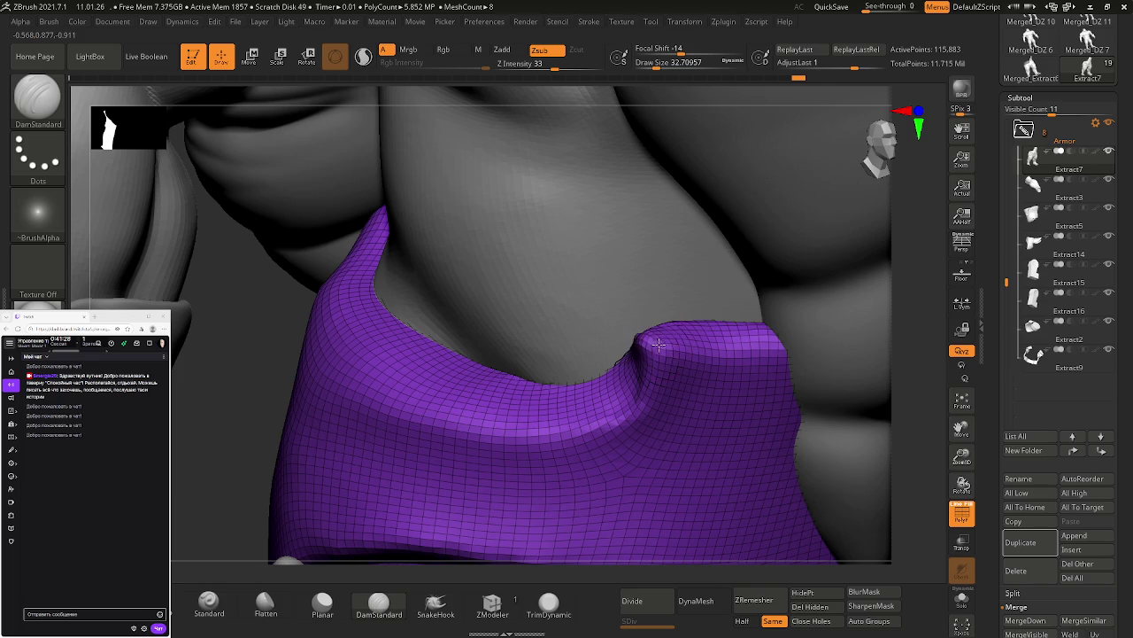
pyautogui.moveTo(654, 340); pyautogui.dragTo(642, 337, button='right')
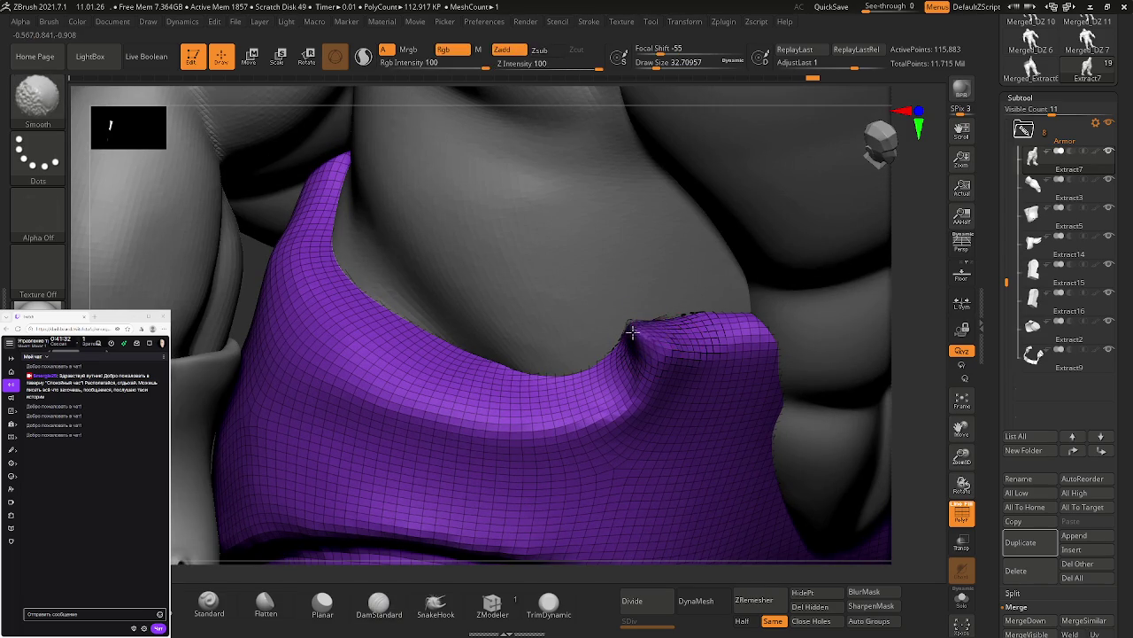
pyautogui.moveTo(673, 329); pyautogui.dragTo(664, 319, button='right')
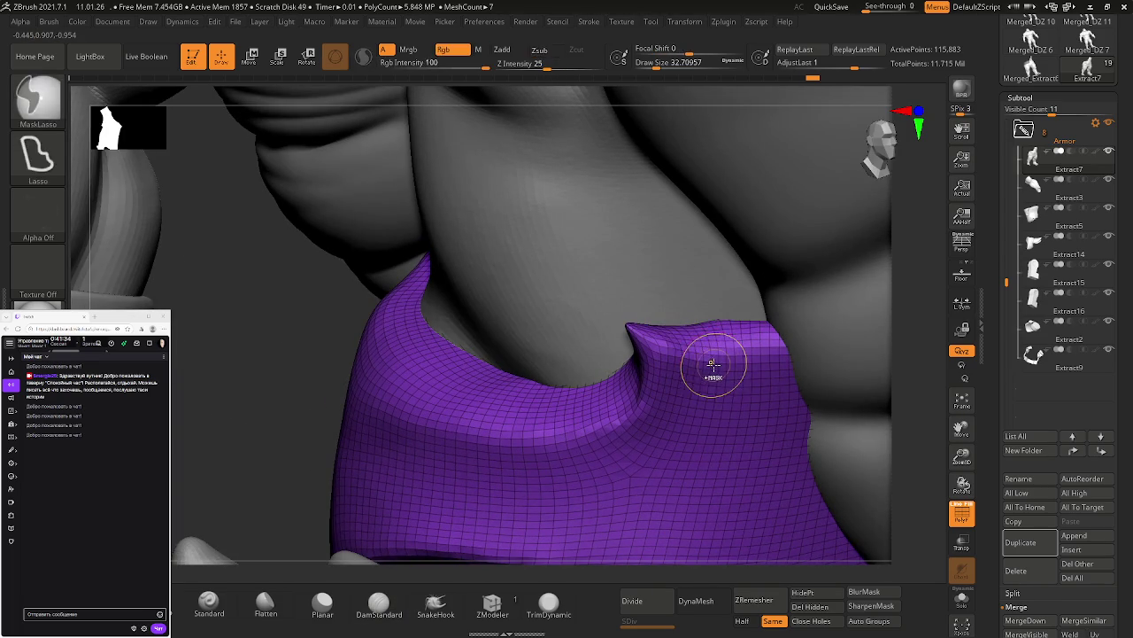
# Step: Smooth down the sharp raised peak and the spiky fold beside the torso
pyautogui.press('ctrl')
pyautogui.moveTo(713, 398); pyautogui.dragTo(639, 329, button='right')
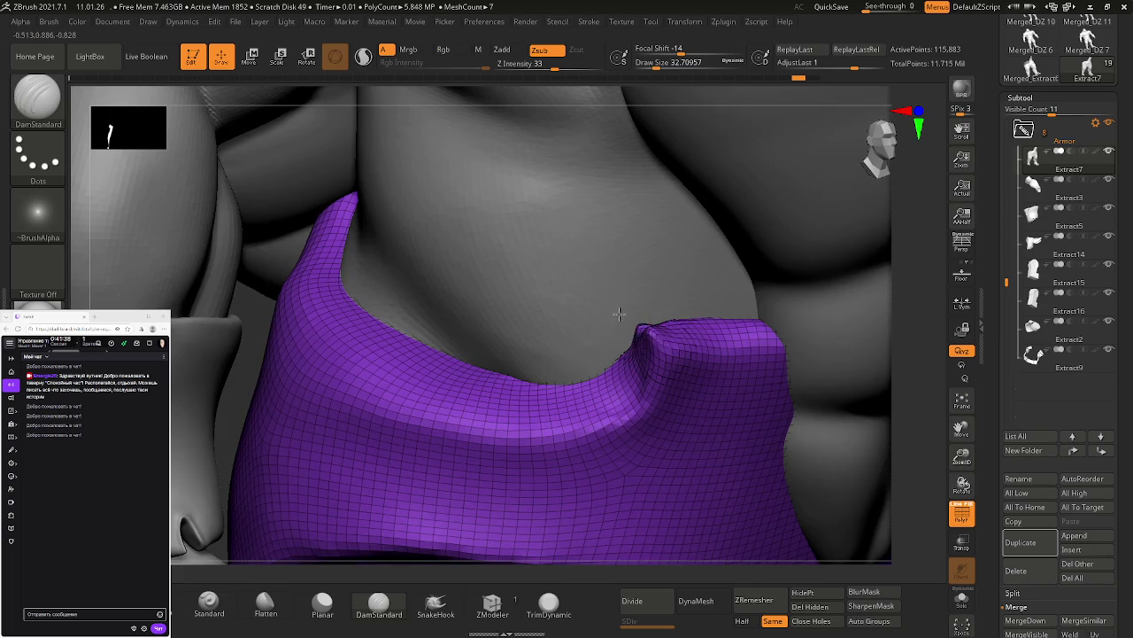
pyautogui.keyDown('shift'); pyautogui.moveTo(644, 321); pyautogui.dragTo(620, 328); pyautogui.keyUp('shift')
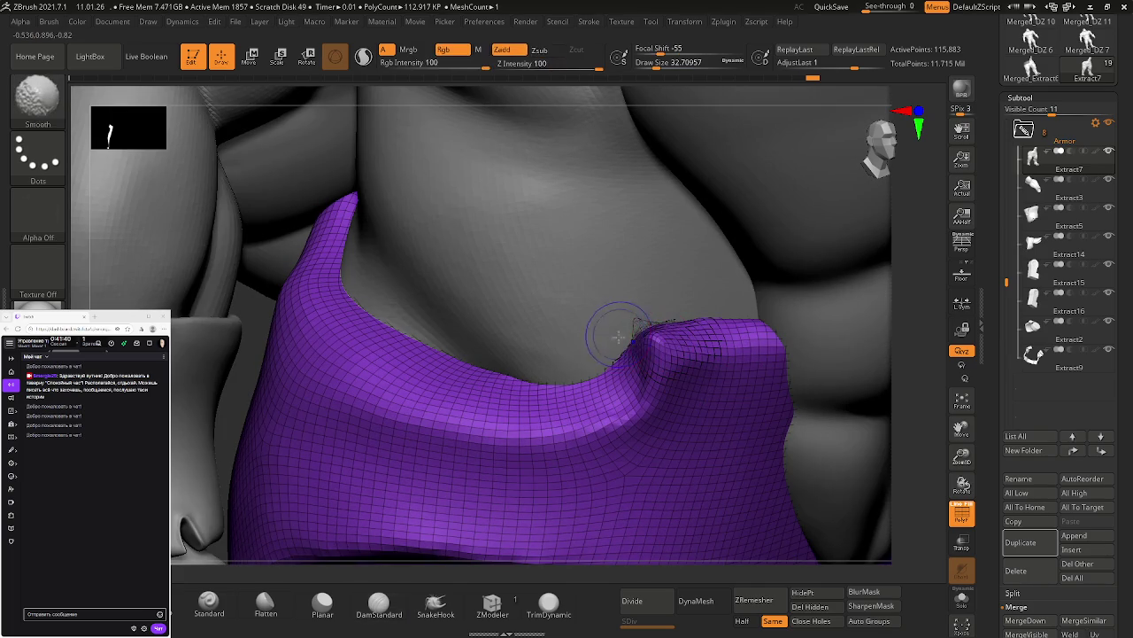
pyautogui.moveTo(675, 386)
pyautogui.mouseDown(button='right')
pyautogui.moveTo(435, 329)
pyautogui.moveTo(497, 351)
pyautogui.moveTo(502, 366)
pyautogui.mouseUp(button='right')
pyautogui.press('ctrl')
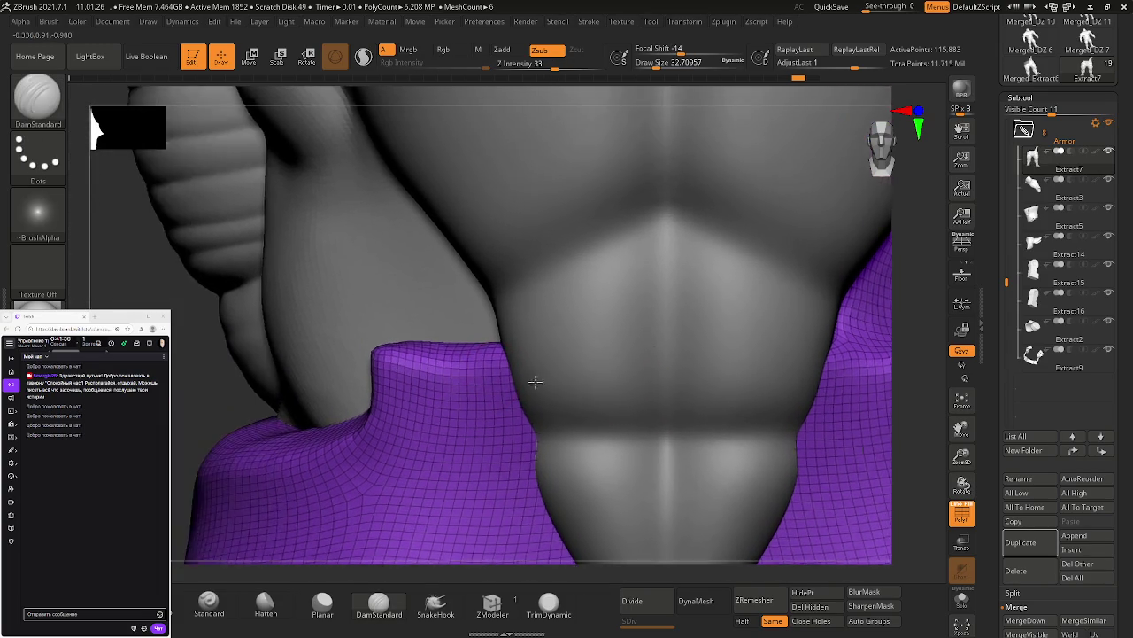
pyautogui.moveTo(468, 354)
pyautogui.mouseDown(button='right')
pyautogui.moveTo(542, 389)
pyautogui.moveTo(463, 346)
pyautogui.moveTo(584, 309)
pyautogui.moveTo(611, 341)
pyautogui.moveTo(639, 328)
pyautogui.moveTo(540, 393)
pyautogui.mouseUp(button='right')
pyautogui.press('ctrl')
pyautogui.moveTo(541, 359)
pyautogui.keyDown('shift'); pyautogui.mouseDown()
pyautogui.moveTo(514, 379)
pyautogui.moveTo(416, 365)
pyautogui.moveTo(499, 396)
pyautogui.moveTo(537, 382)
pyautogui.mouseUp(); pyautogui.keyUp('shift')
# Step: Switch to ClayBuildup and turn off PolyFrame display with Shift+F
pyautogui.press('b')
pyautogui.press('c')
pyautogui.press('b')
pyautogui.moveTo(492, 390)
pyautogui.mouseDown(button='right')
pyautogui.moveTo(455, 367)
pyautogui.moveTo(540, 354)
pyautogui.moveTo(524, 346)
pyautogui.moveTo(552, 359)
pyautogui.mouseUp(button='right')
pyautogui.hotkey('shift', 'f')
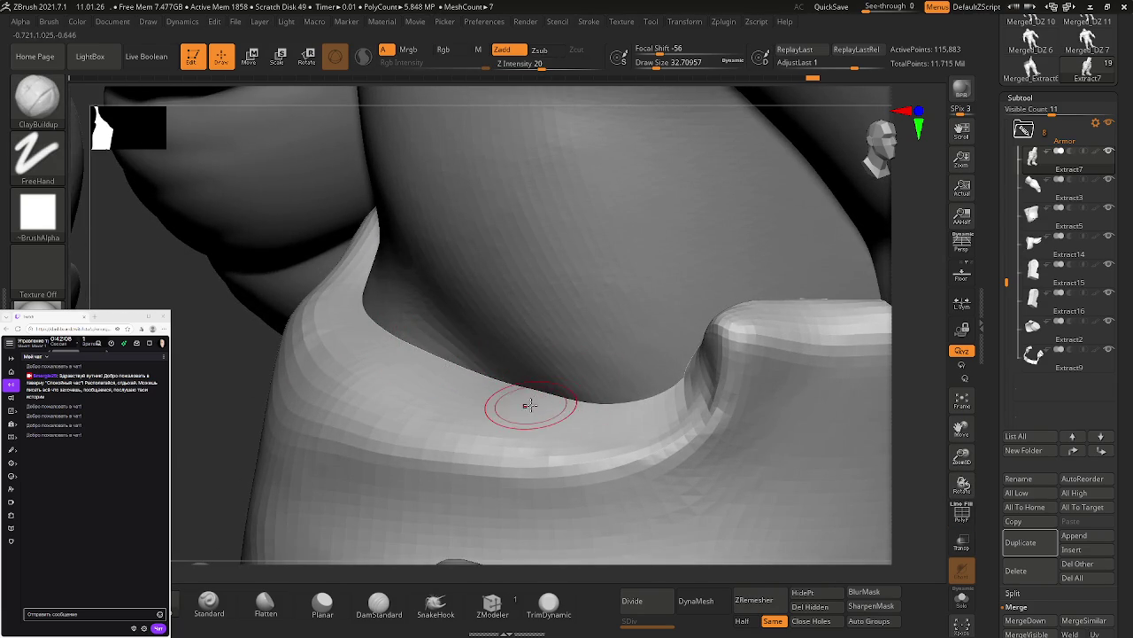
# Step: Flatten the waistband fold edge with the Planar brush and smooth its jagged corner
pyautogui.click(322, 604)
pyautogui.moveTo(615, 405)
pyautogui.mouseDown()
pyautogui.moveTo(552, 400)
pyautogui.moveTo(424, 358)
pyautogui.mouseUp()
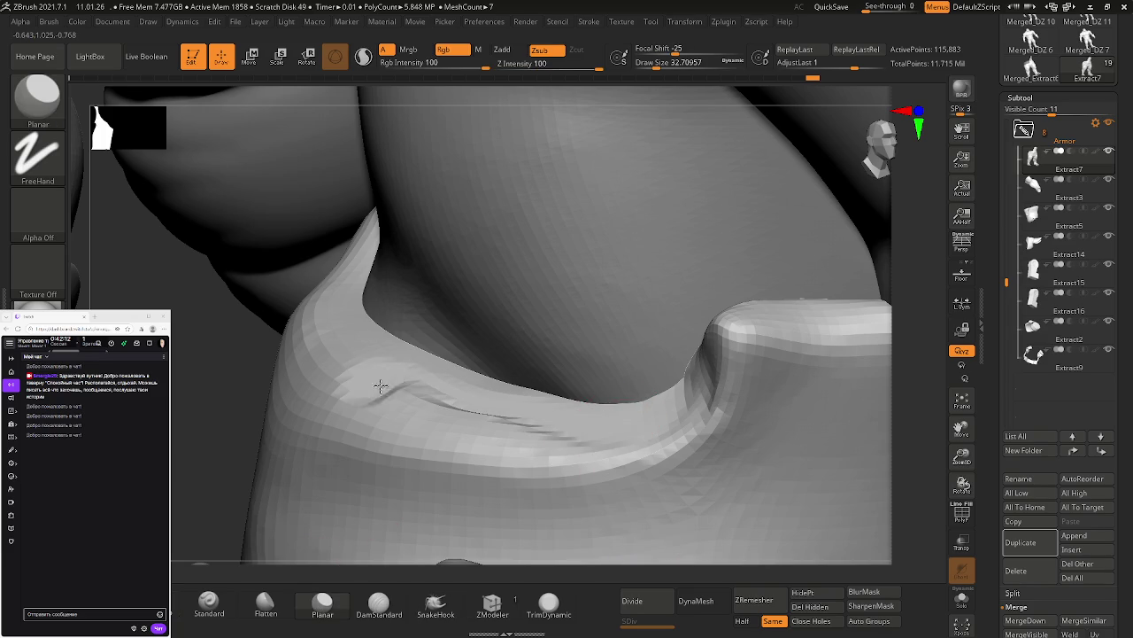
pyautogui.keyDown('shift'); pyautogui.moveTo(445, 405); pyautogui.dragTo(537, 397); pyautogui.keyUp('shift')
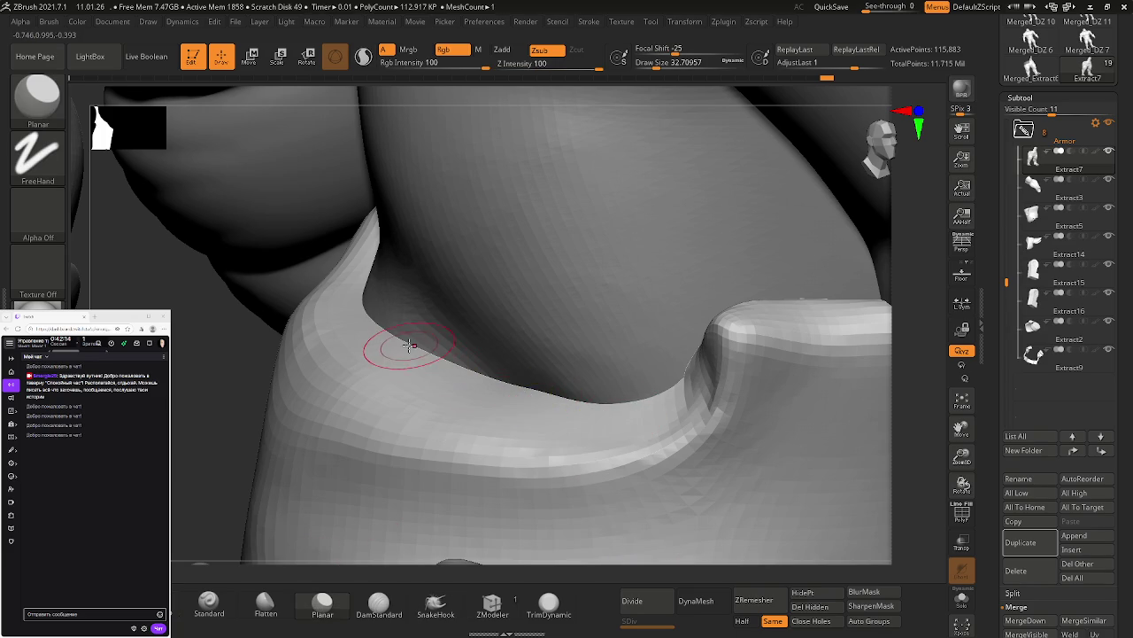
pyautogui.moveTo(564, 398)
pyautogui.mouseDown()
pyautogui.moveTo(614, 425)
pyautogui.moveTo(654, 402)
pyautogui.mouseUp()
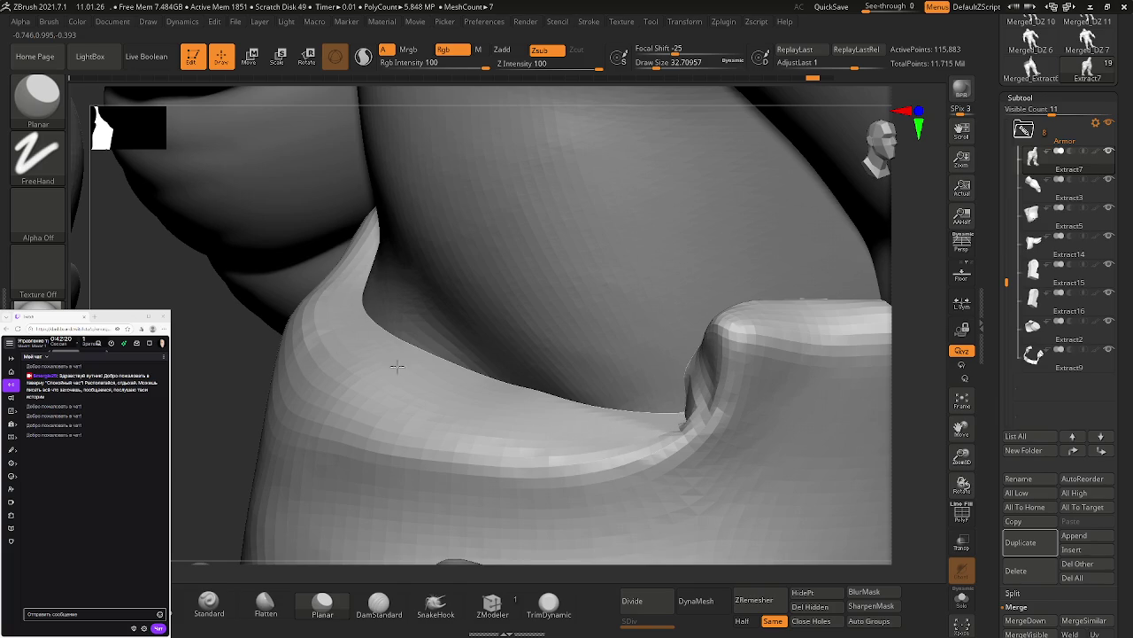
pyautogui.moveTo(686, 425)
pyautogui.keyDown('shift'); pyautogui.mouseDown()
pyautogui.moveTo(673, 394)
pyautogui.moveTo(670, 405)
pyautogui.mouseUp(); pyautogui.keyUp('shift')
# Step: Smooth the belt's front top edge, then subdivide the shorts to SDiv 3
pyautogui.moveTo(418, 350); pyautogui.dragTo(435, 519, button='right')
pyautogui.click(379, 605)
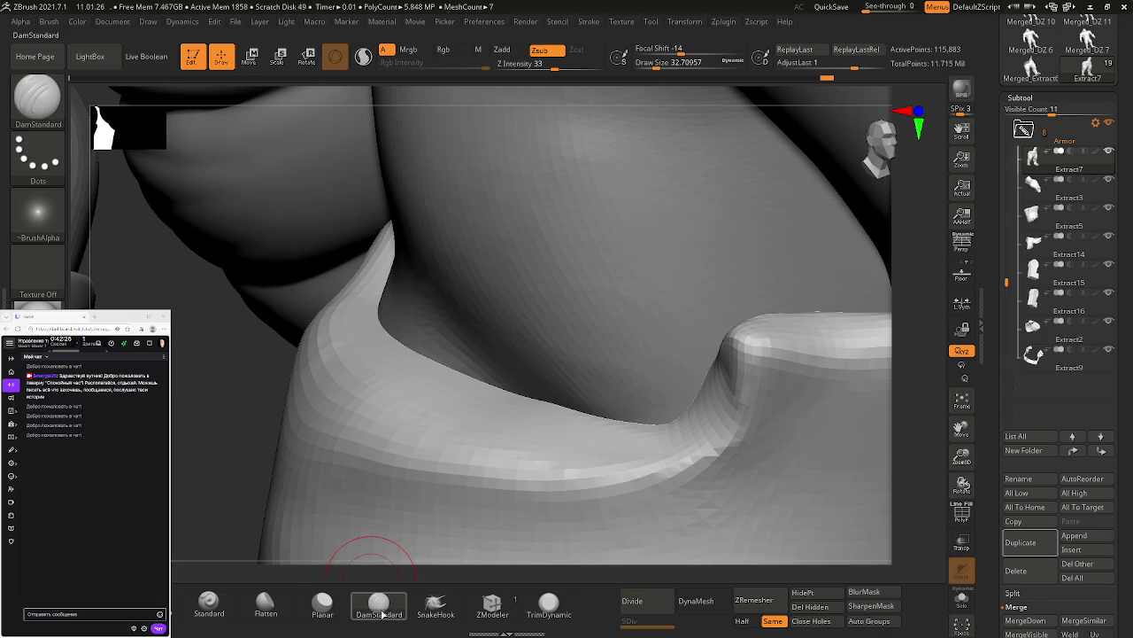
pyautogui.moveTo(600, 455)
pyautogui.mouseDown(button='right')
pyautogui.moveTo(595, 415)
pyautogui.moveTo(454, 381)
pyautogui.moveTo(620, 418)
pyautogui.moveTo(513, 413)
pyautogui.moveTo(624, 405)
pyautogui.mouseUp(button='right')
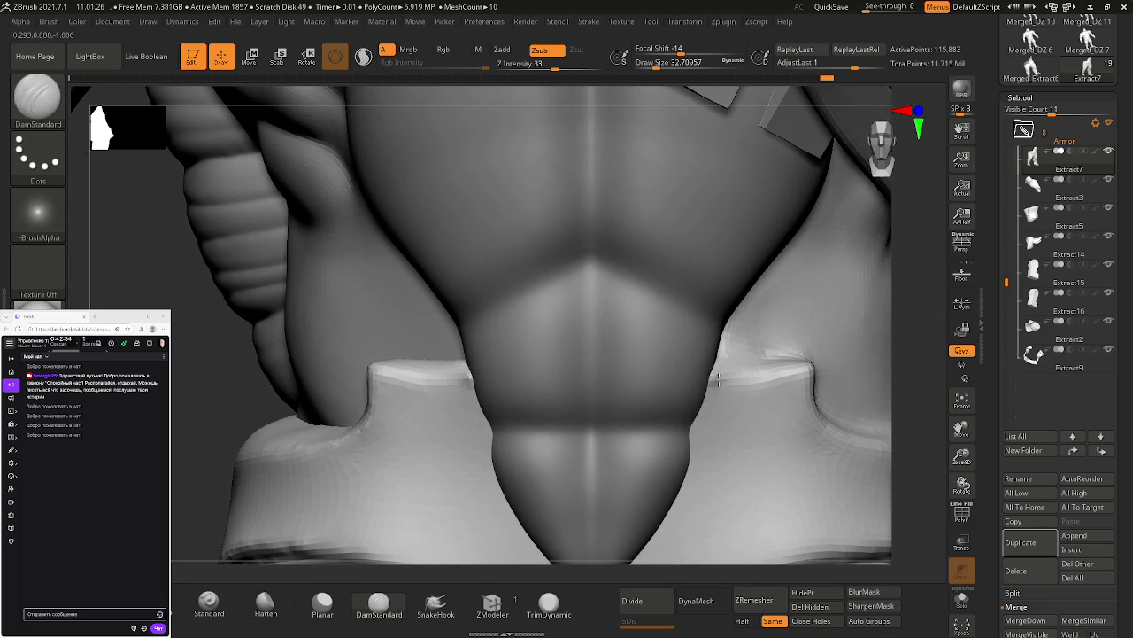
pyautogui.moveTo(800, 373)
pyautogui.keyDown('shift'); pyautogui.mouseDown()
pyautogui.moveTo(725, 374)
pyautogui.moveTo(721, 397)
pyautogui.moveTo(749, 412)
pyautogui.mouseUp(); pyautogui.keyUp('shift')
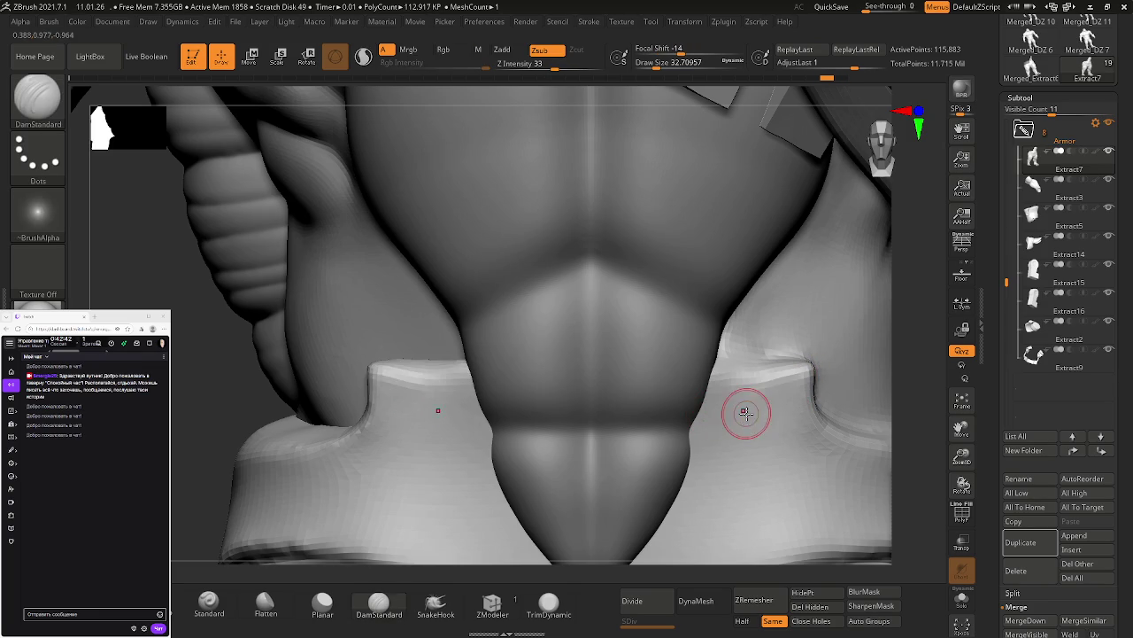
pyautogui.click(632, 601)
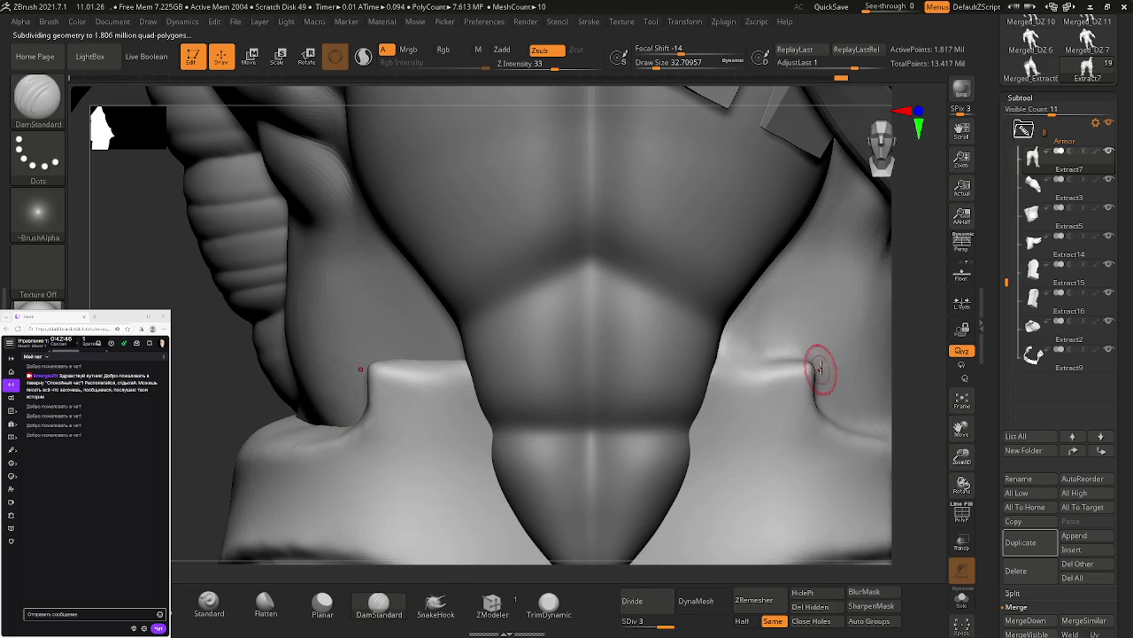
# Step: Carve and smooth a crease along the belt's top edge, adding a vertical groove on the right
pyautogui.moveTo(805, 366); pyautogui.dragTo(724, 383)
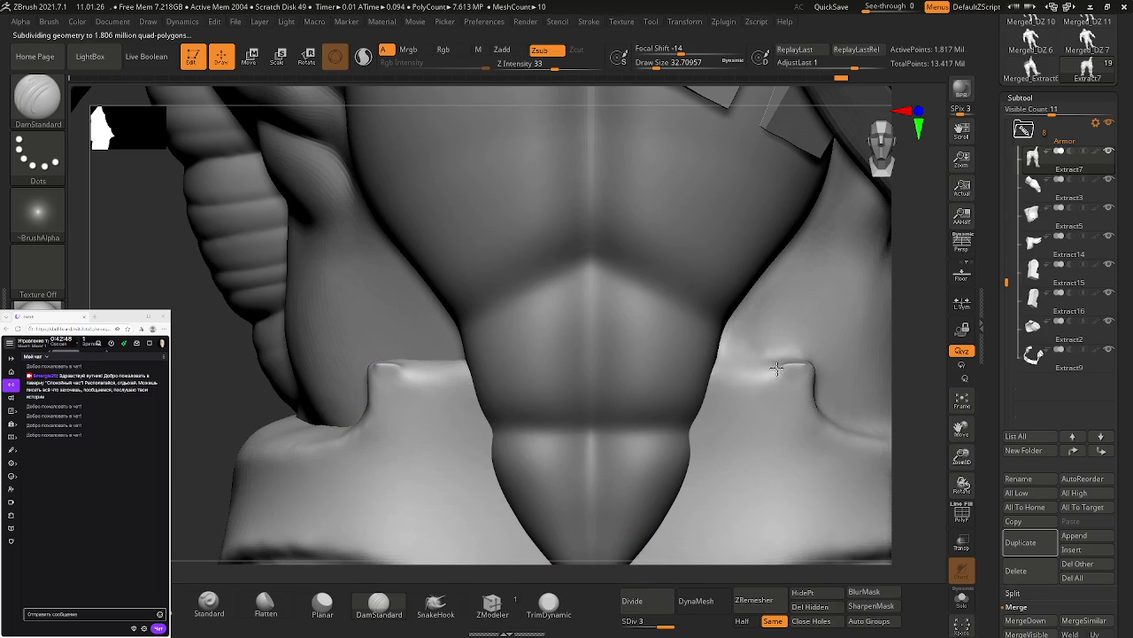
pyautogui.press('shift')
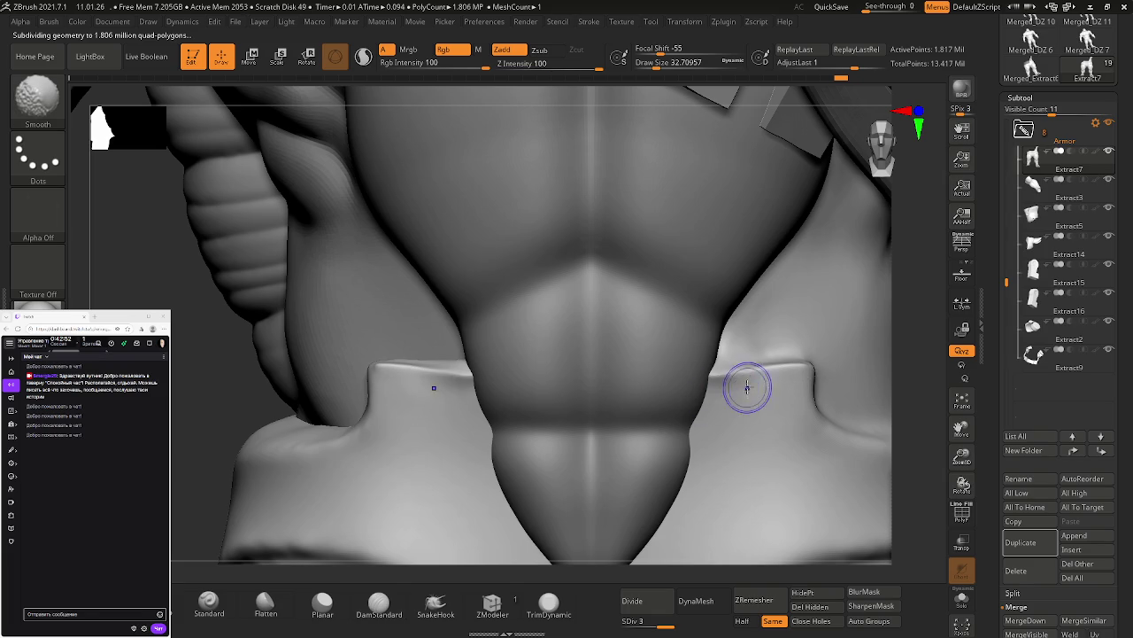
pyautogui.press('shift')
pyautogui.keyDown('shift'); pyautogui.moveTo(704, 380); pyautogui.dragTo(698, 386); pyautogui.keyUp('shift')
pyautogui.press('shift')
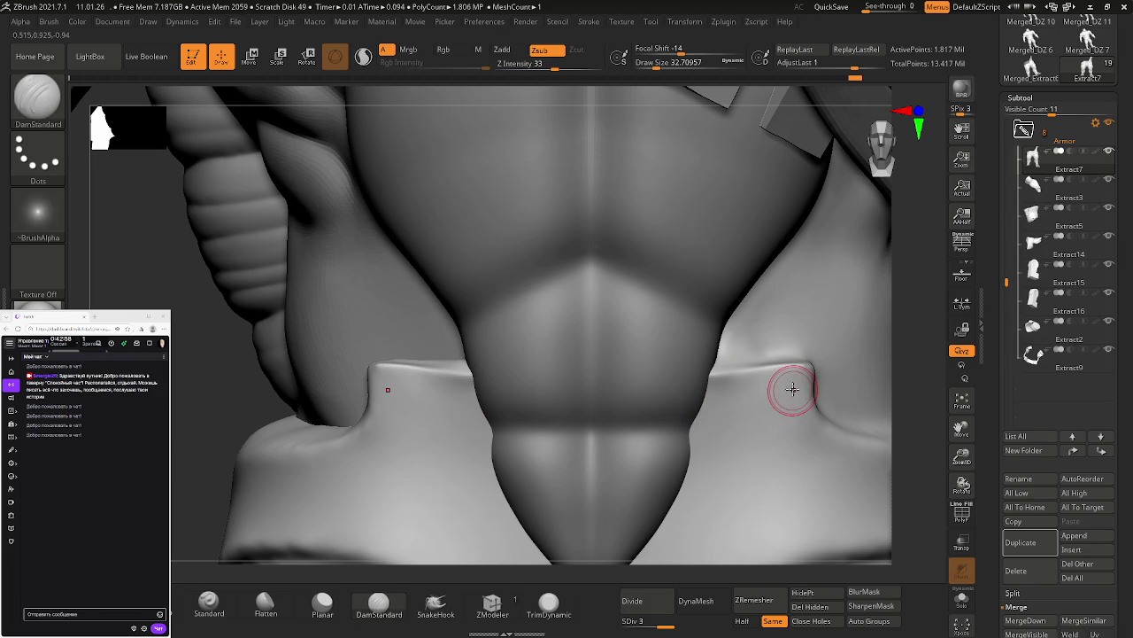
pyautogui.moveTo(800, 388); pyautogui.dragTo(575, 438, button='right')
pyautogui.moveTo(799, 388); pyautogui.dragTo(804, 416)
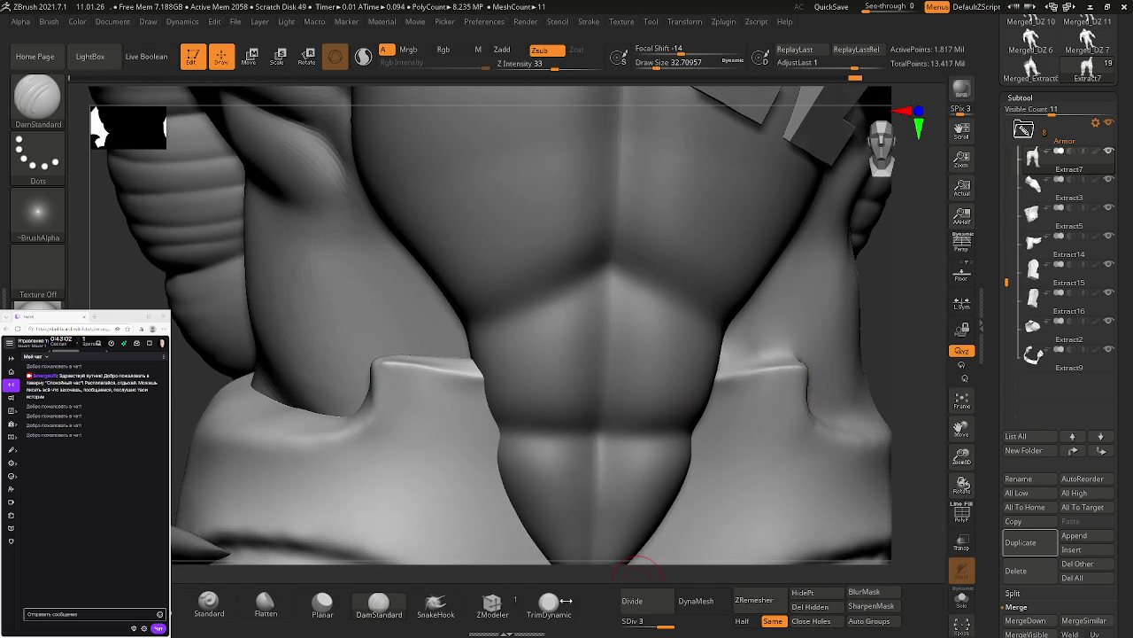
pyautogui.click(330, 611)
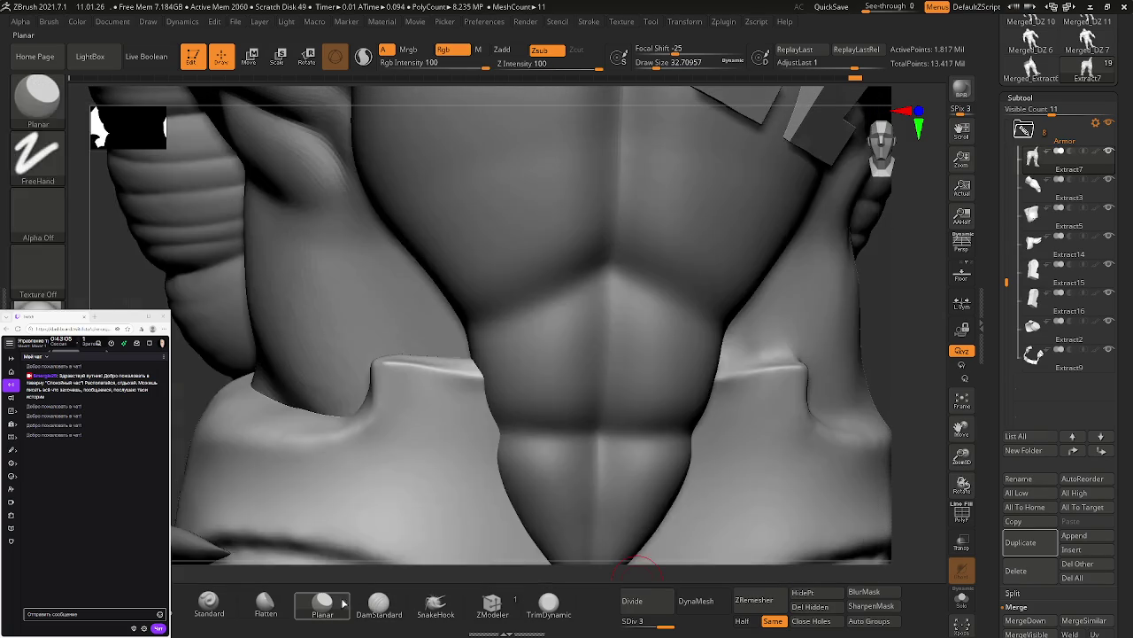
# Step: Flatten the top surface of the belt strip with the Planar brush
pyautogui.click(344, 603)
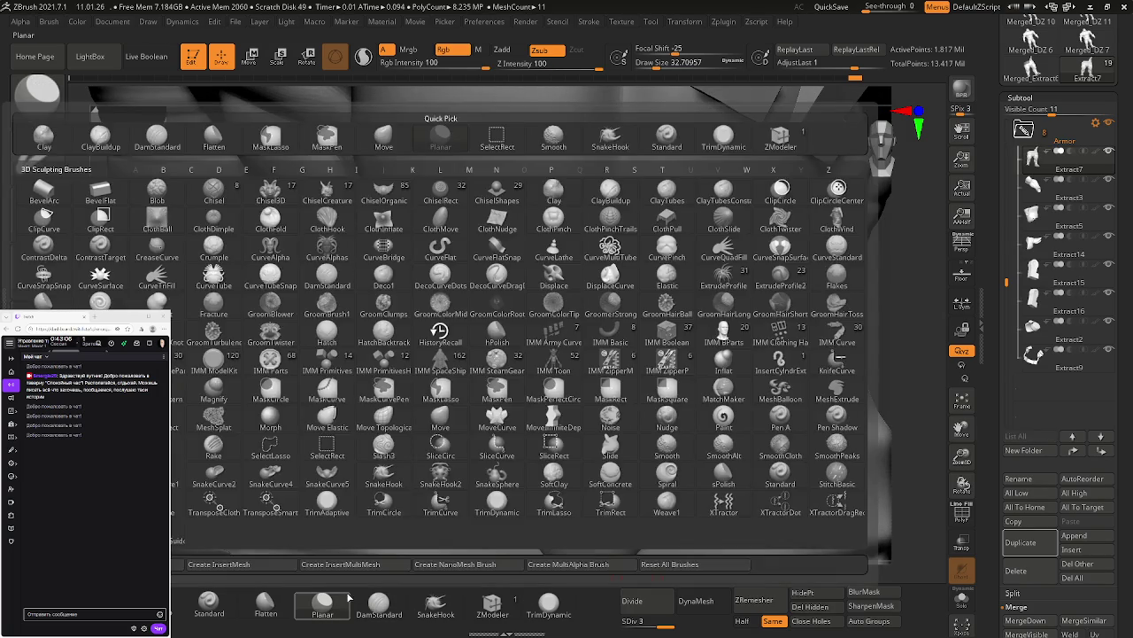
pyautogui.moveTo(399, 443); pyautogui.dragTo(399, 363, button='right')
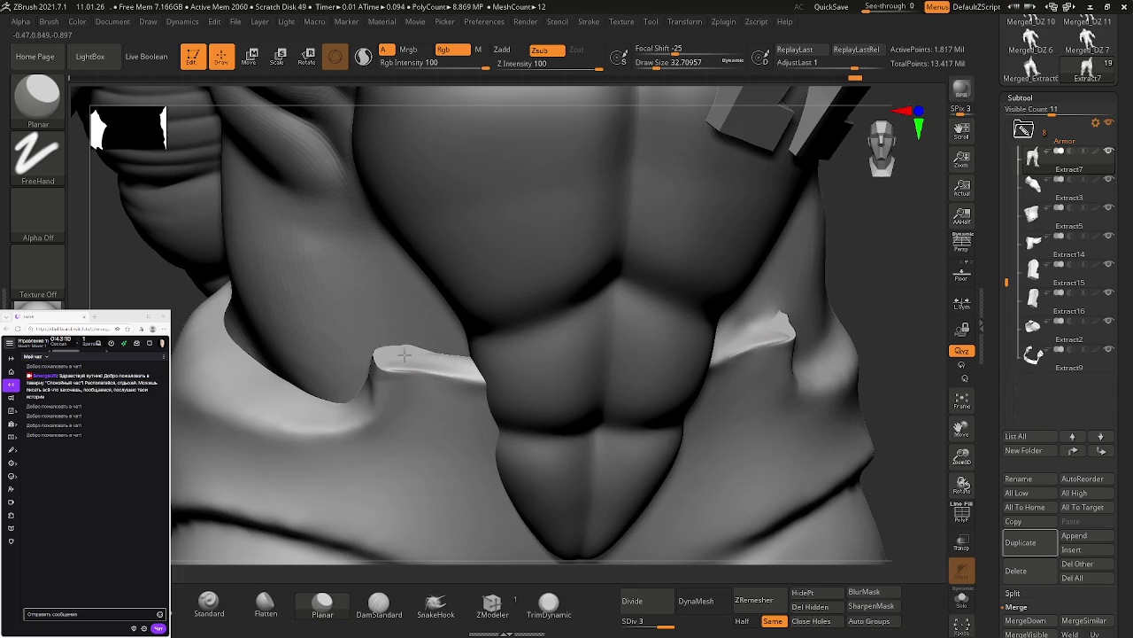
pyautogui.moveTo(386, 357); pyautogui.dragTo(481, 373)
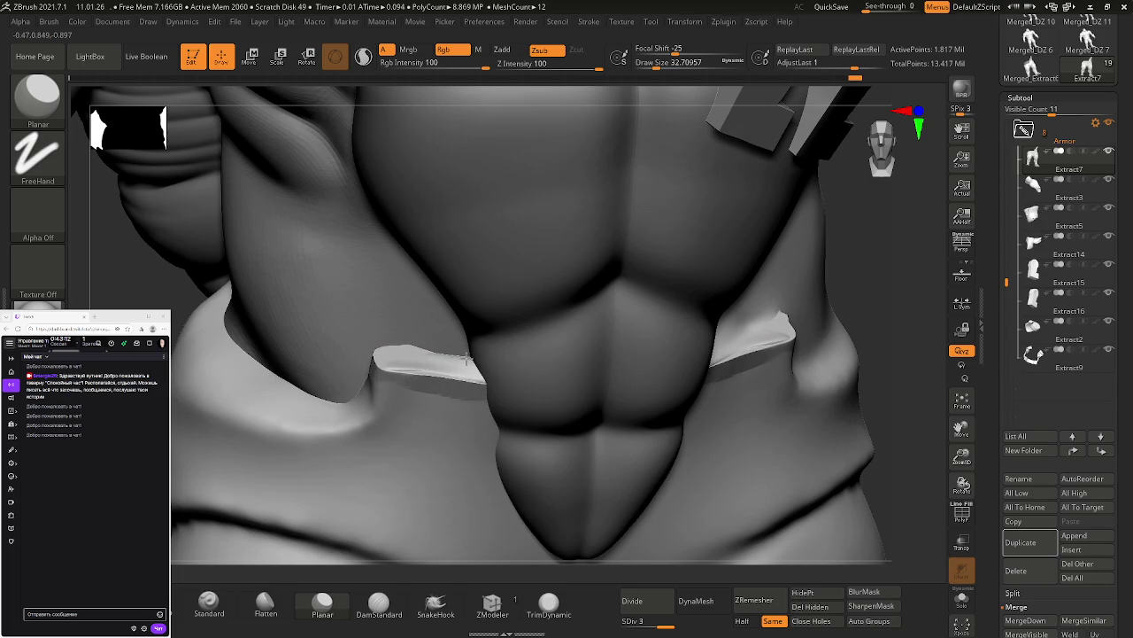
pyautogui.moveTo(408, 352)
pyautogui.mouseDown()
pyautogui.moveTo(443, 367)
pyautogui.moveTo(382, 357)
pyautogui.moveTo(485, 375)
pyautogui.mouseUp()
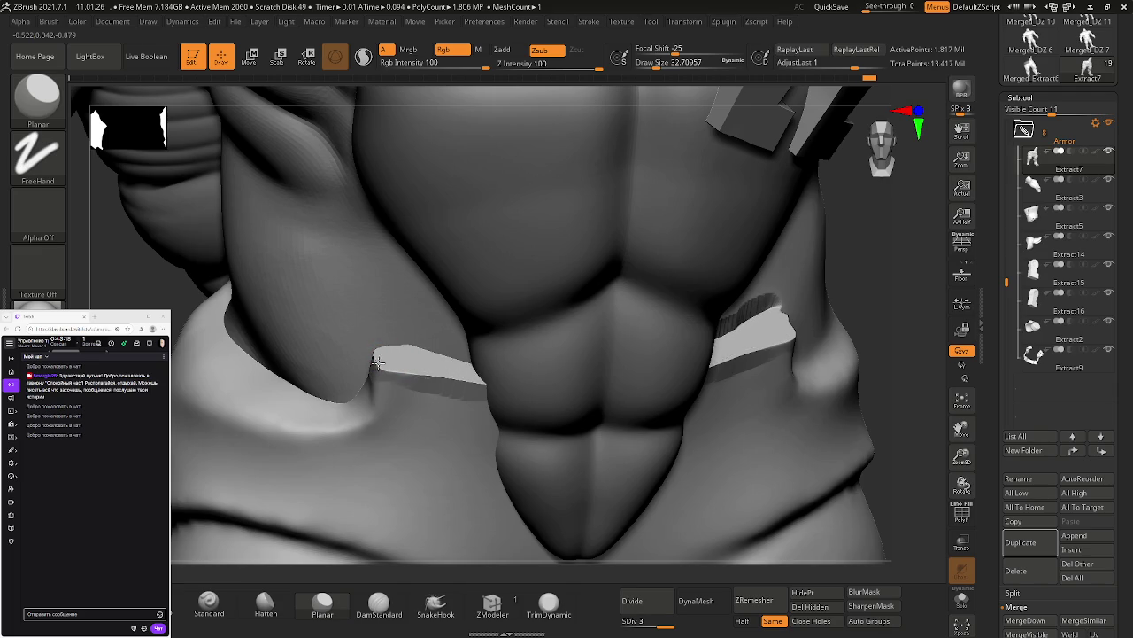
# Step: Flatten the jagged right and left waistband top sections, undoing one bad stroke
pyautogui.moveTo(678, 359); pyautogui.dragTo(788, 326, button='right')
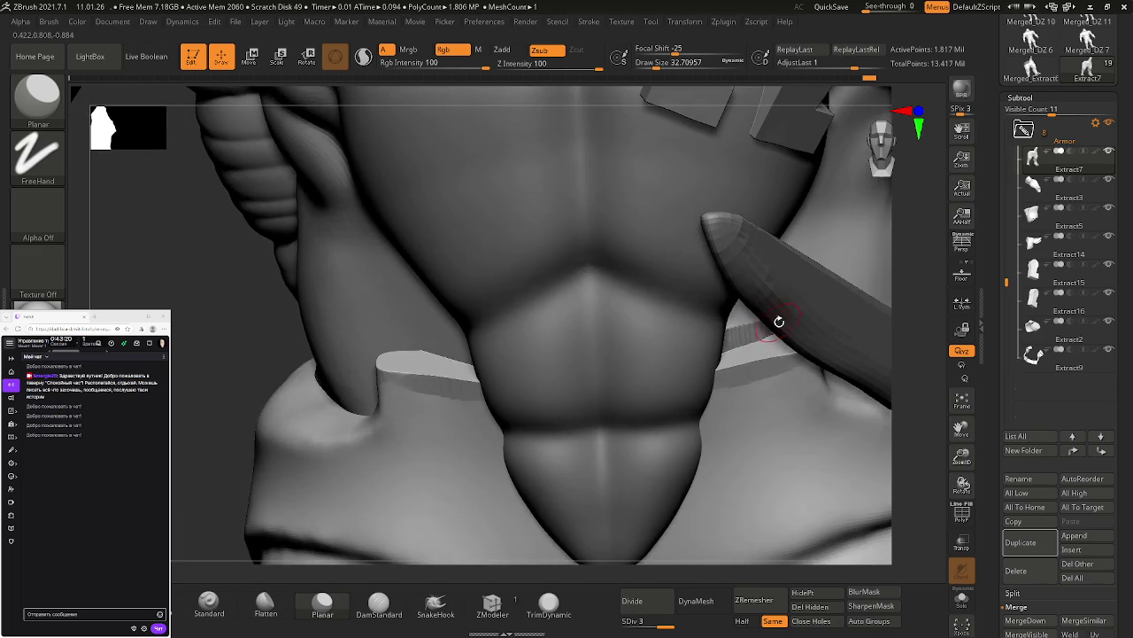
pyautogui.press('ctrl')
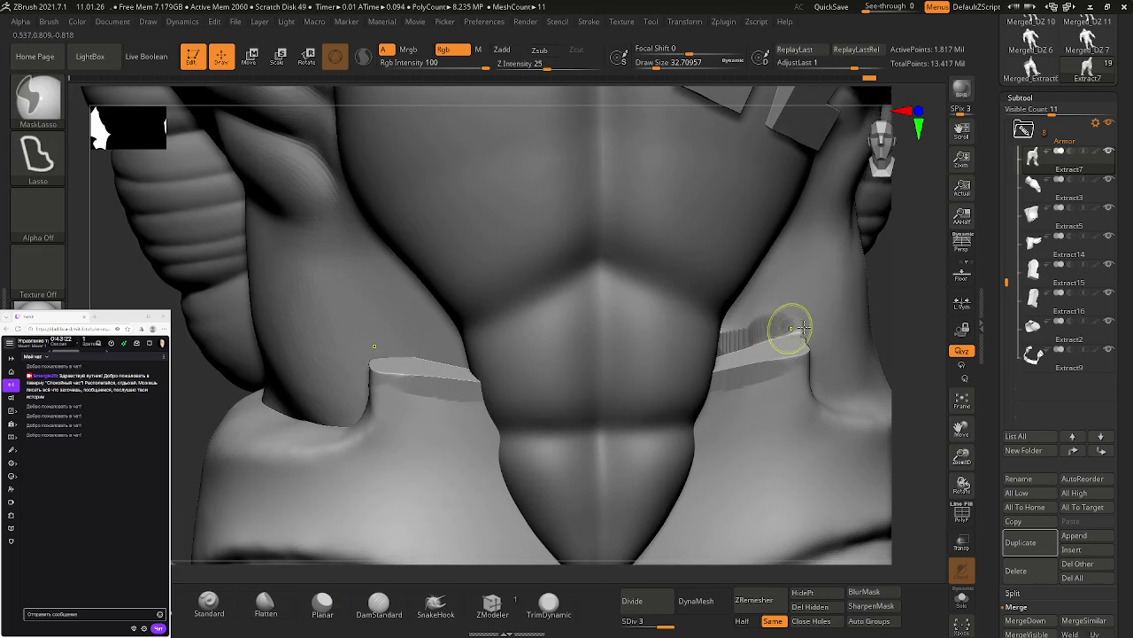
pyautogui.moveTo(794, 359); pyautogui.dragTo(771, 379)
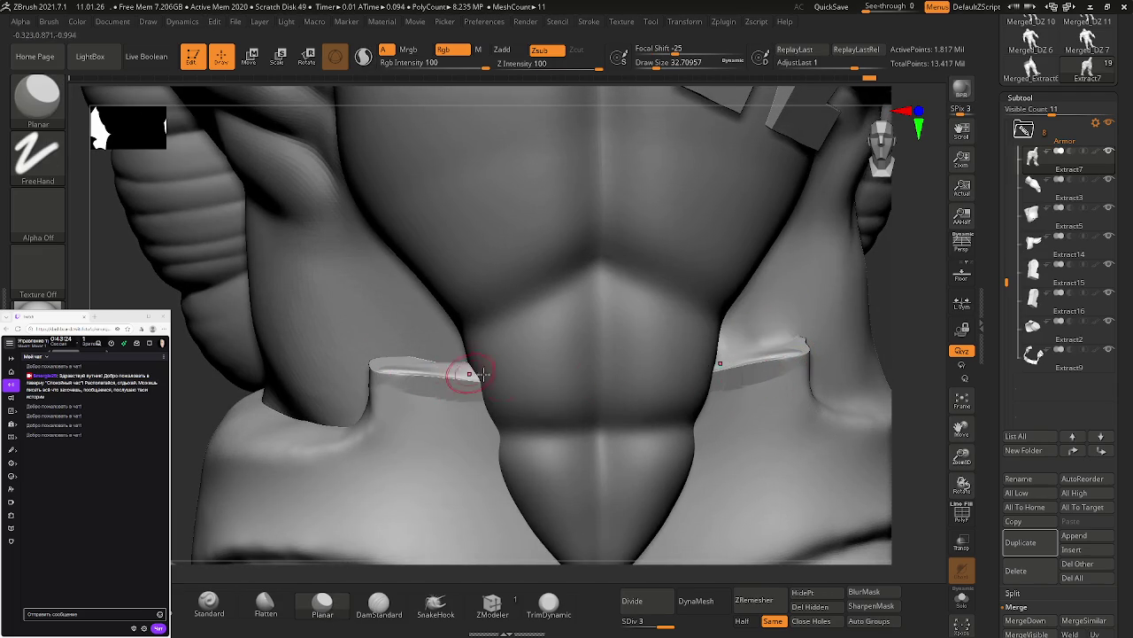
pyautogui.moveTo(451, 375); pyautogui.dragTo(359, 368)
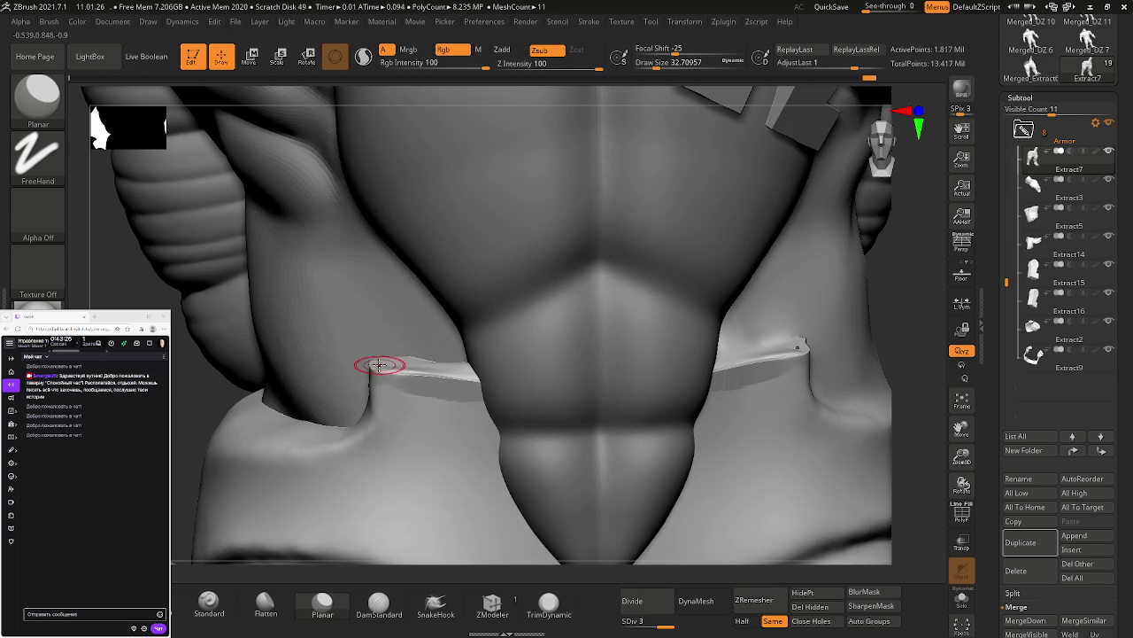
pyautogui.hotkey('ctrl', 'z')
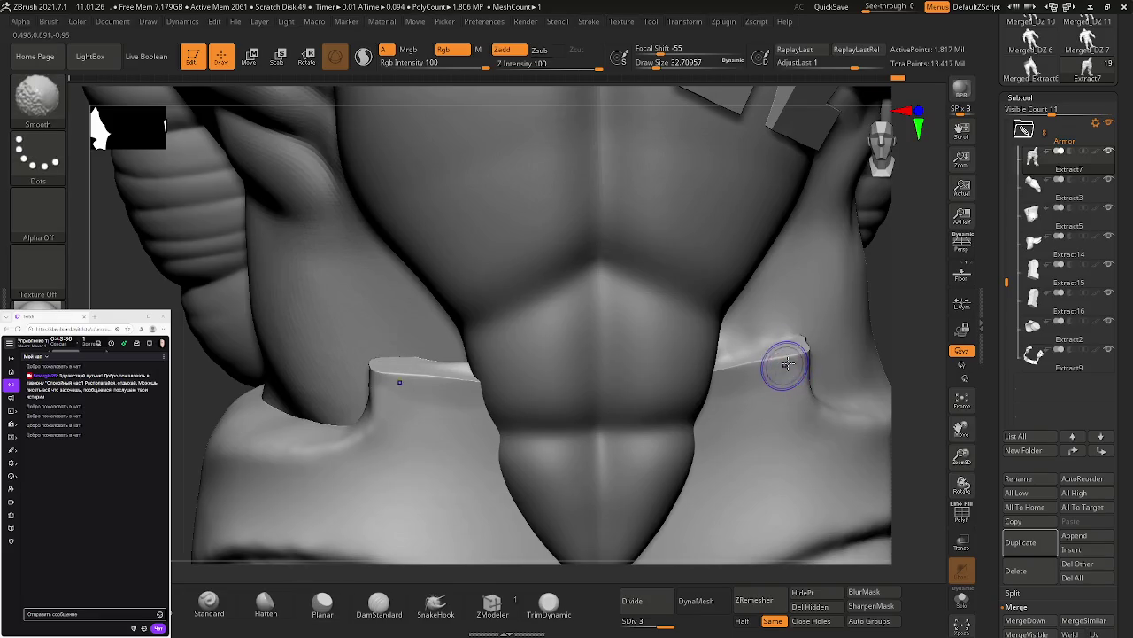
# Step: Smooth the cloth fold near the waistband edge
pyautogui.press('shift')
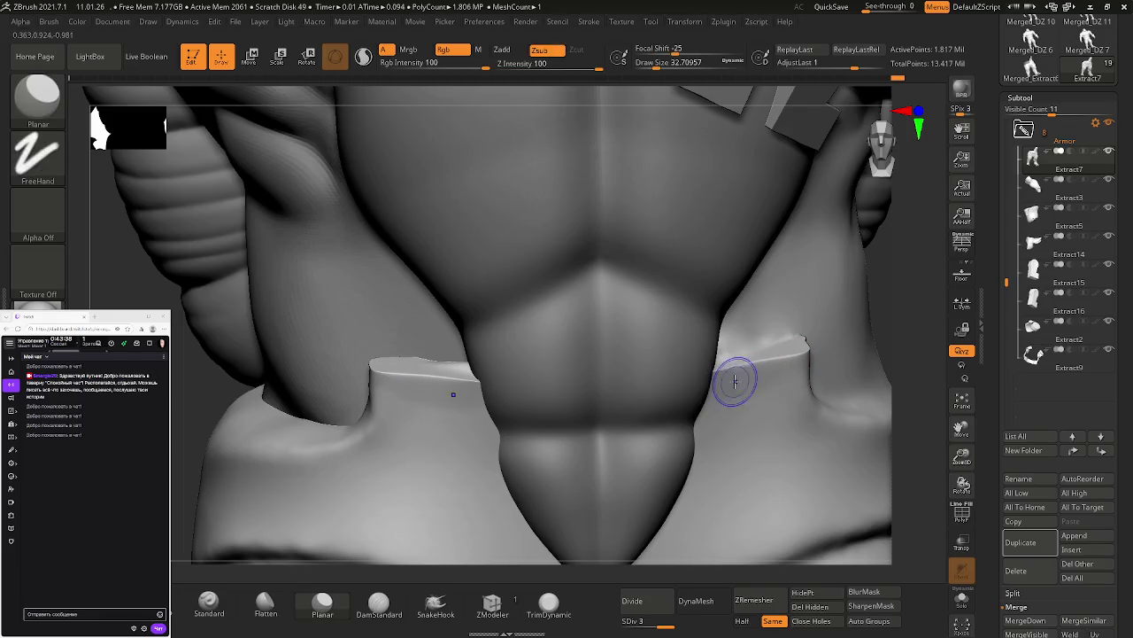
pyautogui.press('shift')
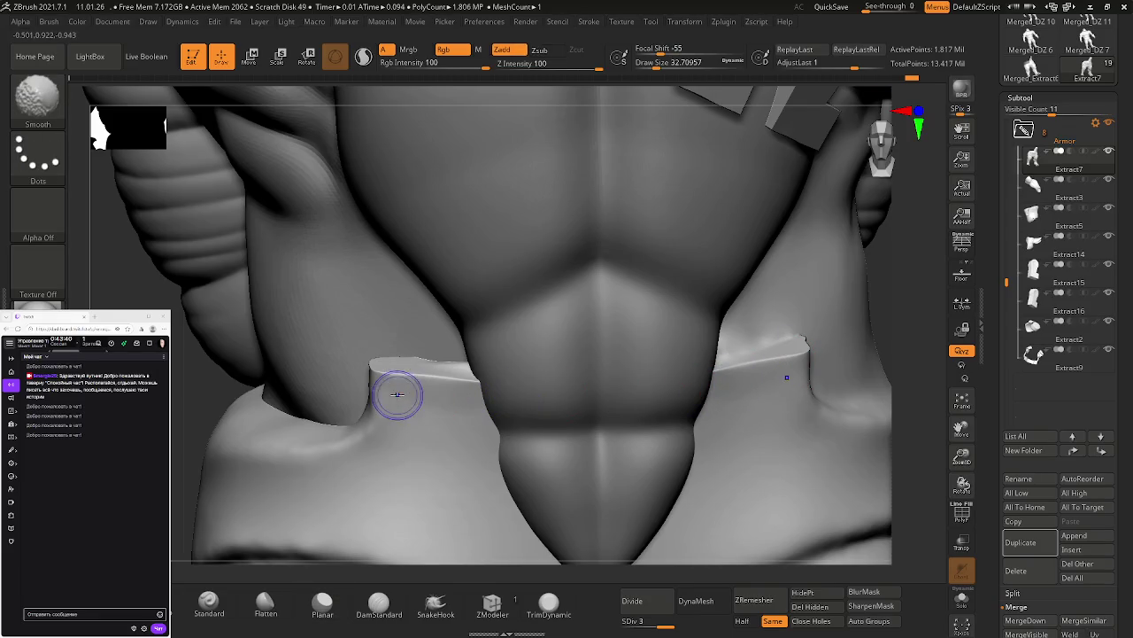
pyautogui.press('alt')
pyautogui.moveTo(815, 355); pyautogui.dragTo(748, 387, button='right')
pyautogui.moveTo(748, 387)
pyautogui.keyDown('shift'); pyautogui.mouseDown()
pyautogui.moveTo(726, 372)
pyautogui.moveTo(708, 380)
pyautogui.mouseUp(); pyautogui.keyUp('shift')
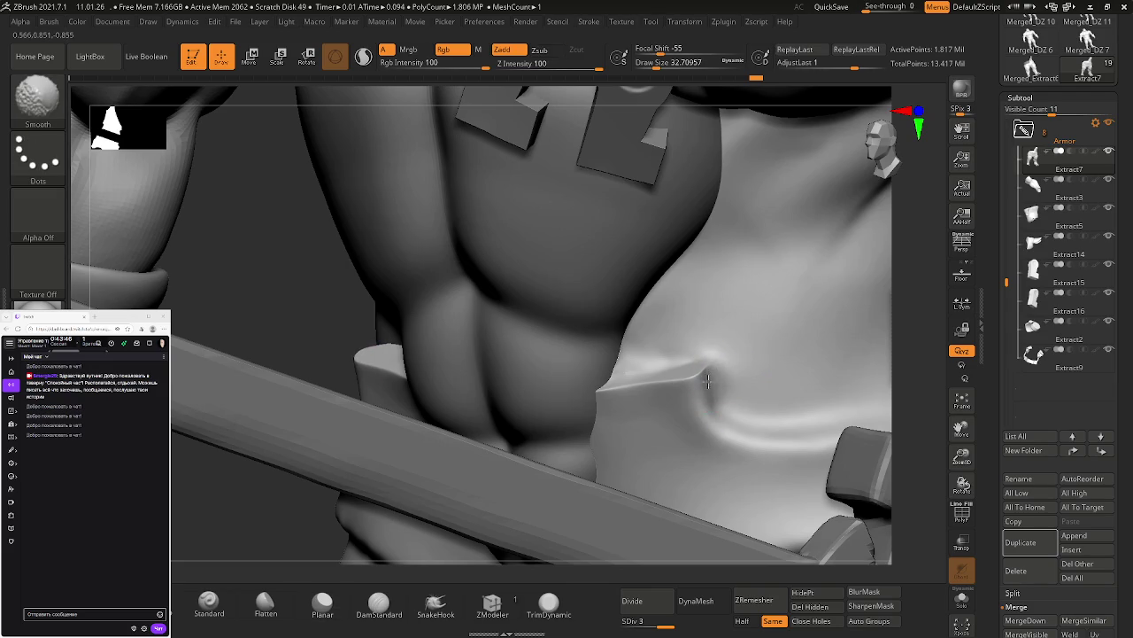
# Step: Switch to DamStandard and smooth the existing crease on the cloth fold
pyautogui.click(390, 613)
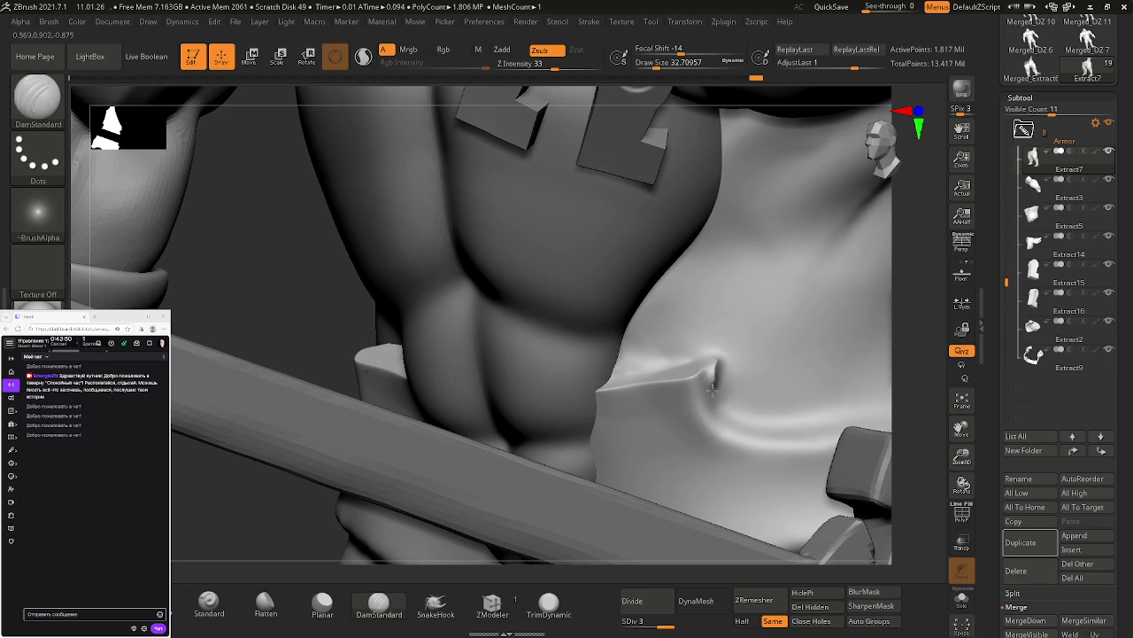
pyautogui.keyDown('shift'); pyautogui.moveTo(721, 374); pyautogui.dragTo(716, 362); pyautogui.keyUp('shift')
pyautogui.keyDown('shift'); pyautogui.moveTo(731, 414); pyautogui.dragTo(734, 392); pyautogui.keyUp('shift')
pyautogui.moveTo(711, 343)
pyautogui.keyDown('alt'); pyautogui.mouseDown(button='right')
pyautogui.moveTo(771, 413)
pyautogui.moveTo(780, 398)
pyautogui.moveTo(809, 412)
pyautogui.moveTo(784, 380)
pyautogui.moveTo(788, 401)
pyautogui.mouseUp(button='right'); pyautogui.keyUp('alt')
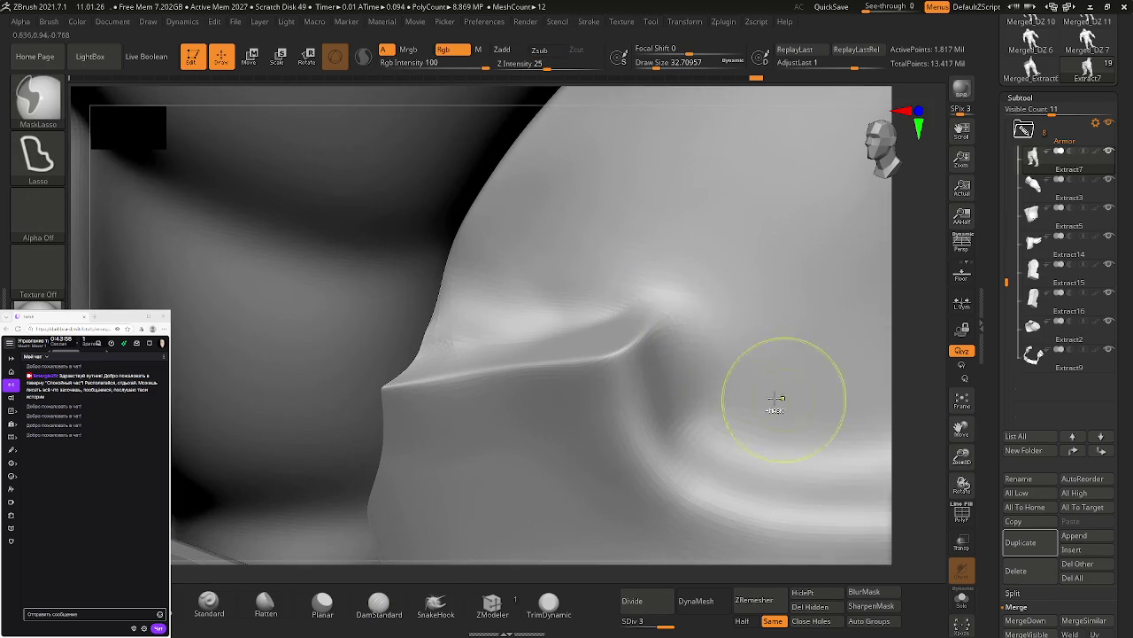
# Step: Carve a deep groove leftward along the fold and smooth its ledge on both ends
pyautogui.moveTo(665, 312)
pyautogui.keyDown('alt'); pyautogui.mouseDown()
pyautogui.moveTo(678, 431)
pyautogui.moveTo(744, 467)
pyautogui.mouseUp(); pyautogui.keyUp('alt')
pyautogui.moveTo(656, 309); pyautogui.dragTo(553, 332)
pyautogui.moveTo(439, 338); pyautogui.dragTo(514, 355)
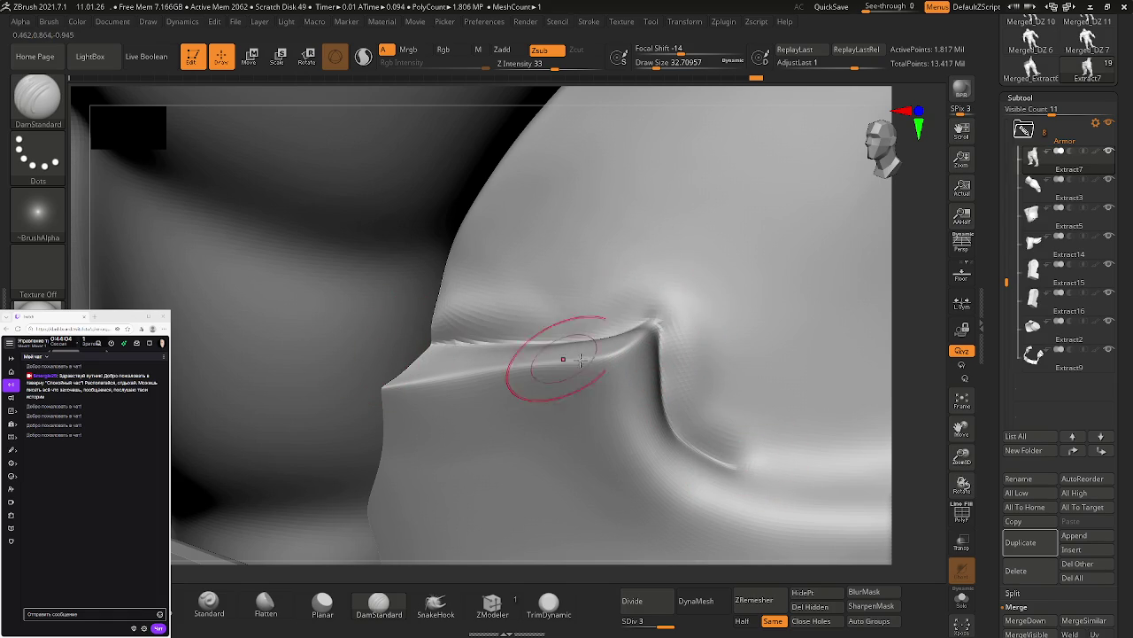
pyautogui.moveTo(577, 334)
pyautogui.keyDown('shift'); pyautogui.mouseDown()
pyautogui.moveTo(587, 292)
pyautogui.moveTo(629, 314)
pyautogui.mouseUp(); pyautogui.keyUp('shift')
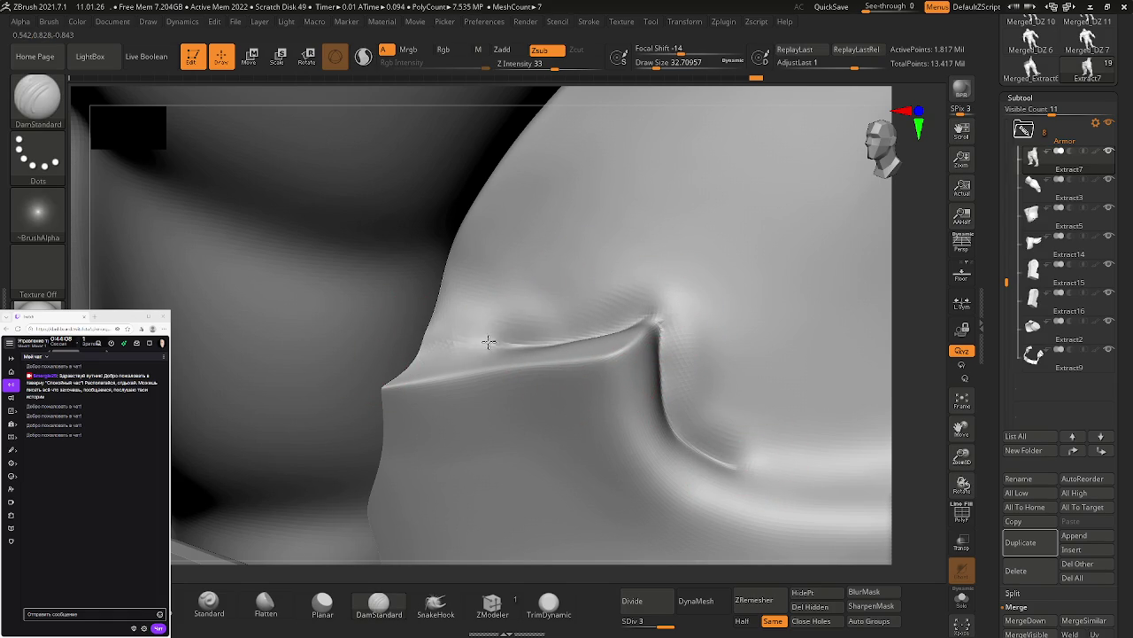
pyautogui.keyDown('shift'); pyautogui.moveTo(489, 303); pyautogui.dragTo(509, 292); pyautogui.keyUp('shift')
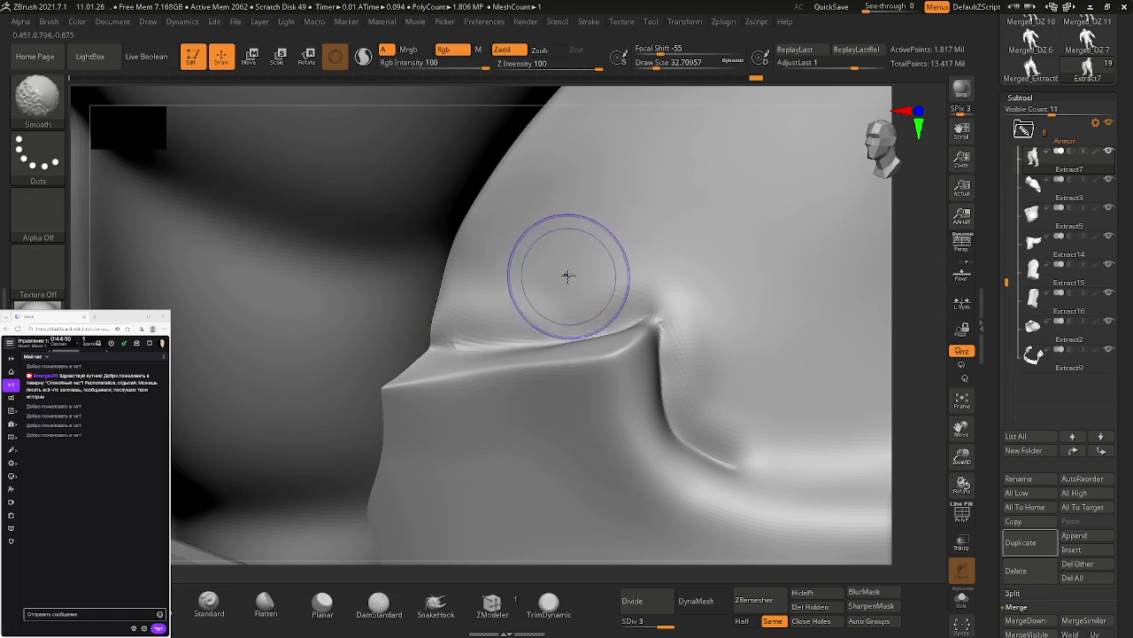
pyautogui.keyDown('shift'); pyautogui.moveTo(716, 304); pyautogui.dragTo(688, 374); pyautogui.keyUp('shift')
pyautogui.moveTo(731, 413)
pyautogui.mouseDown()
pyautogui.moveTo(686, 282)
pyautogui.moveTo(640, 292)
pyautogui.moveTo(703, 293)
pyautogui.moveTo(607, 309)
pyautogui.moveTo(634, 286)
pyautogui.moveTo(562, 284)
pyautogui.moveTo(538, 257)
pyautogui.moveTo(538, 281)
pyautogui.moveTo(462, 315)
pyautogui.mouseUp()
# Step: Carve a new crease along the fold bottom, blend it in, and select Extract7
pyautogui.moveTo(461, 315)
pyautogui.keyDown('ctrl'); pyautogui.mouseDown(button='right')
pyautogui.moveTo(443, 309)
pyautogui.moveTo(501, 331)
pyautogui.mouseUp(button='right'); pyautogui.keyUp('ctrl')
pyautogui.moveTo(437, 394)
pyautogui.mouseDown()
pyautogui.moveTo(531, 405)
pyautogui.moveTo(601, 391)
pyautogui.mouseUp()
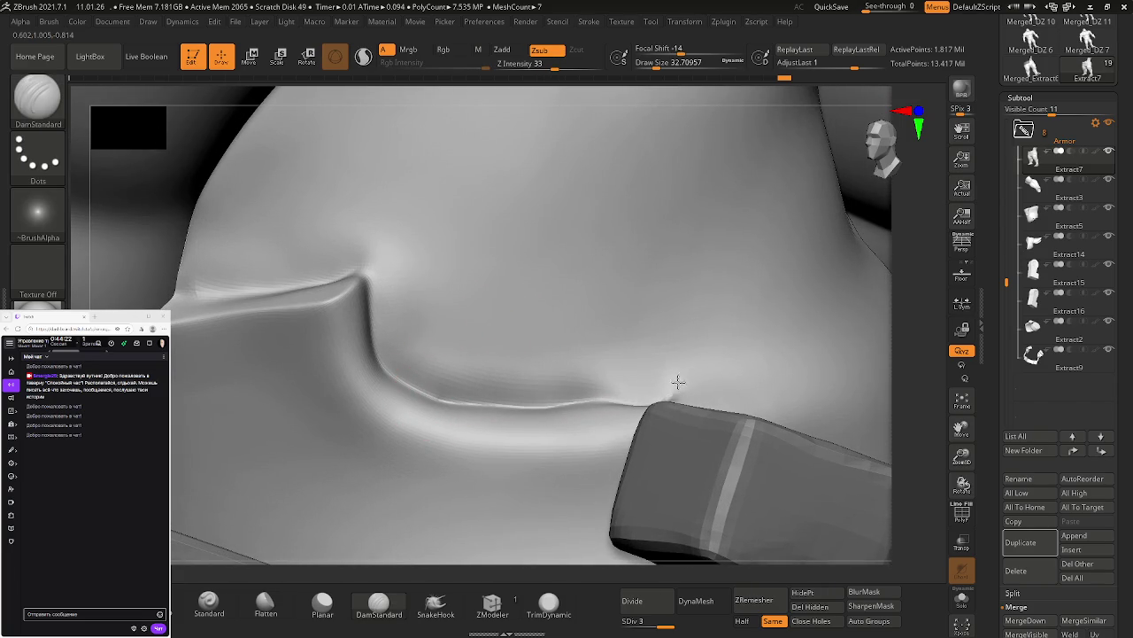
pyautogui.keyDown('shift'); pyautogui.moveTo(688, 355); pyautogui.dragTo(582, 390); pyautogui.keyUp('shift')
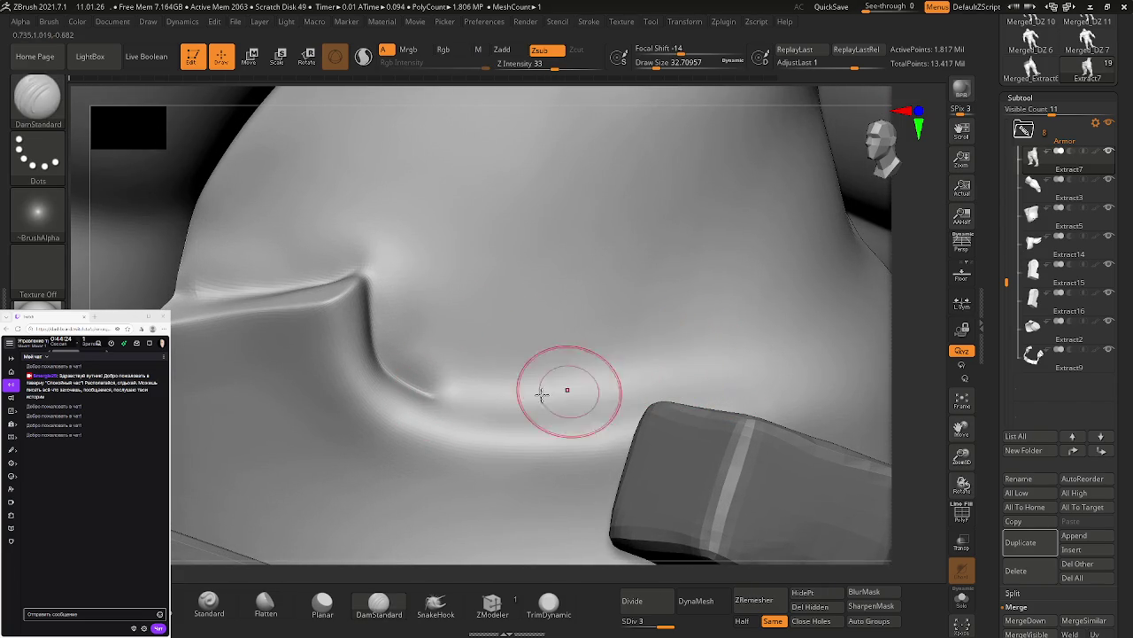
pyautogui.moveTo(423, 394); pyautogui.dragTo(580, 395)
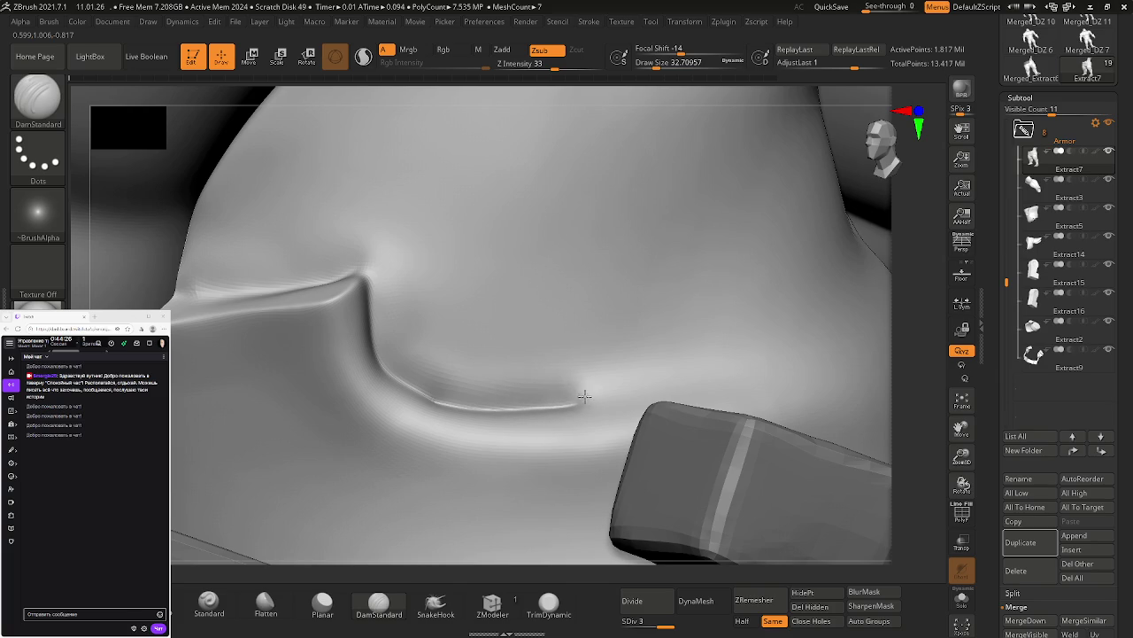
pyautogui.keyDown('shift'); pyautogui.moveTo(741, 362); pyautogui.dragTo(531, 342); pyautogui.keyUp('shift')
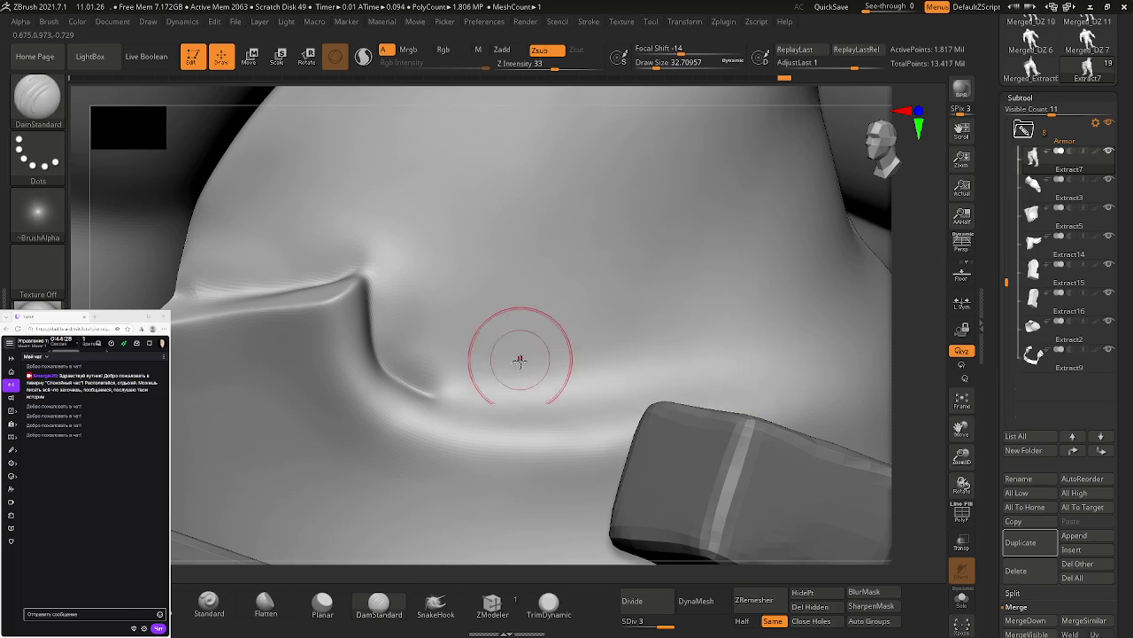
pyautogui.click(1110, 157)
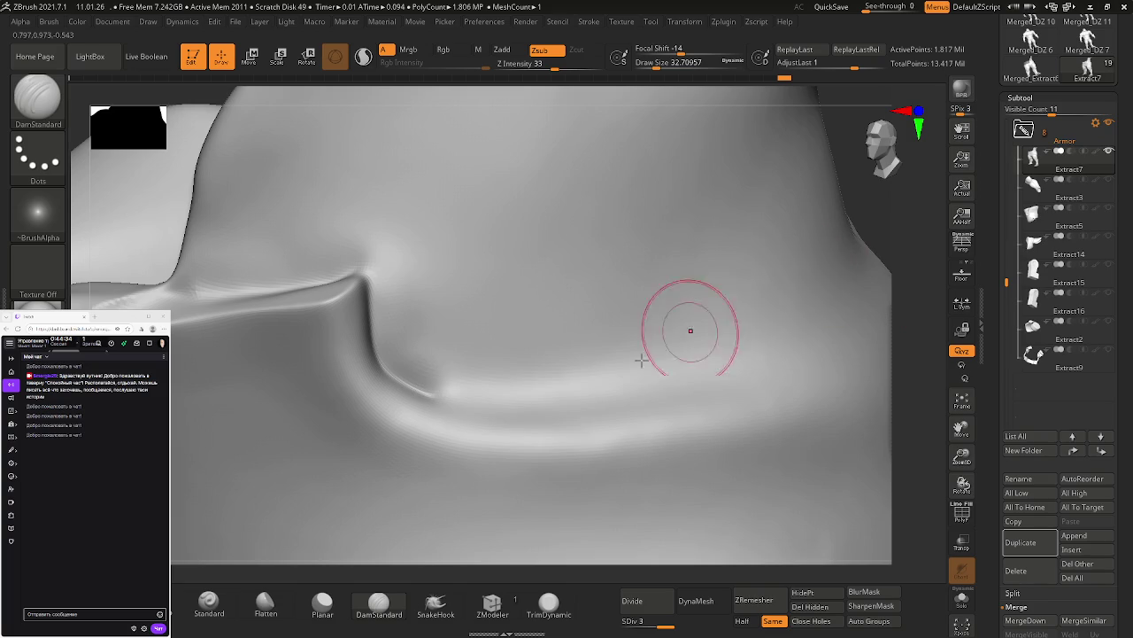
# Step: Carve a long DamStandard crease along the fold bottom, smooth it, and extend it diagonally up-right
pyautogui.moveTo(431, 394)
pyautogui.mouseDown()
pyautogui.moveTo(577, 398)
pyautogui.moveTo(801, 351)
pyautogui.mouseUp()
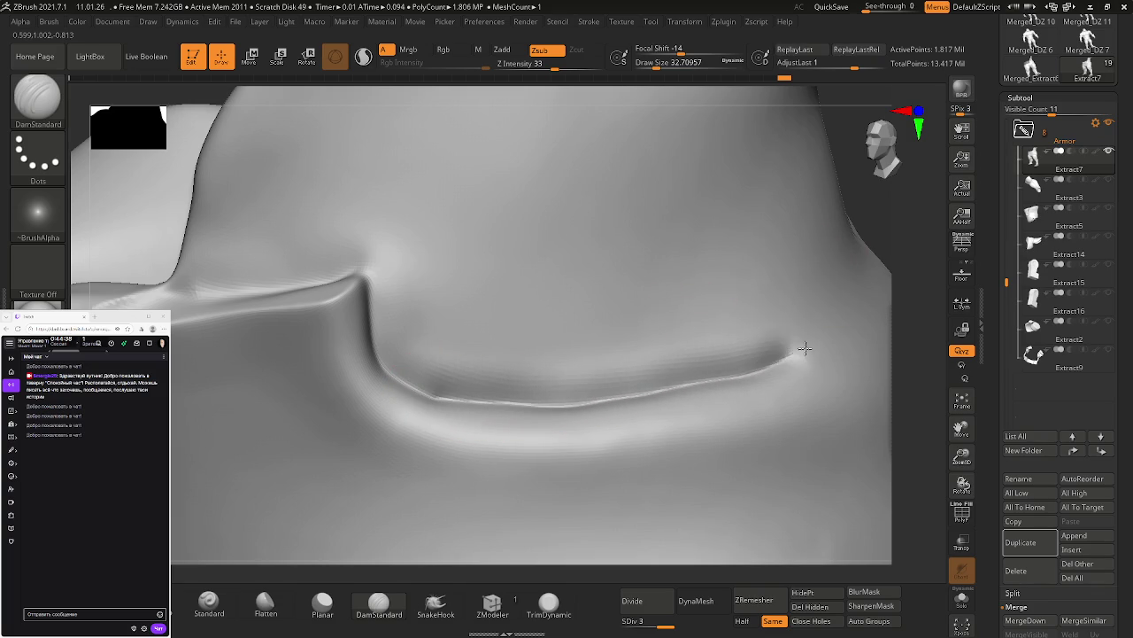
pyautogui.moveTo(532, 374)
pyautogui.keyDown('shift'); pyautogui.mouseDown()
pyautogui.moveTo(469, 362)
pyautogui.moveTo(634, 365)
pyautogui.mouseUp(); pyautogui.keyUp('shift')
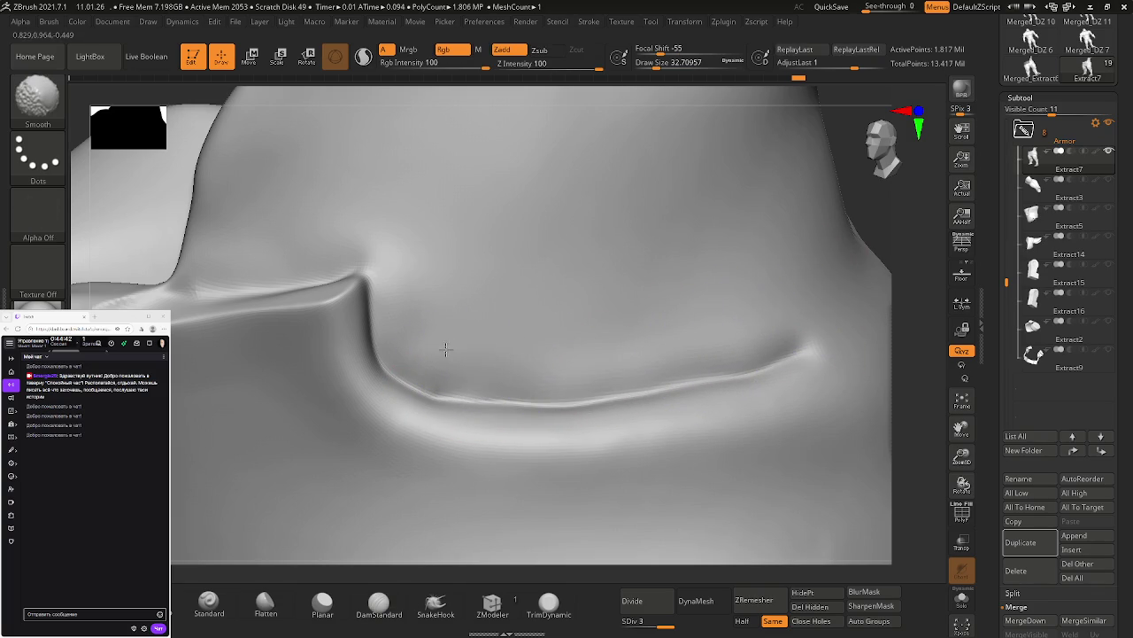
pyautogui.moveTo(551, 348)
pyautogui.mouseDown(button='right')
pyautogui.moveTo(608, 347)
pyautogui.moveTo(532, 331)
pyautogui.moveTo(578, 334)
pyautogui.mouseUp(button='right')
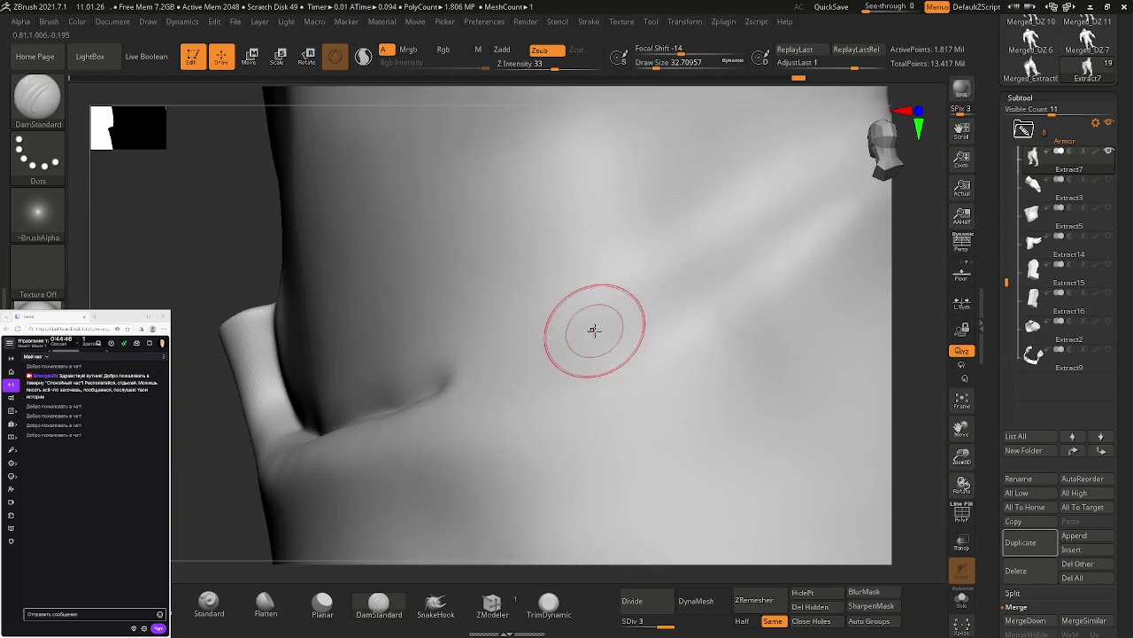
pyautogui.moveTo(440, 375)
pyautogui.mouseDown(button='right')
pyautogui.moveTo(508, 374)
pyautogui.moveTo(431, 380)
pyautogui.mouseUp(button='right')
pyautogui.moveTo(464, 380)
pyautogui.mouseDown()
pyautogui.moveTo(531, 354)
pyautogui.moveTo(410, 376)
pyautogui.moveTo(488, 365)
pyautogui.moveTo(598, 321)
pyautogui.mouseUp()
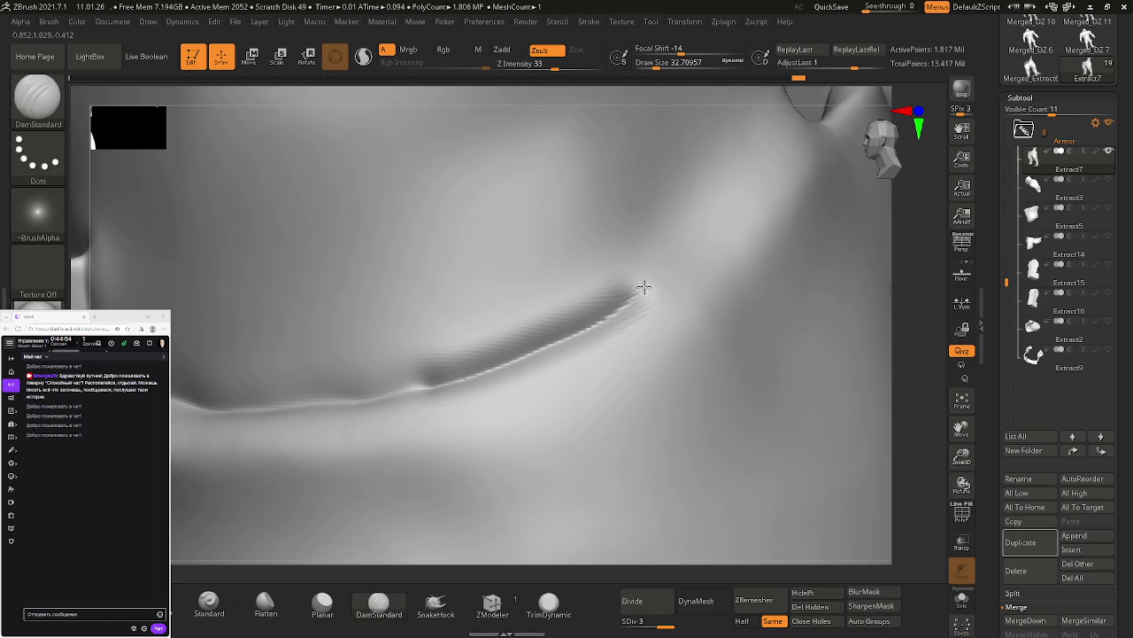
pyautogui.moveTo(707, 216); pyautogui.dragTo(740, 178)
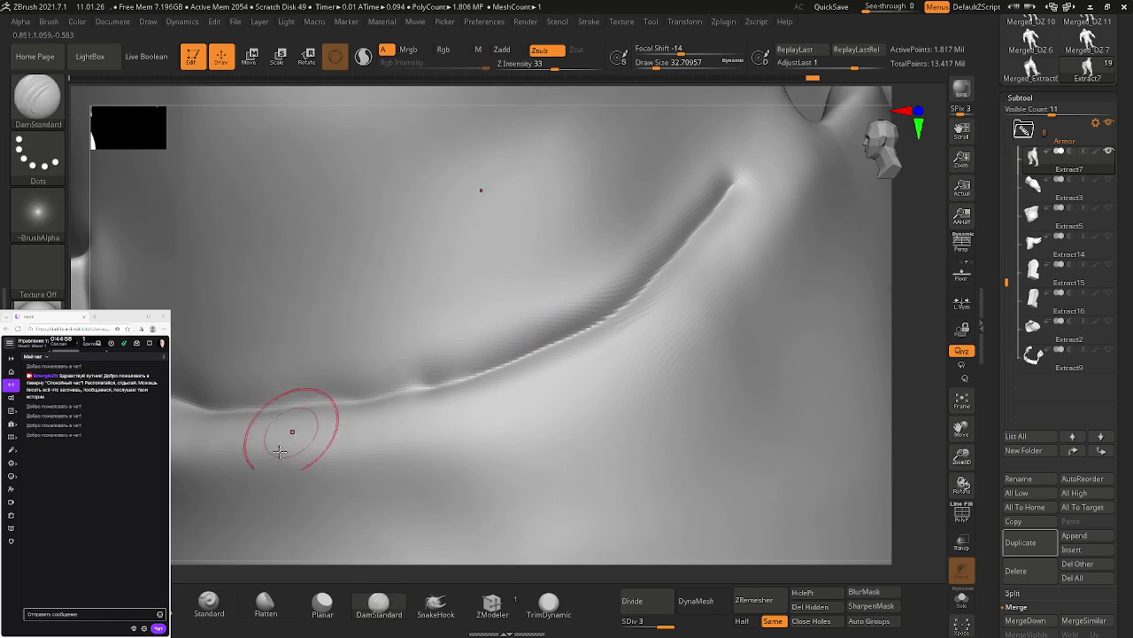
pyautogui.click(278, 613)
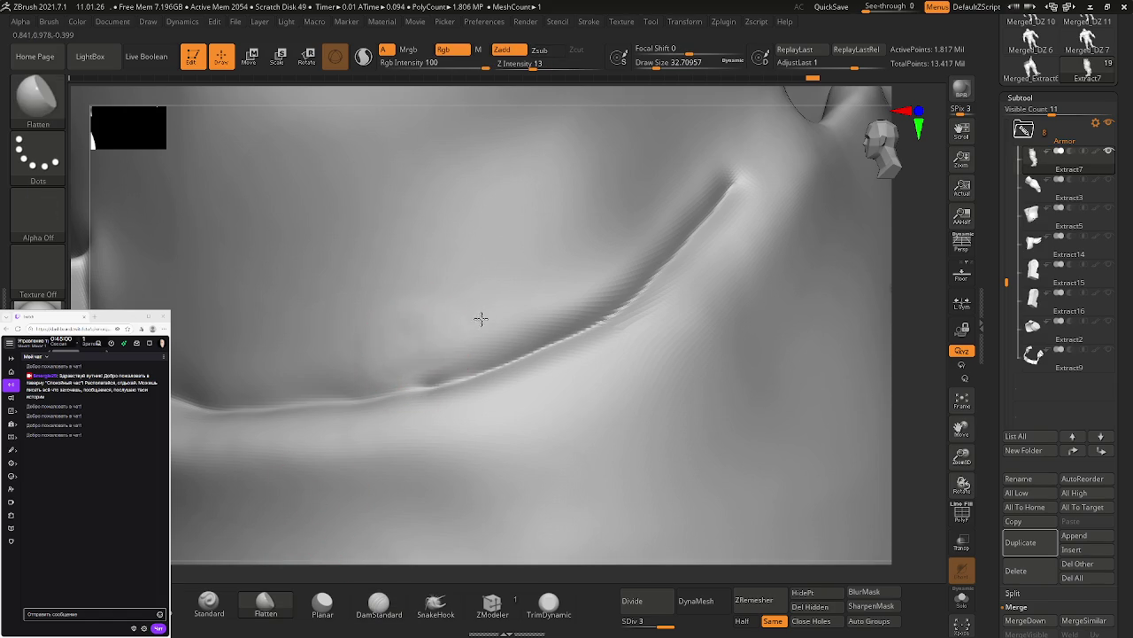
# Step: Flatten the long crease along its length and smooth its upper end
pyautogui.moveTo(528, 314); pyautogui.dragTo(668, 224)
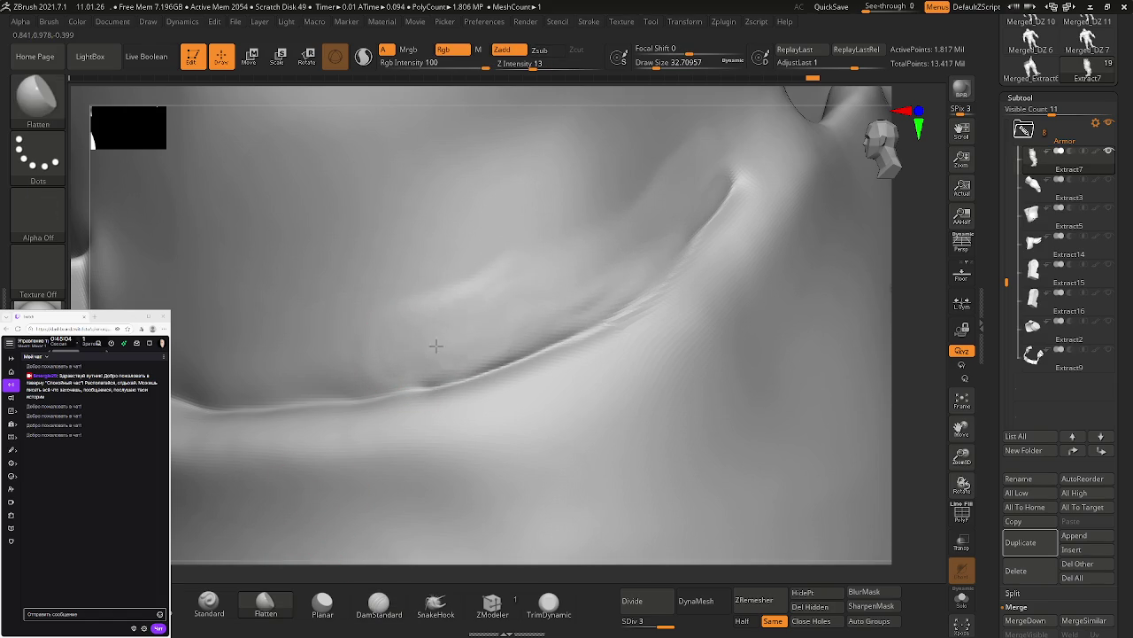
pyautogui.keyDown('shift'); pyautogui.moveTo(650, 216); pyautogui.dragTo(708, 142); pyautogui.keyUp('shift')
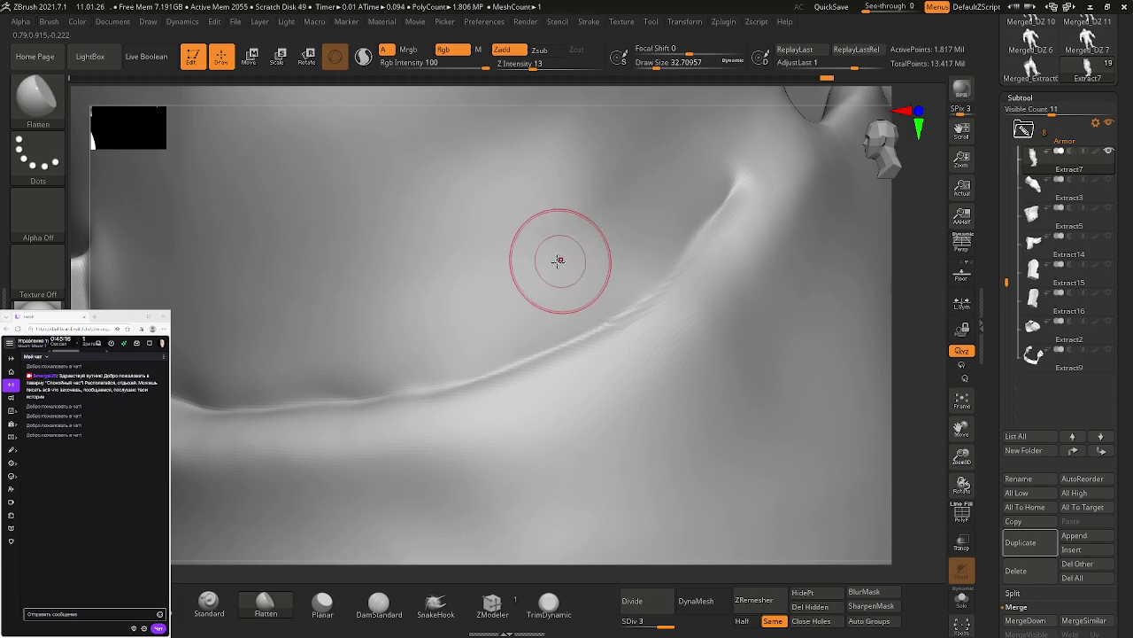
pyautogui.moveTo(567, 253); pyautogui.dragTo(734, 253, button='right')
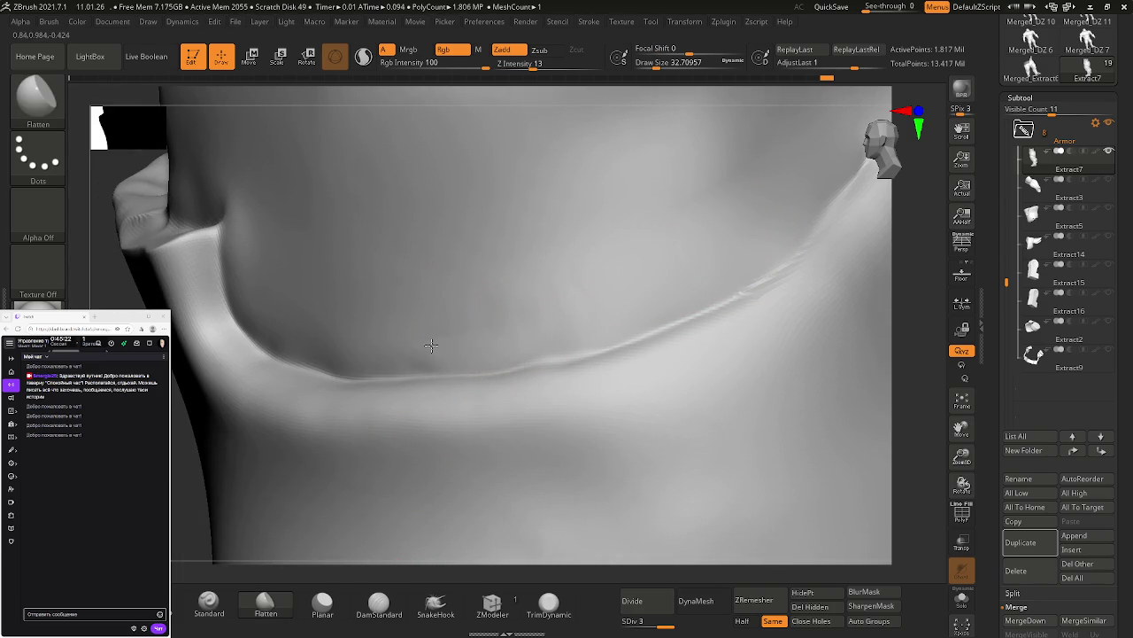
pyautogui.press('shift')
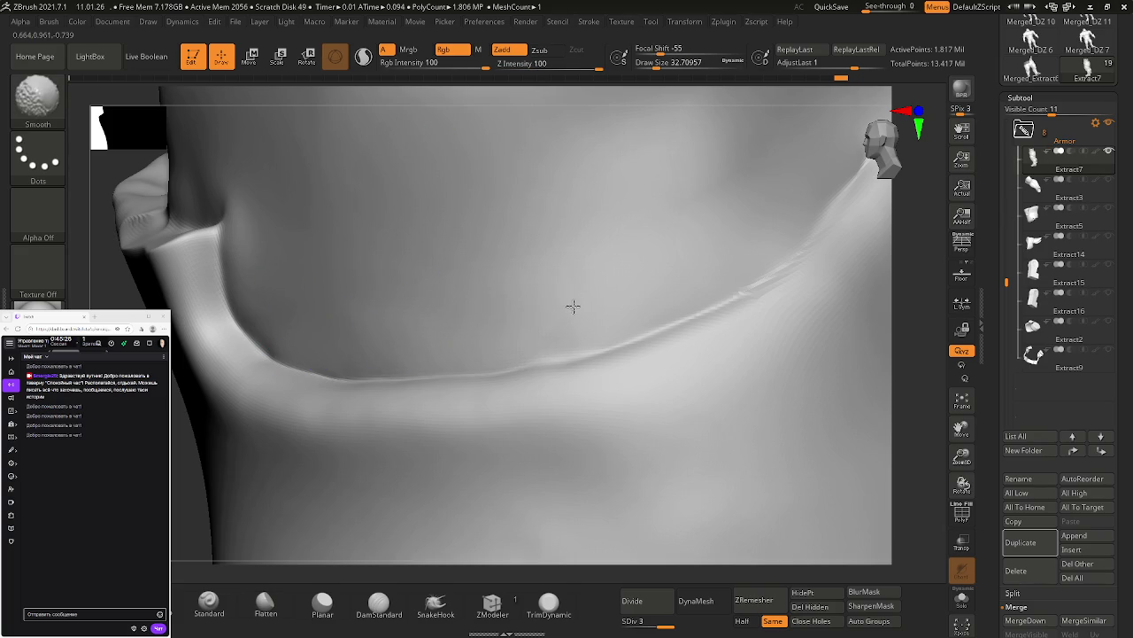
pyautogui.moveTo(665, 260)
pyautogui.mouseDown(button='right')
pyautogui.moveTo(349, 399)
pyautogui.moveTo(519, 317)
pyautogui.moveTo(513, 340)
pyautogui.moveTo(625, 292)
pyautogui.mouseUp(button='right')
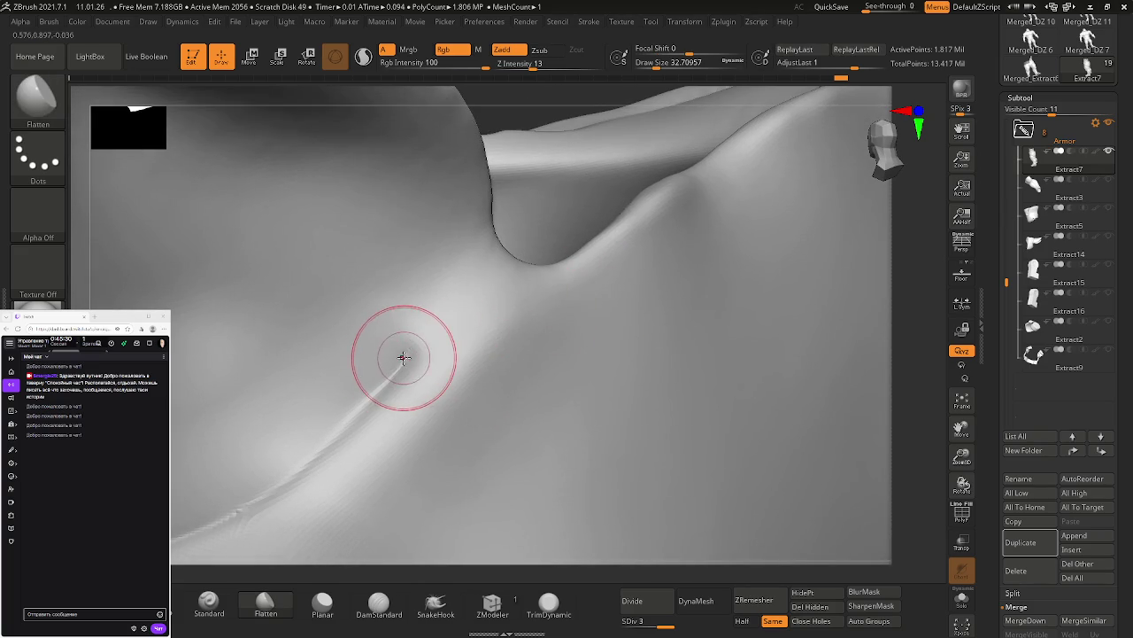
# Step: Carve the fold groove up toward the waistband notch and smooth the dents at the ridge end
pyautogui.keyDown('shift'); pyautogui.moveTo(417, 350); pyautogui.dragTo(430, 342); pyautogui.keyUp('shift')
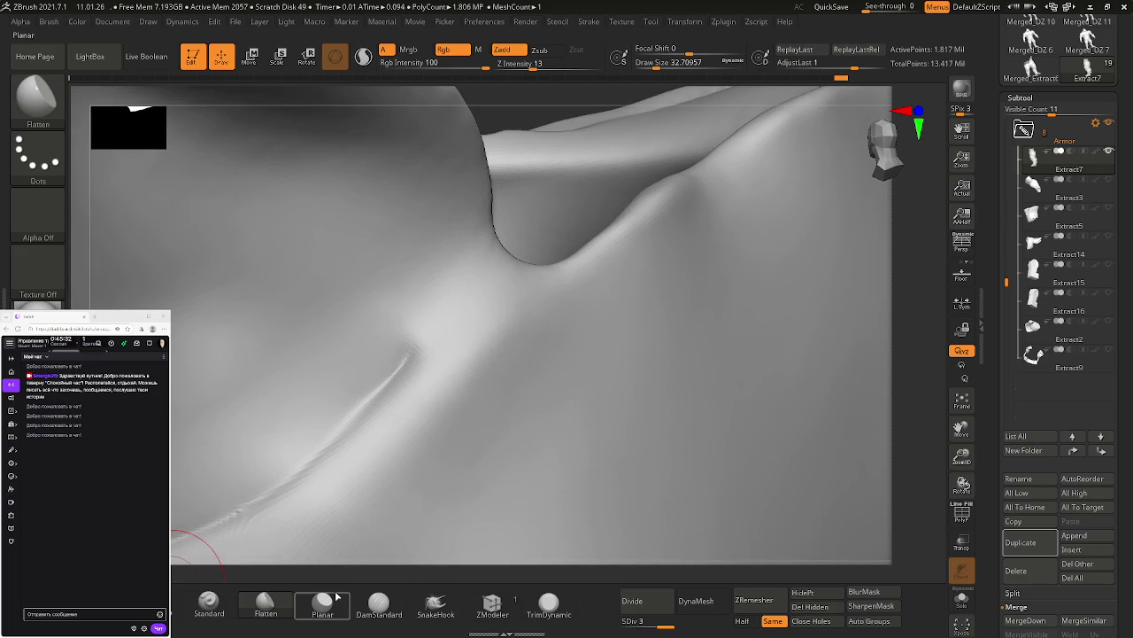
pyautogui.click(372, 599)
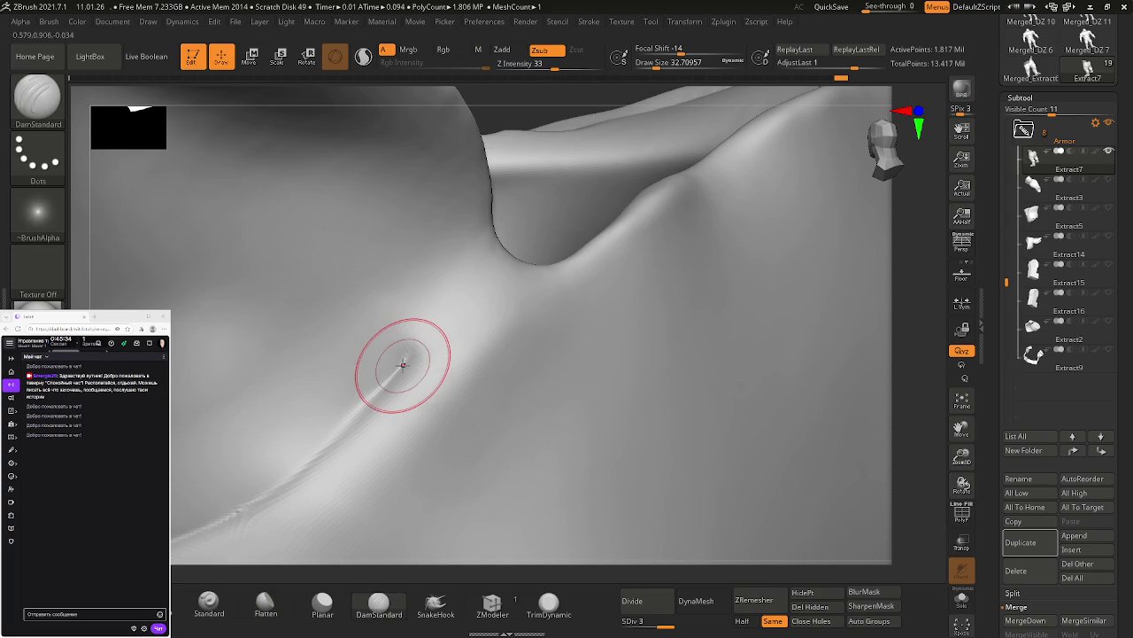
pyautogui.moveTo(416, 356); pyautogui.dragTo(526, 288)
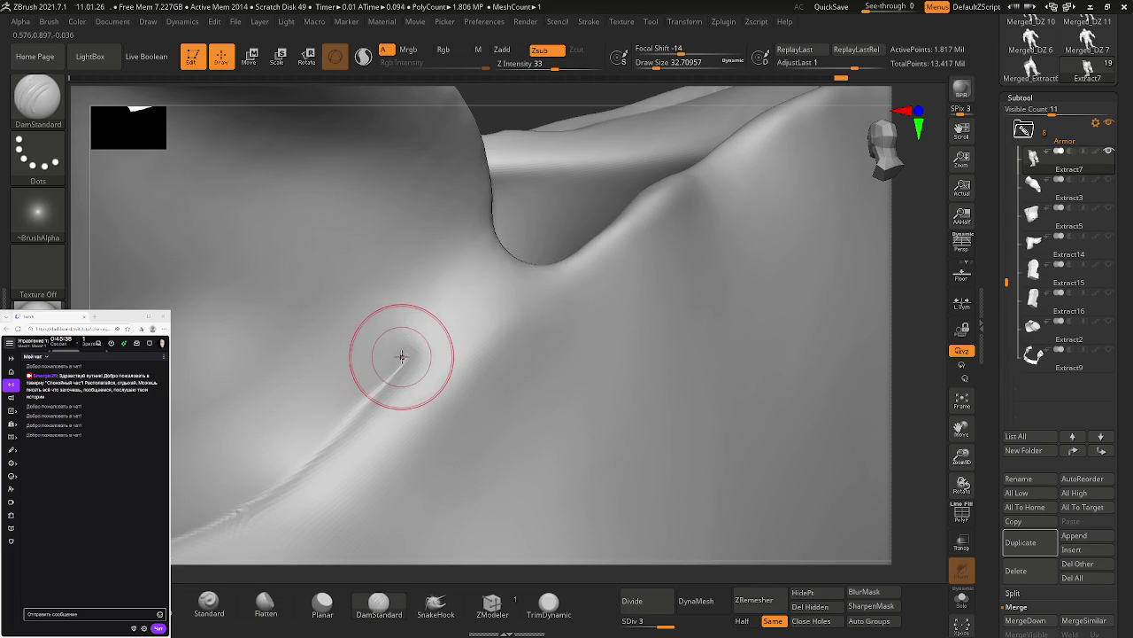
pyautogui.moveTo(398, 347); pyautogui.dragTo(435, 335)
pyautogui.moveTo(484, 304); pyautogui.dragTo(531, 268)
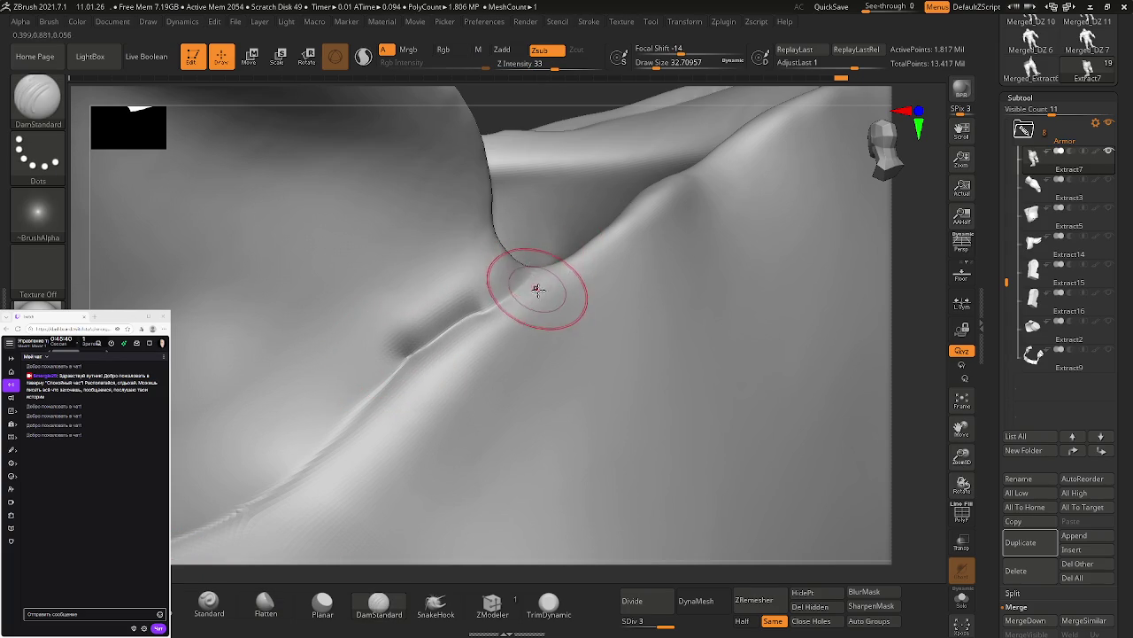
pyautogui.moveTo(537, 291); pyautogui.dragTo(519, 265, button='right')
pyautogui.moveTo(429, 282)
pyautogui.keyDown('shift'); pyautogui.mouseDown()
pyautogui.moveTo(463, 286)
pyautogui.moveTo(398, 319)
pyautogui.mouseUp(); pyautogui.keyUp('shift')
pyautogui.keyDown('shift'); pyautogui.moveTo(487, 269); pyautogui.dragTo(452, 286); pyautogui.keyUp('shift')
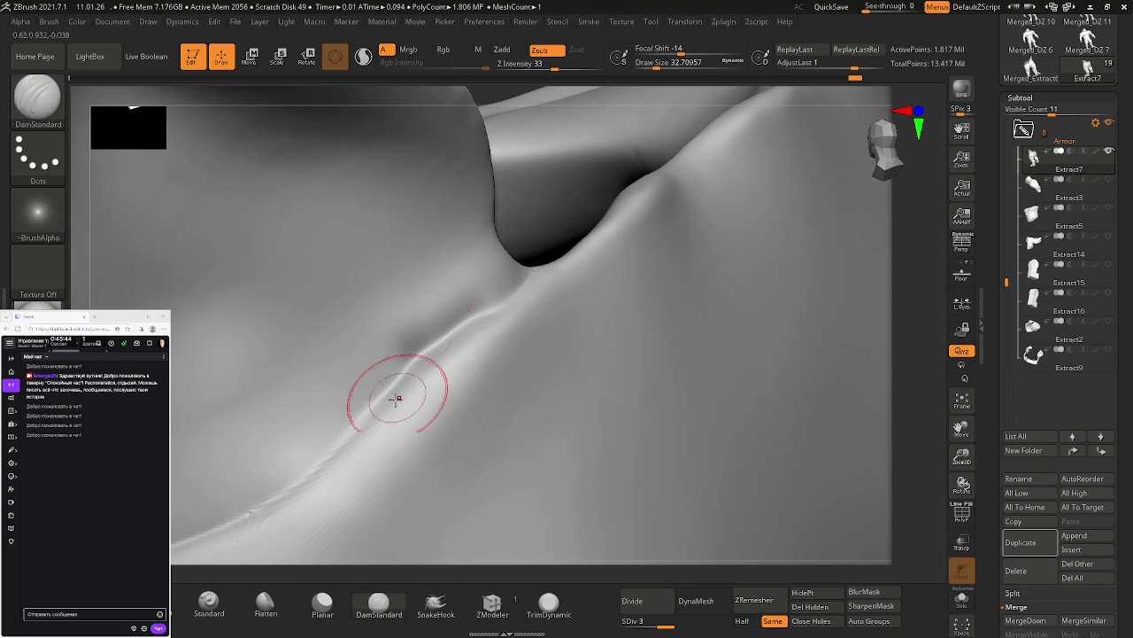
# Step: Flatten the wrinkles around the crease and soften the small crease at the fold junction
pyautogui.click(265, 605)
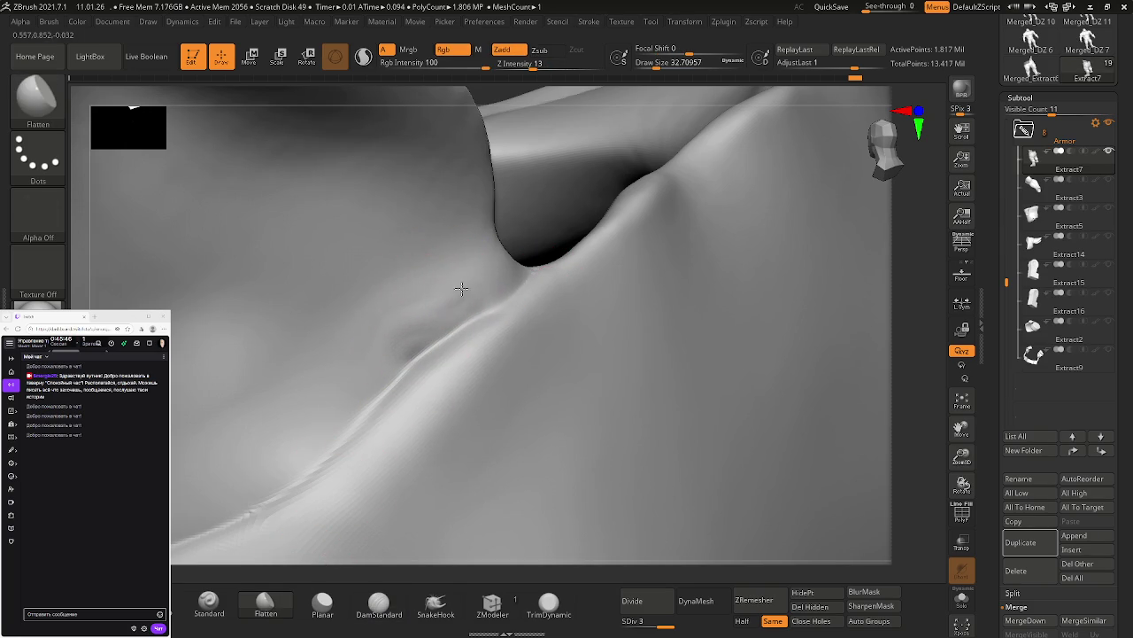
pyautogui.moveTo(397, 299)
pyautogui.keyDown('shift'); pyautogui.mouseDown()
pyautogui.moveTo(445, 278)
pyautogui.moveTo(405, 314)
pyautogui.mouseUp(); pyautogui.keyUp('shift')
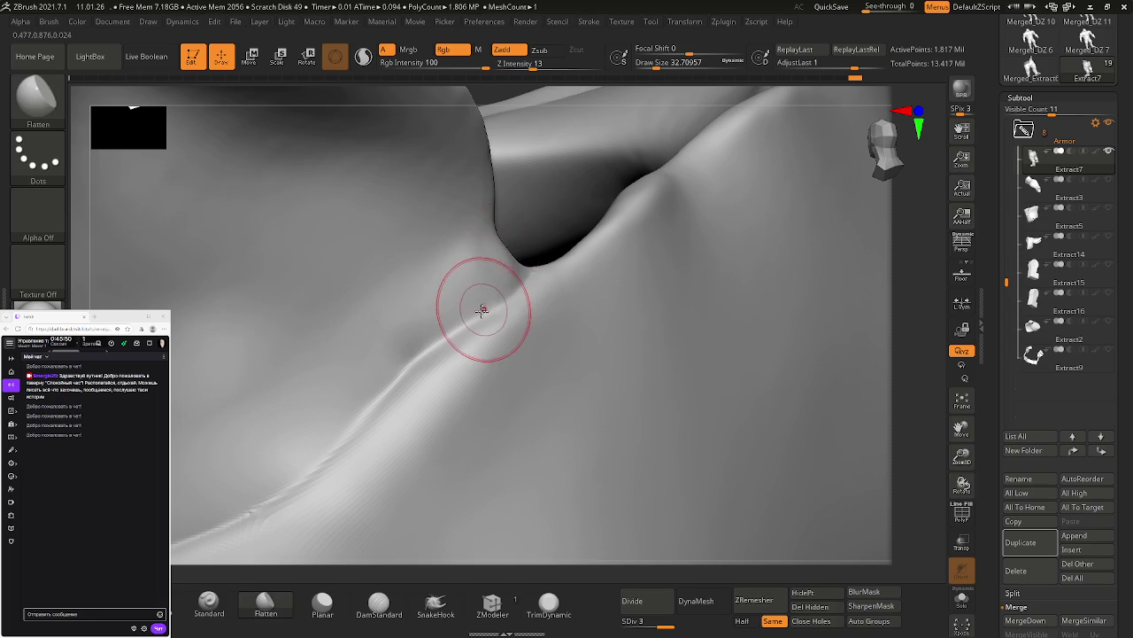
pyautogui.keyDown('shift'); pyautogui.moveTo(528, 275); pyautogui.dragTo(443, 359); pyautogui.keyUp('shift')
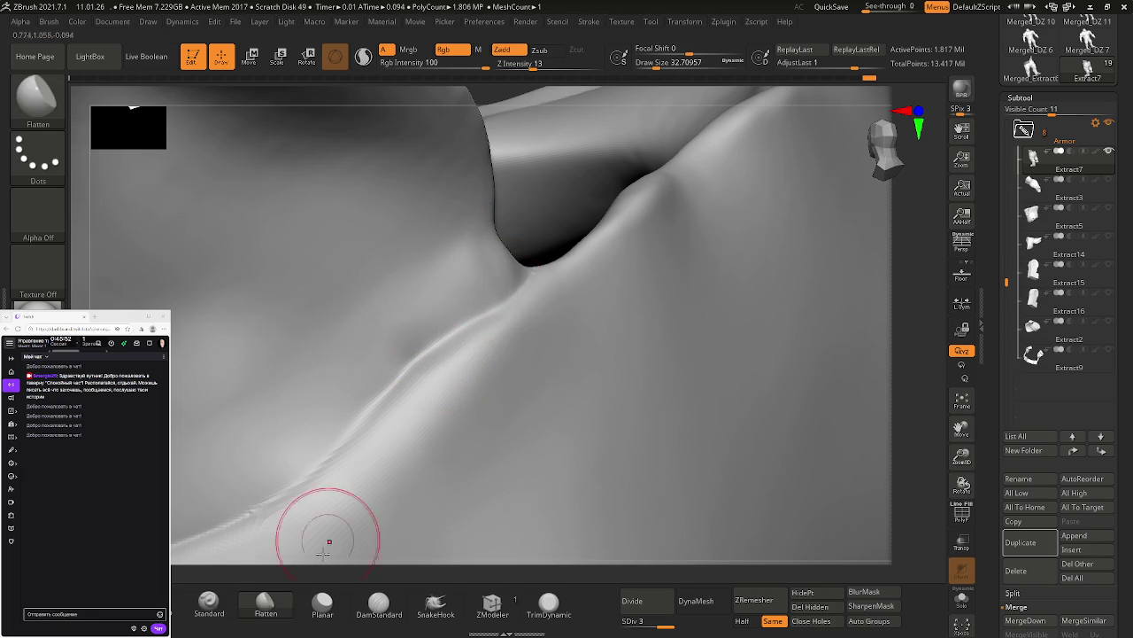
pyautogui.click(379, 602)
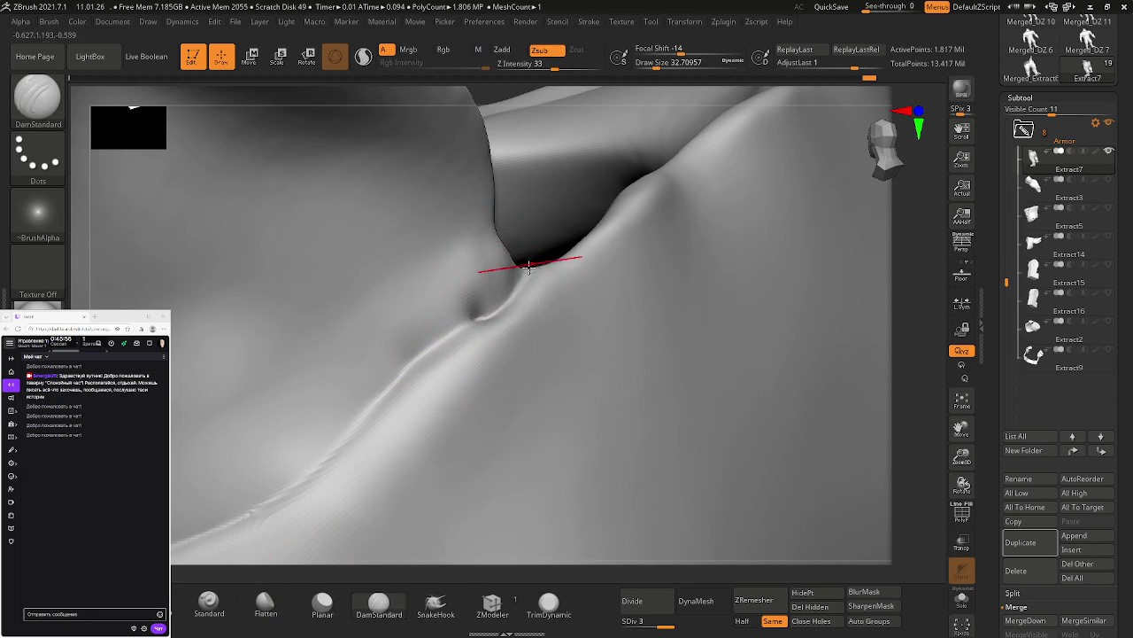
pyautogui.keyDown('shift'); pyautogui.moveTo(506, 291); pyautogui.dragTo(506, 291); pyautogui.keyUp('shift')
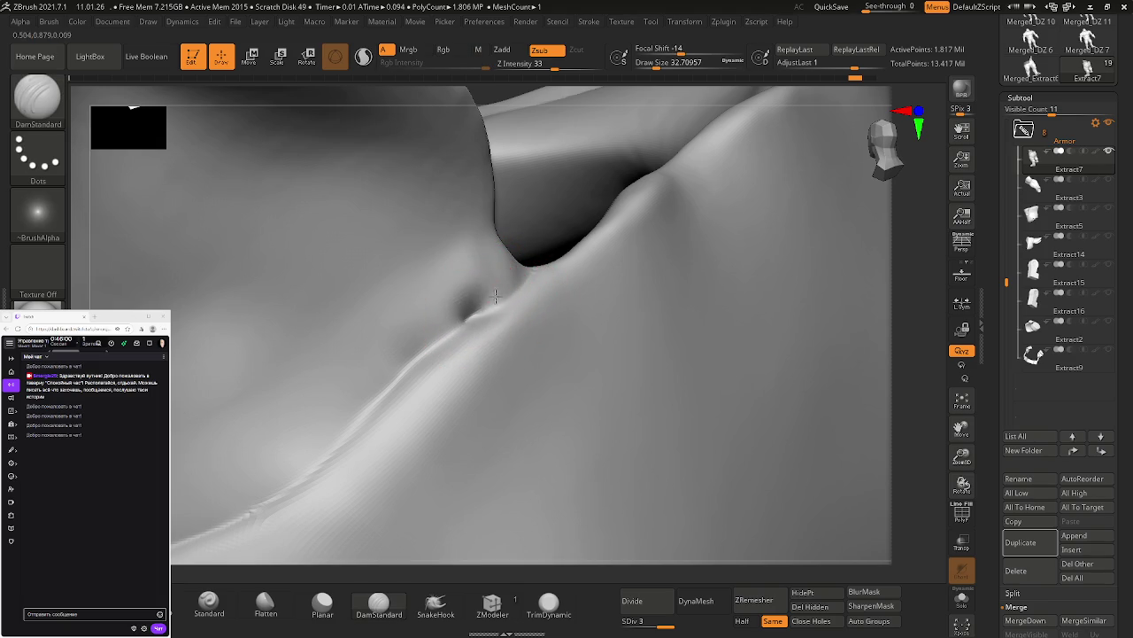
pyautogui.moveTo(530, 262)
pyautogui.keyDown('shift'); pyautogui.mouseDown()
pyautogui.moveTo(469, 264)
pyautogui.moveTo(456, 308)
pyautogui.mouseUp(); pyautogui.keyUp('shift')
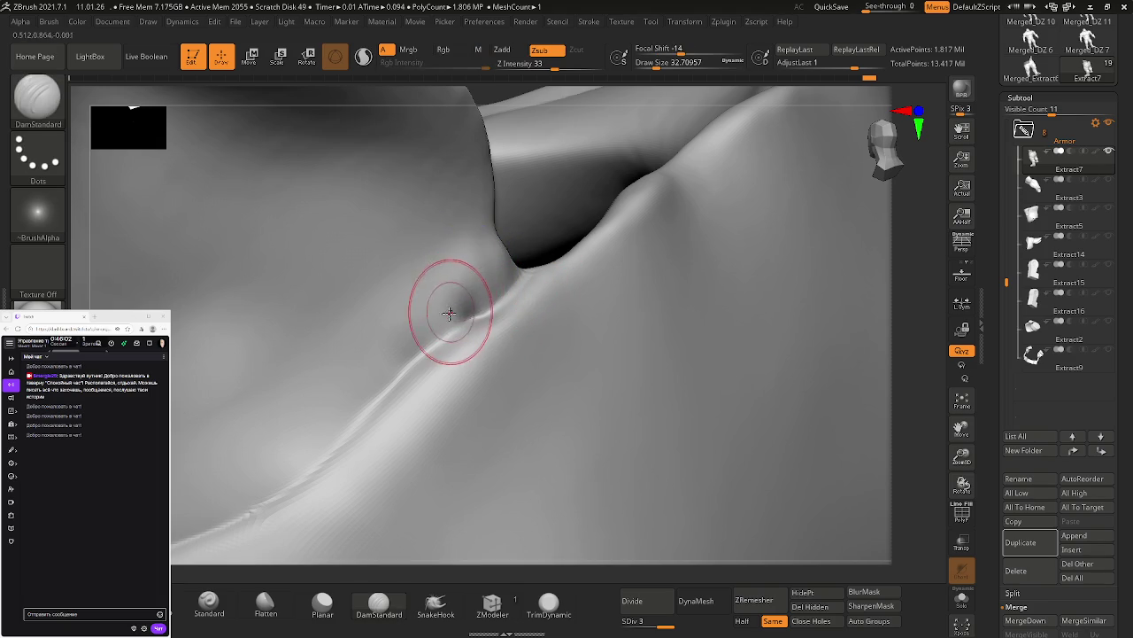
# Step: Switch to Flatten and smooth along the crease near the notch
pyautogui.click(266, 604)
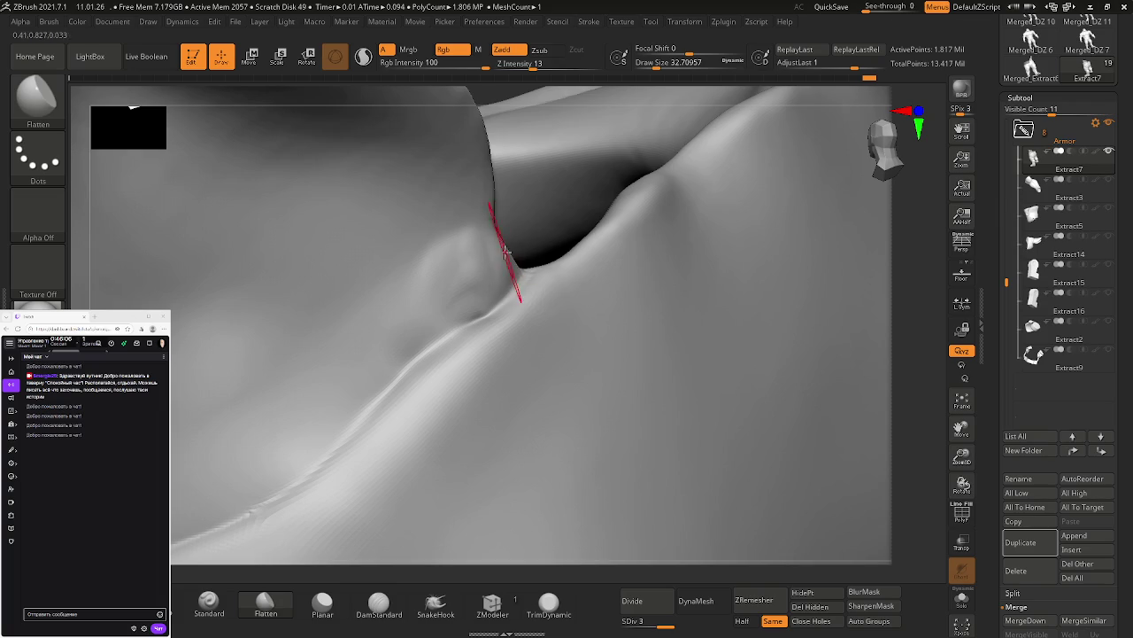
pyautogui.moveTo(505, 251); pyautogui.dragTo(498, 258, button='right')
pyautogui.moveTo(410, 274)
pyautogui.mouseDown(button='right')
pyautogui.moveTo(667, 240)
pyautogui.moveTo(617, 272)
pyautogui.mouseUp(button='right')
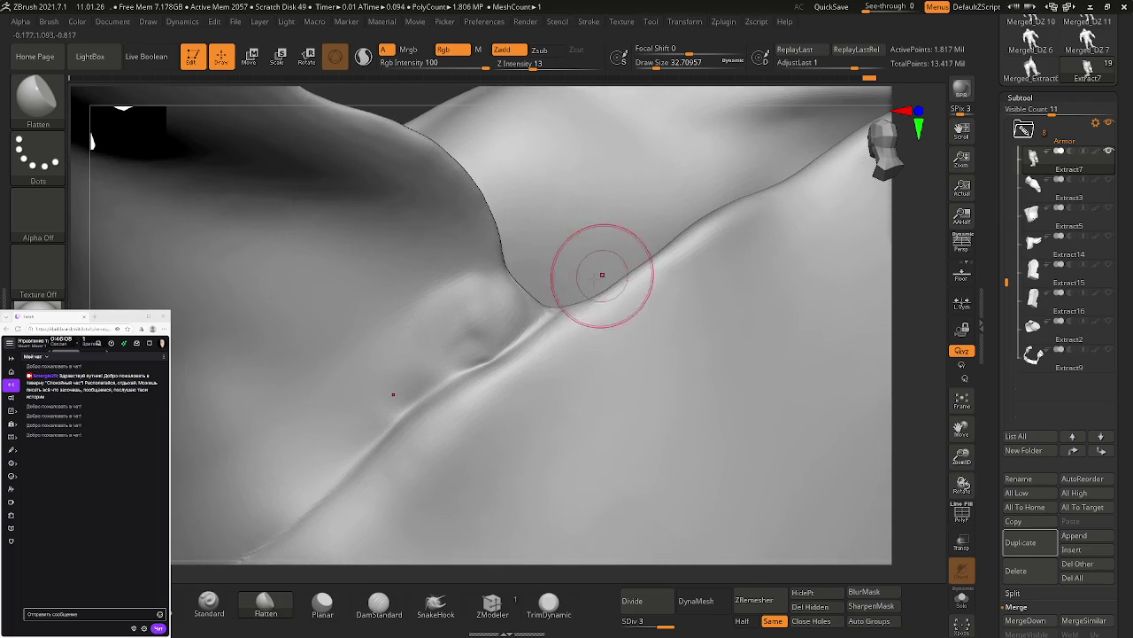
pyautogui.press('shift')
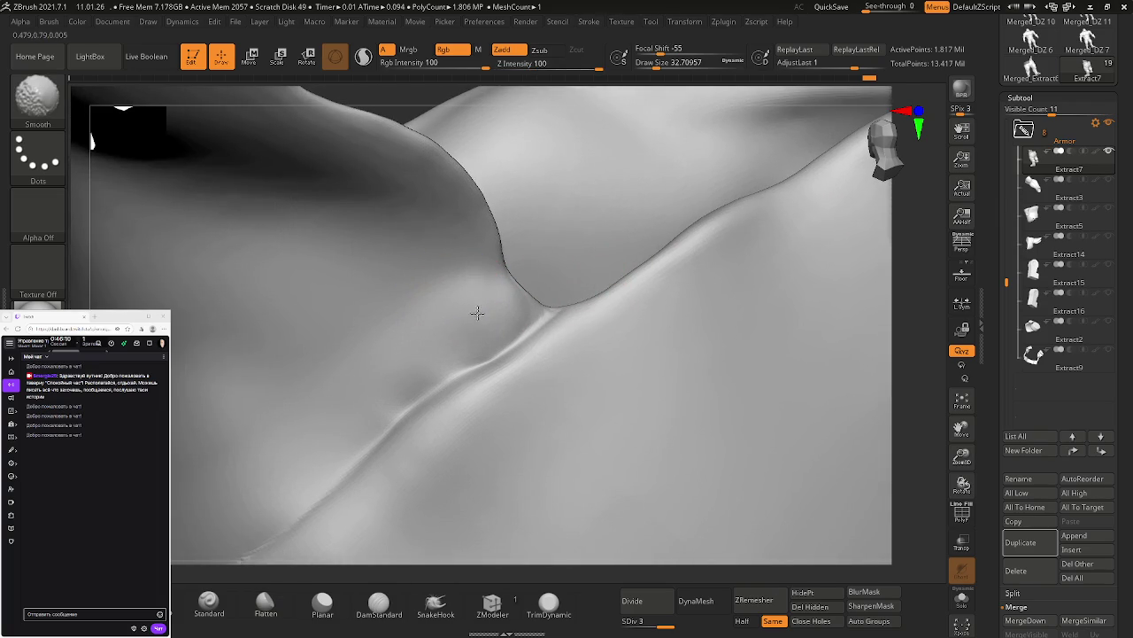
pyautogui.keyDown('shift'); pyautogui.moveTo(407, 368); pyautogui.dragTo(519, 301); pyautogui.keyUp('shift')
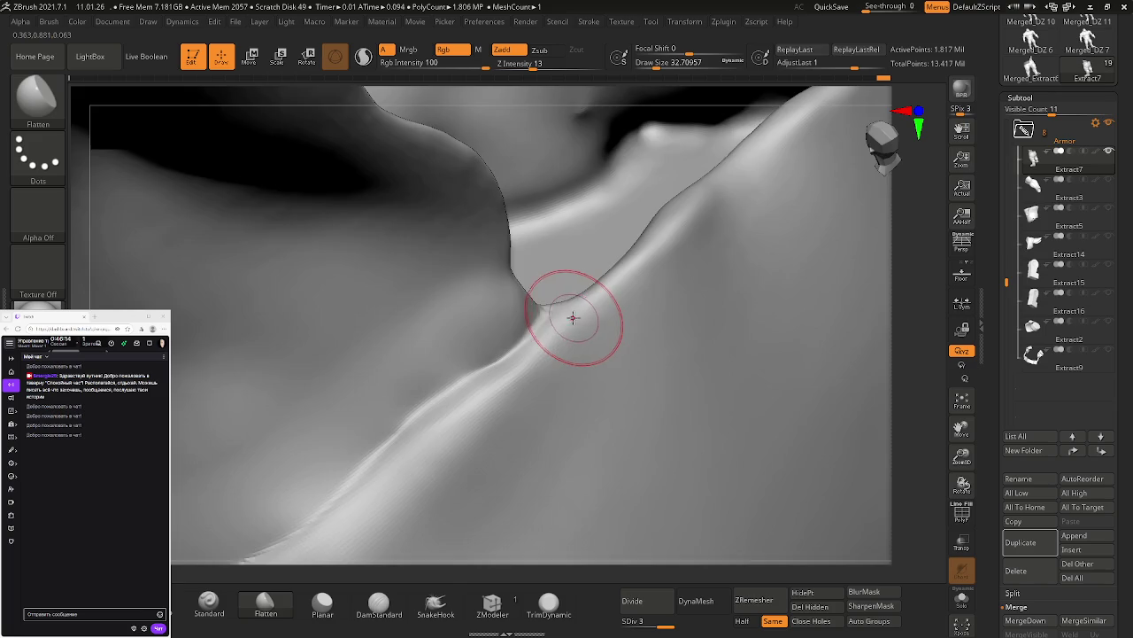
pyautogui.moveTo(574, 316)
pyautogui.mouseDown(button='right')
pyautogui.moveTo(526, 363)
pyautogui.moveTo(544, 316)
pyautogui.mouseUp(button='right')
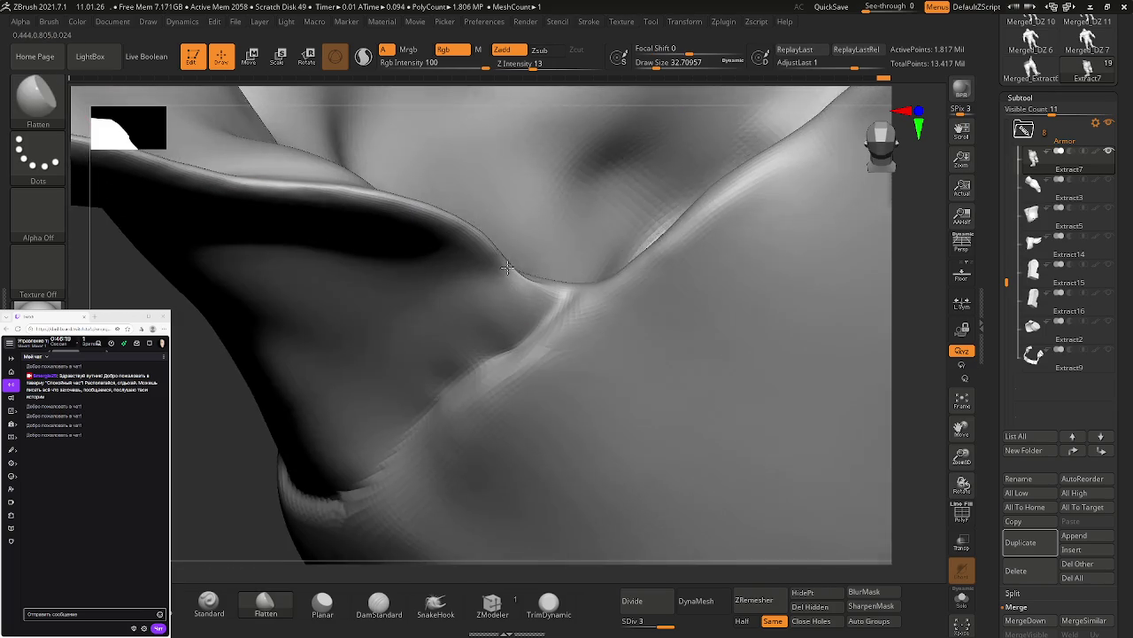
# Step: Shift-smooth the crease near the waistband, rotating around to inspect the side fold
pyautogui.moveTo(198, 144); pyautogui.dragTo(285, 206, button='right')
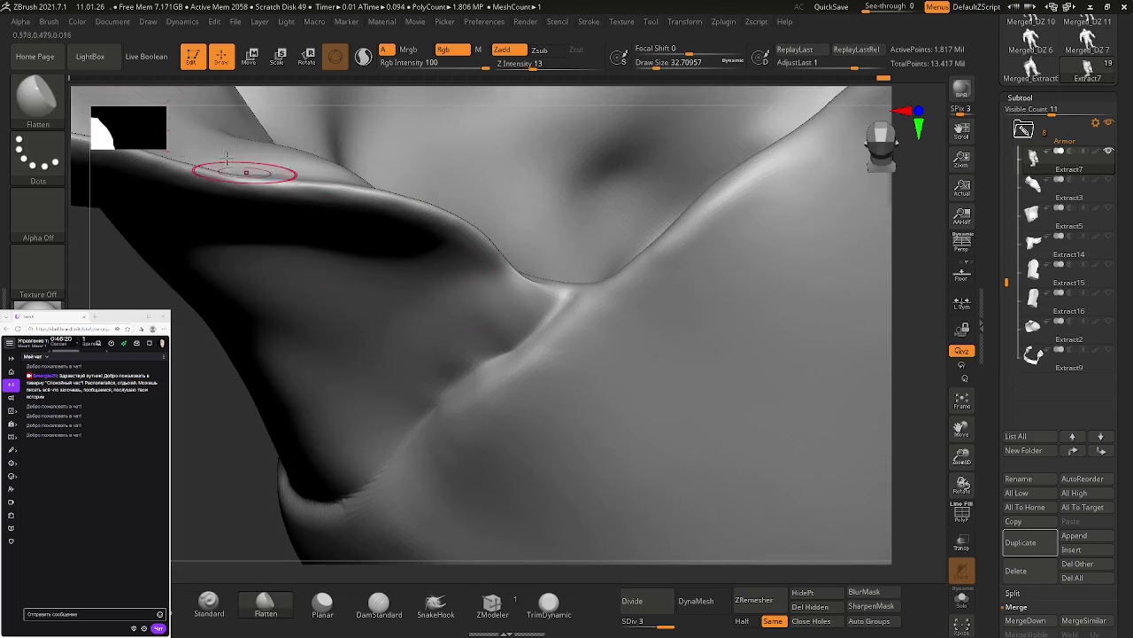
pyautogui.click(52, 23)
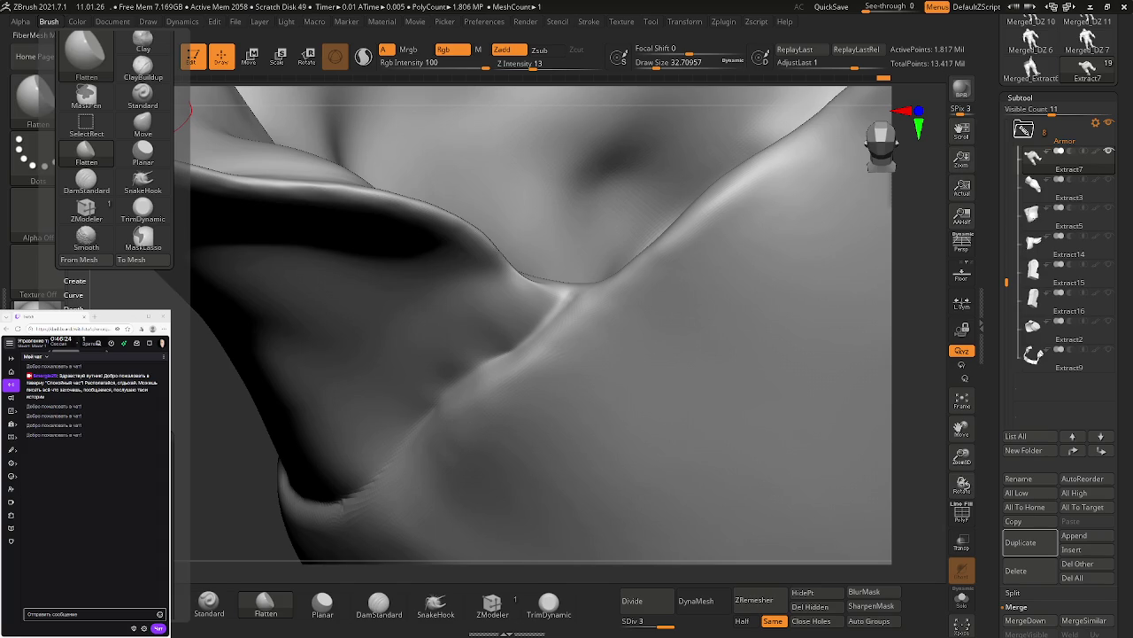
pyautogui.moveTo(425, 417)
pyautogui.mouseDown(button='right')
pyautogui.moveTo(604, 393)
pyautogui.moveTo(551, 233)
pyautogui.mouseUp(button='right')
pyautogui.moveTo(528, 237)
pyautogui.keyDown('shift'); pyautogui.mouseDown()
pyautogui.moveTo(550, 242)
pyautogui.moveTo(518, 208)
pyautogui.mouseUp(); pyautogui.keyUp('shift')
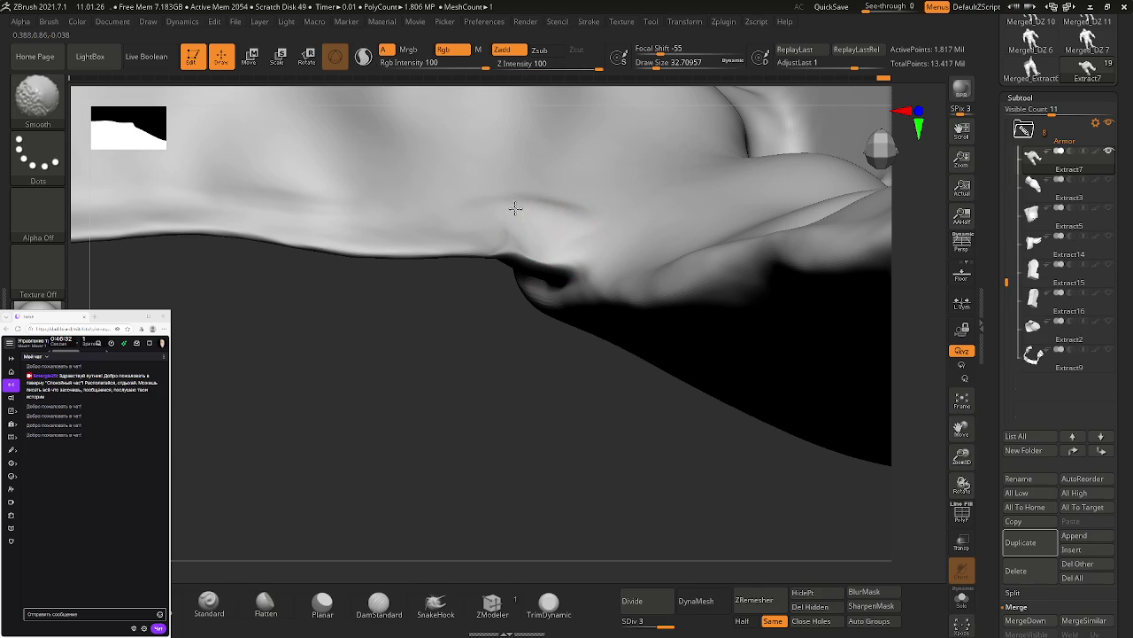
pyautogui.moveTo(539, 222)
pyautogui.mouseDown(button='right')
pyautogui.moveTo(576, 218)
pyautogui.moveTo(569, 246)
pyautogui.moveTo(556, 216)
pyautogui.moveTo(567, 230)
pyautogui.moveTo(600, 195)
pyautogui.mouseUp(button='right')
pyautogui.moveTo(656, 252)
pyautogui.mouseDown(button='right')
pyautogui.moveTo(375, 246)
pyautogui.moveTo(569, 253)
pyautogui.moveTo(585, 283)
pyautogui.moveTo(615, 260)
pyautogui.moveTo(719, 347)
pyautogui.moveTo(700, 294)
pyautogui.moveTo(670, 334)
pyautogui.moveTo(690, 380)
pyautogui.mouseUp(button='right')
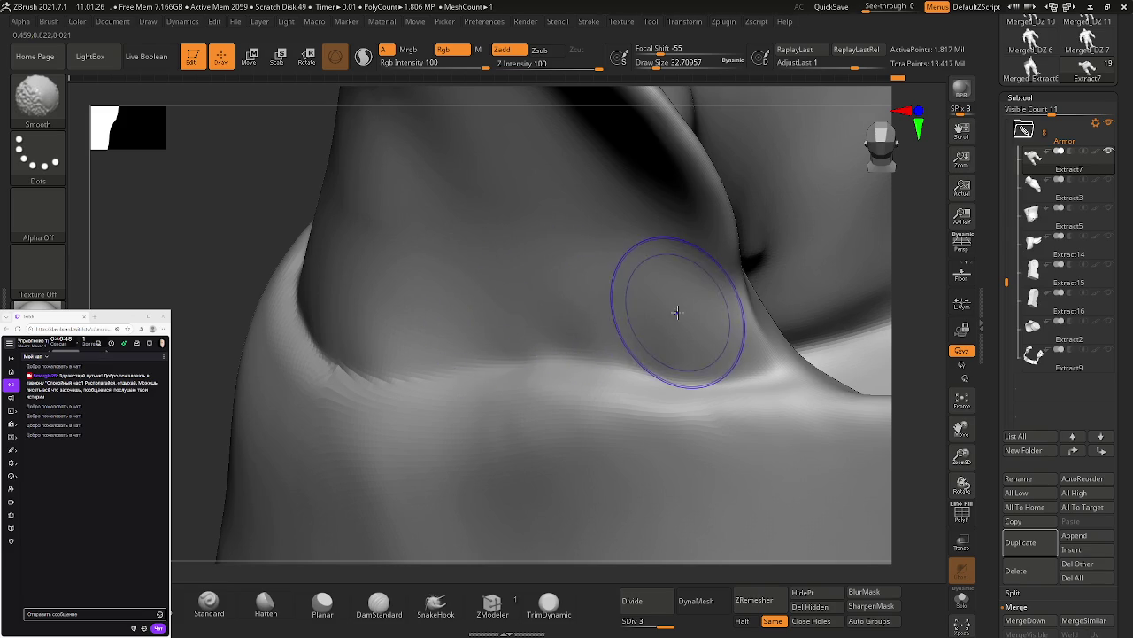
pyautogui.moveTo(678, 312)
pyautogui.mouseDown(button='right')
pyautogui.moveTo(597, 293)
pyautogui.moveTo(640, 278)
pyautogui.moveTo(806, 363)
pyautogui.moveTo(587, 322)
pyautogui.moveTo(607, 337)
pyautogui.moveTo(602, 364)
pyautogui.mouseUp(button='right')
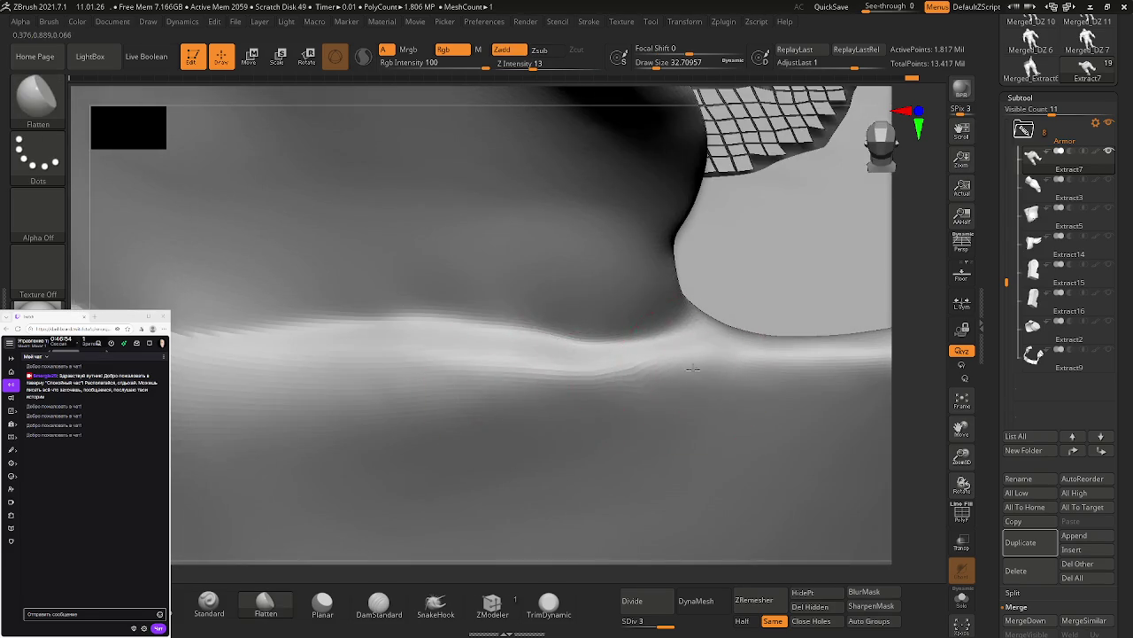
pyautogui.moveTo(696, 373); pyautogui.dragTo(653, 352, button='right')
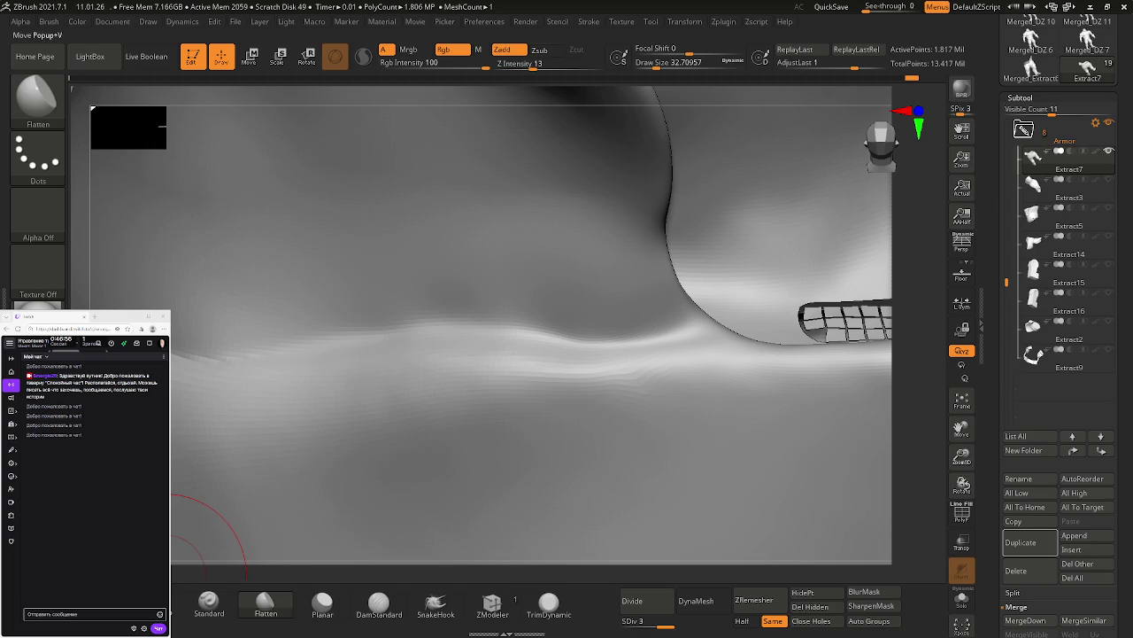
# Step: Nudge the side fold into a cleaner shape with the Move brush at Draw Size 28.75
pyautogui.press('b')
pyautogui.press('m')
pyautogui.press('v')
pyautogui.press('s')
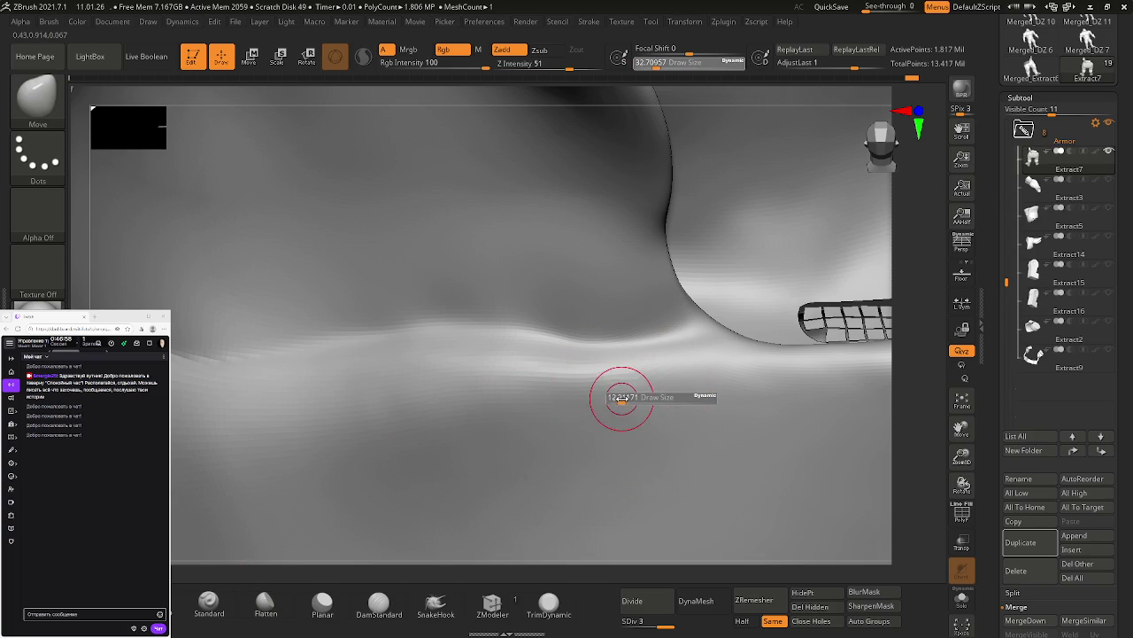
pyautogui.moveTo(622, 397); pyautogui.dragTo(620, 392)
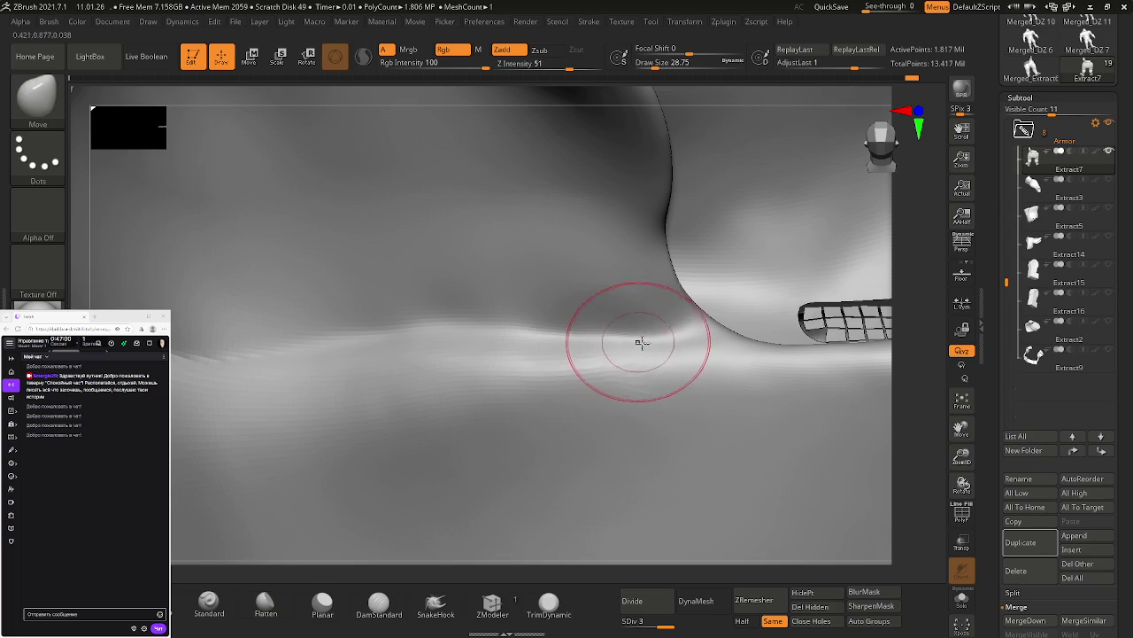
pyautogui.moveTo(652, 337); pyautogui.dragTo(670, 324, button='right')
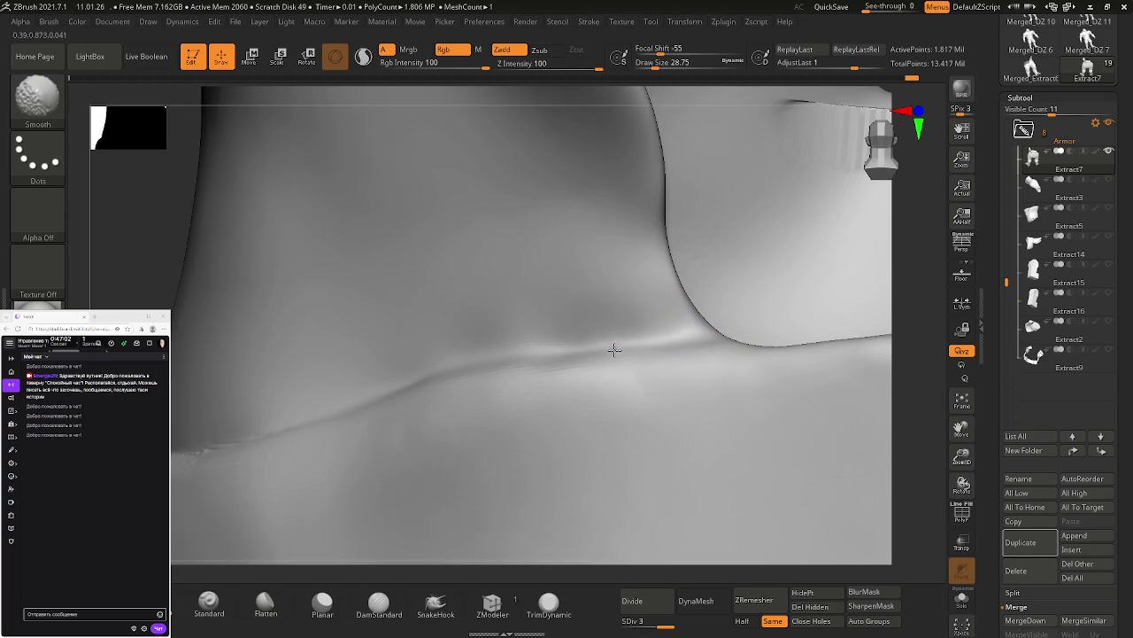
pyautogui.moveTo(476, 368)
pyautogui.mouseDown()
pyautogui.moveTo(444, 377)
pyautogui.moveTo(509, 363)
pyautogui.mouseUp()
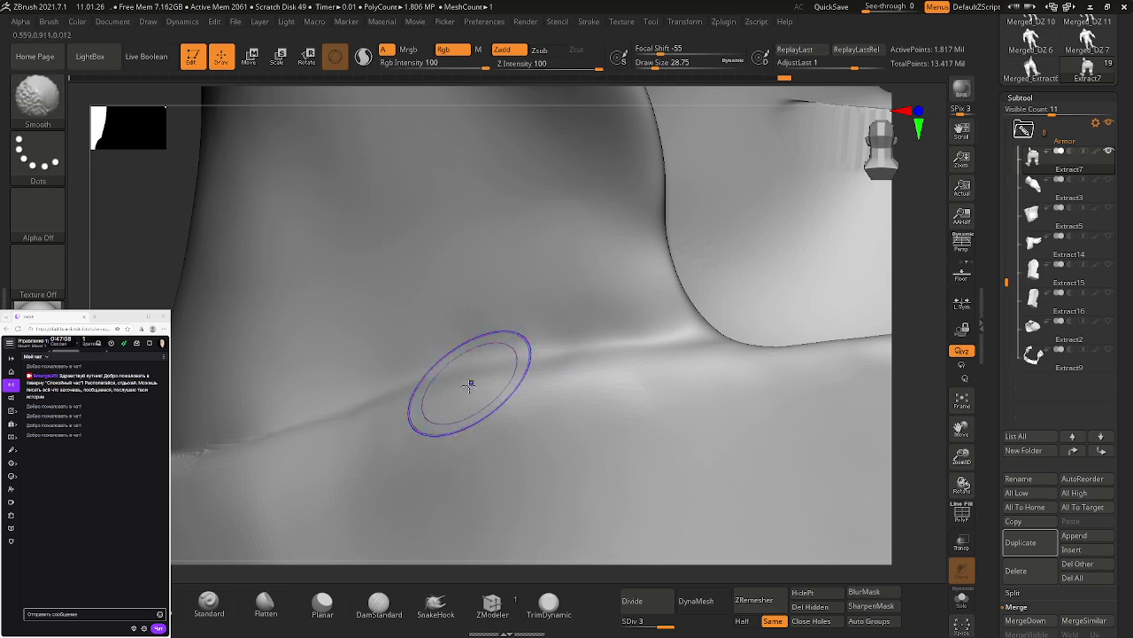
pyautogui.moveTo(688, 400); pyautogui.dragTo(347, 413, button='right')
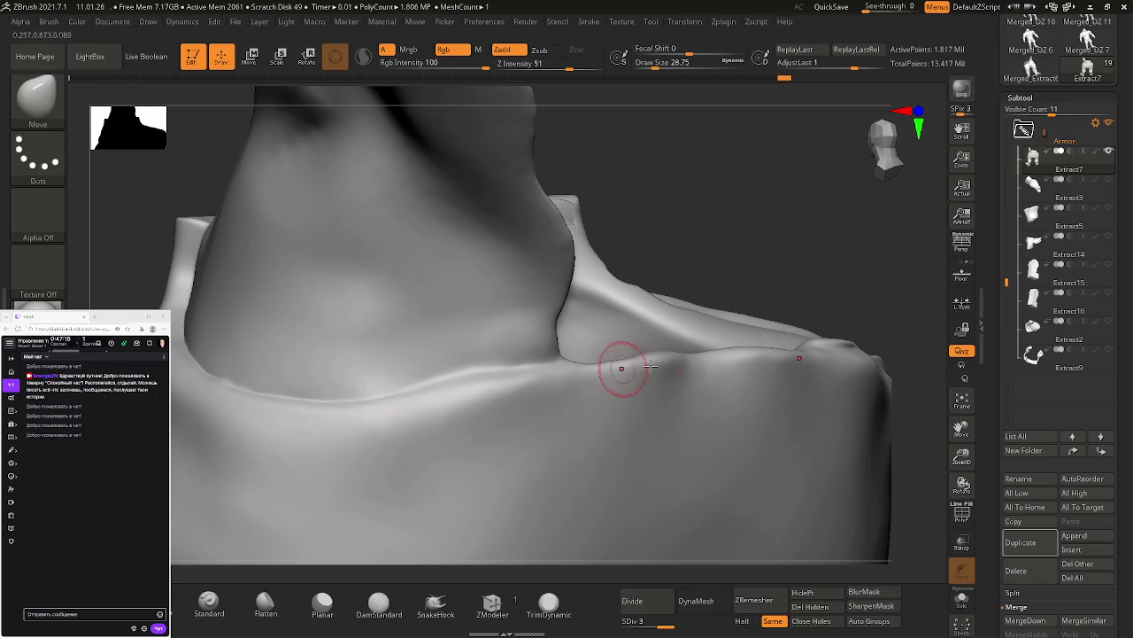
# Step: Flatten and smooth the lower ridge of the inner waistband fold with the Planar brush
pyautogui.moveTo(588, 370); pyautogui.dragTo(636, 316, button='right')
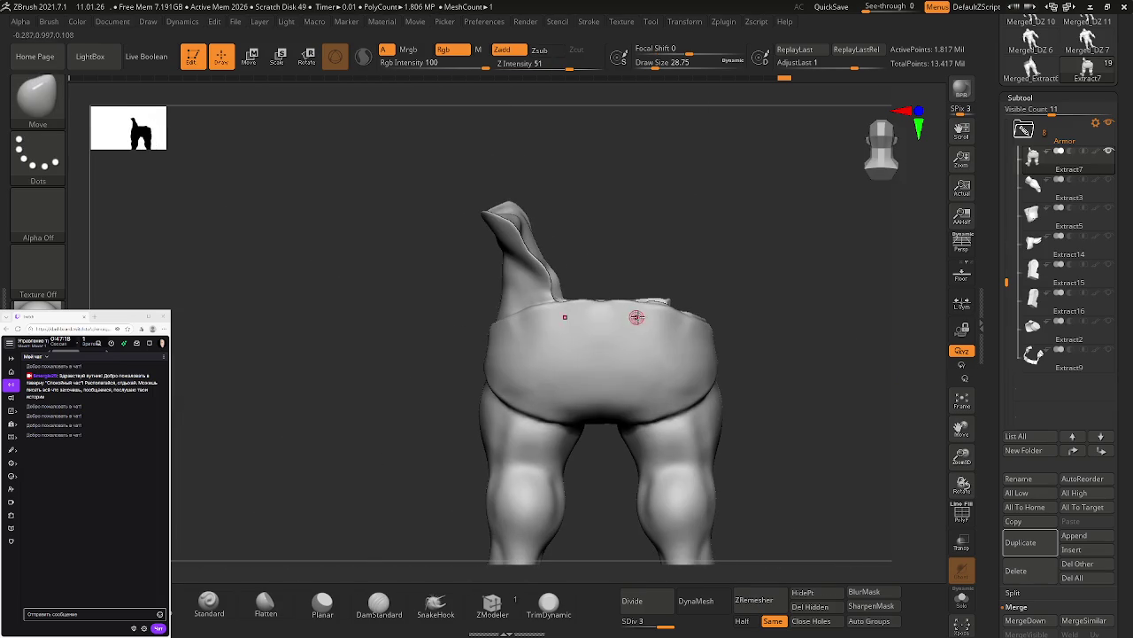
pyautogui.click(921, 113)
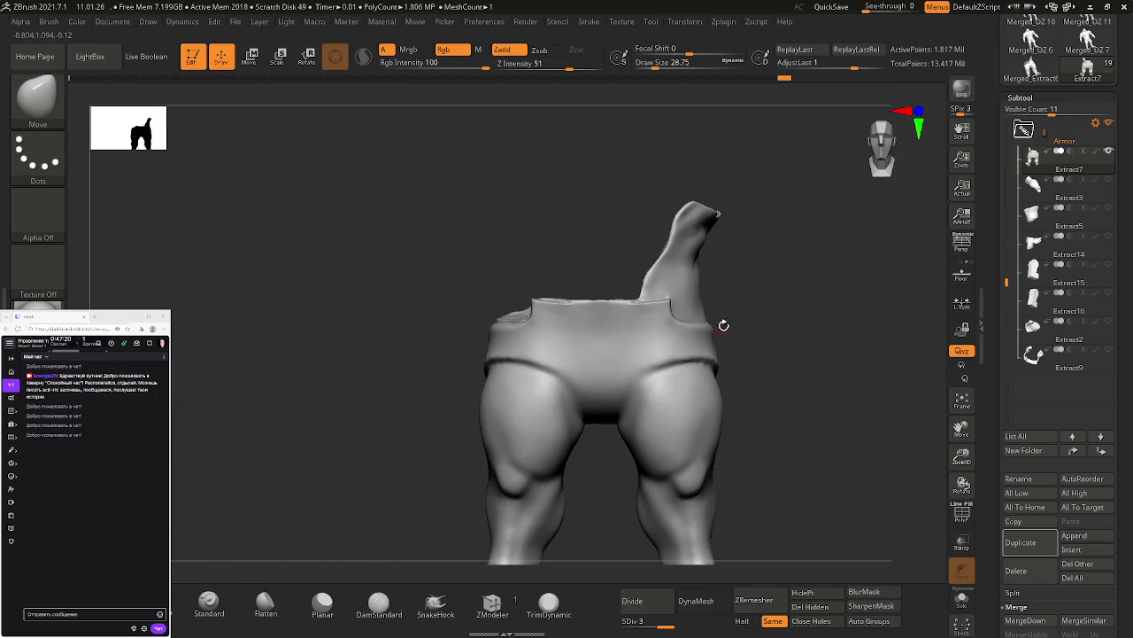
pyautogui.moveTo(590, 299)
pyautogui.keyDown('ctrl'); pyautogui.mouseDown(button='right')
pyautogui.moveTo(653, 342)
pyautogui.moveTo(598, 374)
pyautogui.moveTo(620, 354)
pyautogui.moveTo(612, 334)
pyautogui.mouseUp(button='right'); pyautogui.keyUp('ctrl')
pyautogui.moveTo(608, 321); pyautogui.dragTo(660, 417)
pyautogui.moveTo(660, 417); pyautogui.dragTo(455, 356, button='right')
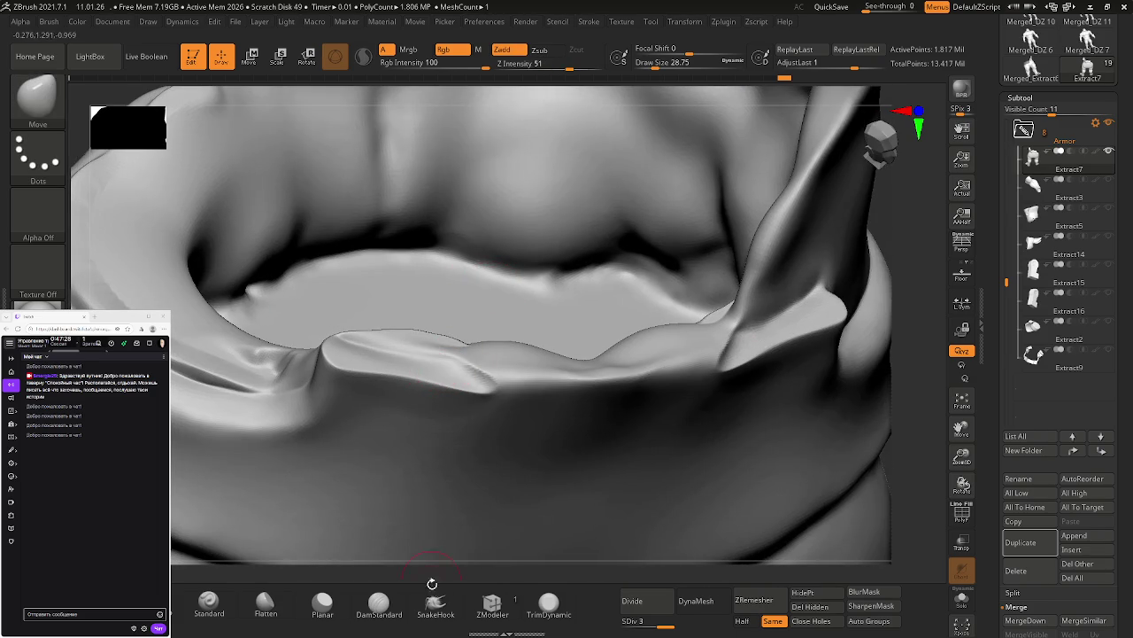
pyautogui.click(323, 604)
pyautogui.moveTo(430, 361)
pyautogui.mouseDown()
pyautogui.moveTo(569, 353)
pyautogui.moveTo(492, 381)
pyautogui.mouseUp()
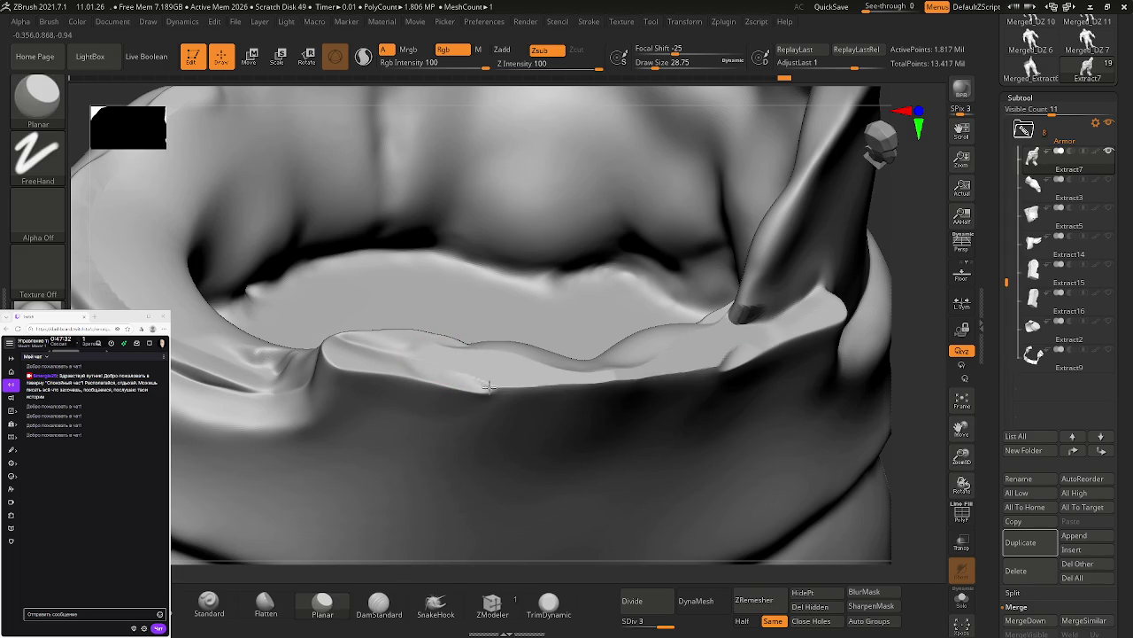
pyautogui.moveTo(607, 358); pyautogui.dragTo(495, 381, button='right')
pyautogui.moveTo(431, 385)
pyautogui.keyDown('shift'); pyautogui.mouseDown()
pyautogui.moveTo(651, 370)
pyautogui.moveTo(581, 377)
pyautogui.mouseUp(); pyautogui.keyUp('shift')
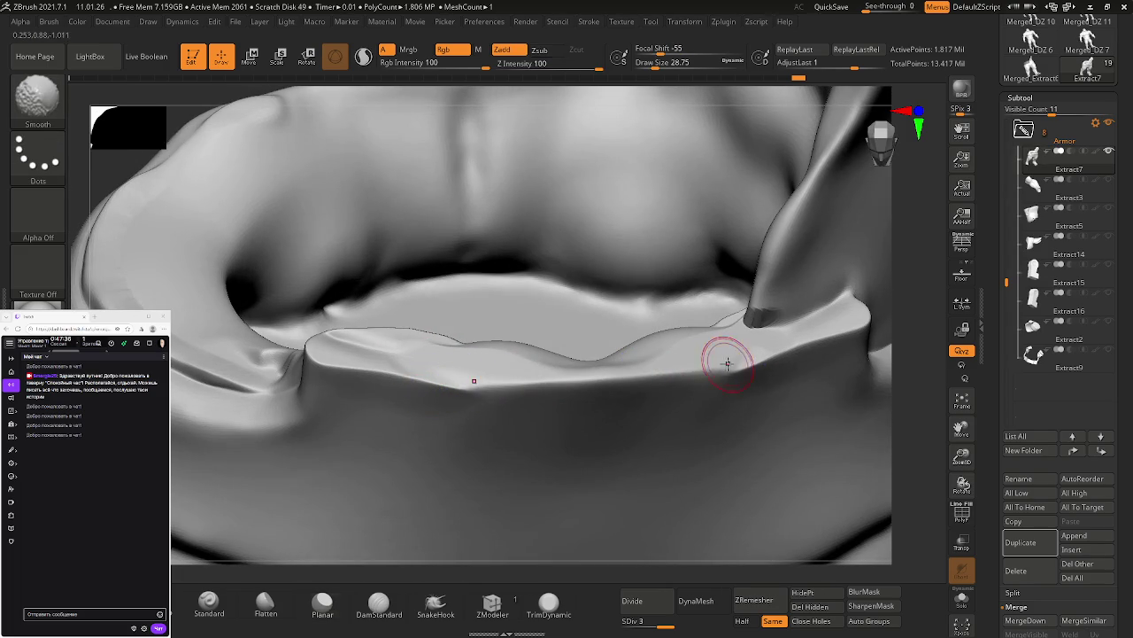
# Step: Flatten the waistband rim edge on both mirrored sides, smoothing its bulges into a gentle wave
pyautogui.moveTo(726, 363); pyautogui.dragTo(407, 409, button='right')
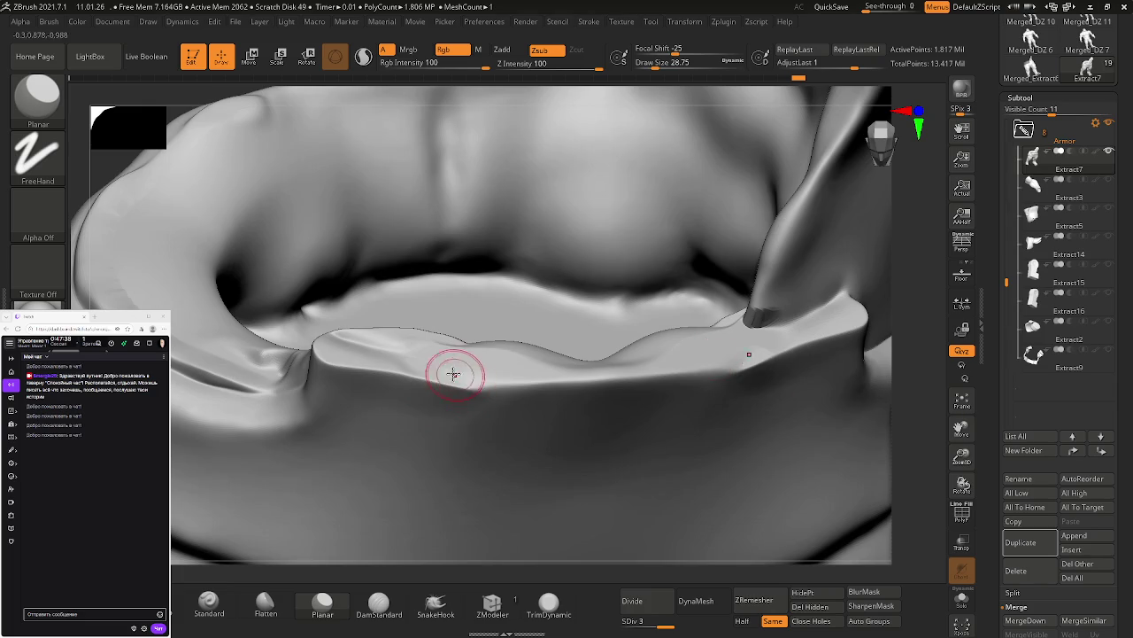
pyautogui.moveTo(377, 361)
pyautogui.mouseDown()
pyautogui.moveTo(454, 364)
pyautogui.moveTo(374, 356)
pyautogui.mouseUp()
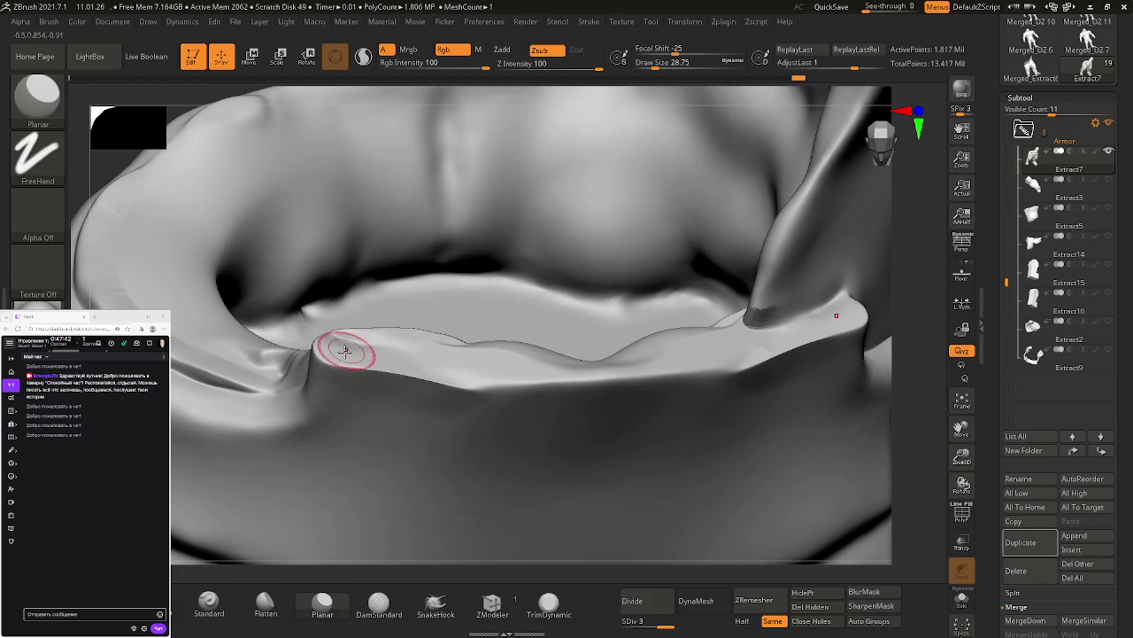
pyautogui.press('shift')
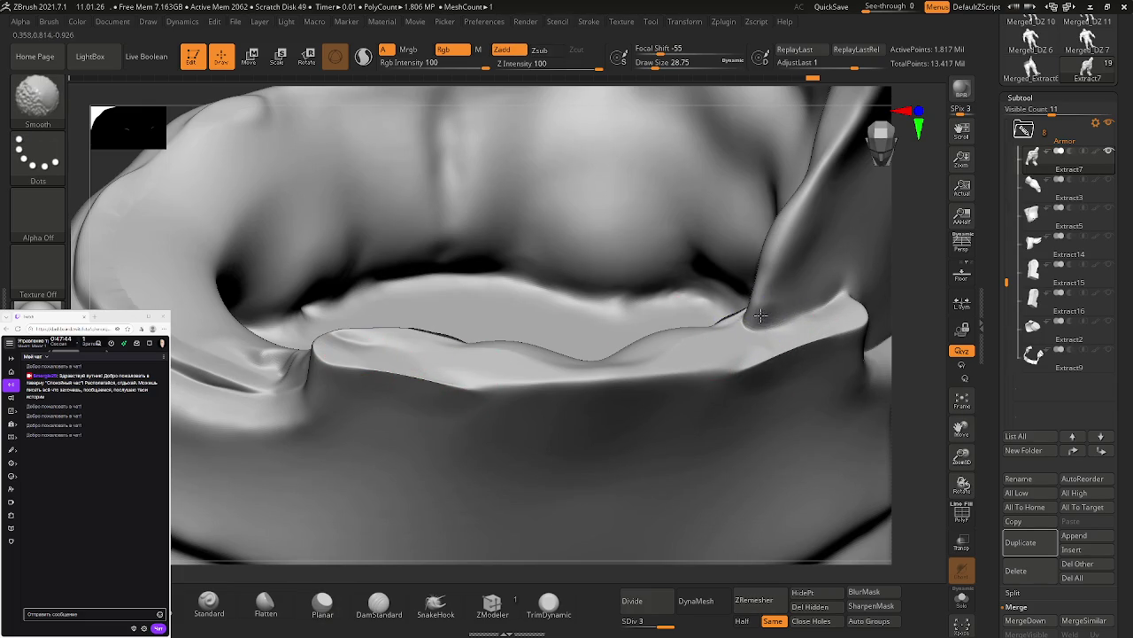
pyautogui.moveTo(759, 324); pyautogui.dragTo(679, 322, button='right')
pyautogui.moveTo(678, 322)
pyautogui.mouseDown()
pyautogui.moveTo(501, 377)
pyautogui.moveTo(352, 366)
pyautogui.mouseUp()
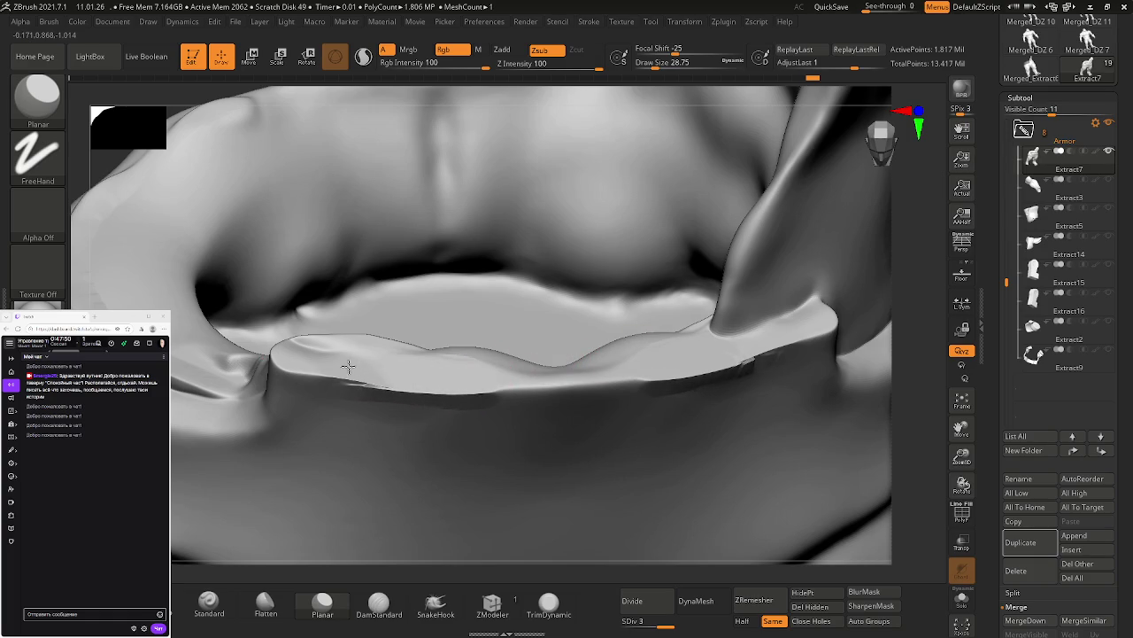
pyautogui.moveTo(584, 372); pyautogui.dragTo(500, 379)
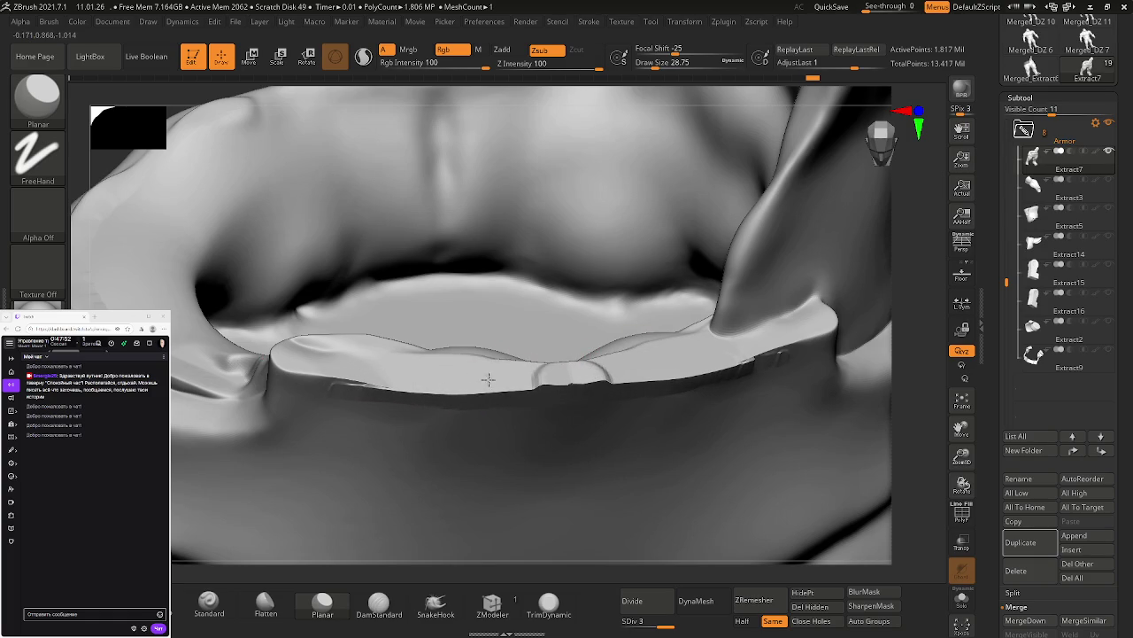
pyautogui.moveTo(577, 372)
pyautogui.keyDown('shift'); pyautogui.mouseDown()
pyautogui.moveTo(539, 377)
pyautogui.moveTo(556, 380)
pyautogui.mouseUp(); pyautogui.keyUp('shift')
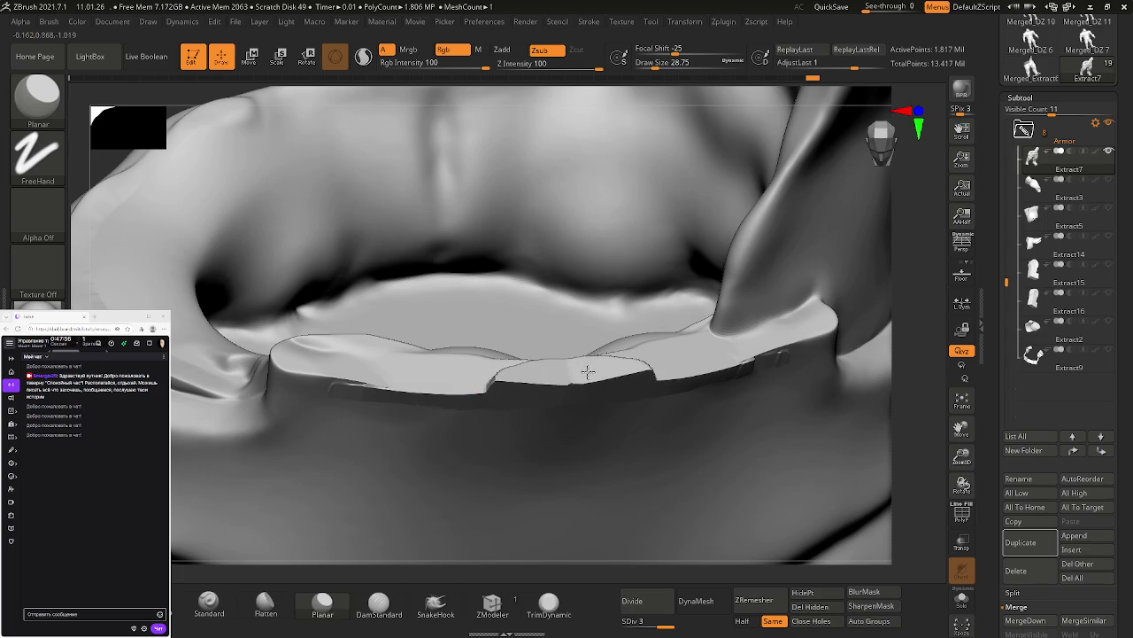
pyautogui.moveTo(523, 387)
pyautogui.keyDown('shift'); pyautogui.mouseDown()
pyautogui.moveTo(576, 393)
pyautogui.moveTo(546, 384)
pyautogui.mouseUp(); pyautogui.keyUp('shift')
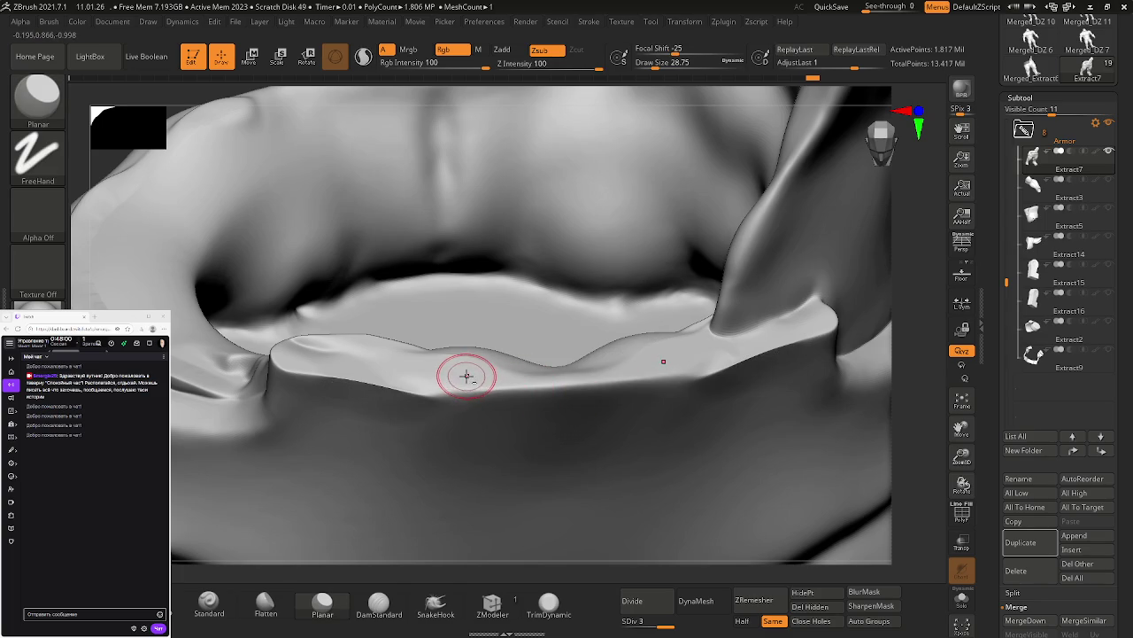
pyautogui.moveTo(468, 373); pyautogui.dragTo(555, 374)
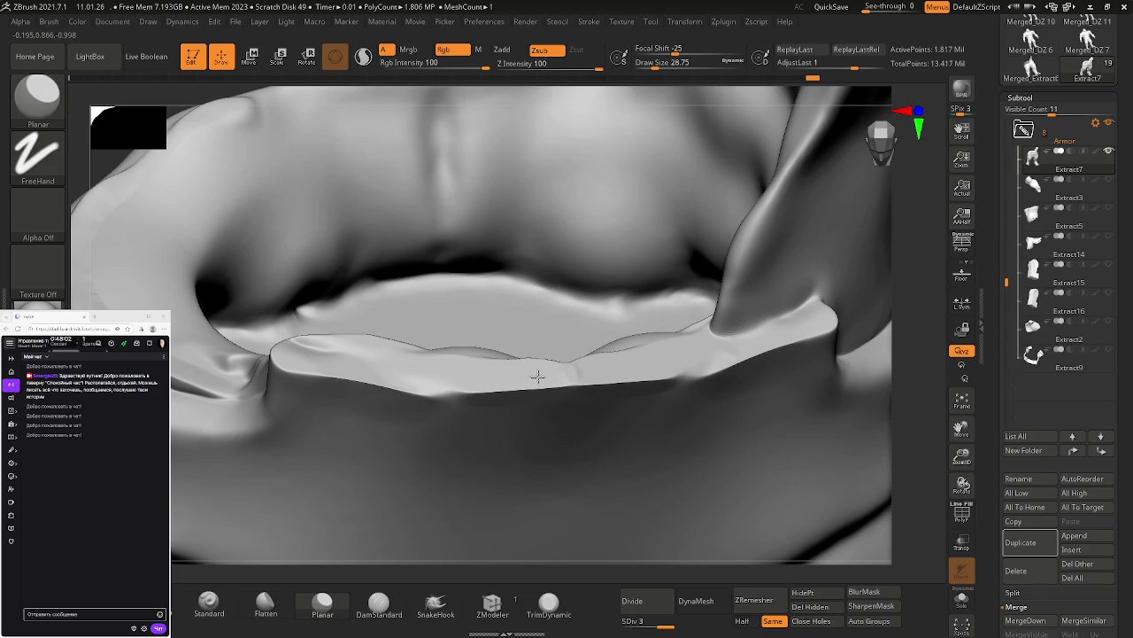
pyautogui.moveTo(473, 378)
pyautogui.mouseDown()
pyautogui.moveTo(427, 379)
pyautogui.moveTo(410, 392)
pyautogui.mouseUp()
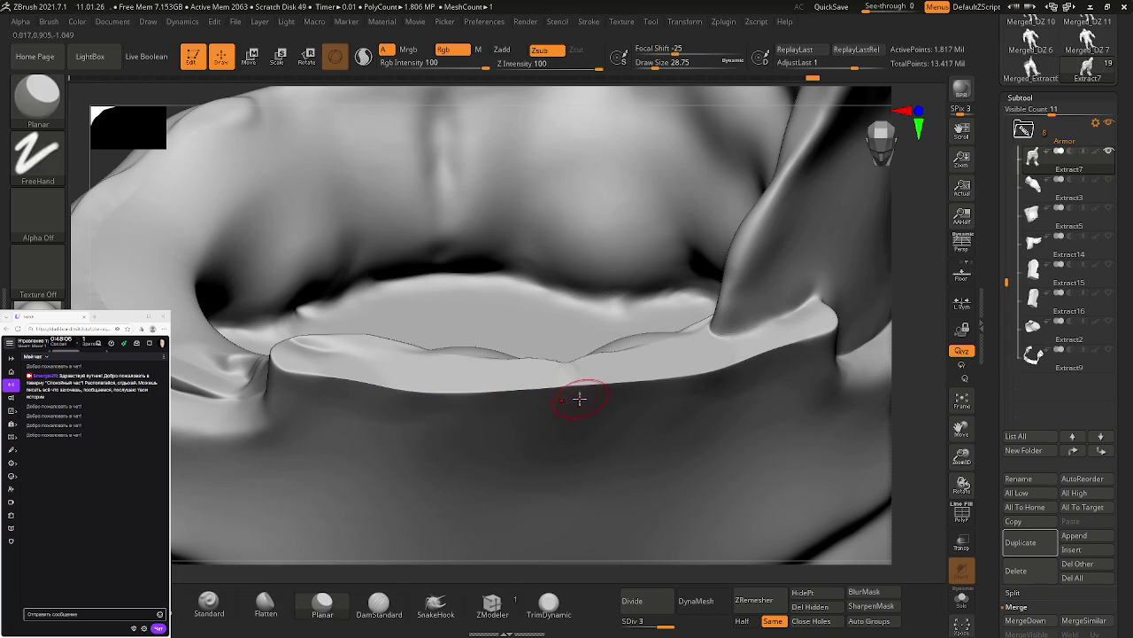
# Step: Face the rim front-on and lightly smooth it along its length
pyautogui.keyDown('shift'); pyautogui.moveTo(579, 394); pyautogui.dragTo(577, 372, button='right'); pyautogui.keyUp('shift')
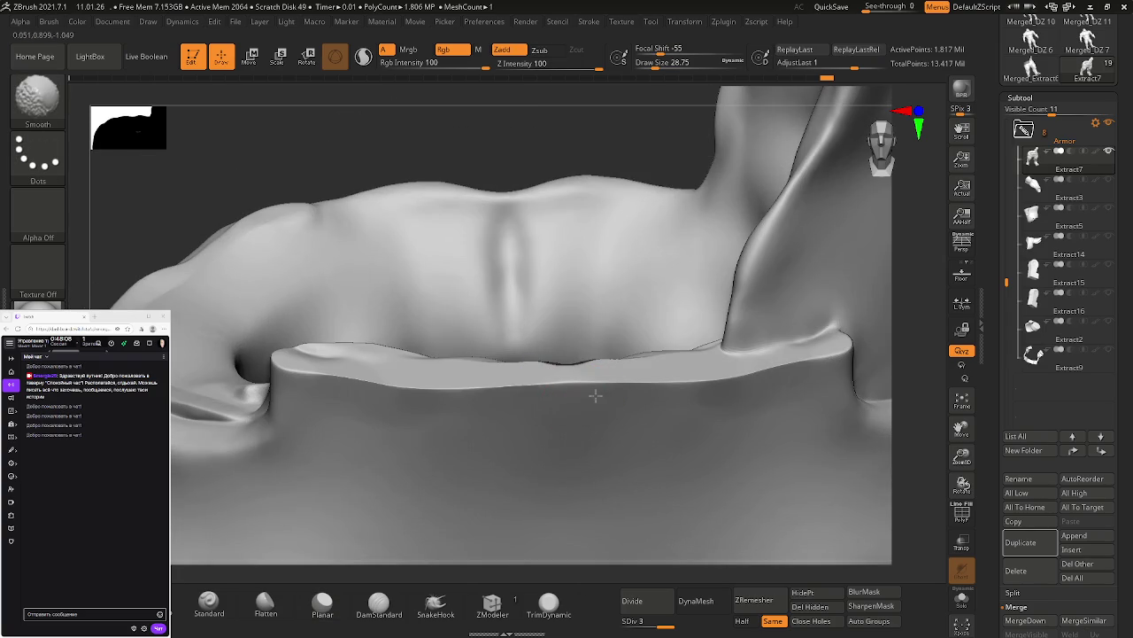
pyautogui.keyDown('shift'); pyautogui.moveTo(803, 384); pyautogui.dragTo(323, 396); pyautogui.keyUp('shift')
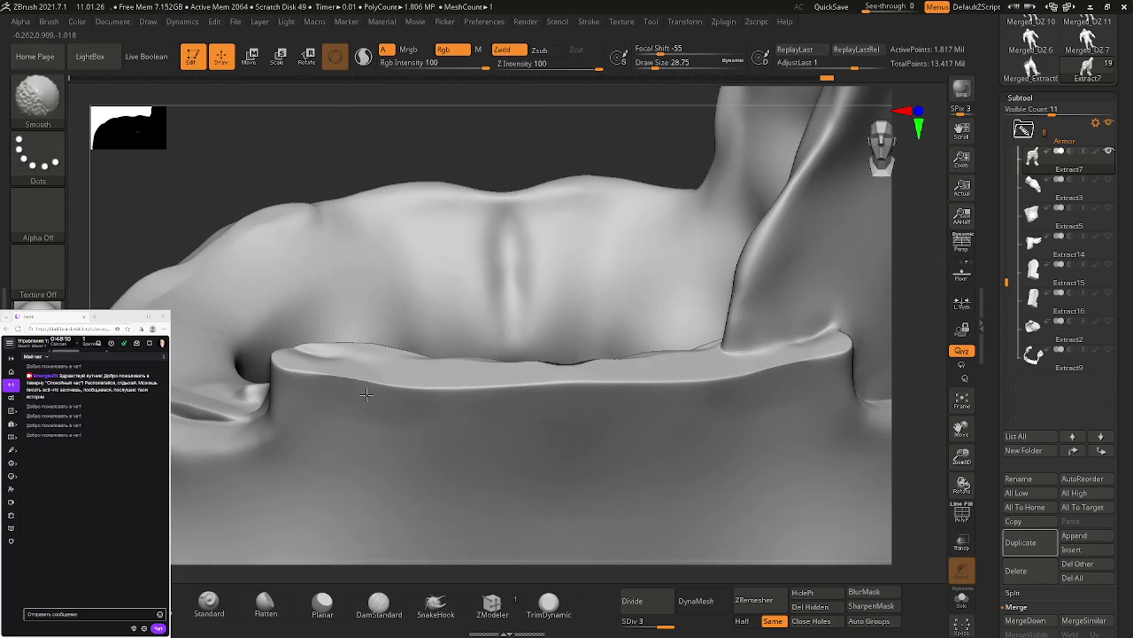
pyautogui.keyDown('shift'); pyautogui.moveTo(323, 396); pyautogui.dragTo(465, 404); pyautogui.keyUp('shift')
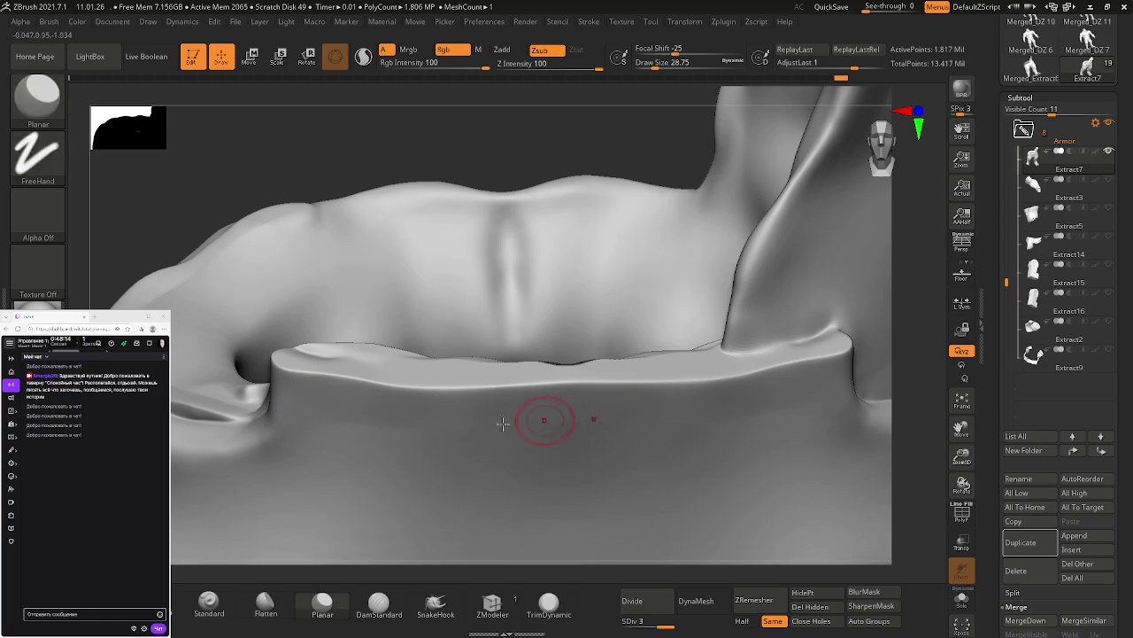
pyautogui.moveTo(342, 424); pyautogui.dragTo(458, 407, button='right')
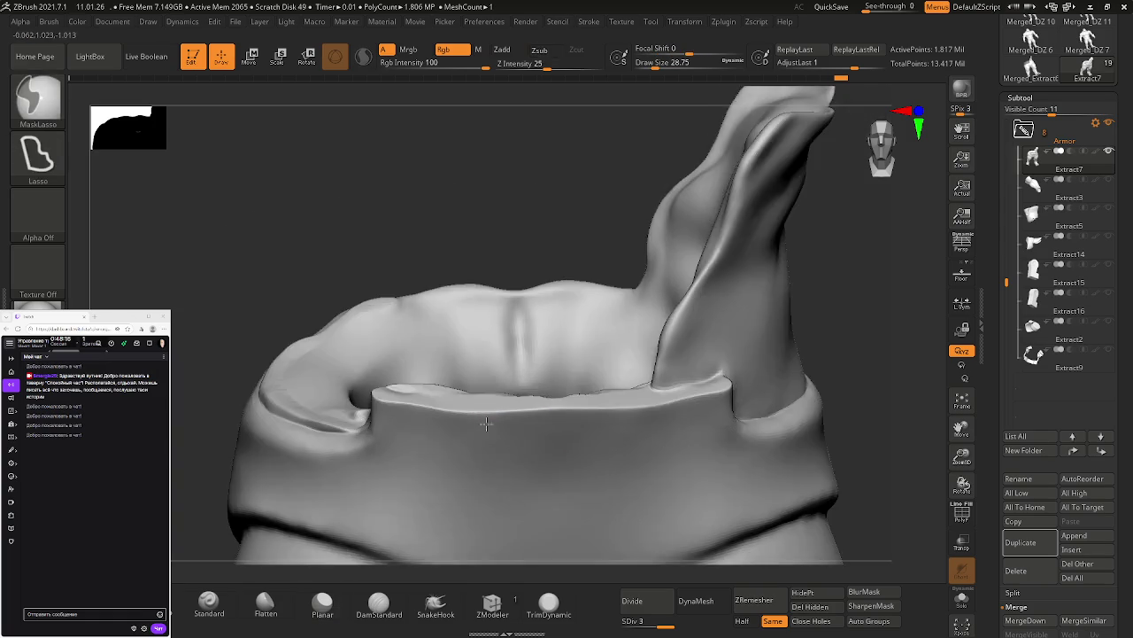
# Step: Smooth the remaining bumps along the rim and turn to a side view of the waistband
pyautogui.scroll(3, 457, 408)
pyautogui.scroll(4, 457, 412)
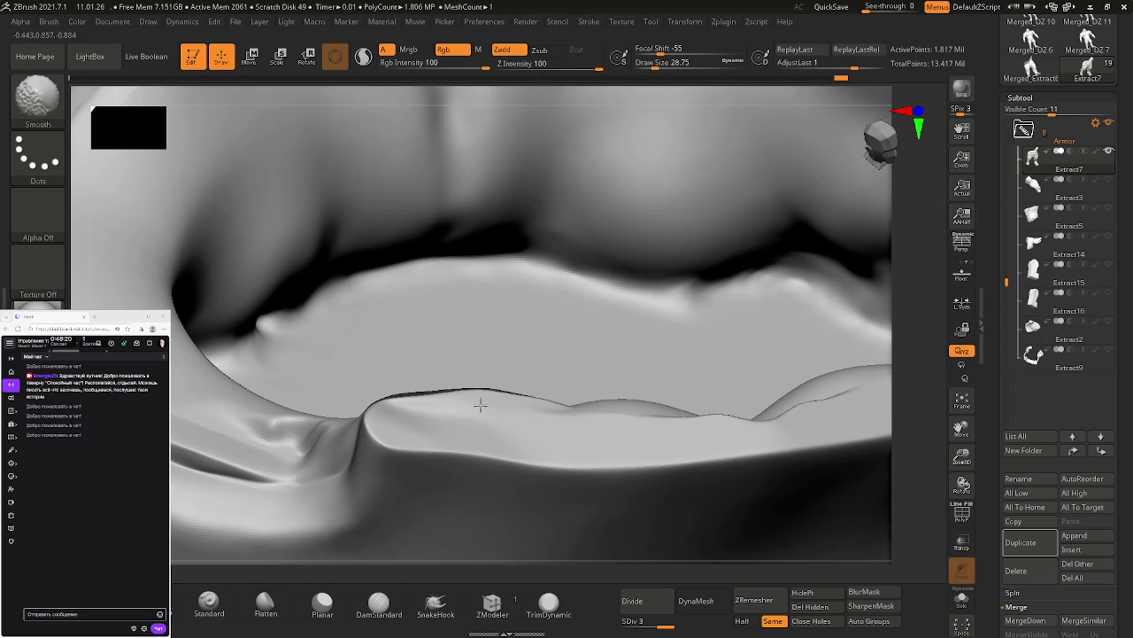
pyautogui.keyDown('shift'); pyautogui.moveTo(615, 410); pyautogui.dragTo(797, 403); pyautogui.keyUp('shift')
pyautogui.keyDown('shift'); pyautogui.moveTo(549, 413); pyautogui.dragTo(436, 407); pyautogui.keyUp('shift')
pyautogui.moveTo(597, 435); pyautogui.dragTo(579, 393, button='right')
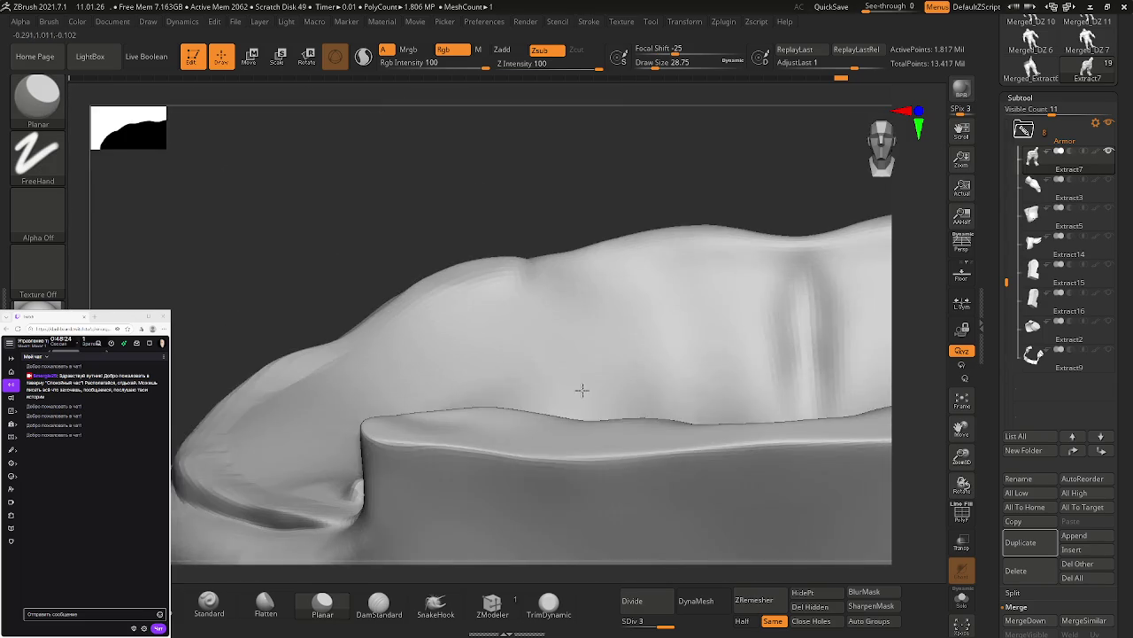
pyautogui.moveTo(664, 435)
pyautogui.keyDown('alt'); pyautogui.mouseDown(button='right')
pyautogui.moveTo(704, 390)
pyautogui.moveTo(652, 372)
pyautogui.mouseUp(button='right'); pyautogui.keyUp('alt')
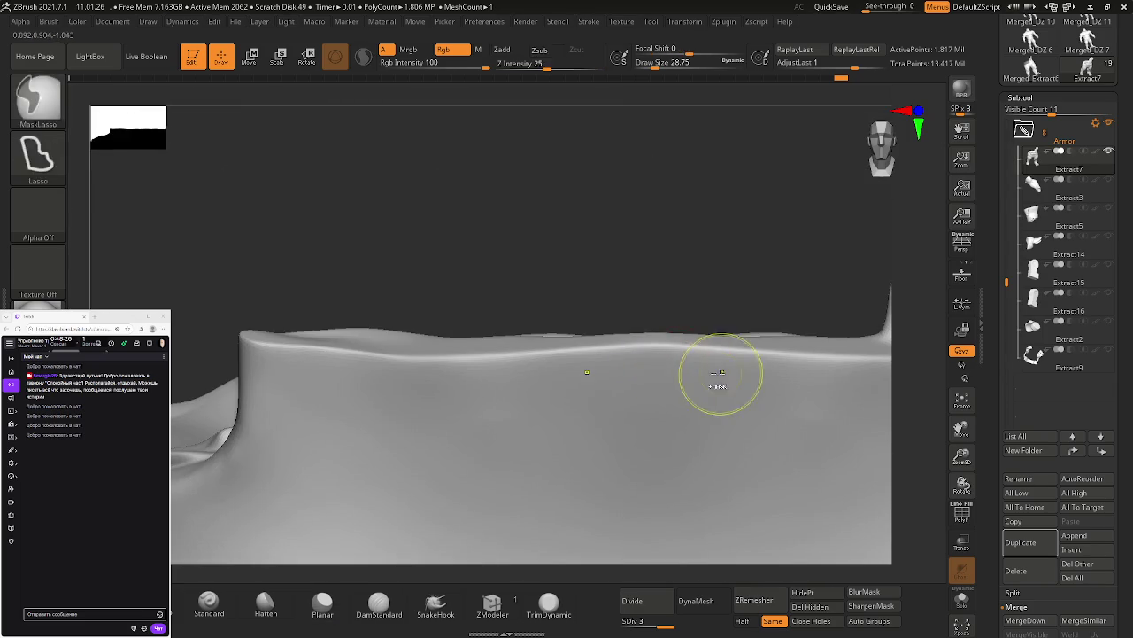
pyautogui.press('space')
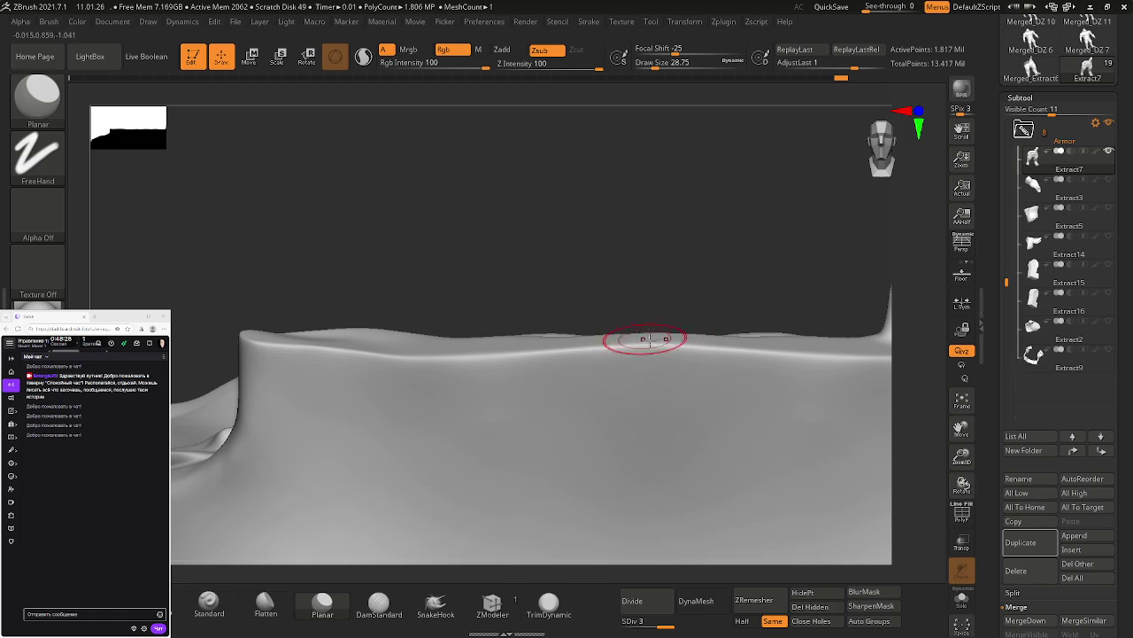
pyautogui.press('shift')
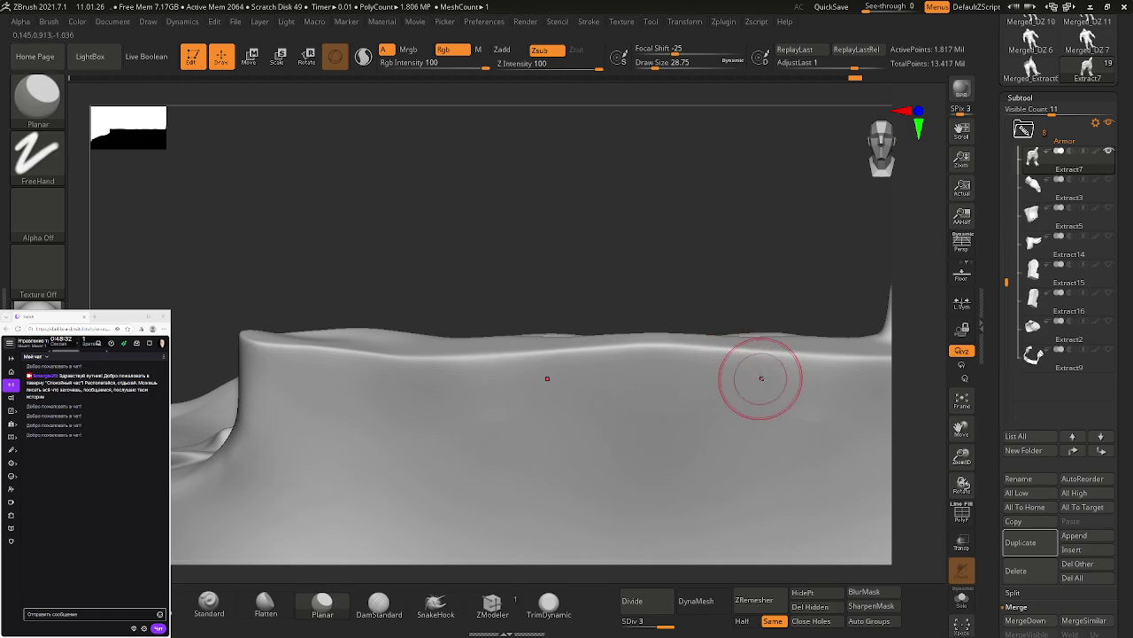
pyautogui.moveTo(716, 340)
pyautogui.mouseDown(button='right')
pyautogui.moveTo(717, 359)
pyautogui.moveTo(632, 349)
pyautogui.mouseUp(button='right')
# Step: Pull up a small rim bump with the Move brush at Draw Size 46.17, then enlarge it to about 145
pyautogui.press('s')
pyautogui.moveTo(664, 344); pyautogui.dragTo(682, 344)
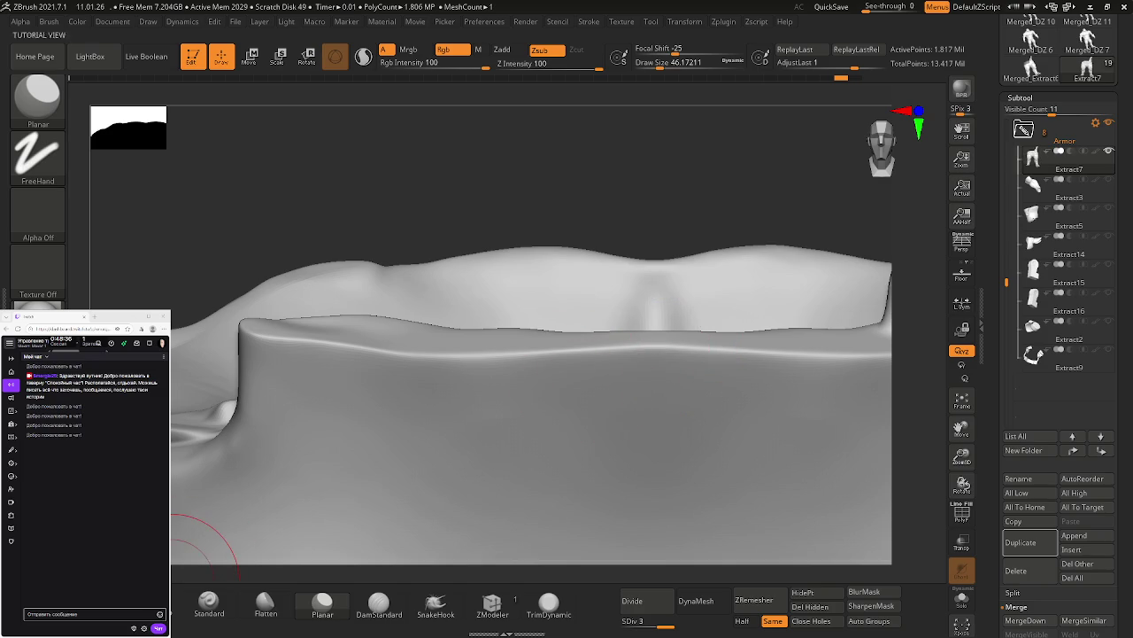
pyautogui.press('b')
pyautogui.press('m')
pyautogui.press('v')
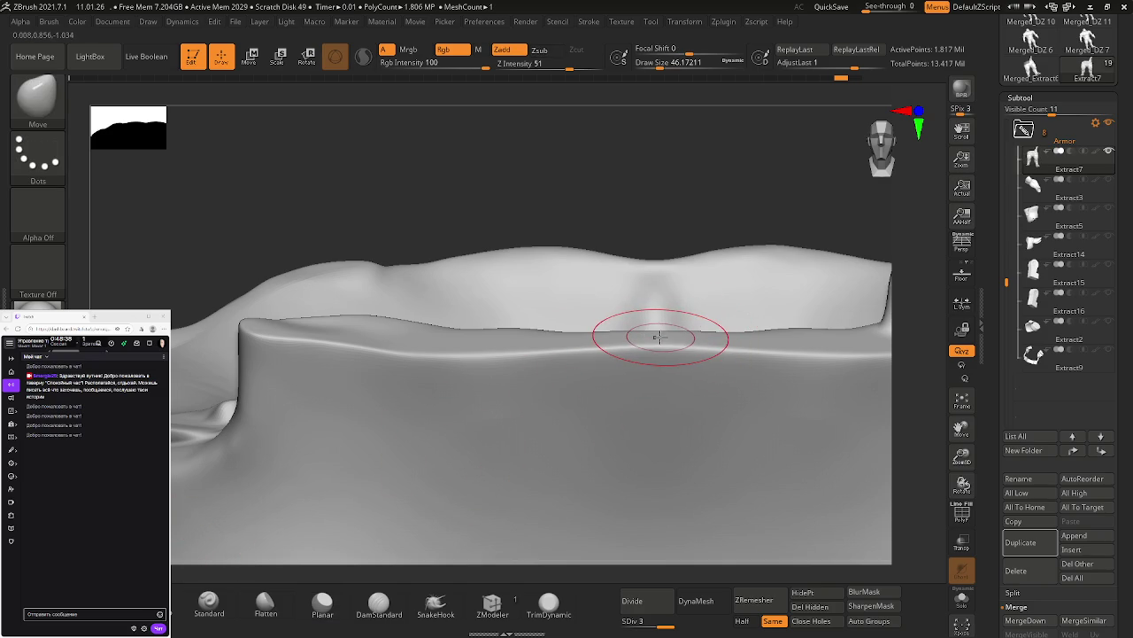
pyautogui.moveTo(660, 337); pyautogui.dragTo(672, 339)
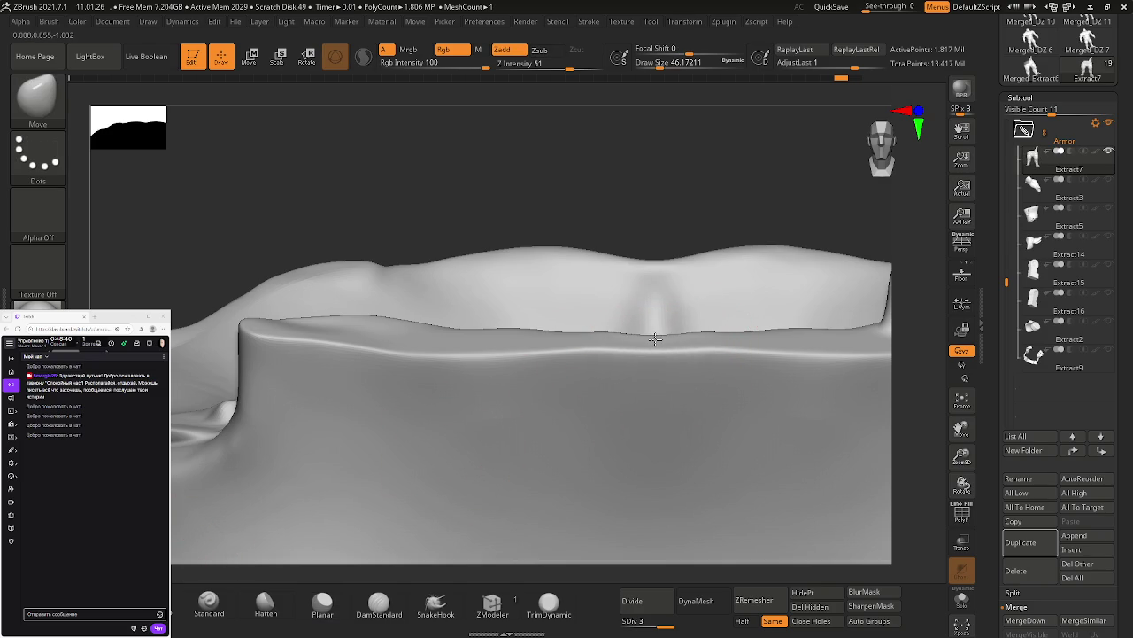
pyautogui.moveTo(657, 341); pyautogui.dragTo(708, 344)
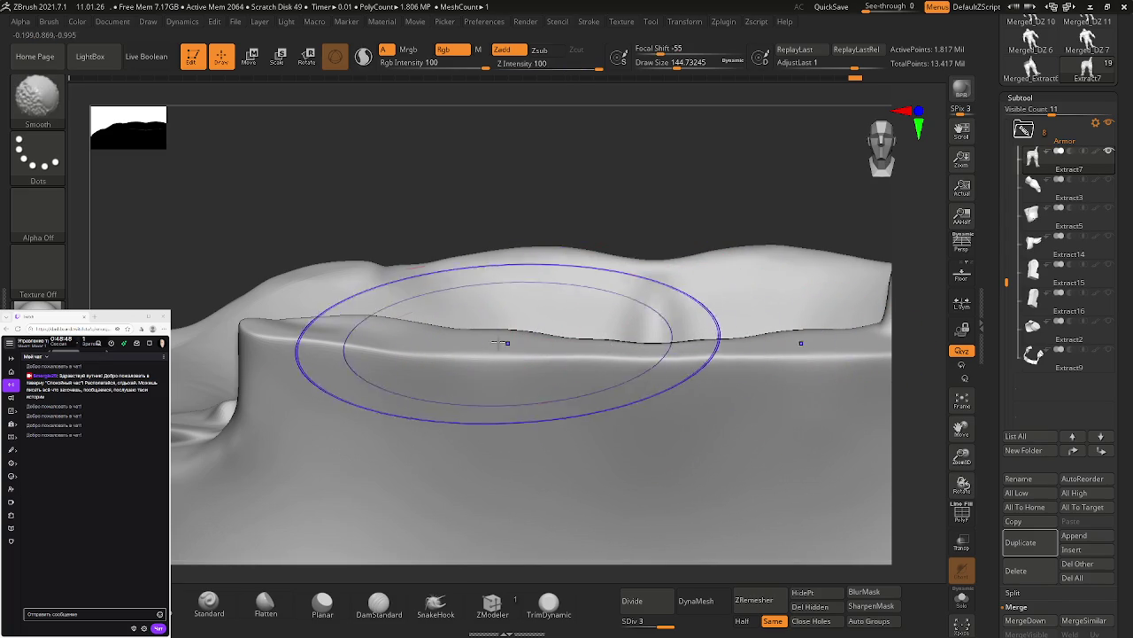
pyautogui.moveTo(514, 336); pyautogui.dragTo(384, 321, button='right')
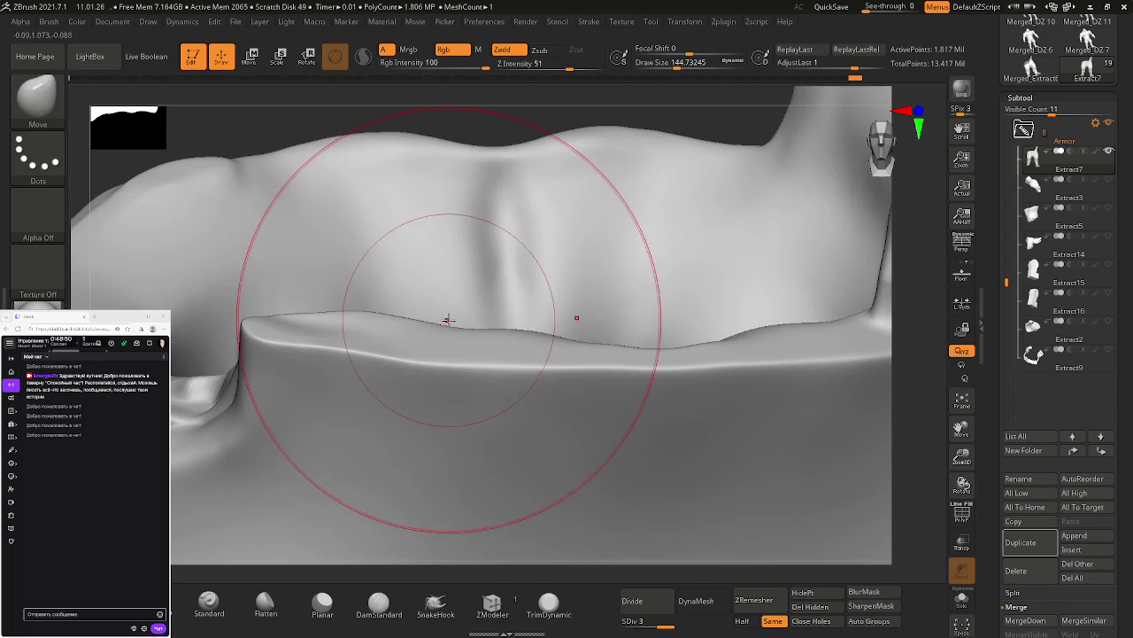
# Step: Flatten the rim top with the Planar brush at Draw Size about 31, smoothing away the cut lines
pyautogui.click(323, 605)
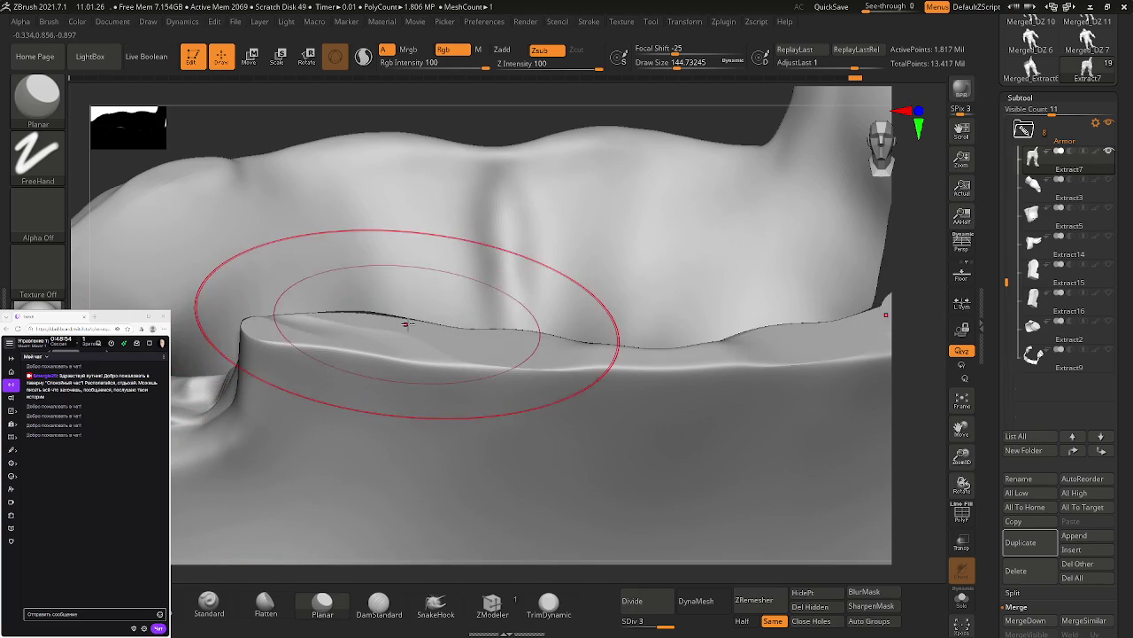
pyautogui.press('s')
pyautogui.moveTo(418, 360); pyautogui.dragTo(404, 359)
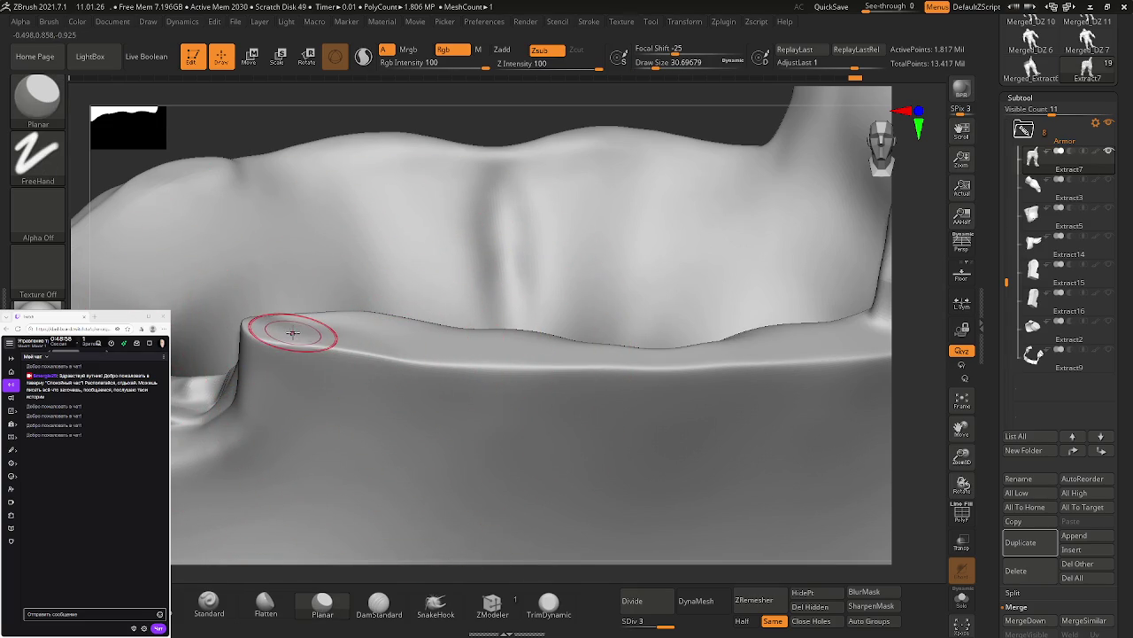
pyautogui.moveTo(292, 331)
pyautogui.mouseDown()
pyautogui.moveTo(526, 352)
pyautogui.moveTo(274, 333)
pyautogui.moveTo(652, 375)
pyautogui.mouseUp()
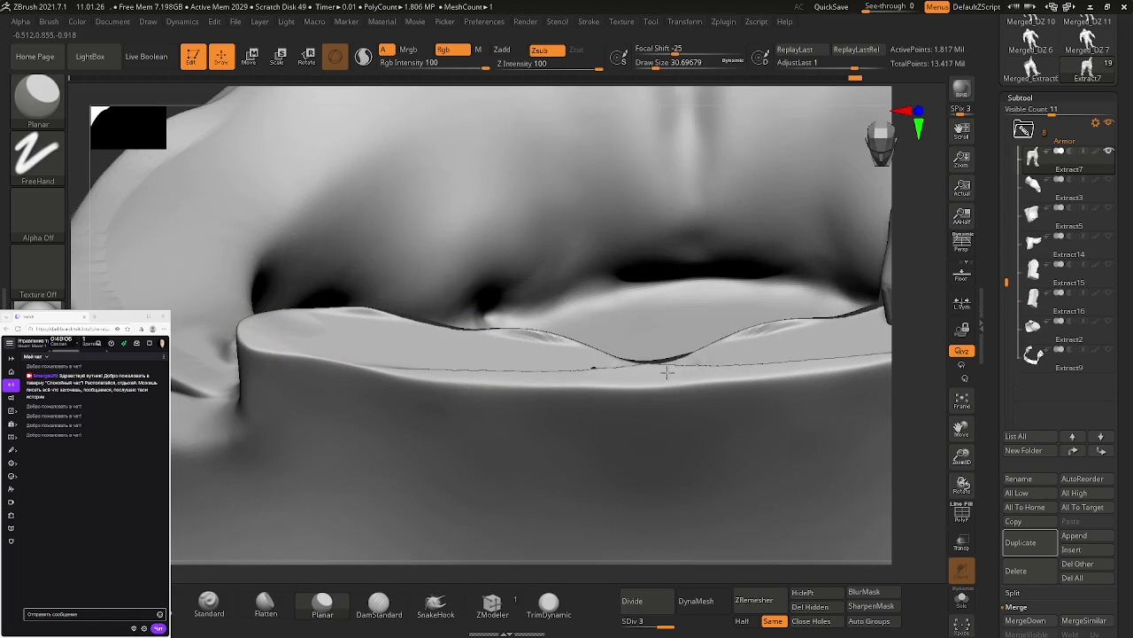
pyautogui.moveTo(529, 347)
pyautogui.keyDown('shift'); pyautogui.mouseDown()
pyautogui.moveTo(476, 329)
pyautogui.moveTo(342, 316)
pyautogui.moveTo(520, 370)
pyautogui.moveTo(595, 342)
pyautogui.moveTo(632, 304)
pyautogui.moveTo(627, 379)
pyautogui.mouseUp(); pyautogui.keyUp('shift')
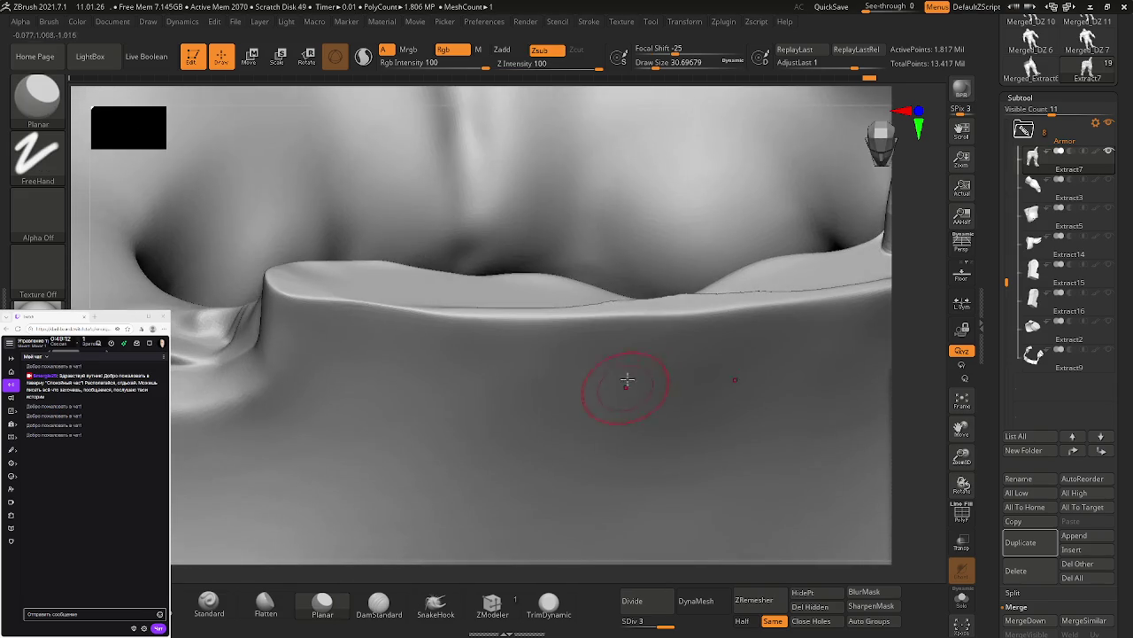
pyautogui.moveTo(627, 379); pyautogui.dragTo(626, 321, button='right')
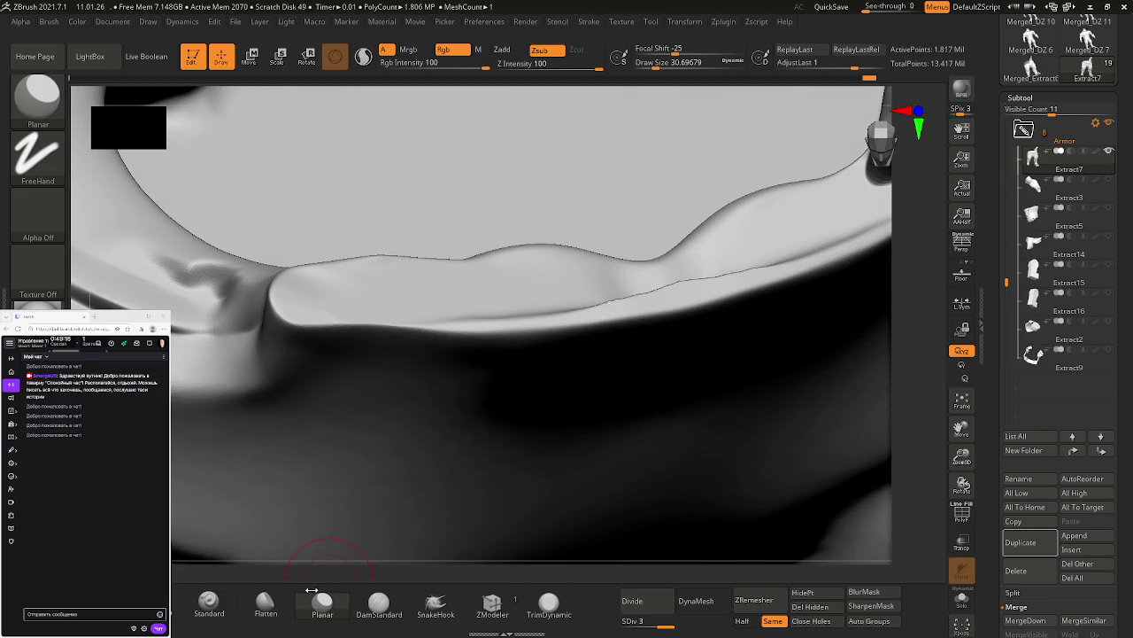
# Step: Flatten the right part of the rim edge with the Flatten brush
pyautogui.click(265, 604)
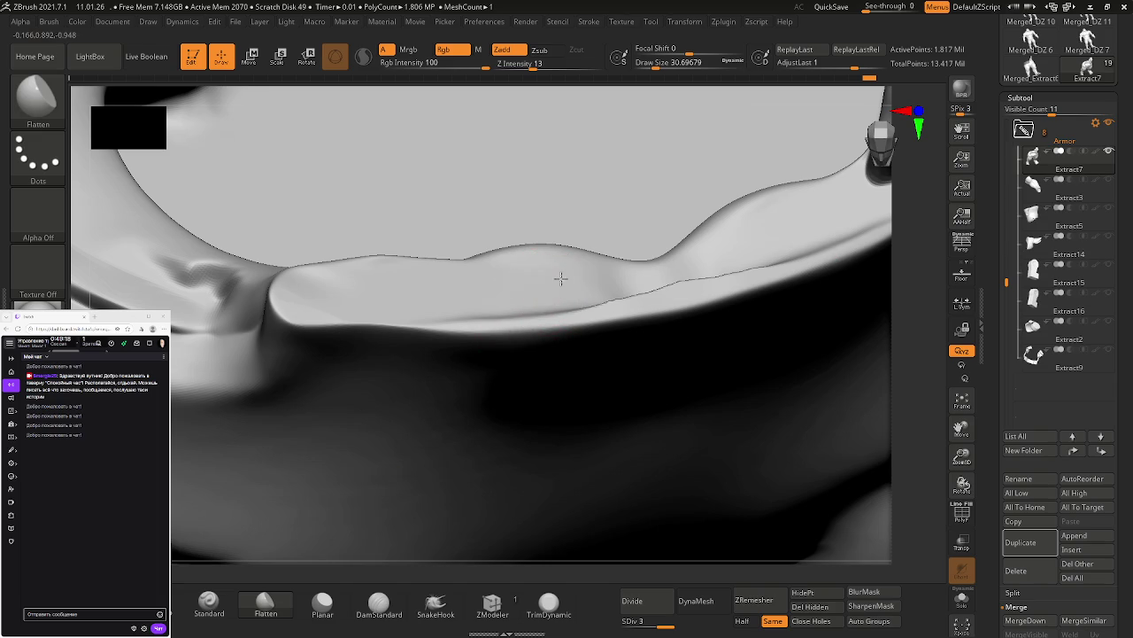
pyautogui.moveTo(620, 292); pyautogui.dragTo(753, 257)
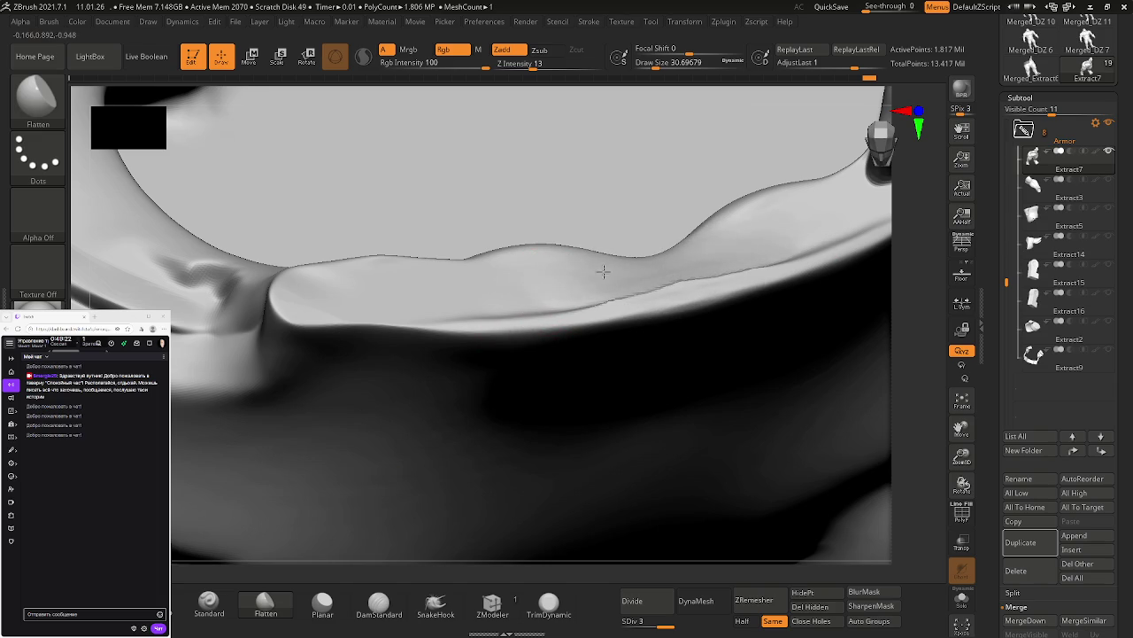
pyautogui.moveTo(600, 278); pyautogui.dragTo(673, 257, button='right')
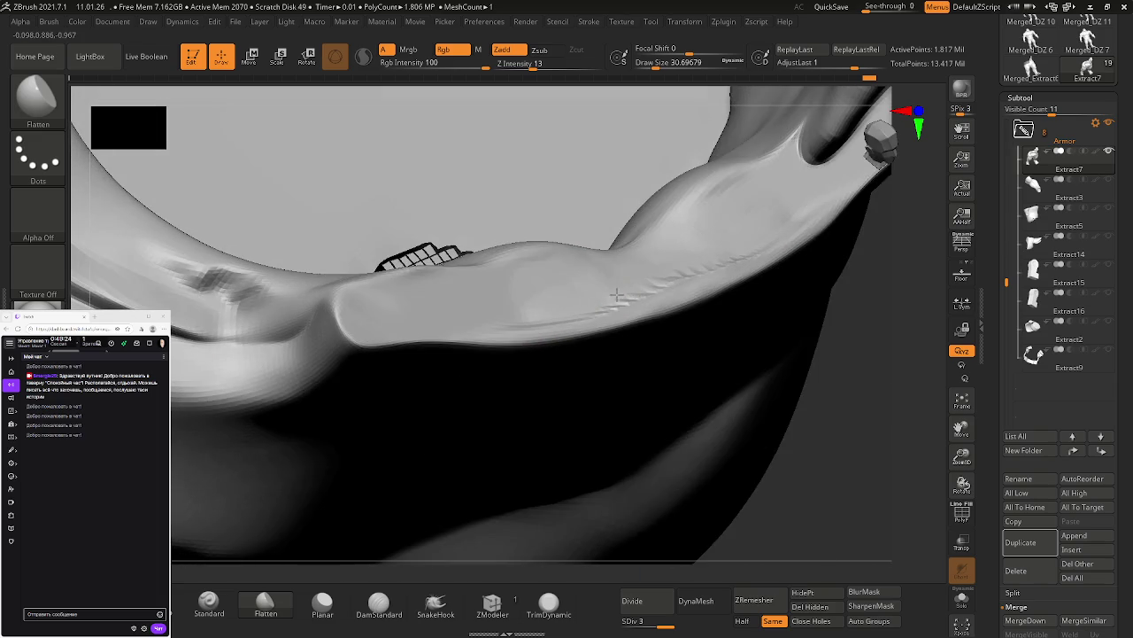
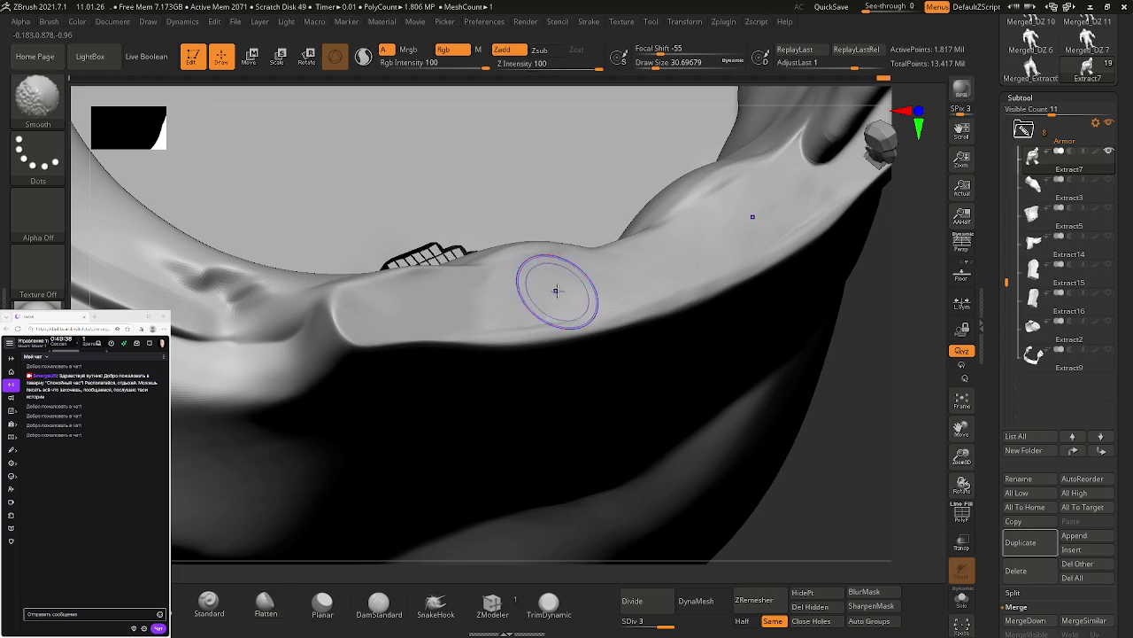
# Step: Smooth the lumpy Extract7 waistband rim from several angles, then show the neighbouring subtools
pyautogui.press('shift')
pyautogui.moveTo(713, 244); pyautogui.dragTo(704, 240, button='right')
pyautogui.keyDown('shift'); pyautogui.moveTo(525, 267); pyautogui.dragTo(560, 267); pyautogui.keyUp('shift')
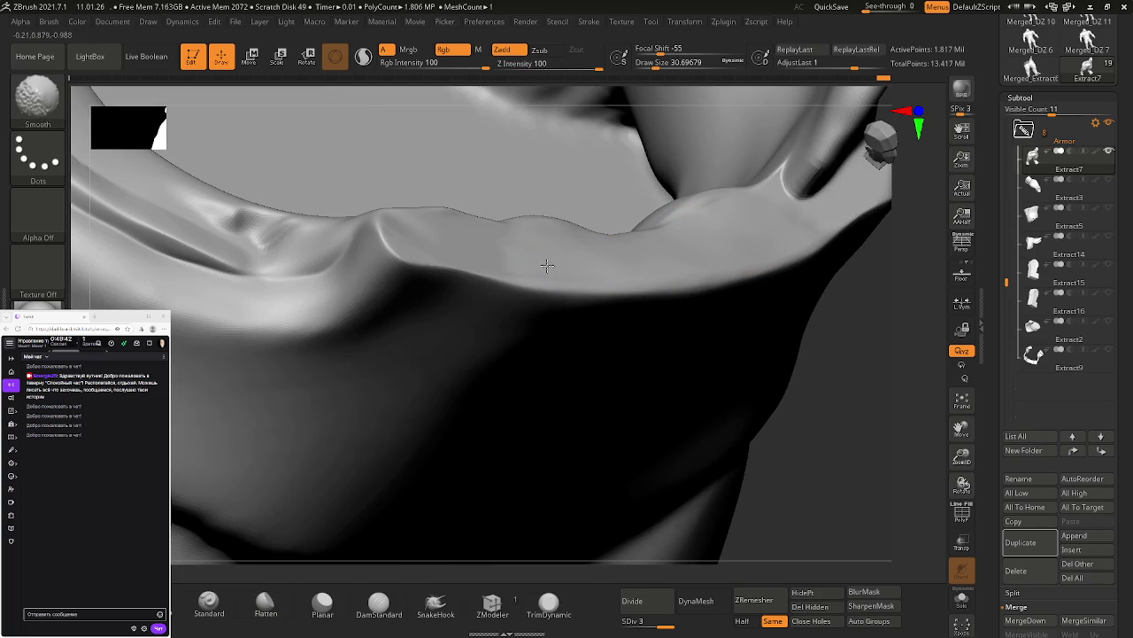
pyautogui.moveTo(556, 252)
pyautogui.mouseDown(button='right')
pyautogui.moveTo(711, 234)
pyautogui.moveTo(683, 227)
pyautogui.mouseUp(button='right')
pyautogui.moveTo(599, 236)
pyautogui.mouseDown(button='right')
pyautogui.moveTo(585, 245)
pyautogui.moveTo(632, 283)
pyautogui.mouseUp(button='right')
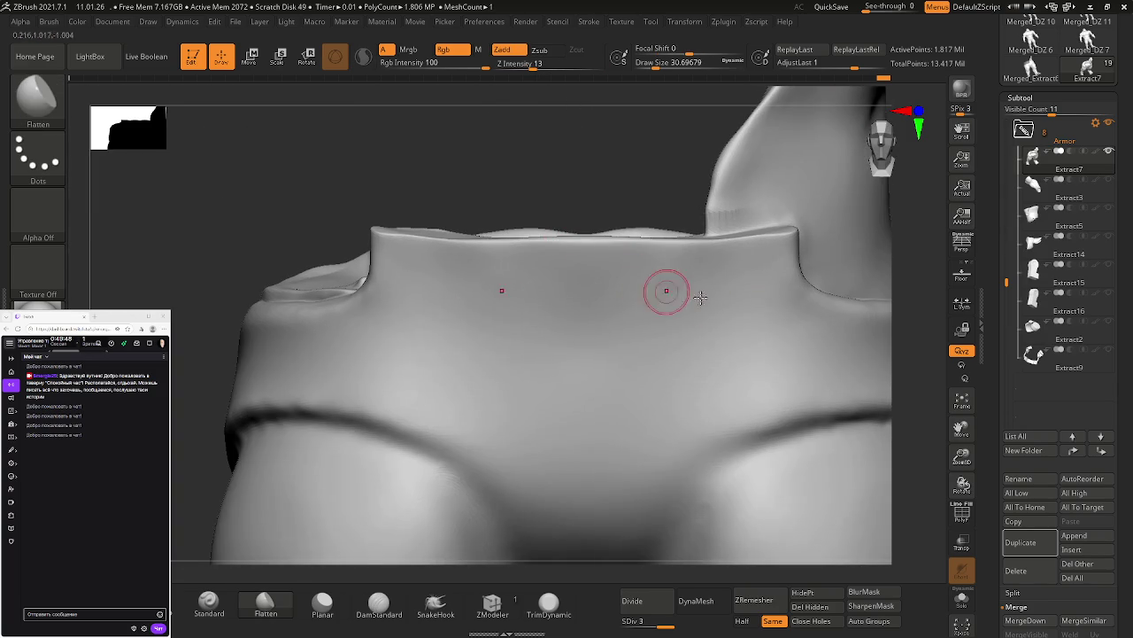
pyautogui.press('shift')
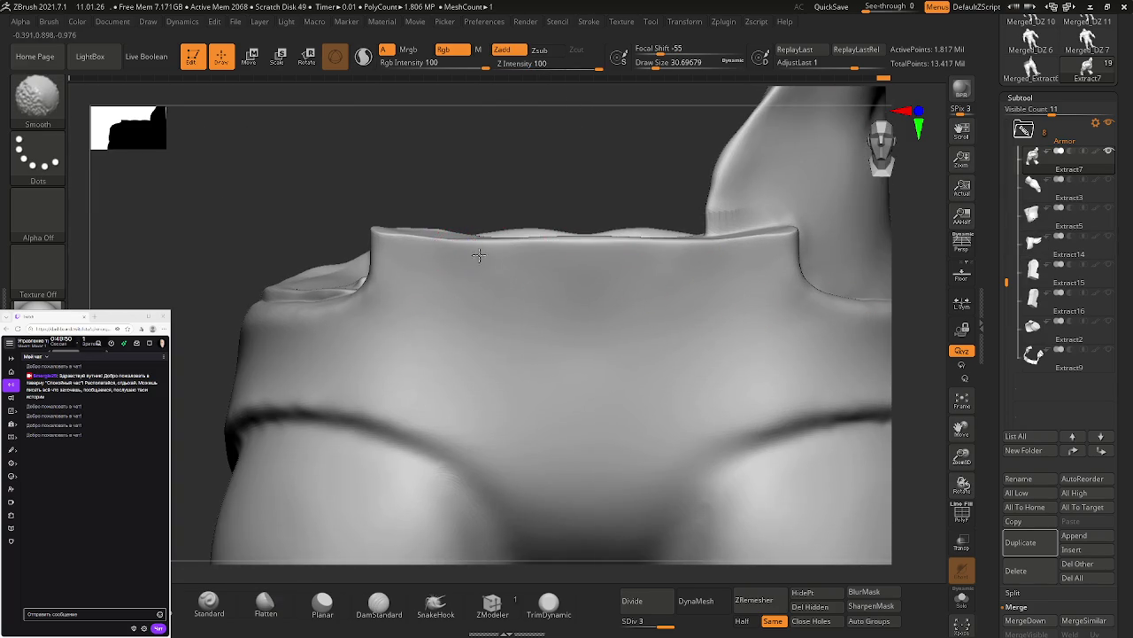
pyautogui.moveTo(425, 253); pyautogui.dragTo(562, 253, button='right')
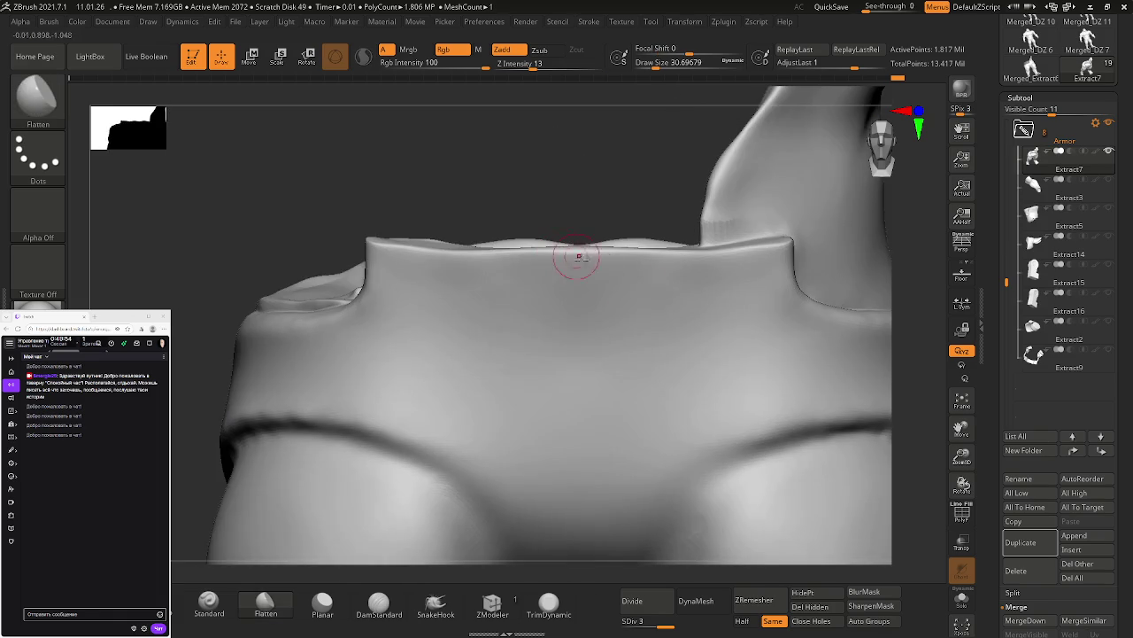
pyautogui.keyDown('shift'); pyautogui.click(1112, 152); pyautogui.keyUp('shift')
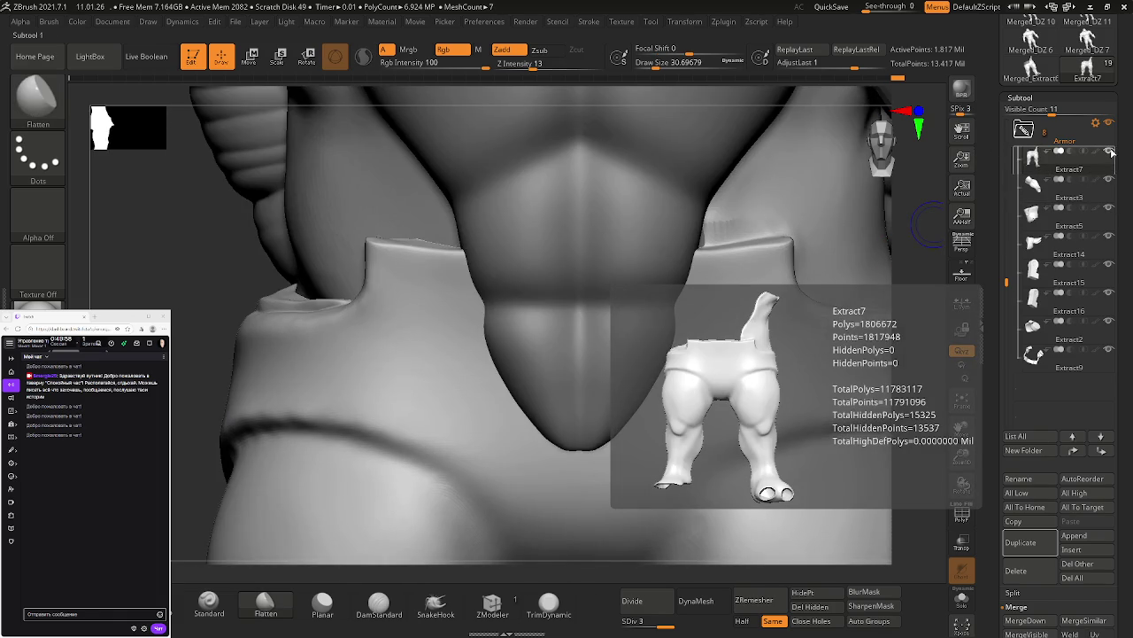
# Step: Smooth the waistband edge, turn on PolyFrame display, and switch to the Move brush (BMV)
pyautogui.keyDown('shift'); pyautogui.moveTo(739, 223); pyautogui.dragTo(700, 228); pyautogui.keyUp('shift')
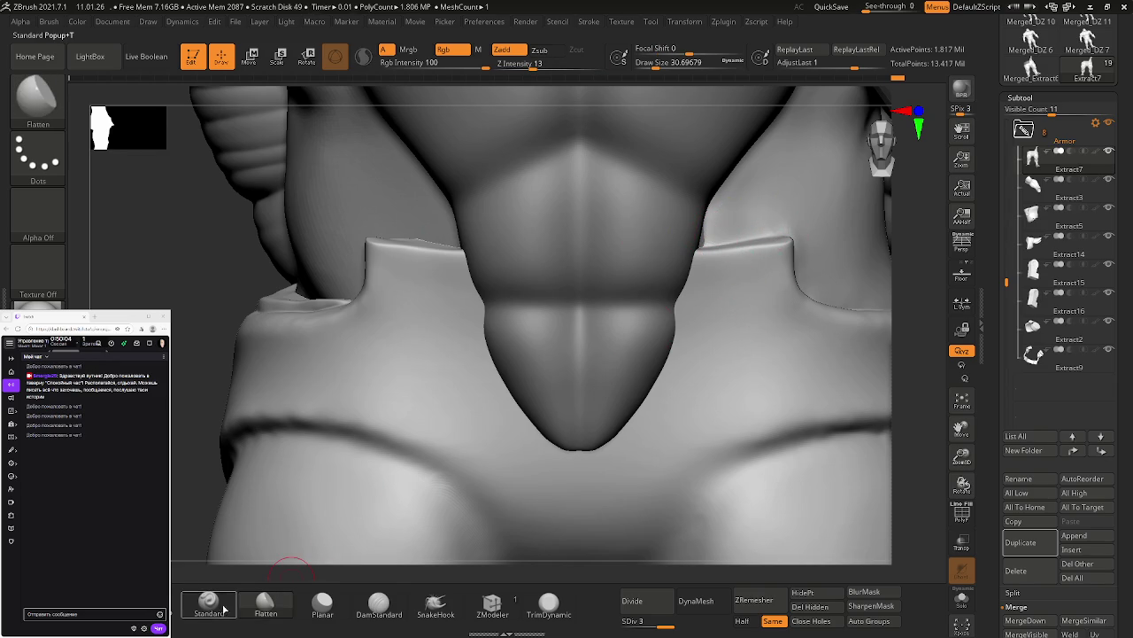
pyautogui.hotkey('shift', 'f')
pyautogui.press('b')
pyautogui.press('m')
pyautogui.press('v')
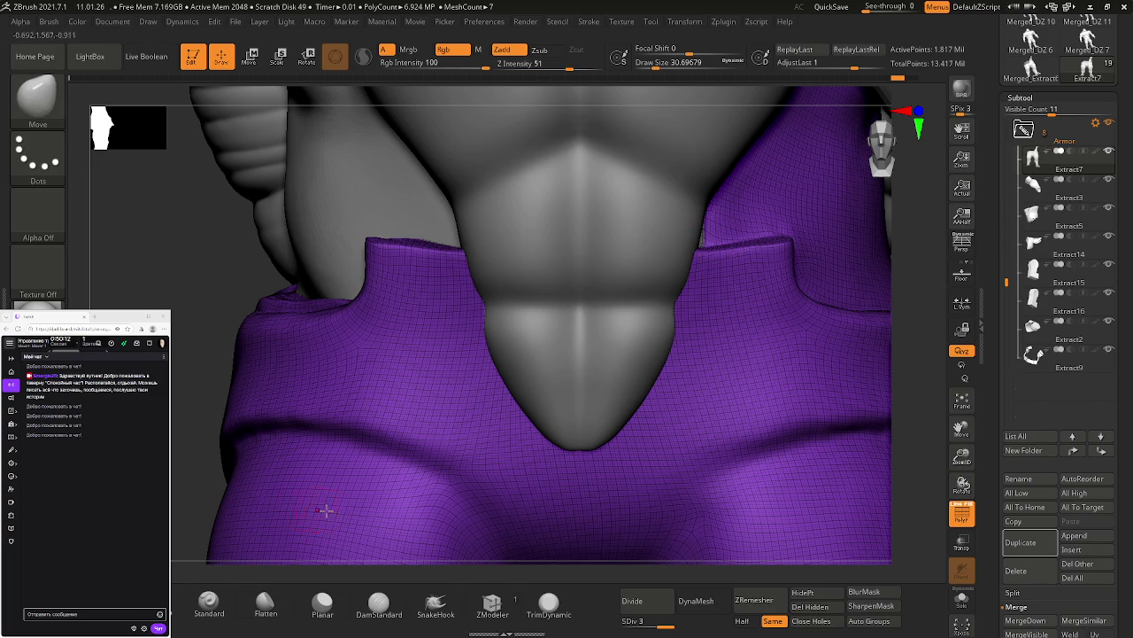
pyautogui.click(289, 600)
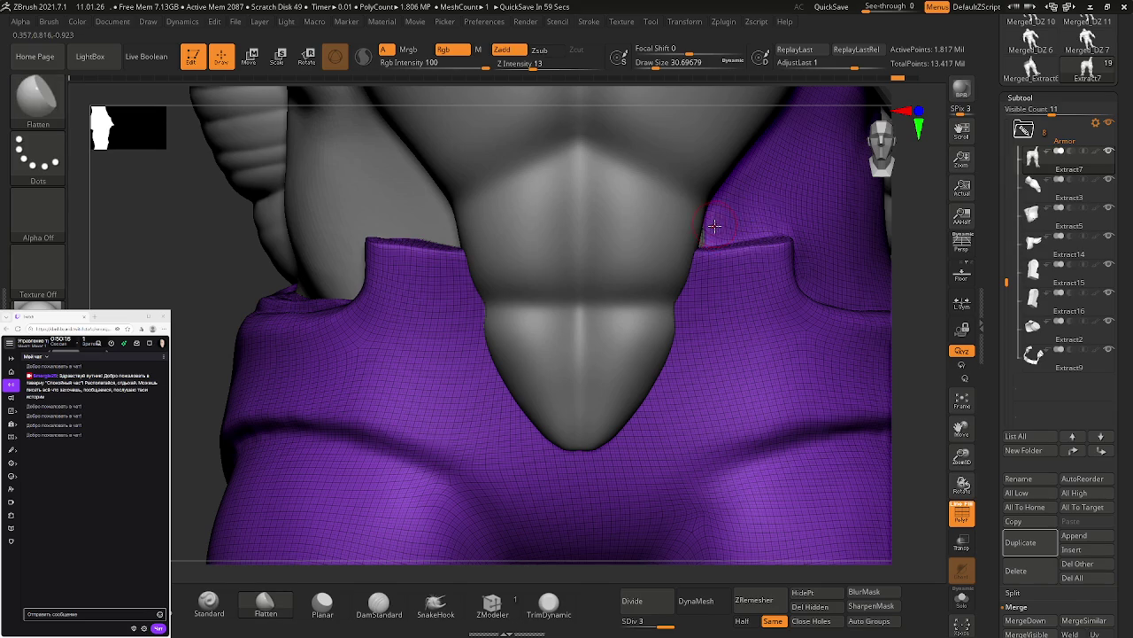
# Step: Push both waistband tab edges against the torso with a size-77 Move brush, smoothing between pushes
pyautogui.press('shift')
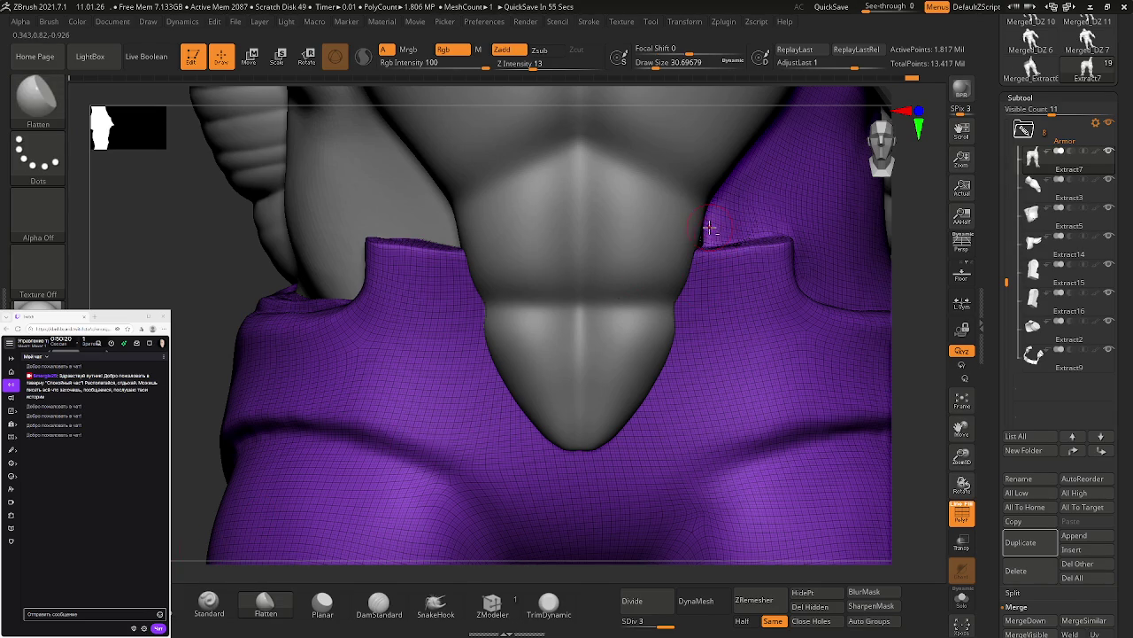
pyautogui.press('shift')
pyautogui.press('b')
pyautogui.press('m')
pyautogui.press('v')
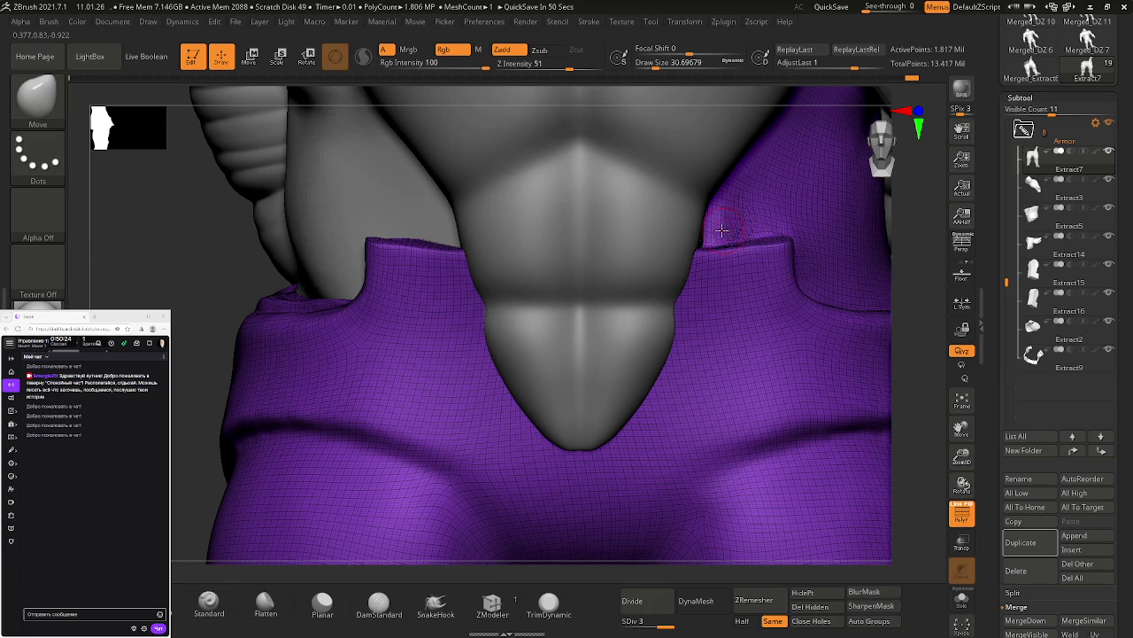
pyautogui.moveTo(715, 228)
pyautogui.mouseDown()
pyautogui.moveTo(728, 230)
pyautogui.moveTo(700, 226)
pyautogui.mouseUp()
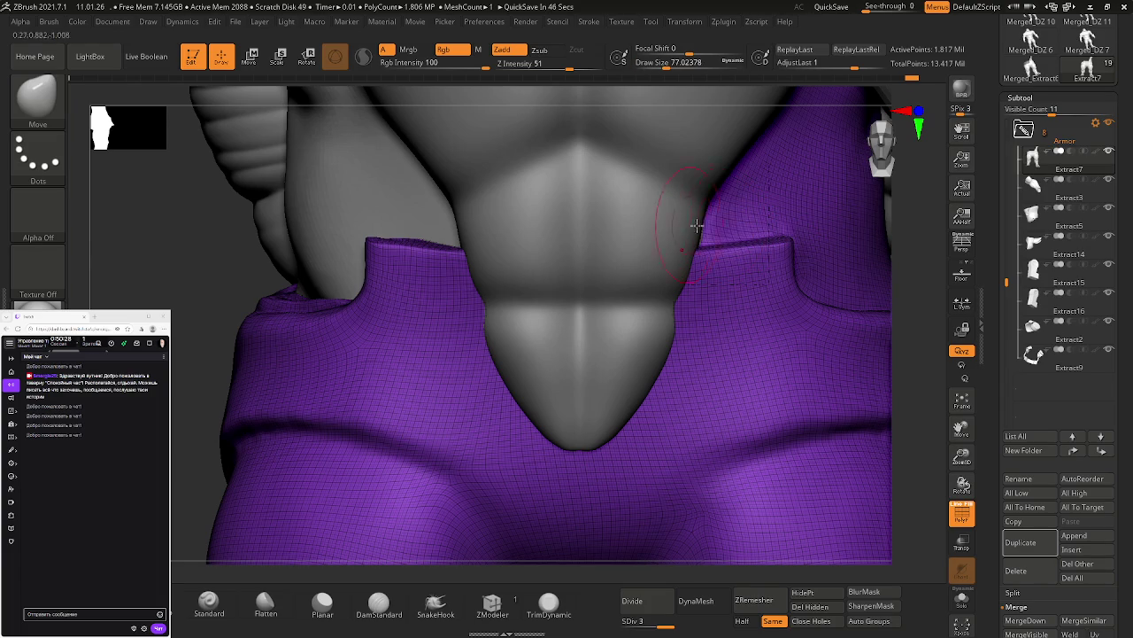
pyautogui.keyDown('shift'); pyautogui.moveTo(785, 240); pyautogui.dragTo(762, 233); pyautogui.keyUp('shift')
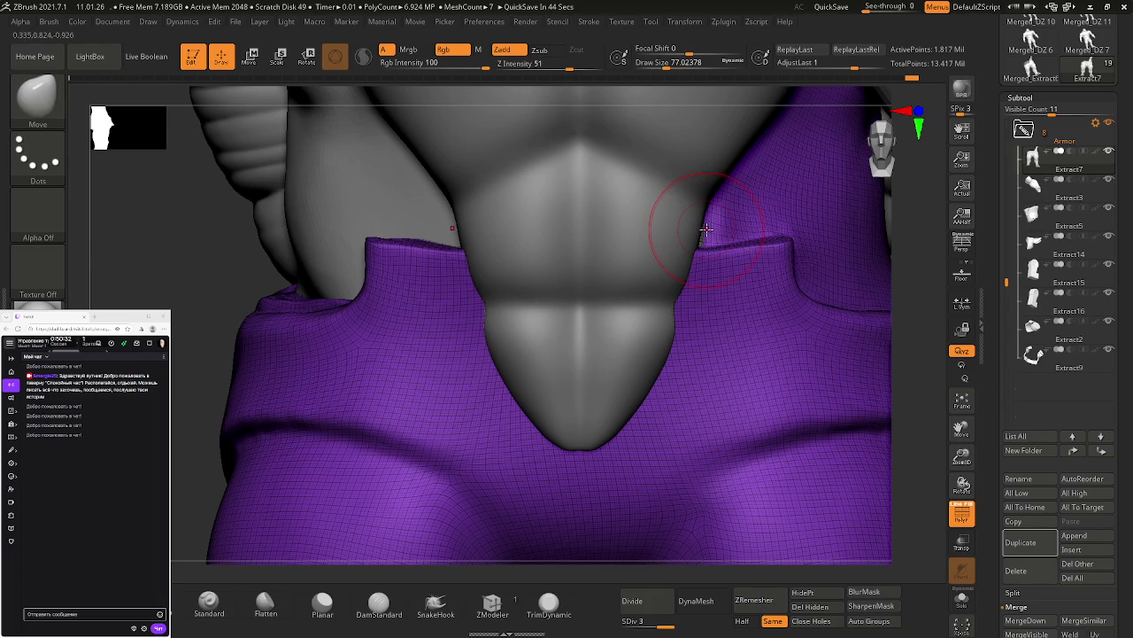
pyautogui.moveTo(706, 230); pyautogui.dragTo(690, 227)
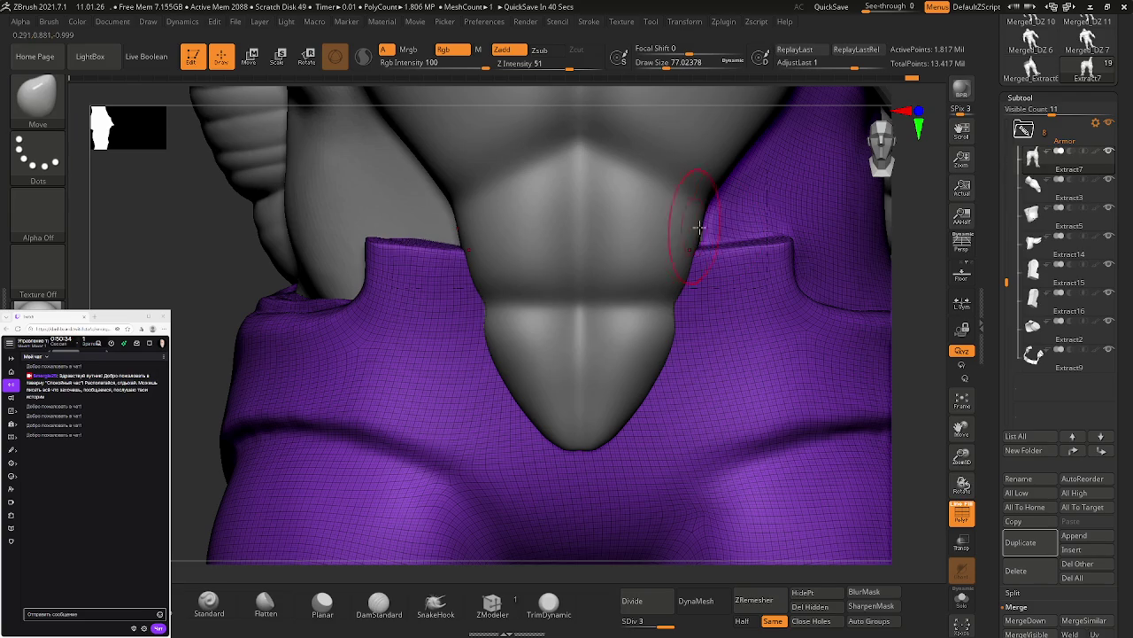
pyautogui.keyDown('shift'); pyautogui.moveTo(772, 248); pyautogui.dragTo(760, 245); pyautogui.keyUp('shift')
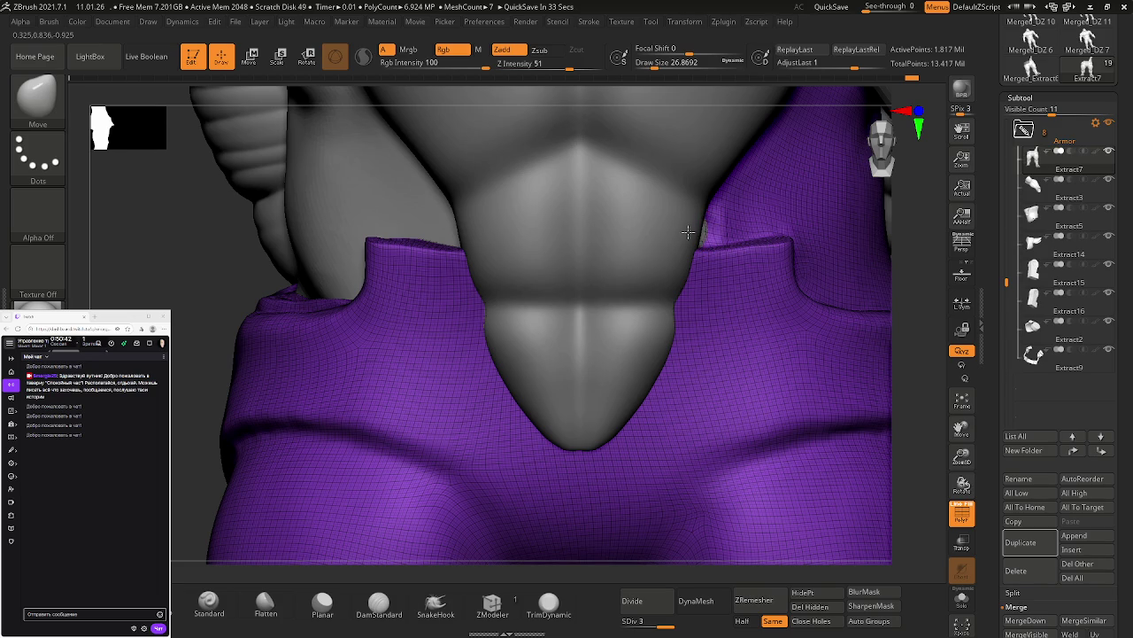
pyautogui.press('ctrl')
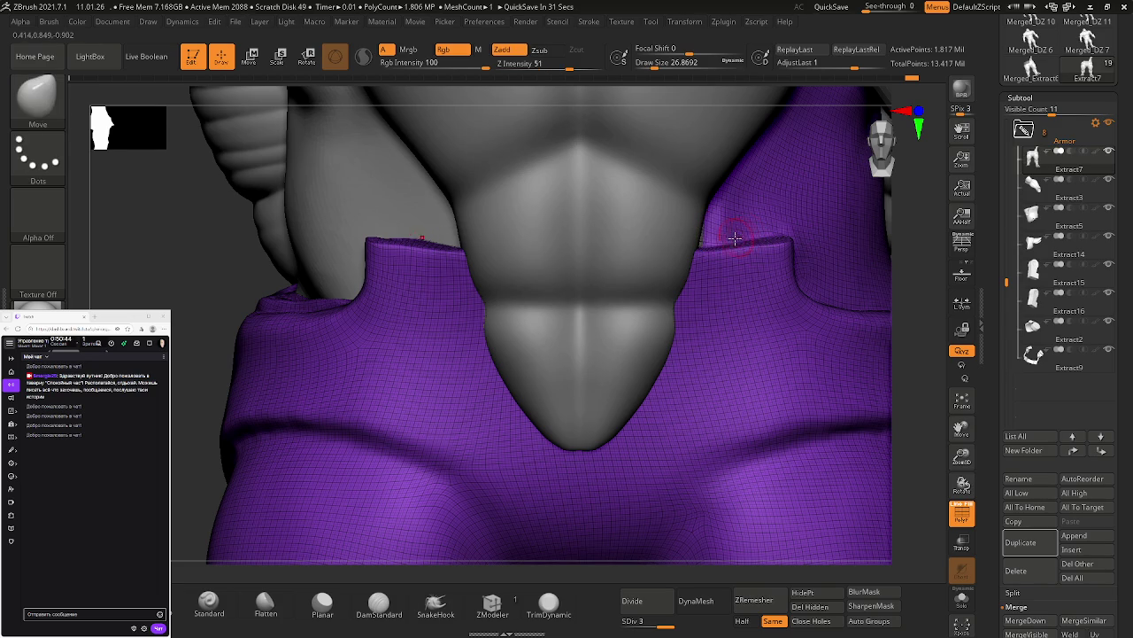
# Step: Lasso-mask beside the torso, build up clay in the tab's inner corner, and smooth the fold
pyautogui.press('ctrl')
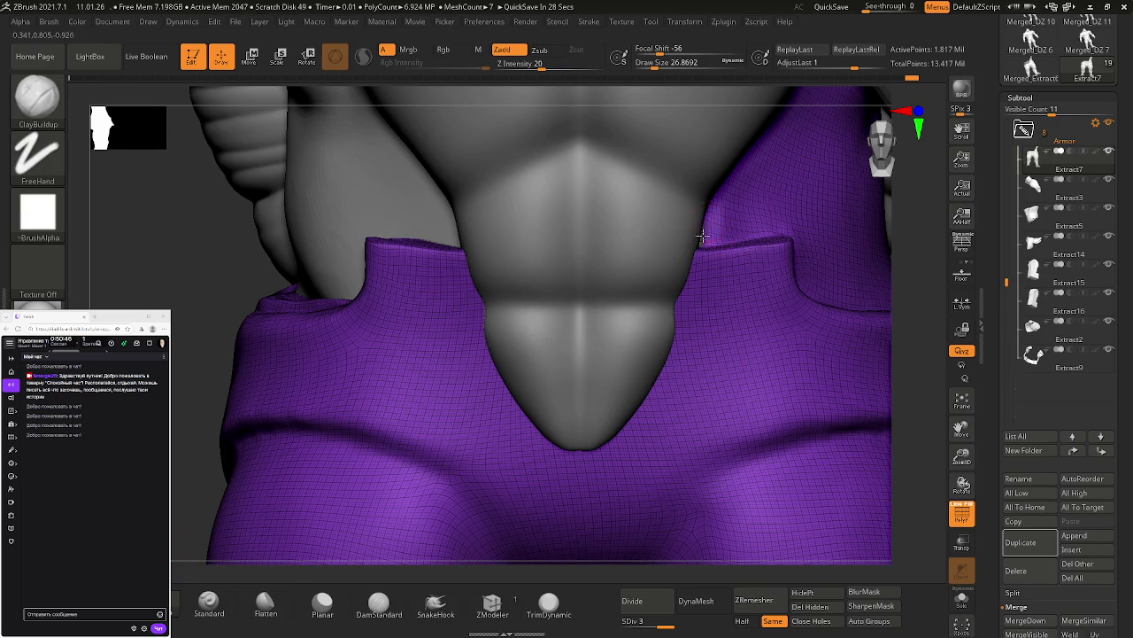
pyautogui.press('ctrl')
pyautogui.press('ctrl')
pyautogui.press('ctrl')
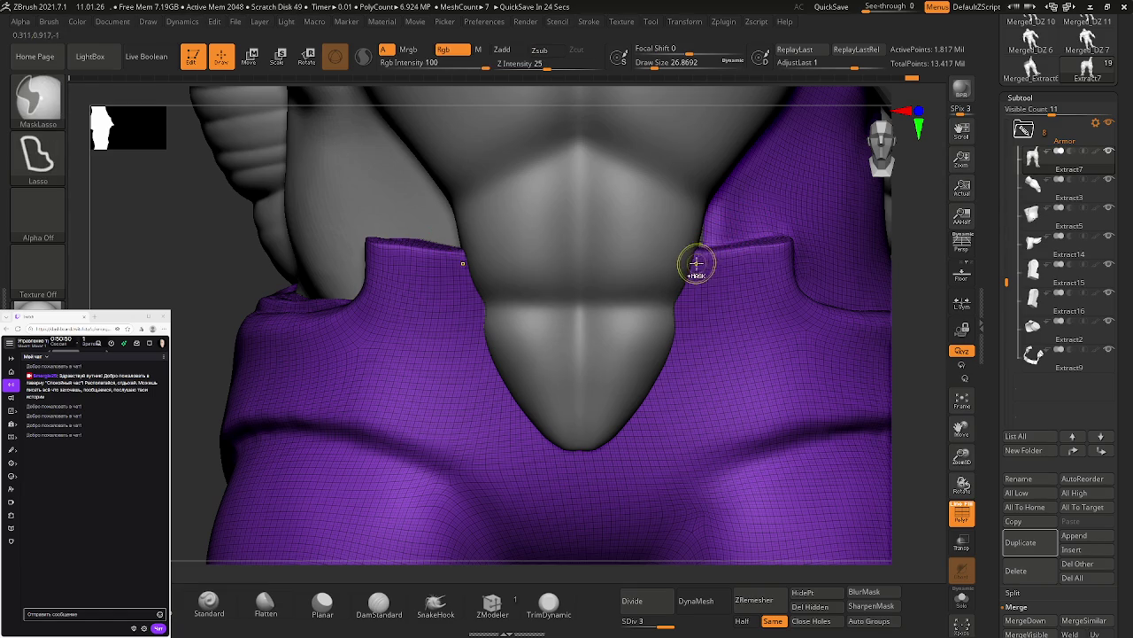
pyautogui.press('ctrl')
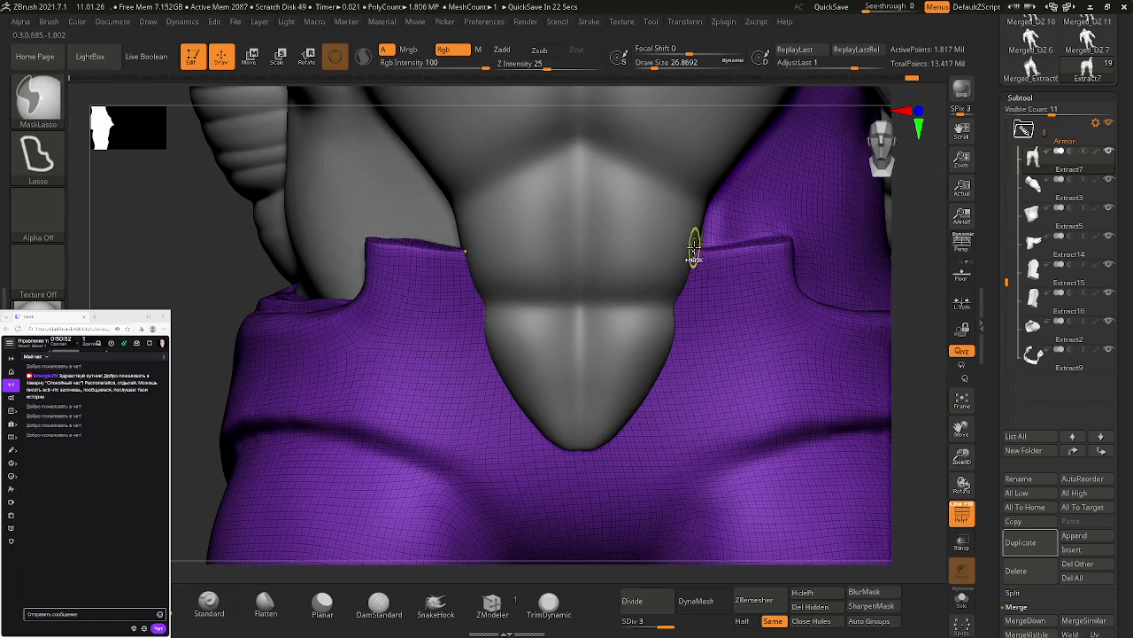
pyautogui.keyDown('ctrl'); pyautogui.moveTo(809, 252); pyautogui.dragTo(726, 236); pyautogui.keyUp('ctrl')
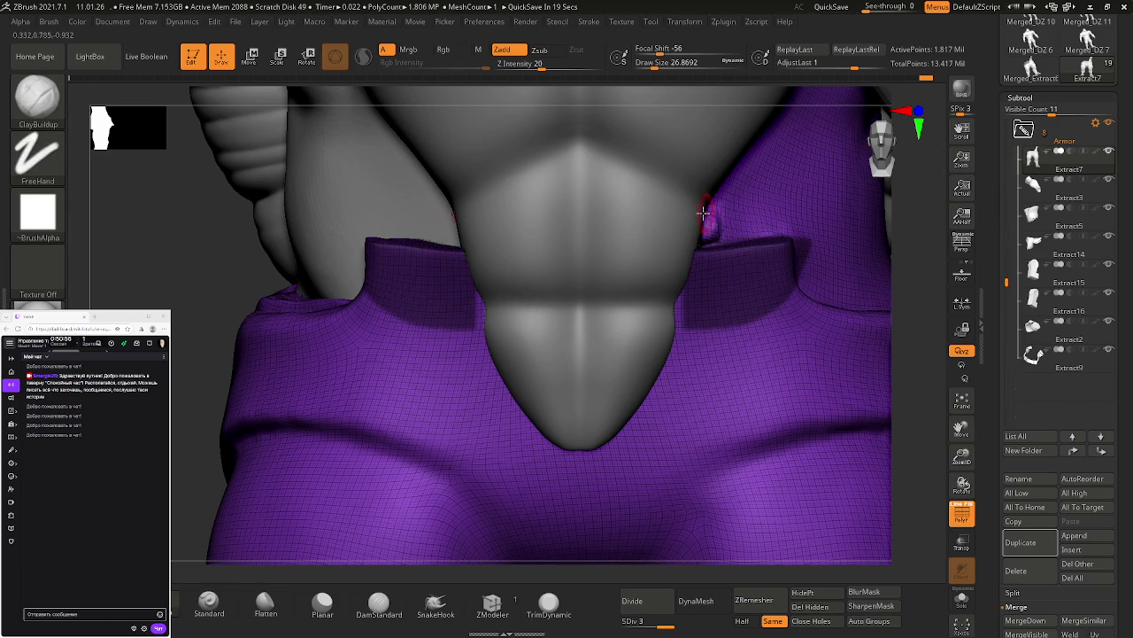
pyautogui.press('shift')
pyautogui.press('shift')
pyautogui.moveTo(753, 215)
pyautogui.mouseDown(button='right')
pyautogui.moveTo(733, 285)
pyautogui.moveTo(832, 379)
pyautogui.moveTo(567, 263)
pyautogui.moveTo(691, 354)
pyautogui.mouseUp(button='right')
pyautogui.moveTo(501, 325)
pyautogui.mouseDown()
pyautogui.moveTo(490, 307)
pyautogui.moveTo(479, 324)
pyautogui.mouseUp()
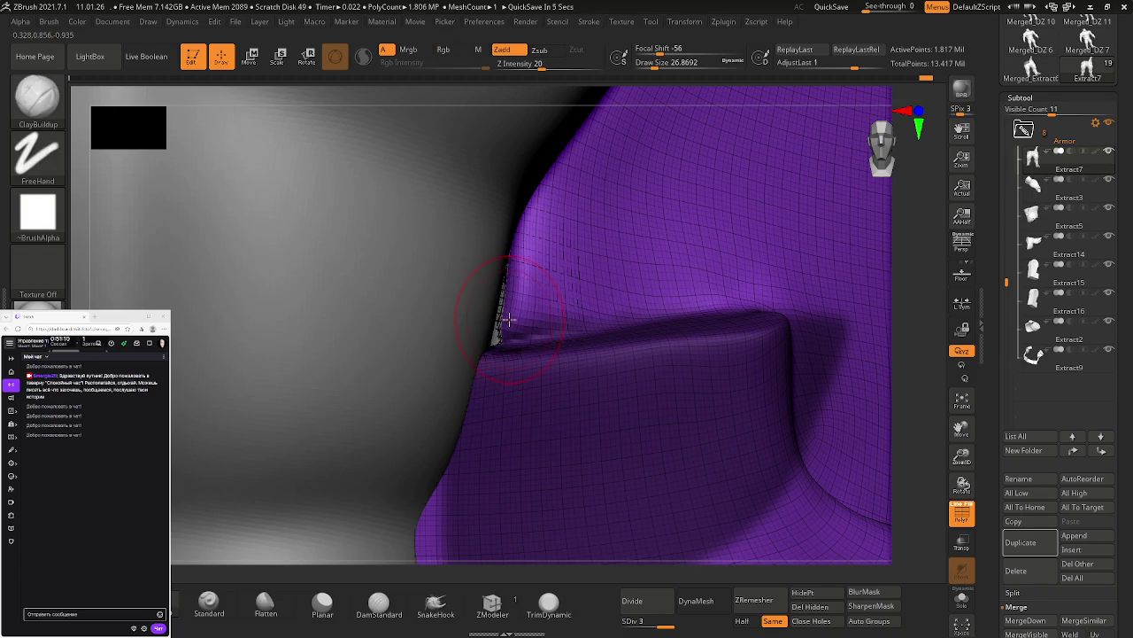
pyautogui.keyDown('shift'); pyautogui.click(644, 256); pyautogui.keyUp('shift')
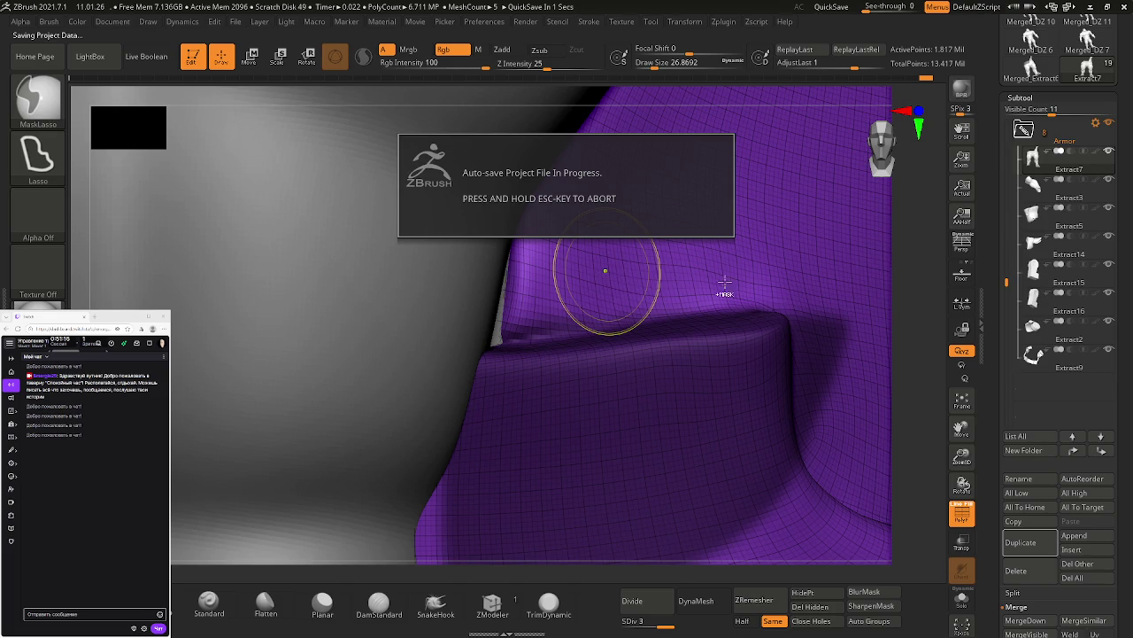
pyautogui.moveTo(708, 261)
pyautogui.mouseDown(button='right')
pyautogui.moveTo(679, 235)
pyautogui.moveTo(721, 292)
pyautogui.mouseUp(button='right')
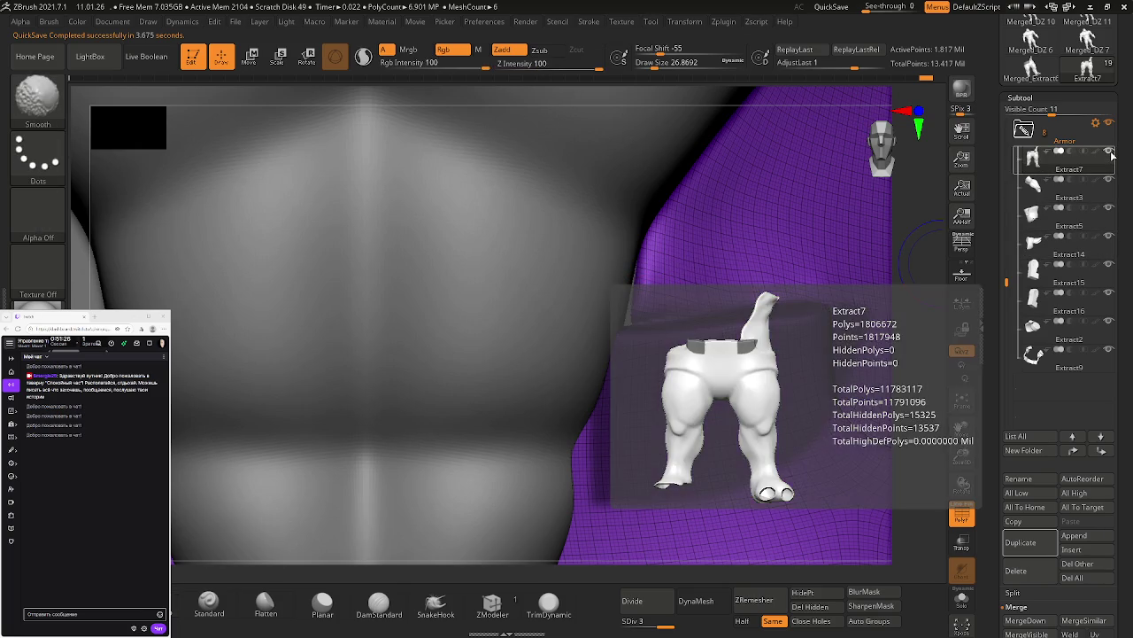
# Step: Solo the pants, build up the bulge above the waistband tab, and remask the tab area
pyautogui.keyDown('shift'); pyautogui.click(1112, 156); pyautogui.keyUp('shift')
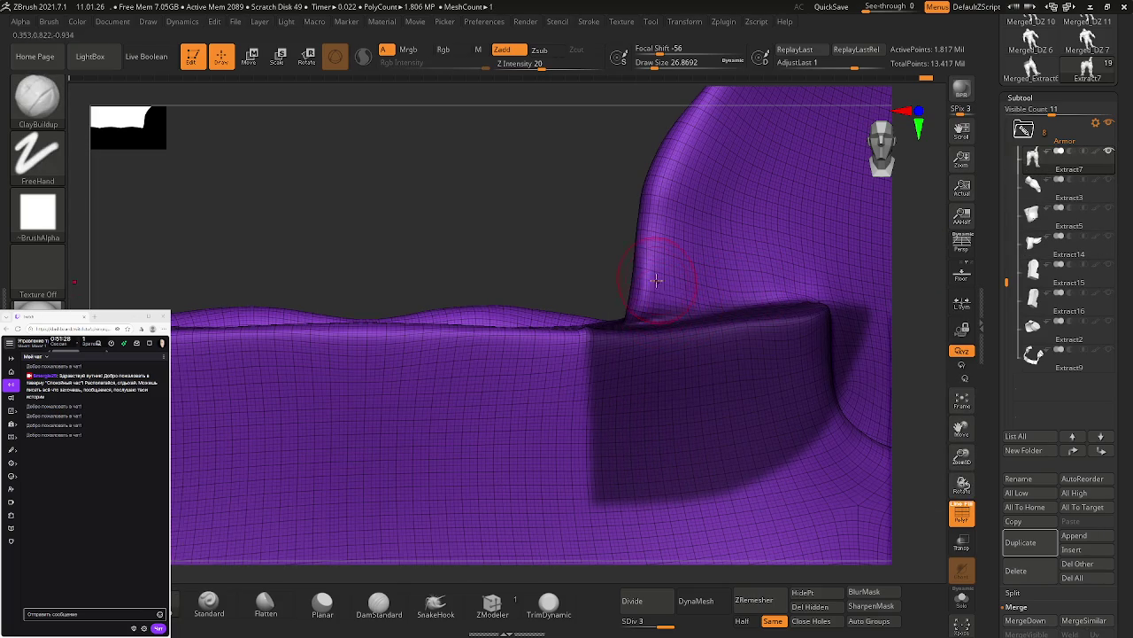
pyautogui.moveTo(632, 233); pyautogui.dragTo(622, 282)
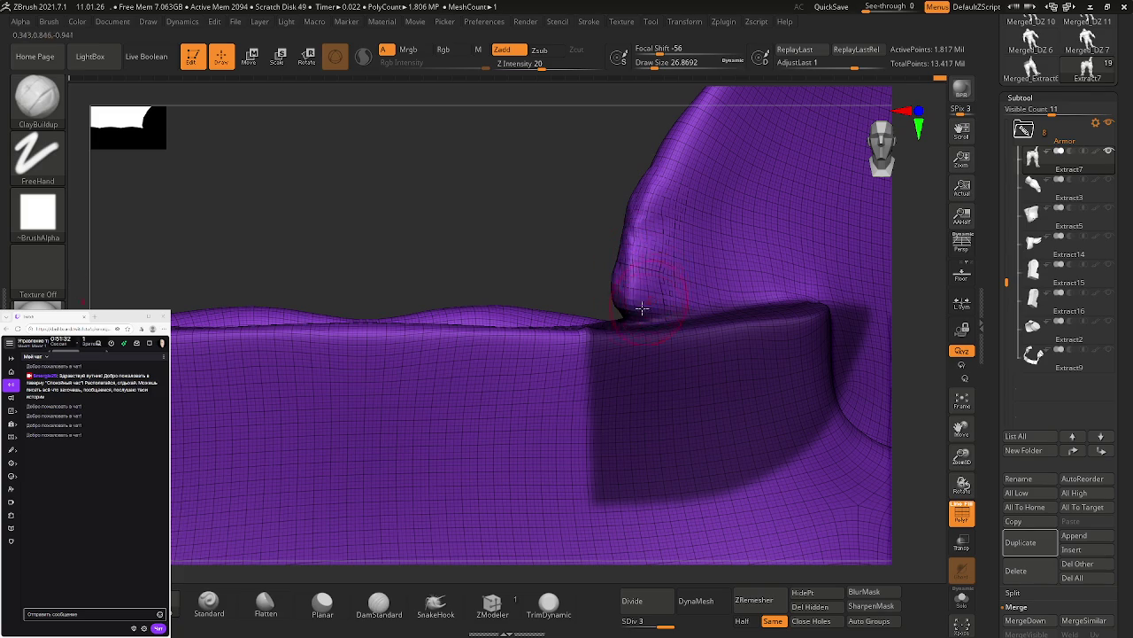
pyautogui.keyDown('ctrl'); pyautogui.click(559, 225); pyautogui.keyUp('ctrl')
pyautogui.keyDown('ctrl'); pyautogui.moveTo(559, 225); pyautogui.dragTo(576, 230); pyautogui.keyUp('ctrl')
pyautogui.keyDown('ctrl'); pyautogui.click(578, 276); pyautogui.keyUp('ctrl')
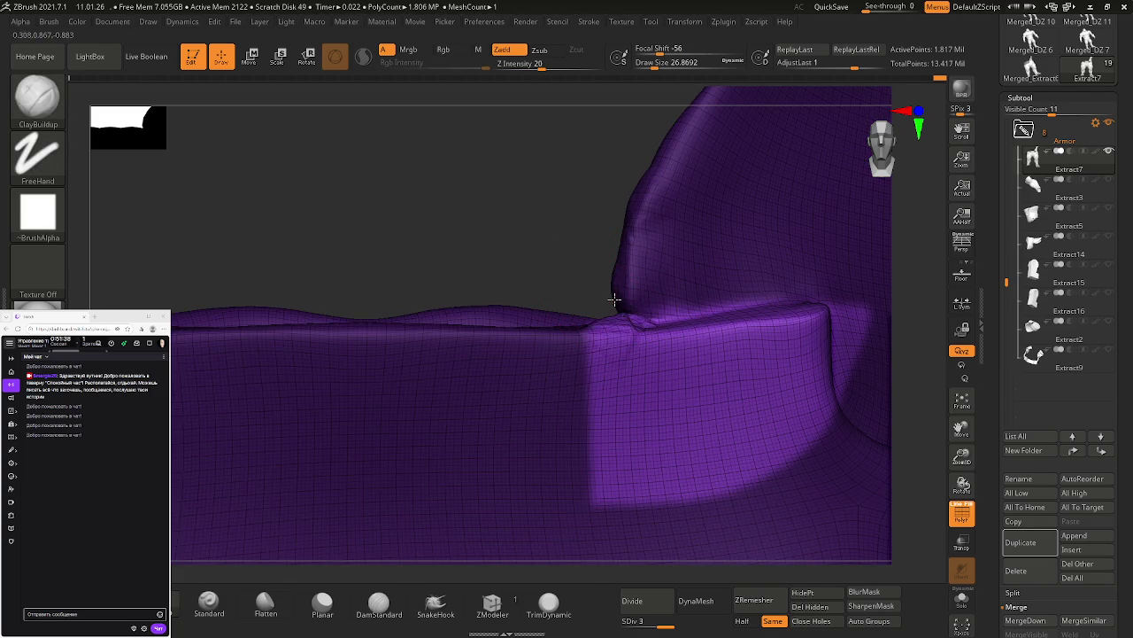
# Step: Orbit to the top of the waistband, invert the mask twice, then clear it
pyautogui.moveTo(615, 300)
pyautogui.mouseDown()
pyautogui.moveTo(624, 318)
pyautogui.moveTo(637, 245)
pyautogui.mouseUp()
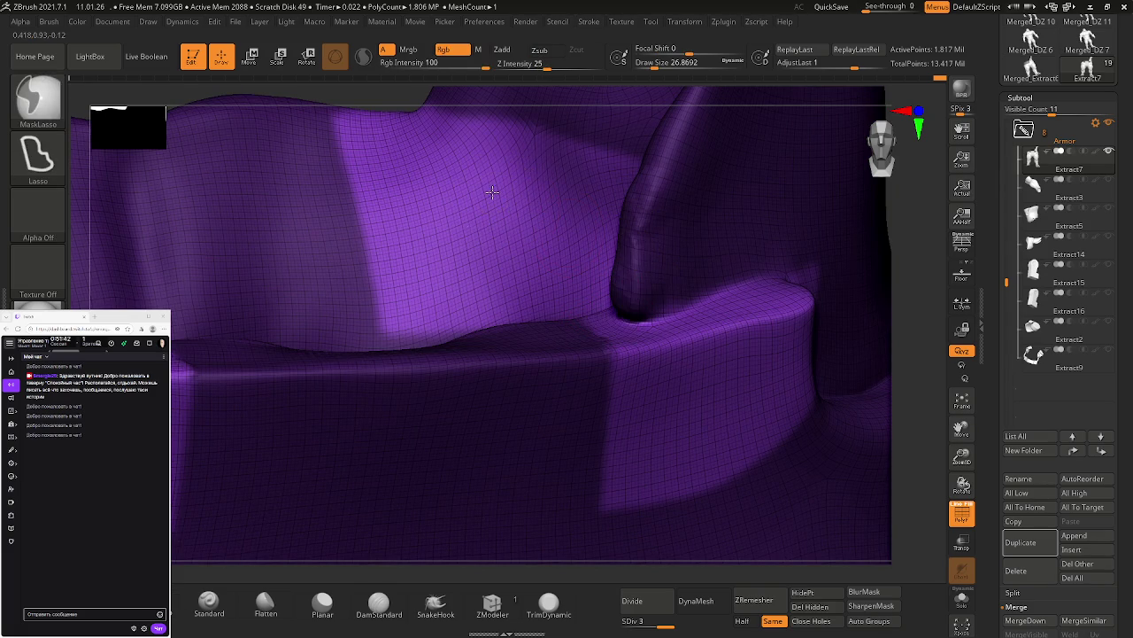
pyautogui.moveTo(512, 200); pyautogui.dragTo(504, 183, button='right')
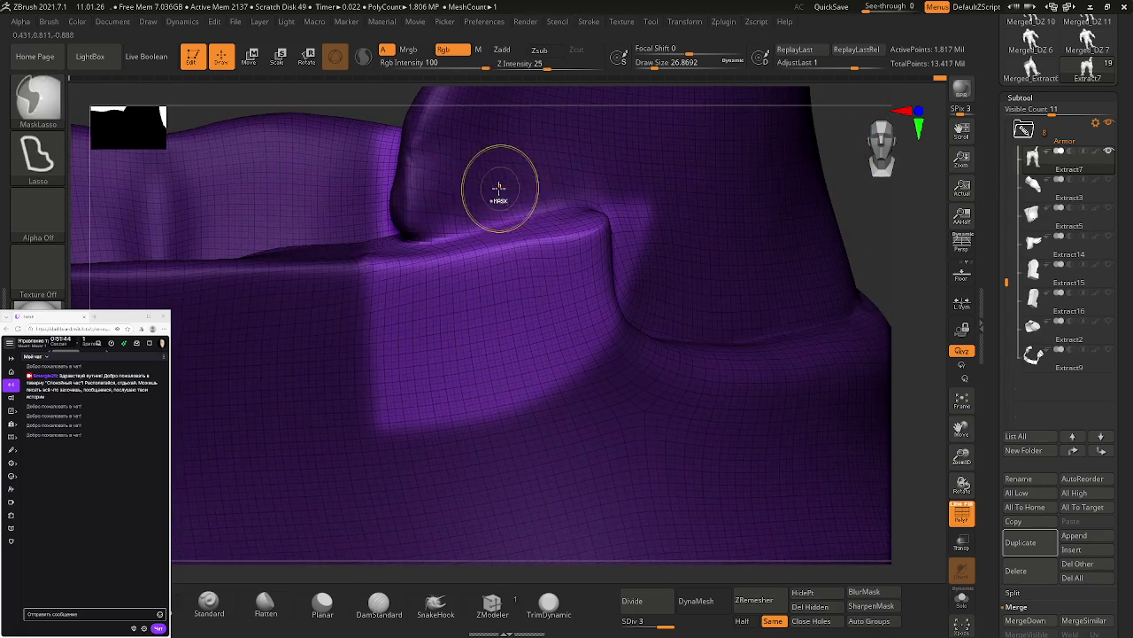
pyautogui.keyDown('ctrl'); pyautogui.click(389, 115); pyautogui.keyUp('ctrl')
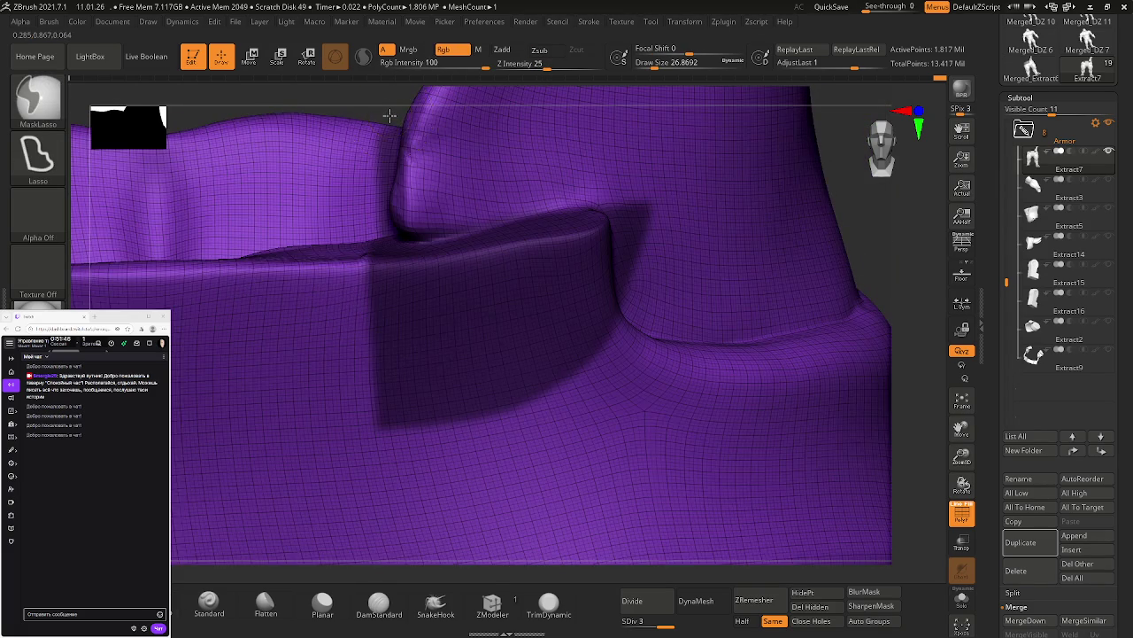
pyautogui.keyDown('ctrl'); pyautogui.click(390, 115); pyautogui.keyUp('ctrl')
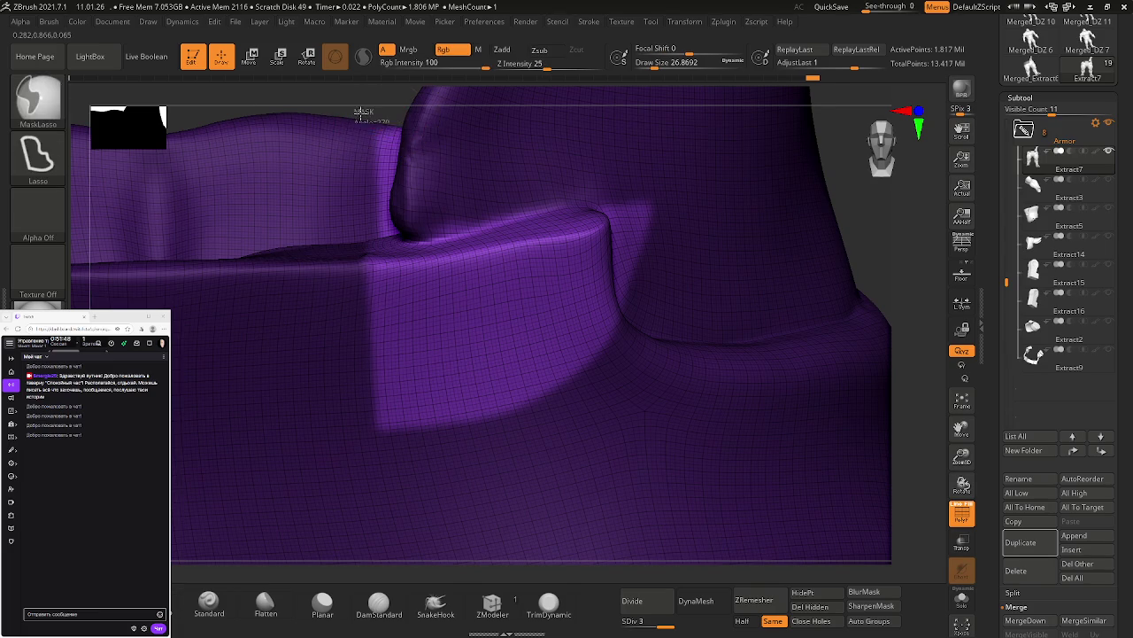
pyautogui.keyDown('ctrl'); pyautogui.moveTo(363, 115); pyautogui.dragTo(382, 116); pyautogui.keyUp('ctrl')
pyautogui.moveTo(443, 208); pyautogui.dragTo(473, 215, button='right')
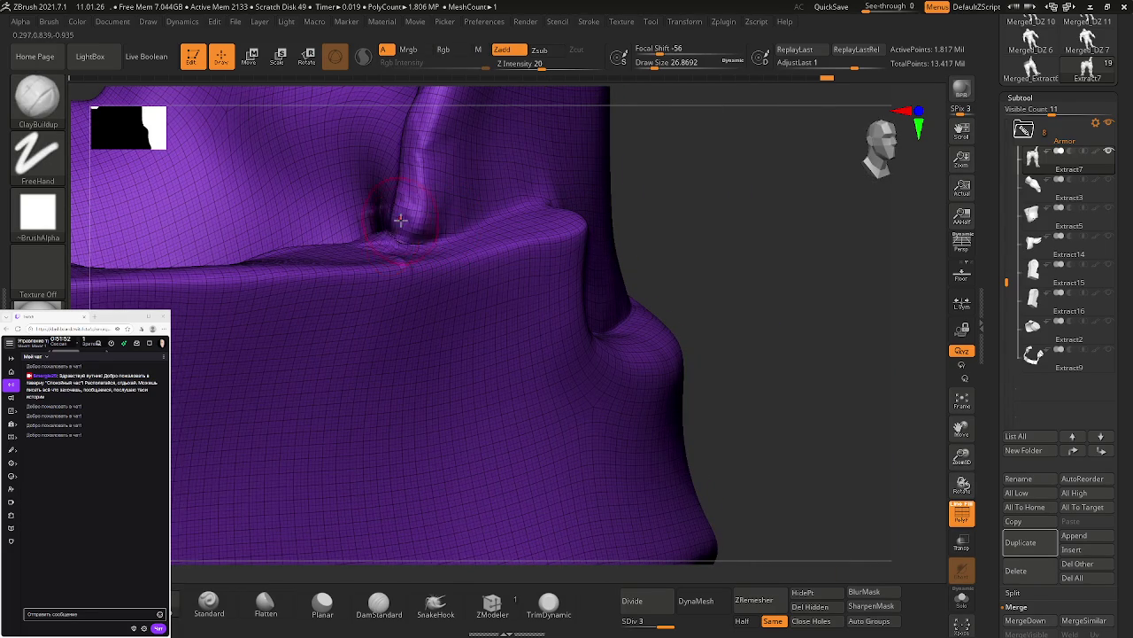
# Step: Smooth the fold bump and fill in the crease above the waistband tab with clay
pyautogui.moveTo(399, 221); pyautogui.dragTo(411, 237, button='right')
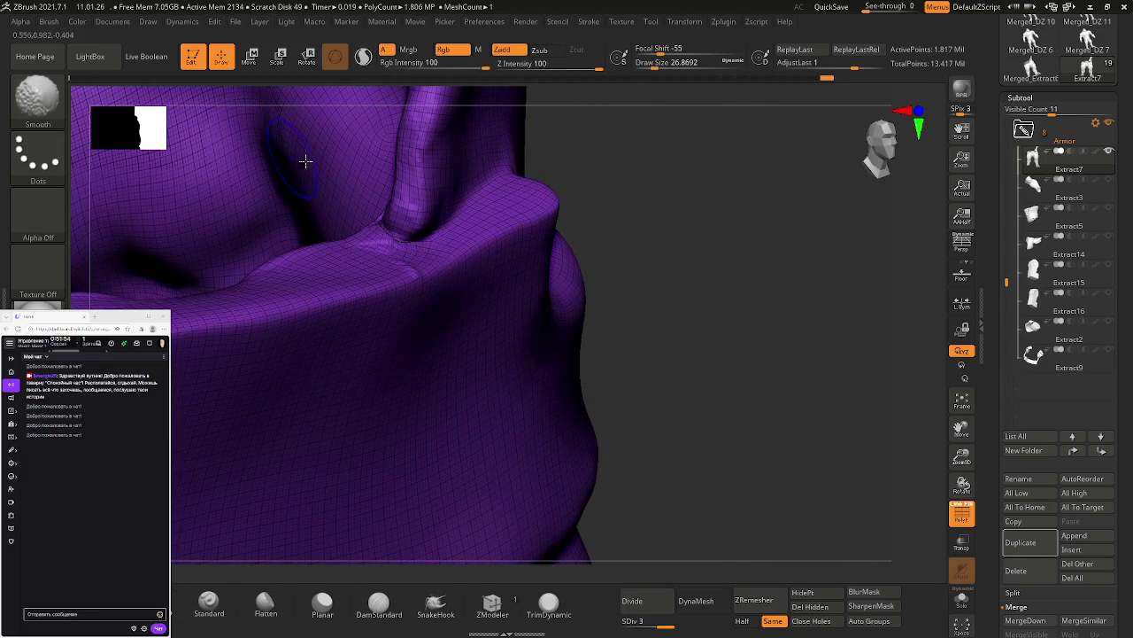
pyautogui.moveTo(381, 213)
pyautogui.keyDown('shift'); pyautogui.mouseDown()
pyautogui.moveTo(388, 223)
pyautogui.moveTo(409, 143)
pyautogui.mouseUp(); pyautogui.keyUp('shift')
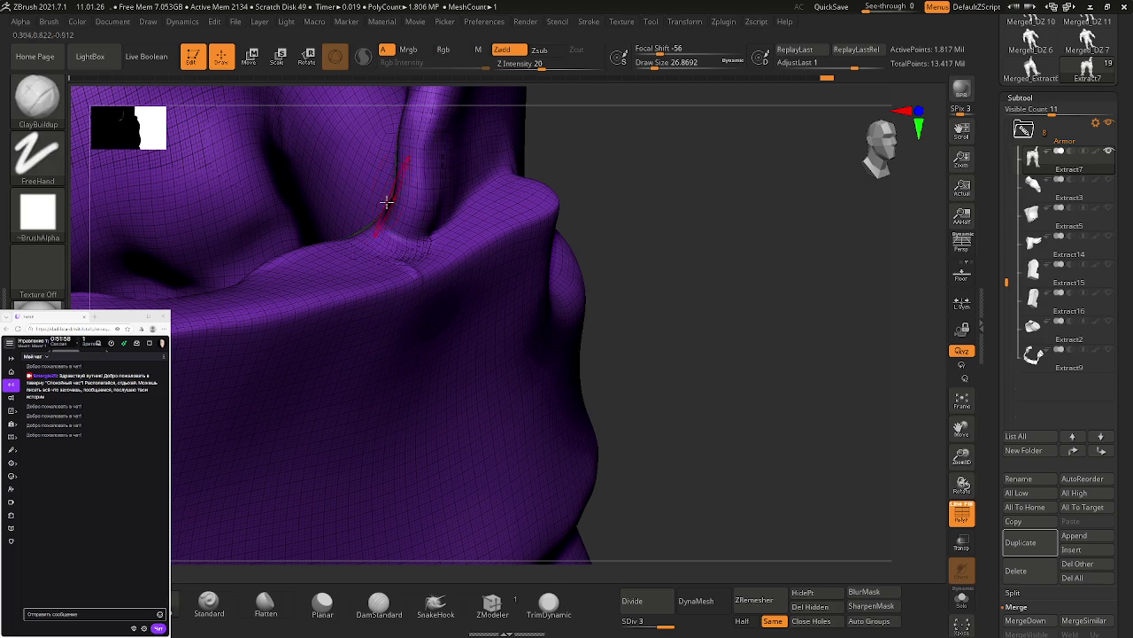
pyautogui.moveTo(407, 159)
pyautogui.mouseDown()
pyautogui.moveTo(393, 197)
pyautogui.moveTo(358, 230)
pyautogui.mouseUp()
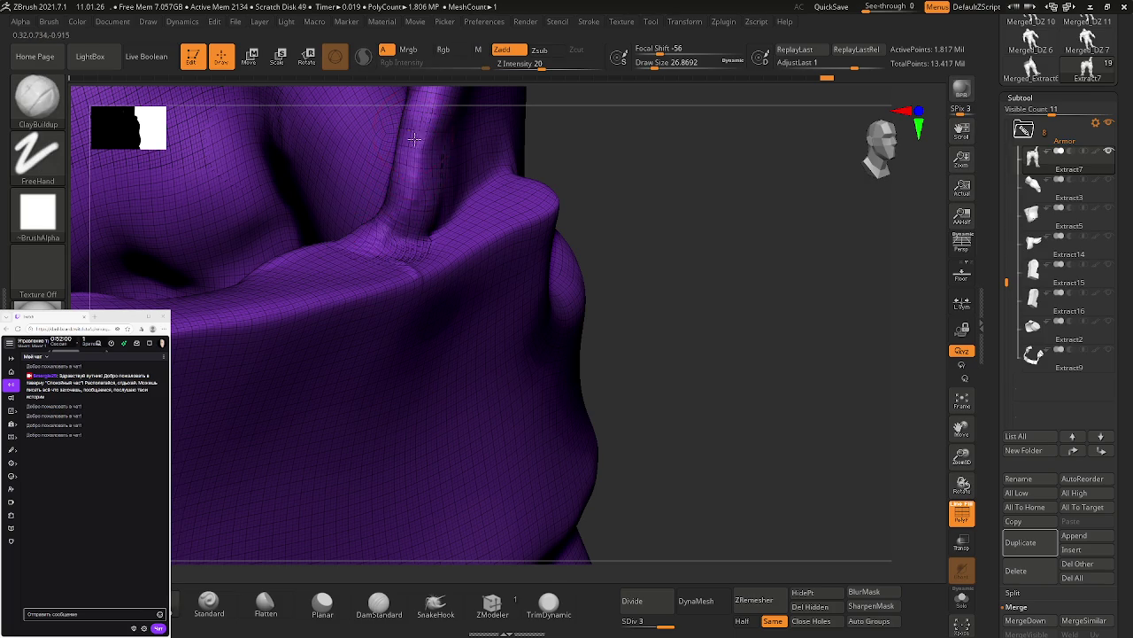
pyautogui.keyDown('shift'); pyautogui.moveTo(382, 190); pyautogui.dragTo(371, 238); pyautogui.keyUp('shift')
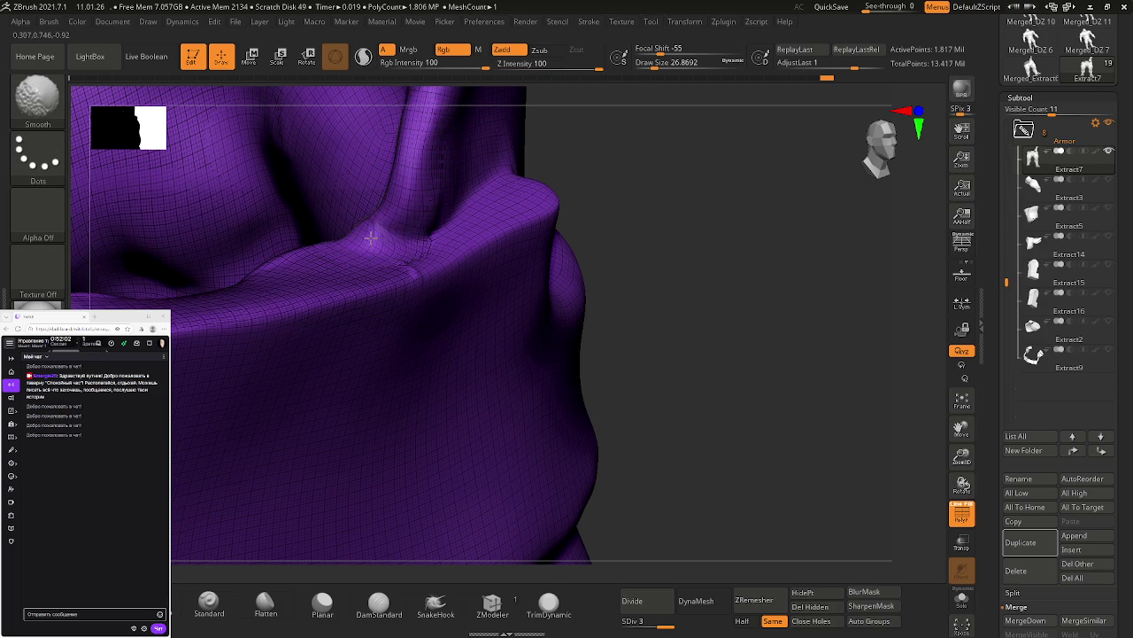
pyautogui.scroll(3, 394, 234)
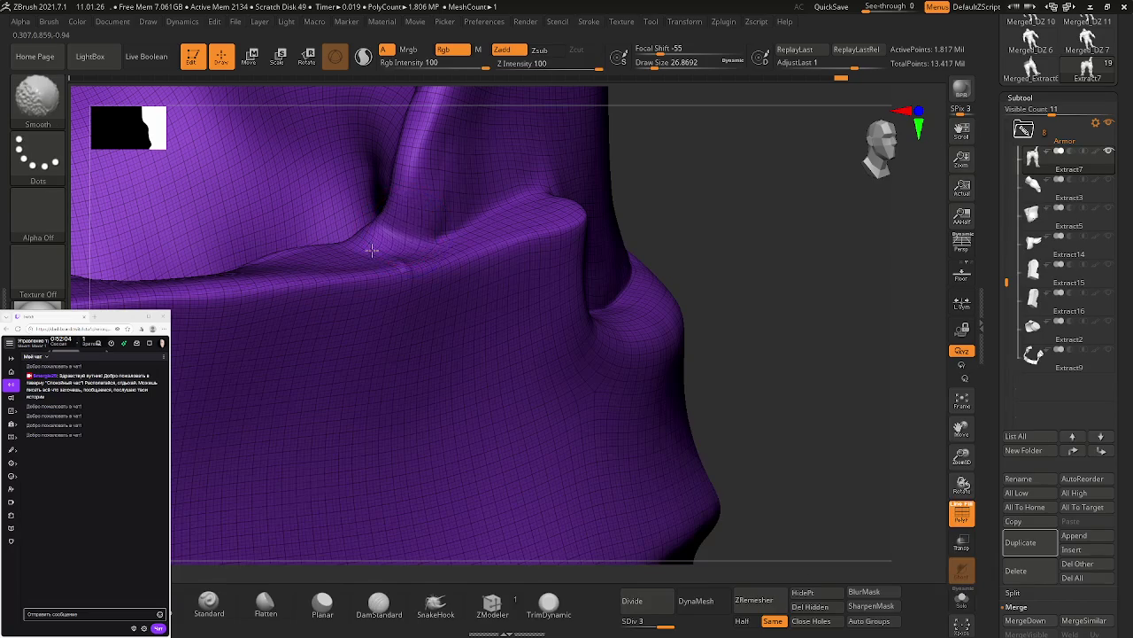
# Step: Reframe the fold and bring the grey body subtools back into view around the pants
pyautogui.moveTo(455, 210); pyautogui.dragTo(544, 222, button='right')
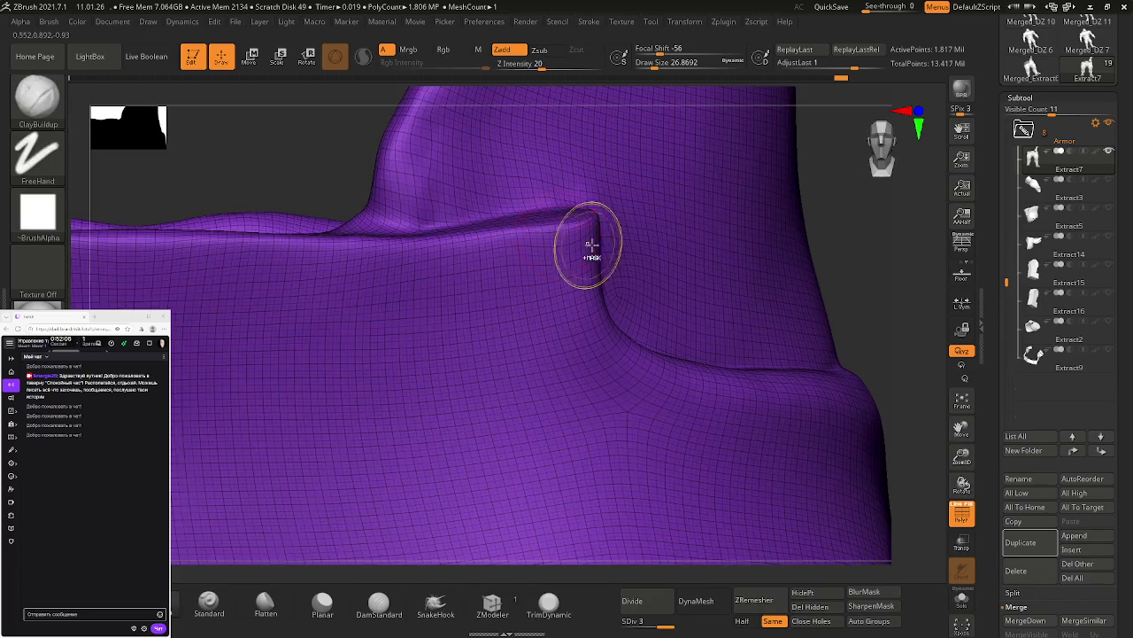
pyautogui.press('shift')
pyautogui.moveTo(476, 185); pyautogui.dragTo(551, 195, button='right')
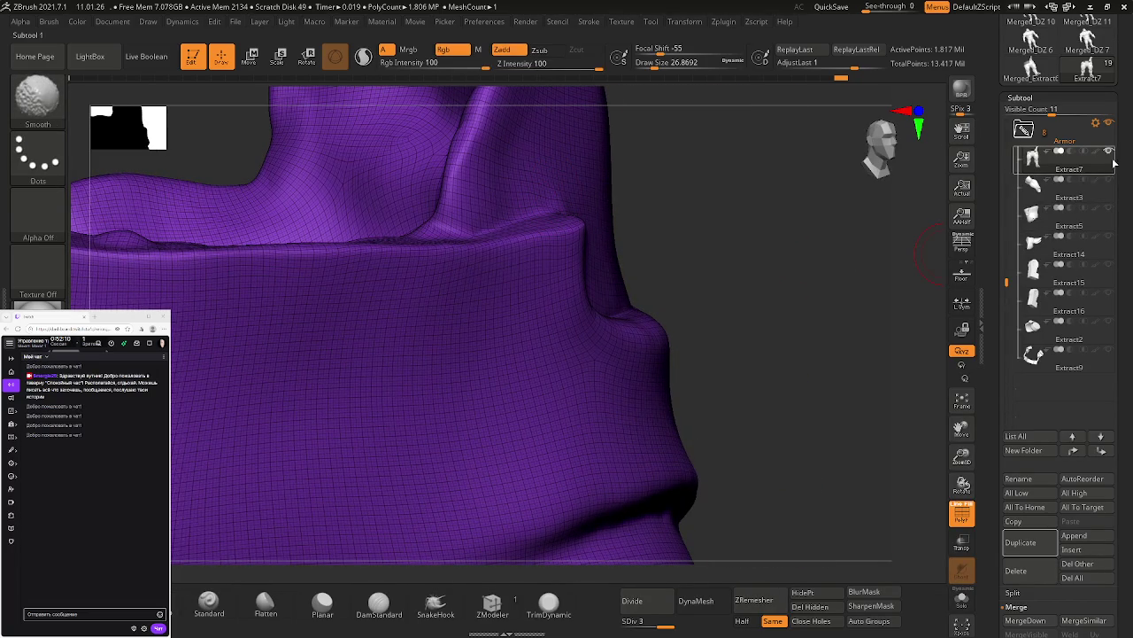
pyautogui.keyDown('shift'); pyautogui.click(1033, 157); pyautogui.keyUp('shift')
pyautogui.moveTo(688, 230)
pyautogui.mouseDown(button='right')
pyautogui.moveTo(475, 252)
pyautogui.moveTo(603, 266)
pyautogui.mouseUp(button='right')
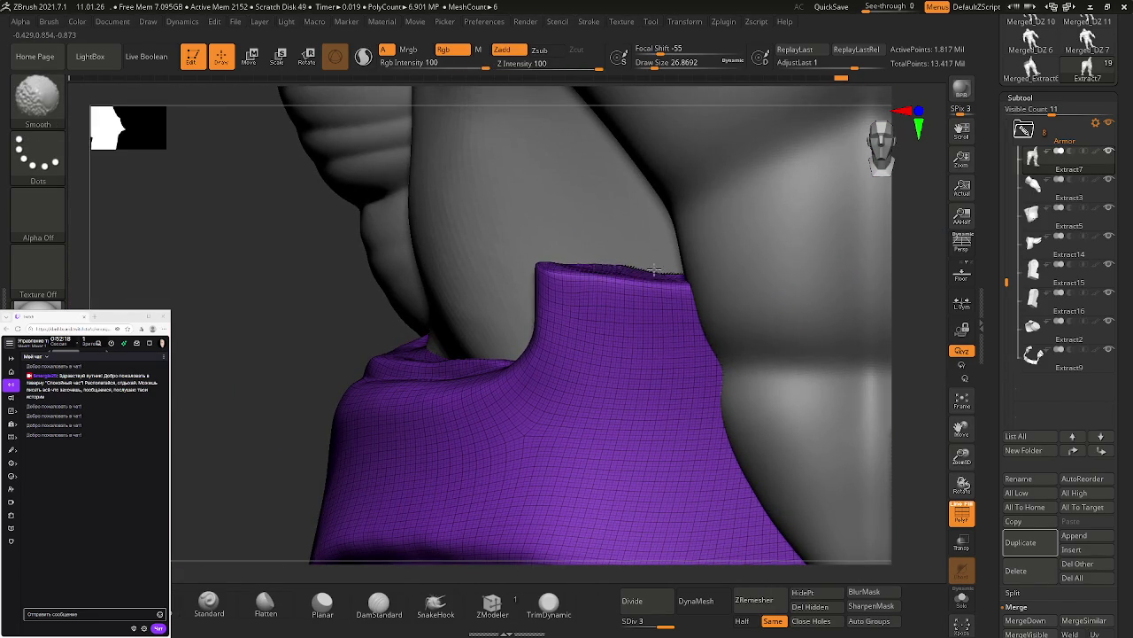
# Step: Flatten the waistband's top rim under the belly with the Planar brush, orbiting to inspect it
pyautogui.keyDown('alt'); pyautogui.moveTo(628, 227); pyautogui.dragTo(701, 376, button='right'); pyautogui.keyUp('alt')
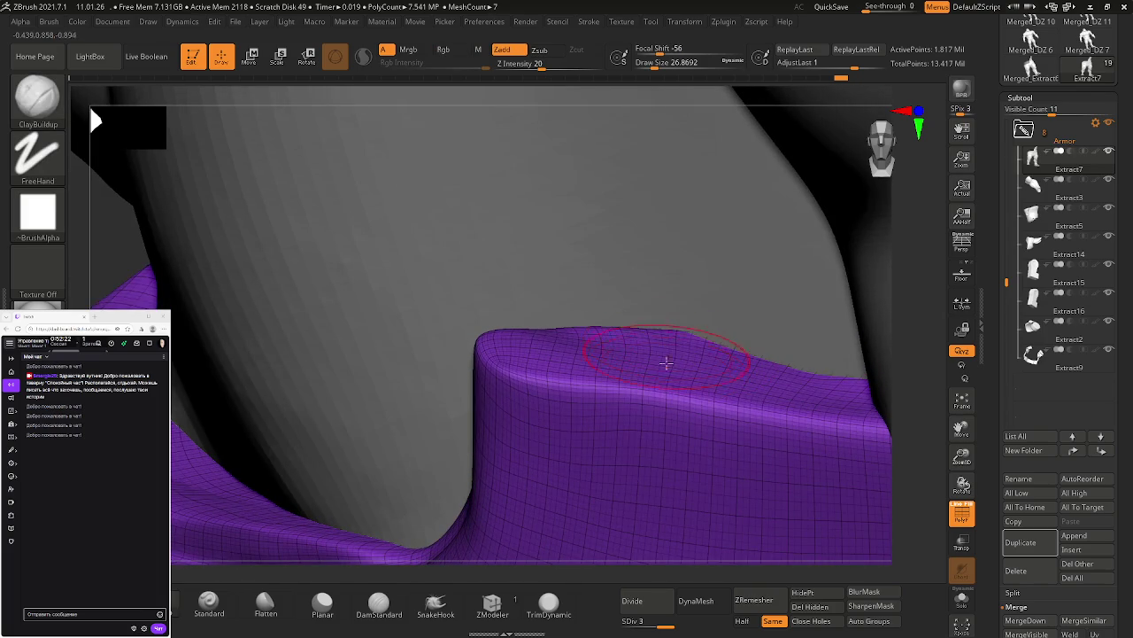
pyautogui.moveTo(659, 378)
pyautogui.mouseDown(button='right')
pyautogui.moveTo(665, 316)
pyautogui.moveTo(666, 362)
pyautogui.moveTo(610, 378)
pyautogui.mouseUp(button='right')
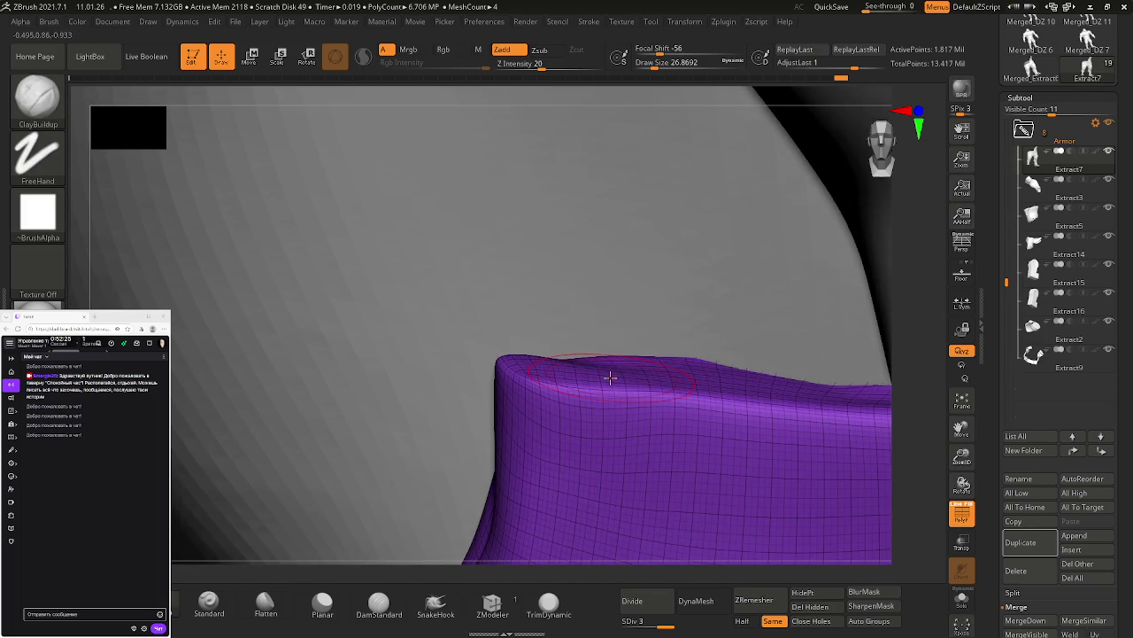
pyautogui.click(322, 604)
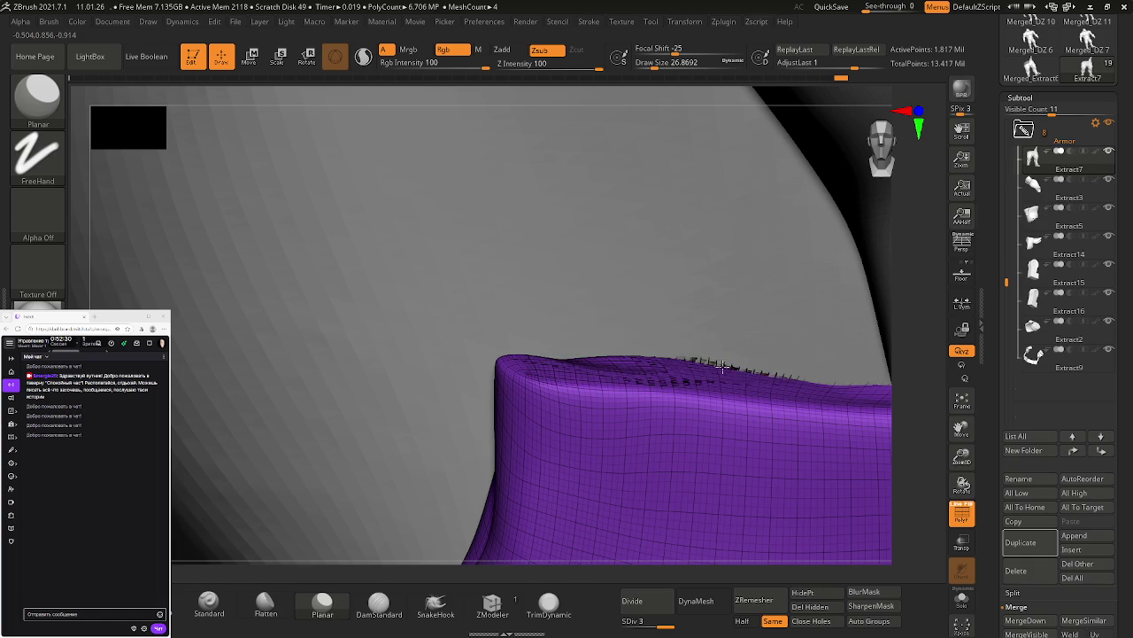
pyautogui.moveTo(696, 357)
pyautogui.mouseDown(button='right')
pyautogui.moveTo(759, 379)
pyautogui.moveTo(627, 387)
pyautogui.moveTo(740, 396)
pyautogui.mouseUp(button='right')
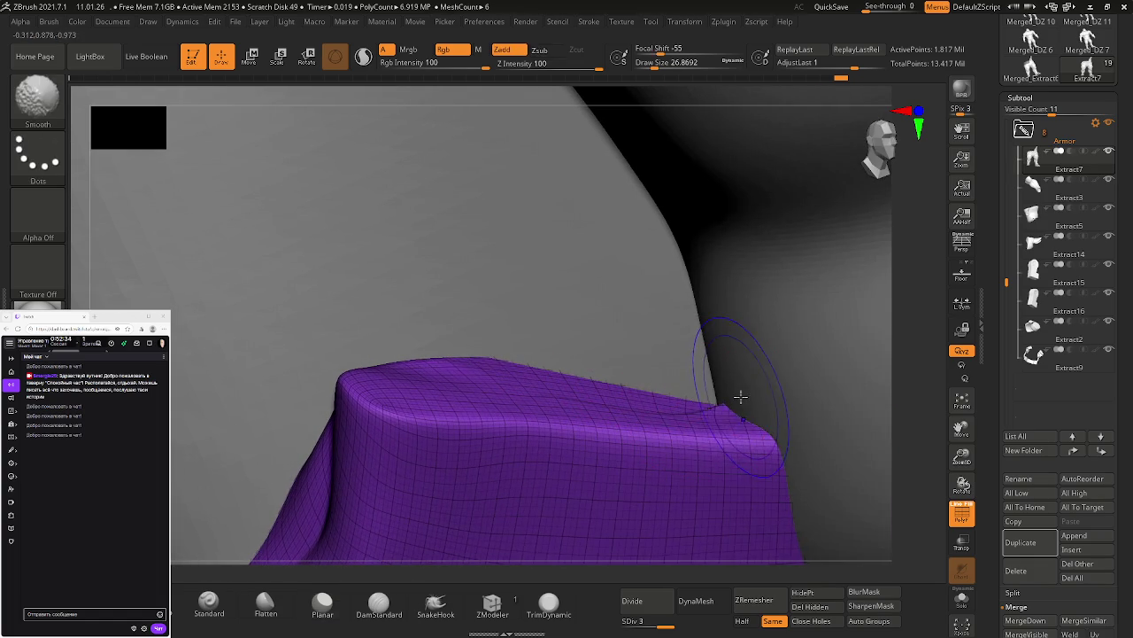
pyautogui.keyDown('shift'); pyautogui.moveTo(576, 389); pyautogui.dragTo(478, 380); pyautogui.keyUp('shift')
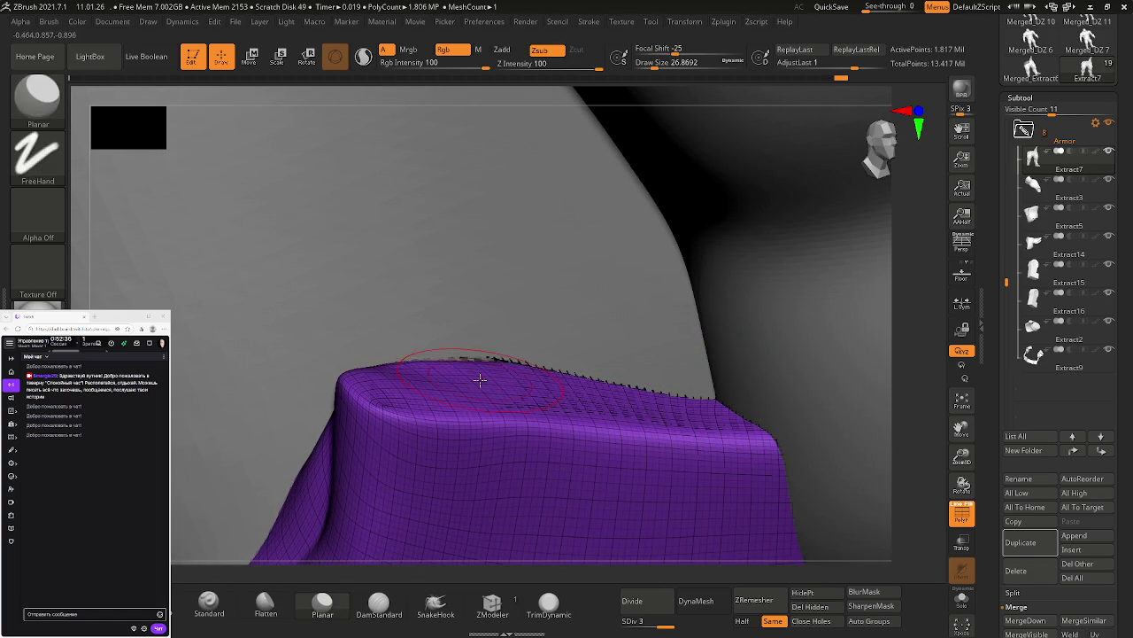
pyautogui.moveTo(679, 380)
pyautogui.mouseDown(button='right')
pyautogui.moveTo(541, 314)
pyautogui.moveTo(678, 331)
pyautogui.moveTo(505, 253)
pyautogui.moveTo(491, 257)
pyautogui.mouseUp(button='right')
pyautogui.moveTo(544, 309)
pyautogui.mouseDown(button='right')
pyautogui.moveTo(479, 326)
pyautogui.moveTo(608, 253)
pyautogui.moveTo(691, 359)
pyautogui.moveTo(676, 357)
pyautogui.moveTo(680, 424)
pyautogui.moveTo(589, 328)
pyautogui.moveTo(607, 372)
pyautogui.moveTo(587, 354)
pyautogui.moveTo(672, 379)
pyautogui.moveTo(499, 392)
pyautogui.moveTo(653, 404)
pyautogui.moveTo(784, 496)
pyautogui.moveTo(554, 374)
pyautogui.moveTo(696, 468)
pyautogui.moveTo(782, 486)
pyautogui.mouseUp(button='right')
pyautogui.moveTo(752, 451)
pyautogui.mouseDown(button='right')
pyautogui.moveTo(738, 435)
pyautogui.moveTo(668, 422)
pyautogui.mouseUp(button='right')
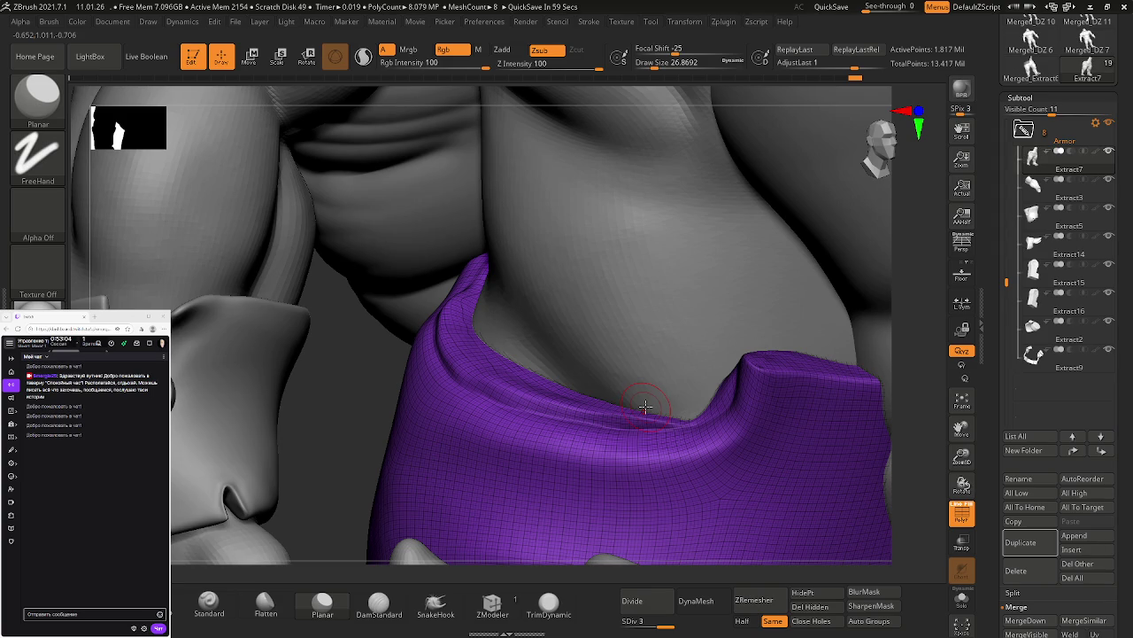
pyautogui.keyDown('ctrl'); pyautogui.moveTo(645, 406); pyautogui.dragTo(598, 432, button='right'); pyautogui.keyUp('ctrl')
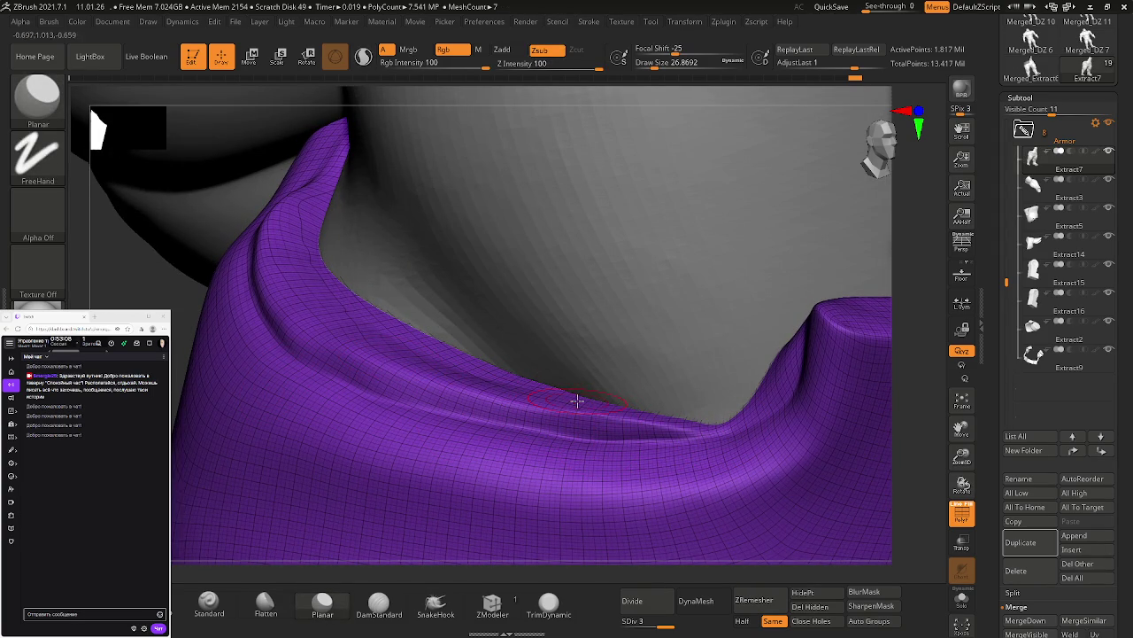
pyautogui.moveTo(688, 430)
pyautogui.keyDown('ctrl'); pyautogui.mouseDown(button='right')
pyautogui.moveTo(372, 301)
pyautogui.moveTo(673, 455)
pyautogui.mouseUp(button='right'); pyautogui.keyUp('ctrl')
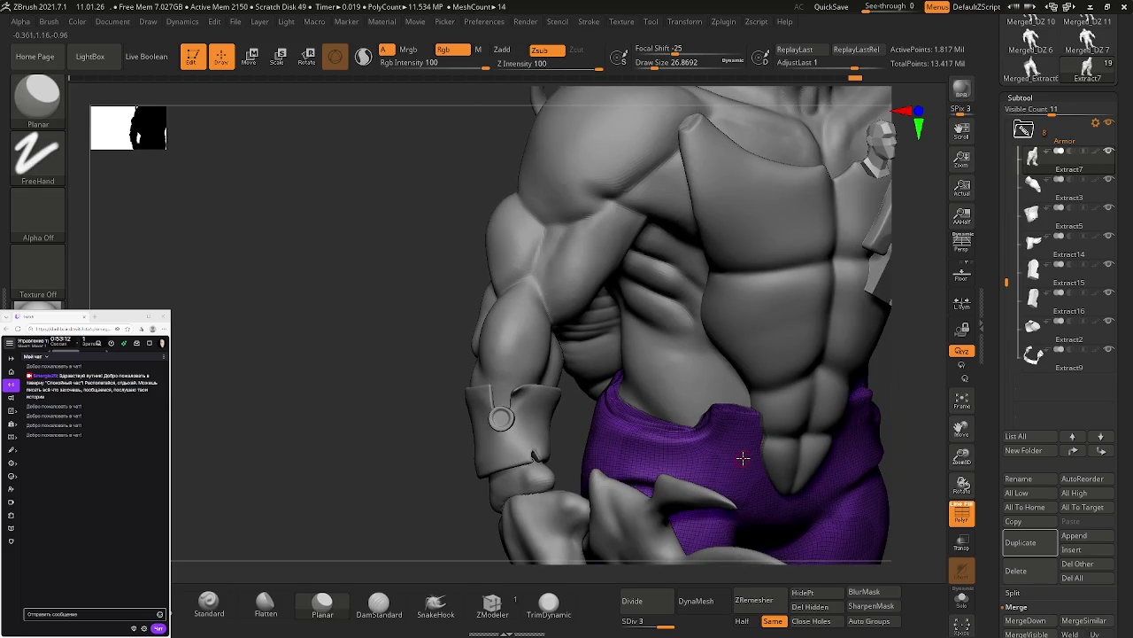
pyautogui.moveTo(719, 453)
pyautogui.keyDown('ctrl'); pyautogui.mouseDown(button='right')
pyautogui.moveTo(714, 504)
pyautogui.moveTo(641, 374)
pyautogui.moveTo(641, 354)
pyautogui.moveTo(696, 362)
pyautogui.moveTo(678, 362)
pyautogui.mouseUp(button='right'); pyautogui.keyUp('ctrl')
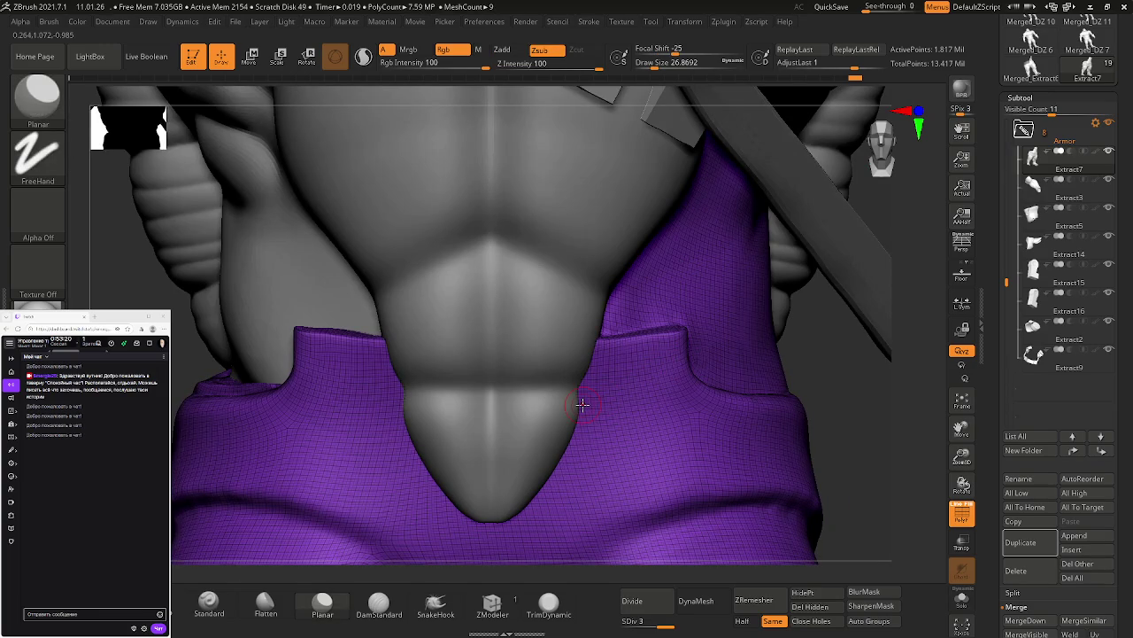
pyautogui.press('ctrl')
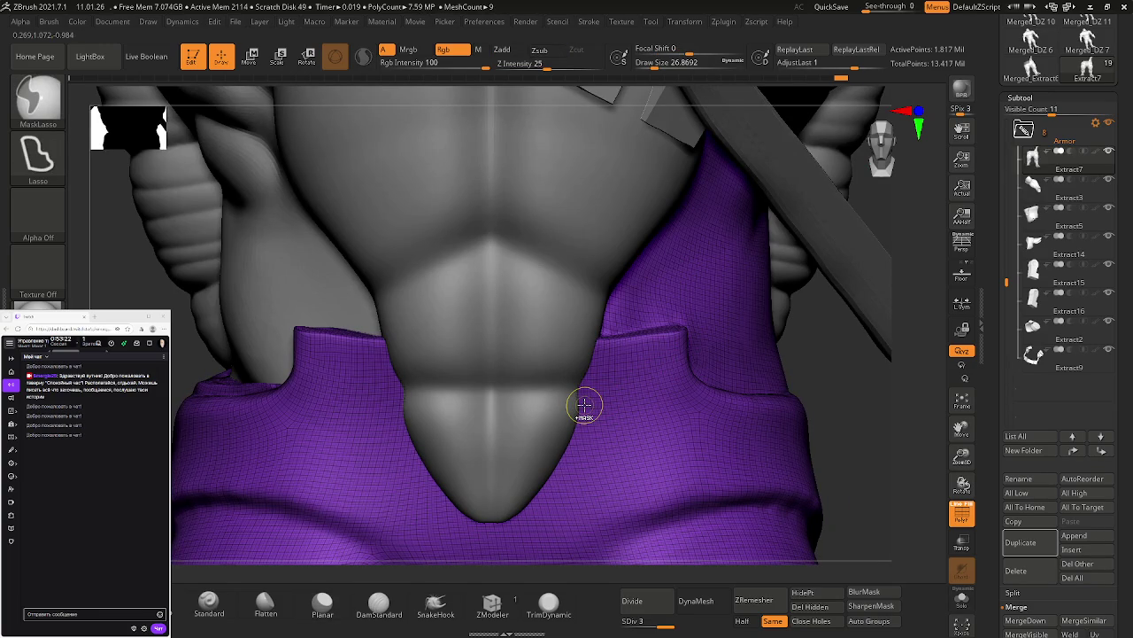
pyautogui.hotkey('ctrl', 'shift')
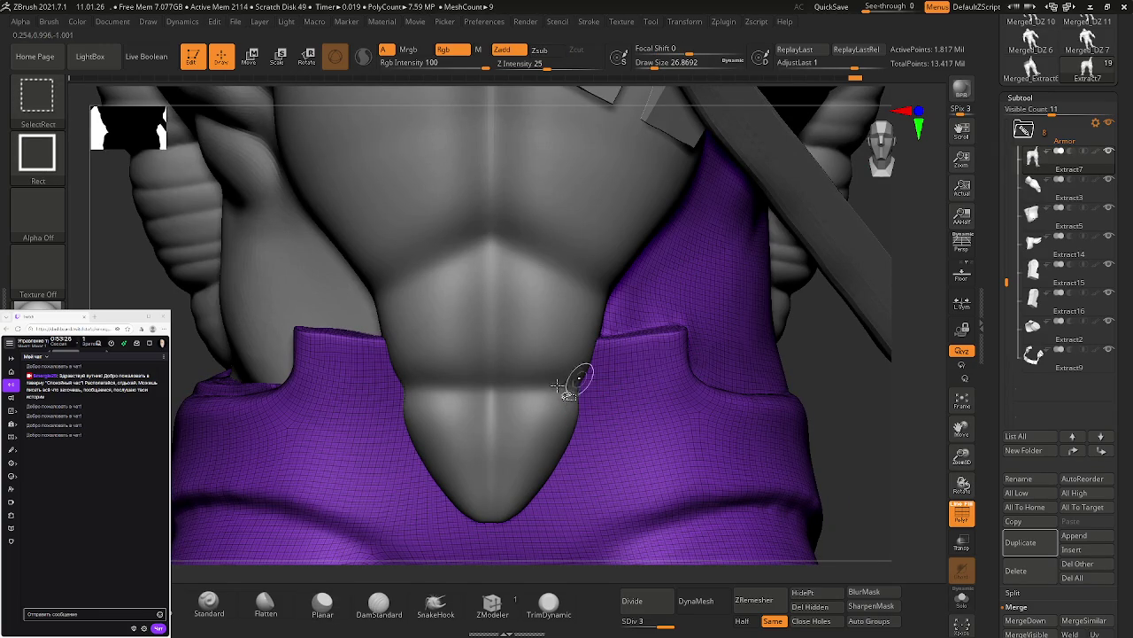
pyautogui.moveTo(358, 405)
pyautogui.mouseDown(button='right')
pyautogui.moveTo(698, 476)
pyautogui.moveTo(632, 430)
pyautogui.moveTo(653, 363)
pyautogui.mouseUp(button='right')
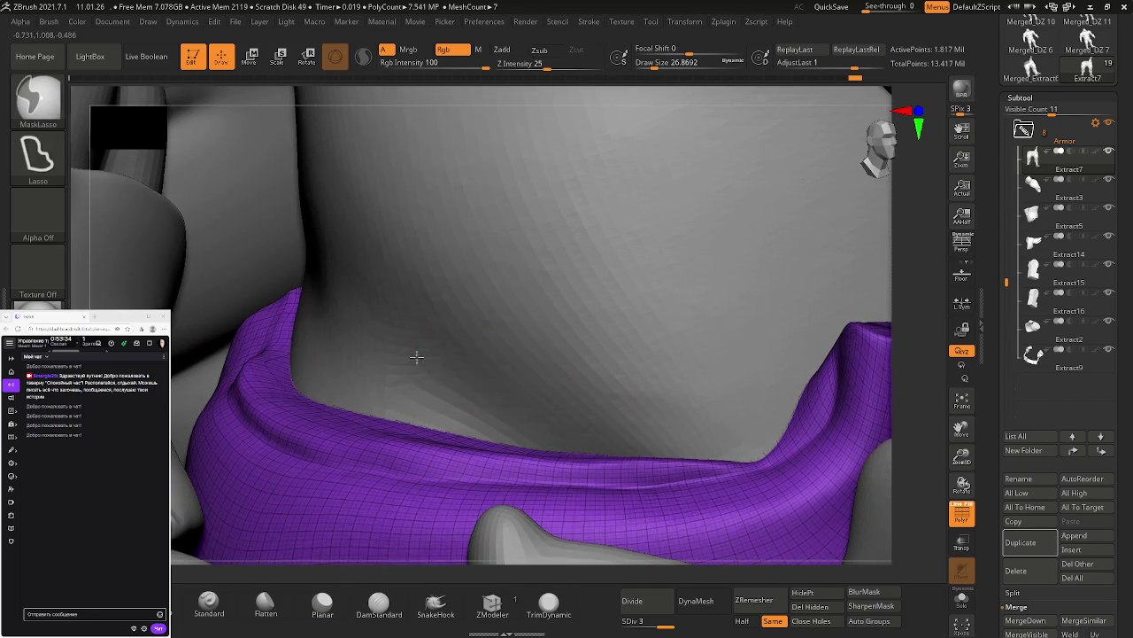
pyautogui.moveTo(430, 354); pyautogui.dragTo(285, 336, button='right')
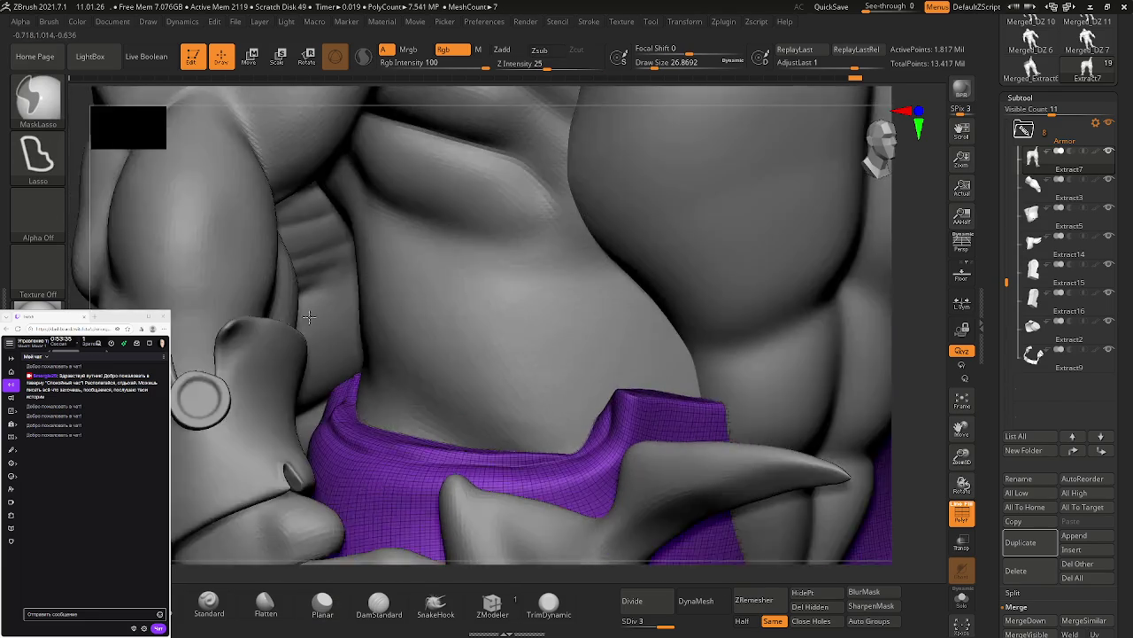
pyautogui.moveTo(425, 342); pyautogui.dragTo(908, 350, button='right')
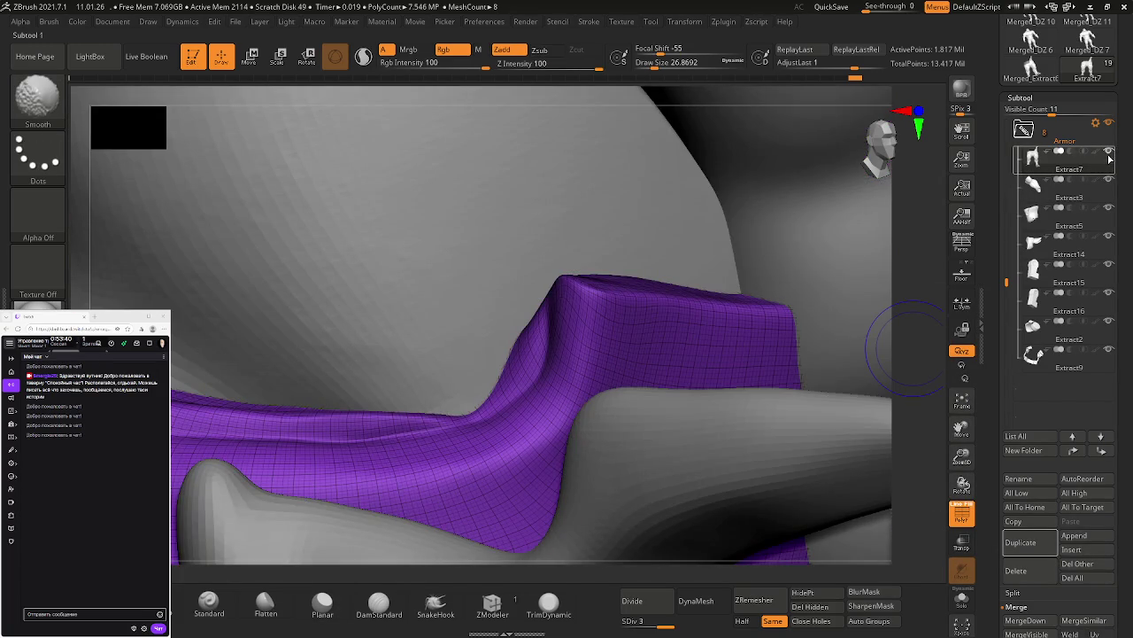
# Step: Solo the pants, soften the waistband groove, and enlarge the brush to about 48.65
pyautogui.keyDown('shift'); pyautogui.click(1108, 152); pyautogui.keyUp('shift')
pyautogui.moveTo(833, 260)
pyautogui.mouseDown(button='right')
pyautogui.moveTo(670, 316)
pyautogui.moveTo(677, 309)
pyautogui.moveTo(598, 375)
pyautogui.mouseUp(button='right')
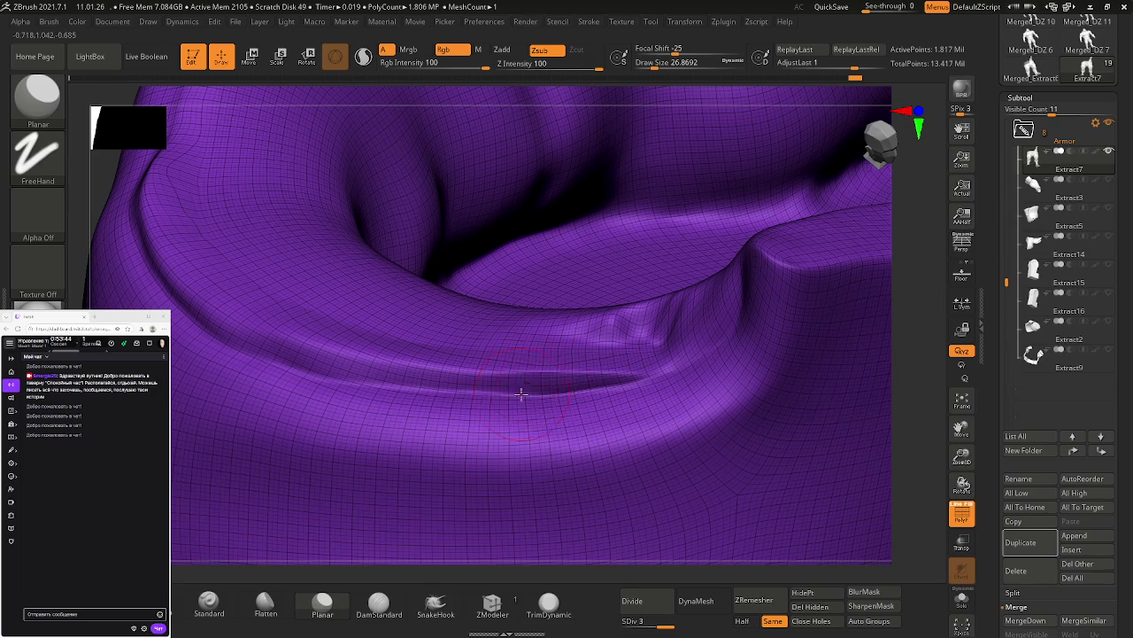
pyautogui.click(320, 603)
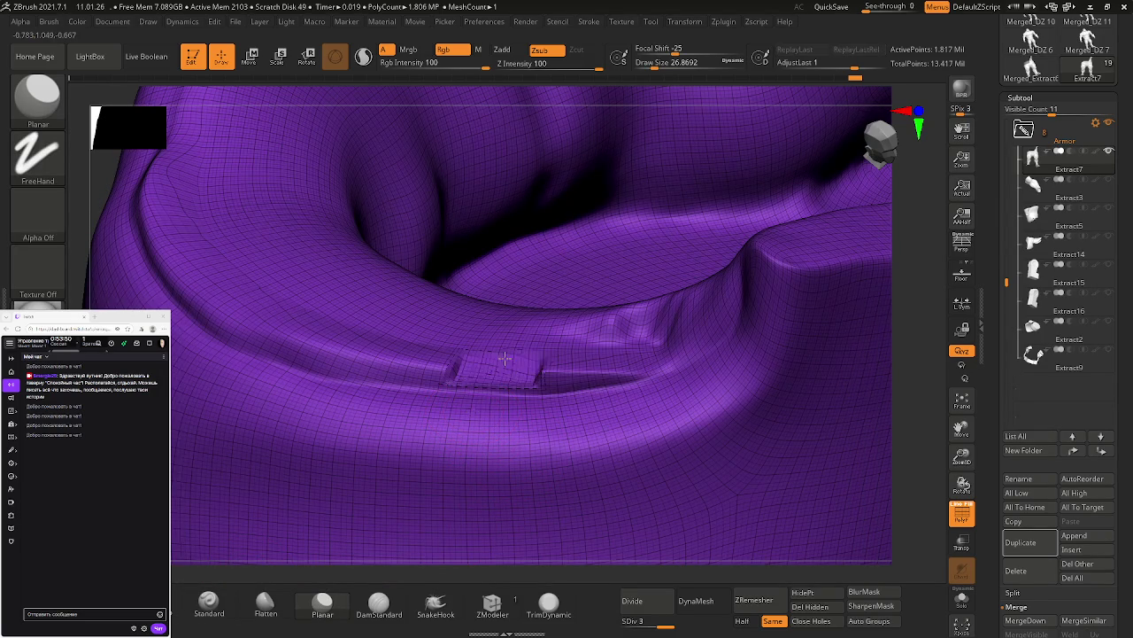
pyautogui.moveTo(540, 380)
pyautogui.keyDown('shift'); pyautogui.mouseDown()
pyautogui.moveTo(490, 410)
pyautogui.moveTo(573, 332)
pyautogui.moveTo(330, 352)
pyautogui.mouseUp(); pyautogui.keyUp('shift')
pyautogui.press('s')
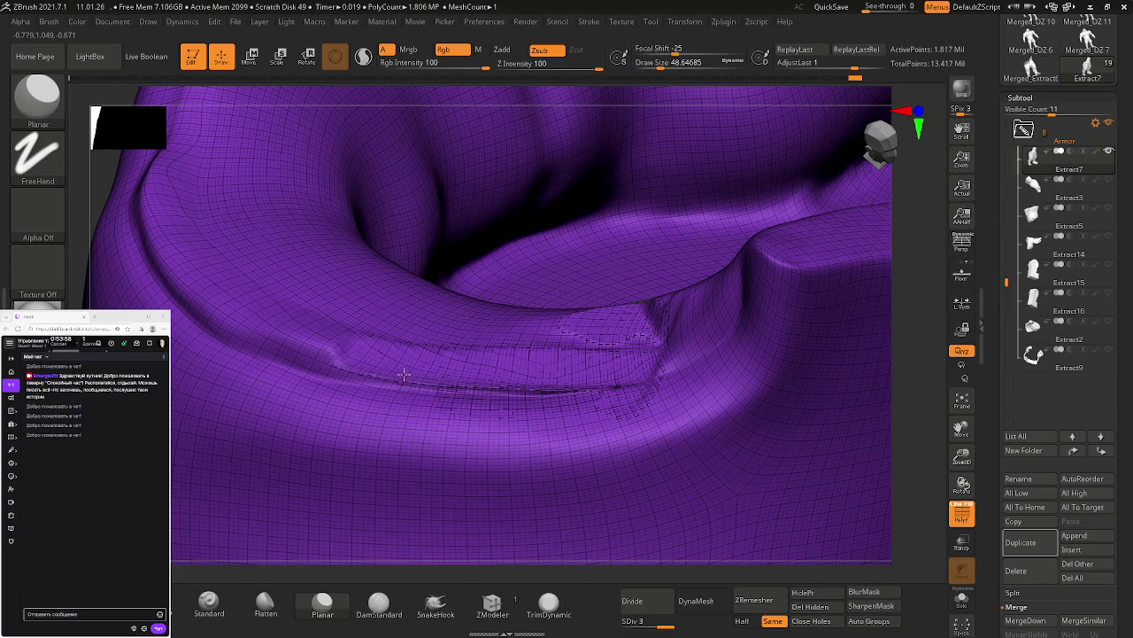
pyautogui.moveTo(395, 367); pyautogui.dragTo(497, 450, button='right')
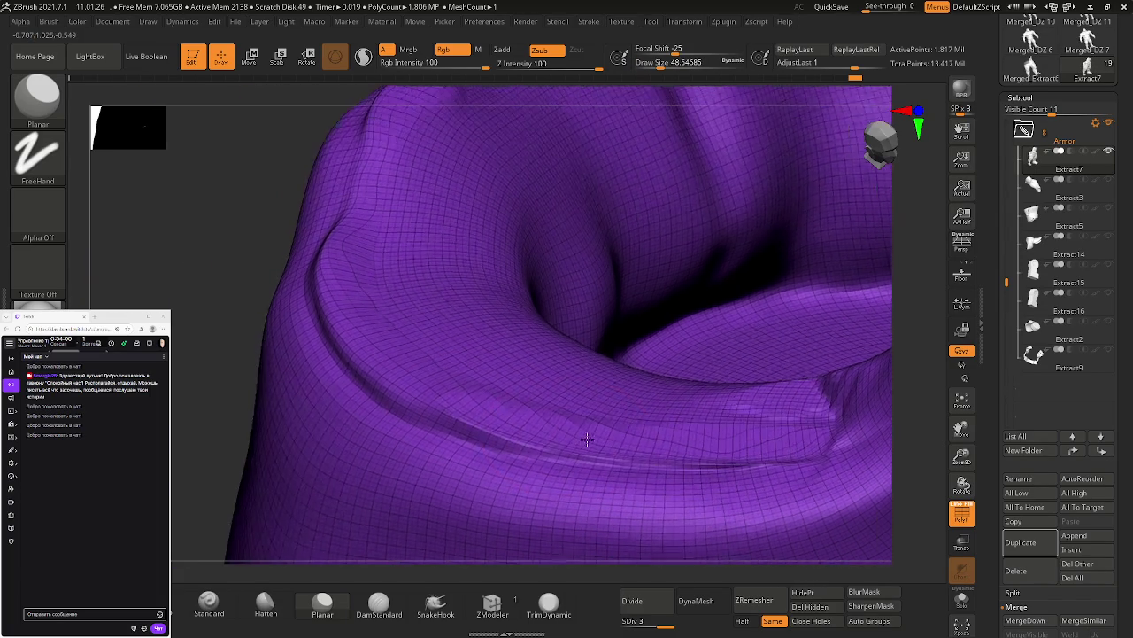
# Step: Flatten and sharpen along the lower fold, undoing a stray flattened plateau
pyautogui.moveTo(473, 449); pyautogui.dragTo(518, 426)
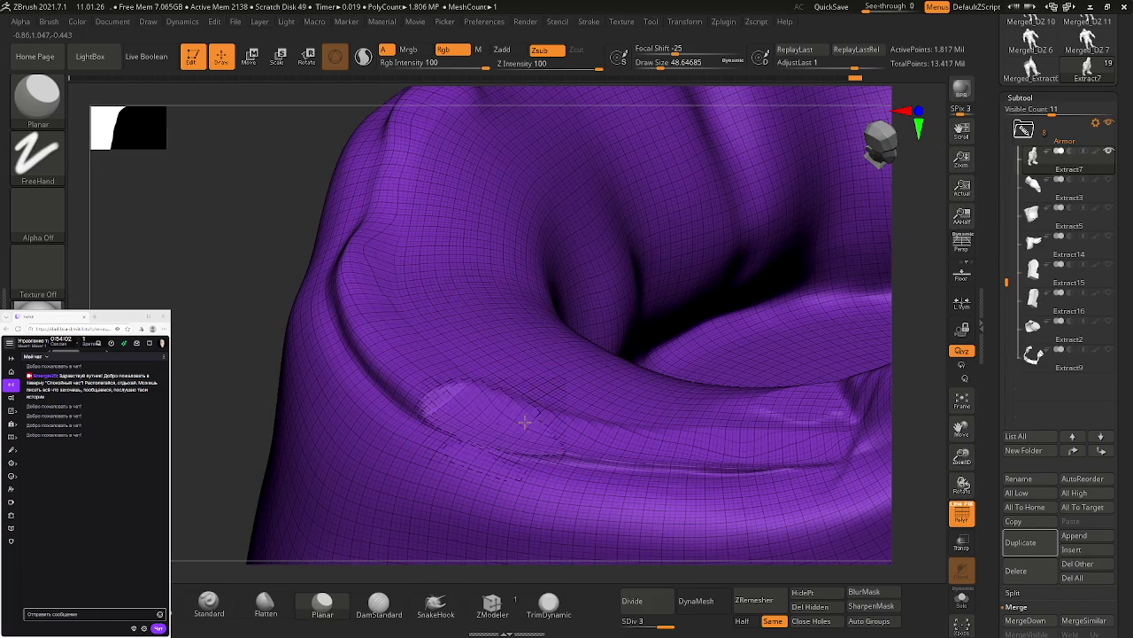
pyautogui.keyDown('shift'); pyautogui.moveTo(601, 425); pyautogui.dragTo(582, 432); pyautogui.keyUp('shift')
pyautogui.moveTo(494, 440); pyautogui.dragTo(630, 452)
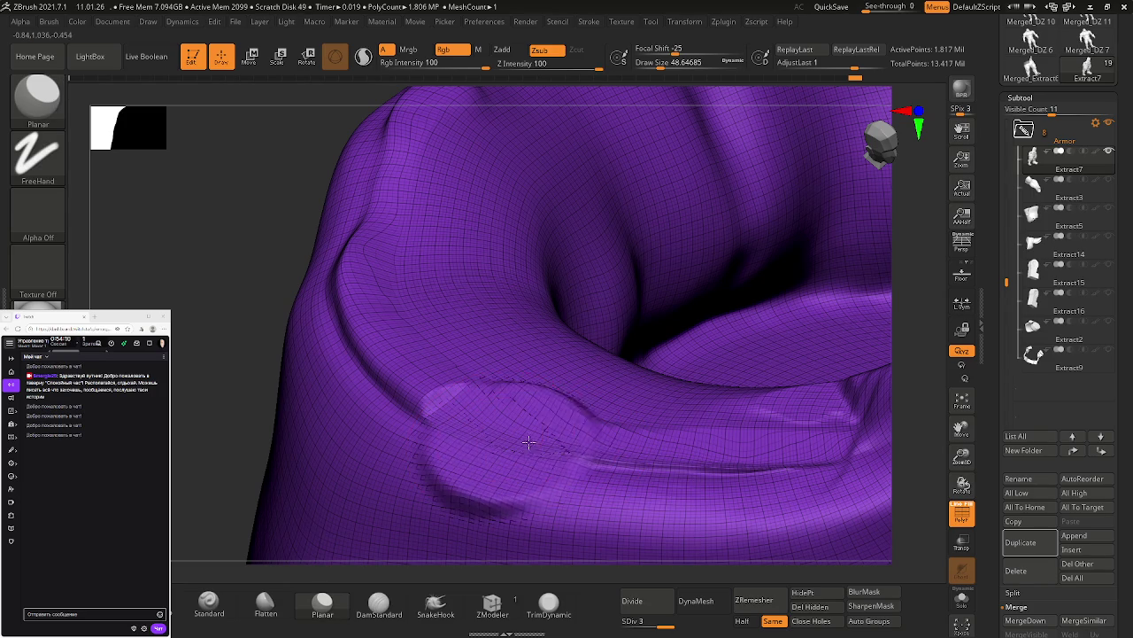
pyautogui.hotkey('ctrl', 'z')
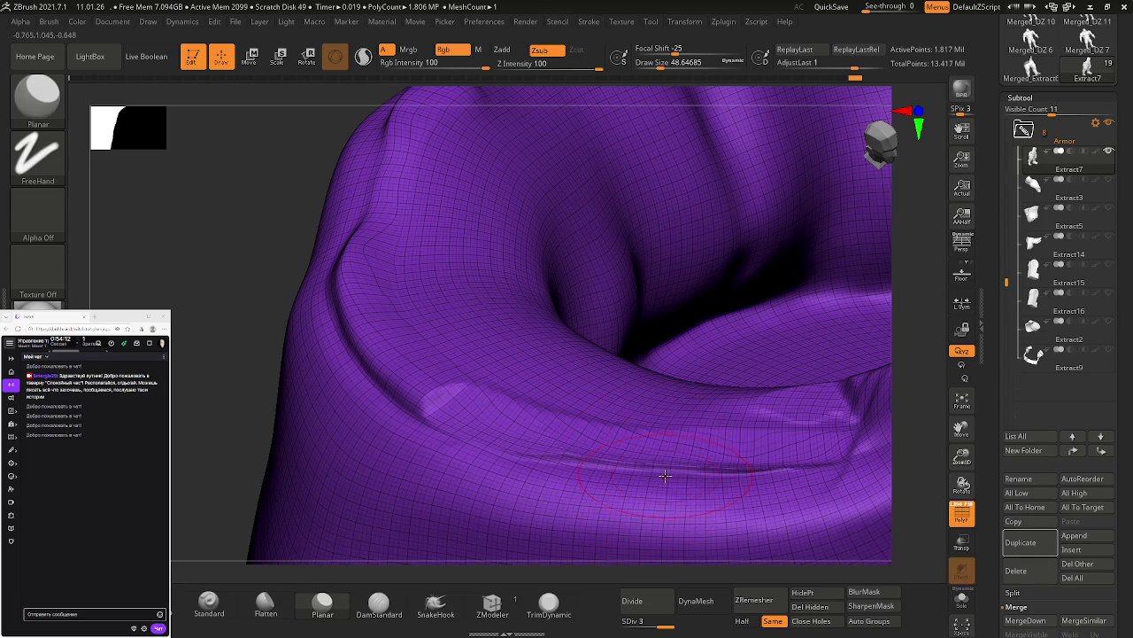
pyautogui.moveTo(668, 470); pyautogui.dragTo(563, 445)
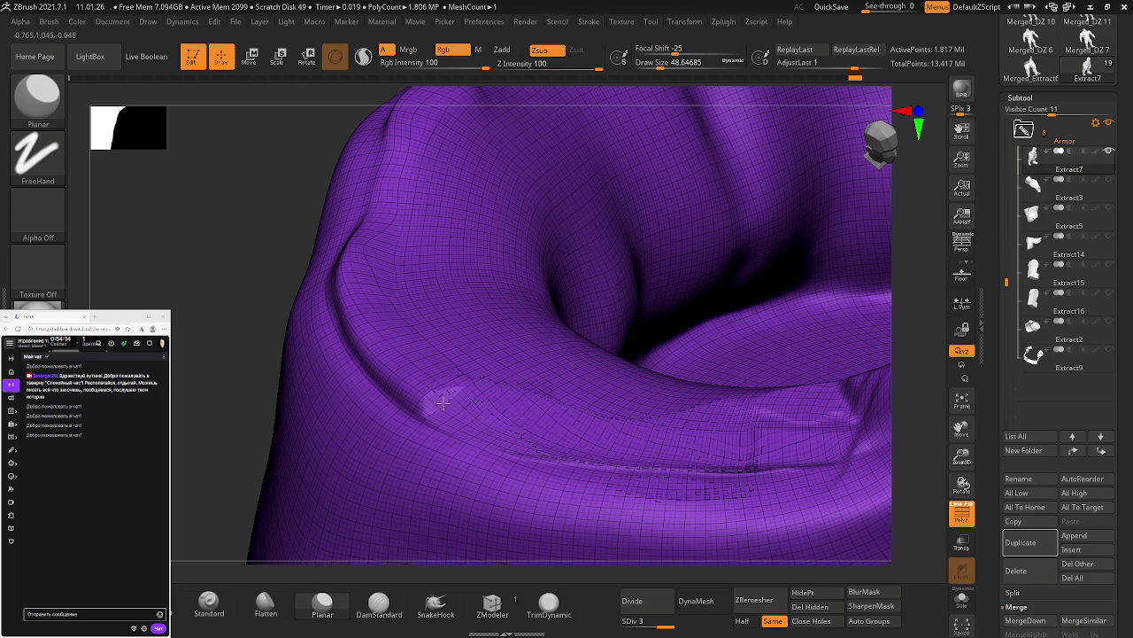
pyautogui.moveTo(584, 411)
pyautogui.mouseDown(button='right')
pyautogui.moveTo(537, 440)
pyautogui.moveTo(557, 447)
pyautogui.mouseUp(button='right')
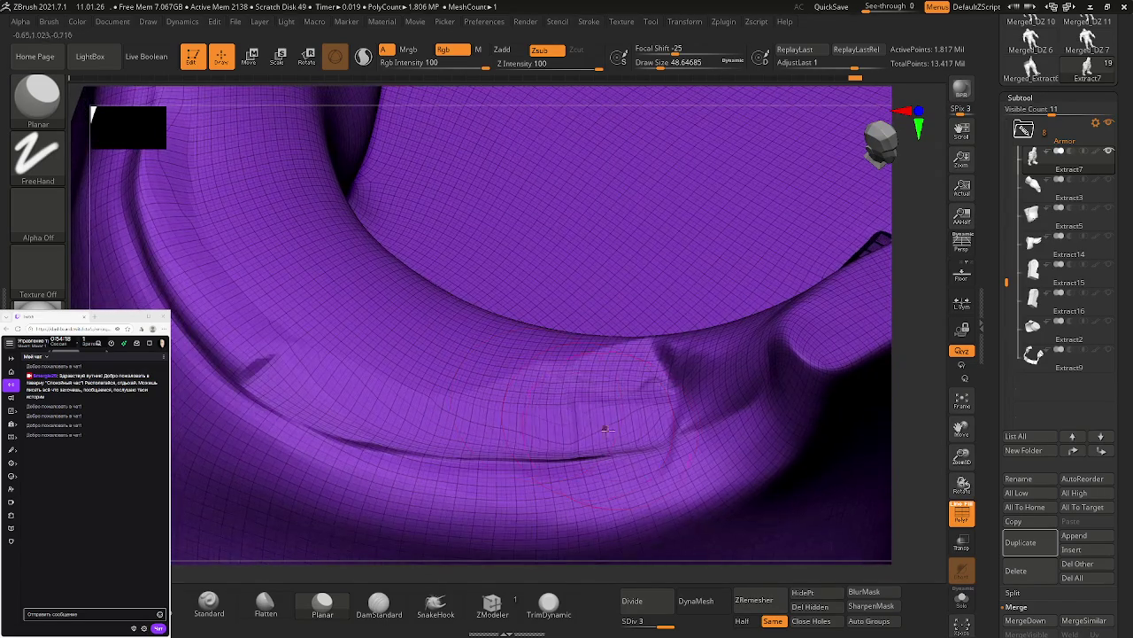
# Step: Smooth the lower fold's crease, then return to Planar Zsub with Draw Size about 39
pyautogui.keyDown('shift'); pyautogui.moveTo(558, 447); pyautogui.dragTo(380, 416); pyautogui.keyUp('shift')
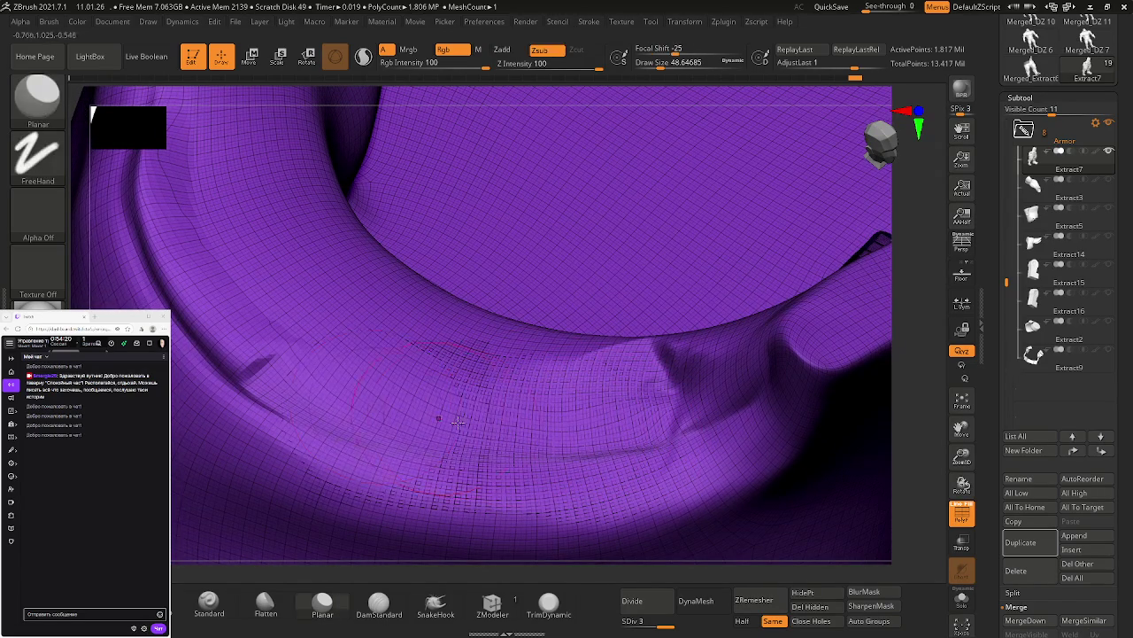
pyautogui.keyDown('shift'); pyautogui.moveTo(442, 492); pyautogui.dragTo(487, 451); pyautogui.keyUp('shift')
pyautogui.keyDown('shift'); pyautogui.moveTo(617, 434); pyautogui.dragTo(619, 415); pyautogui.keyUp('shift')
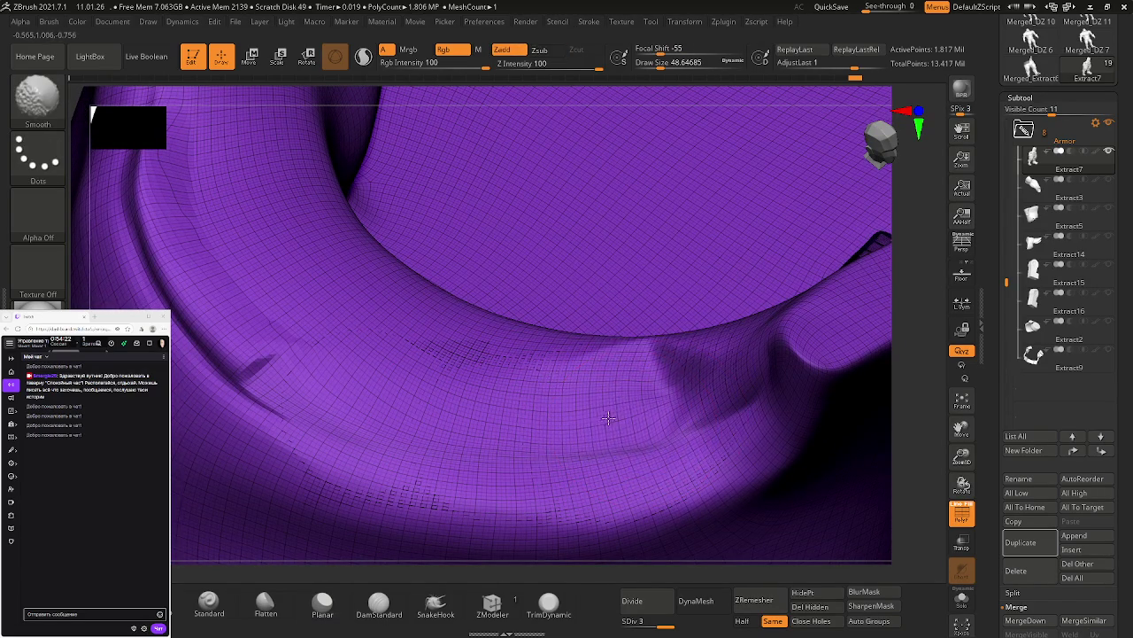
pyautogui.moveTo(653, 413)
pyautogui.mouseDown(button='right')
pyautogui.moveTo(663, 384)
pyautogui.moveTo(696, 392)
pyautogui.mouseUp(button='right')
pyautogui.press('alt')
pyautogui.keyDown('alt'); pyautogui.moveTo(714, 424); pyautogui.dragTo(678, 363); pyautogui.keyUp('alt')
pyautogui.moveTo(696, 413)
pyautogui.keyDown('shift'); pyautogui.mouseDown()
pyautogui.moveTo(682, 451)
pyautogui.moveTo(696, 363)
pyautogui.moveTo(734, 346)
pyautogui.mouseUp(); pyautogui.keyUp('shift')
pyautogui.press('alt')
pyautogui.press('s')
# Step: Smooth out the carved groove and the dense patch on the right side of the fold
pyautogui.moveTo(763, 362); pyautogui.dragTo(759, 354, button='right')
pyautogui.keyDown('shift'); pyautogui.moveTo(744, 363); pyautogui.dragTo(760, 393); pyautogui.keyUp('shift')
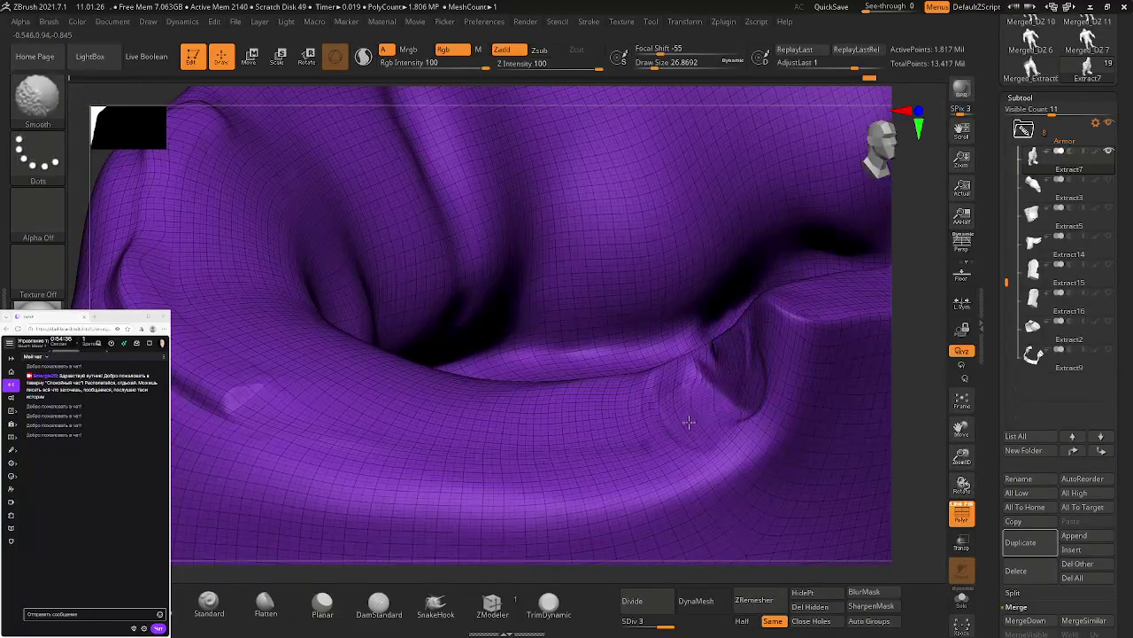
pyautogui.keyDown('shift'); pyautogui.moveTo(624, 450); pyautogui.dragTo(701, 377); pyautogui.keyUp('shift')
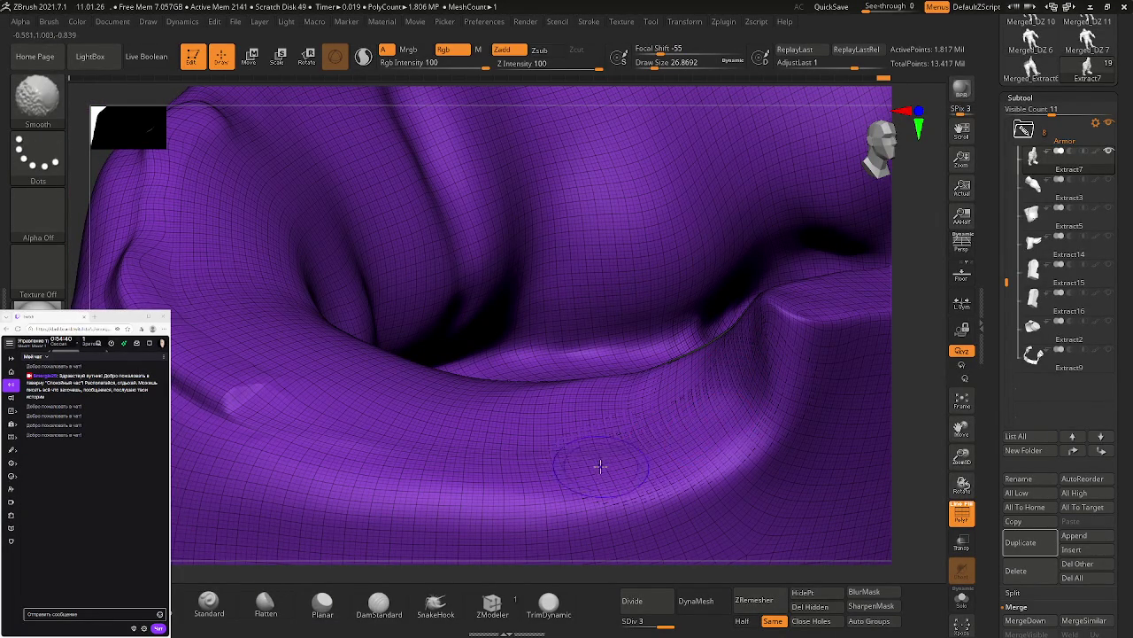
pyautogui.press('alt')
pyautogui.moveTo(601, 437); pyautogui.dragTo(747, 424, button='right')
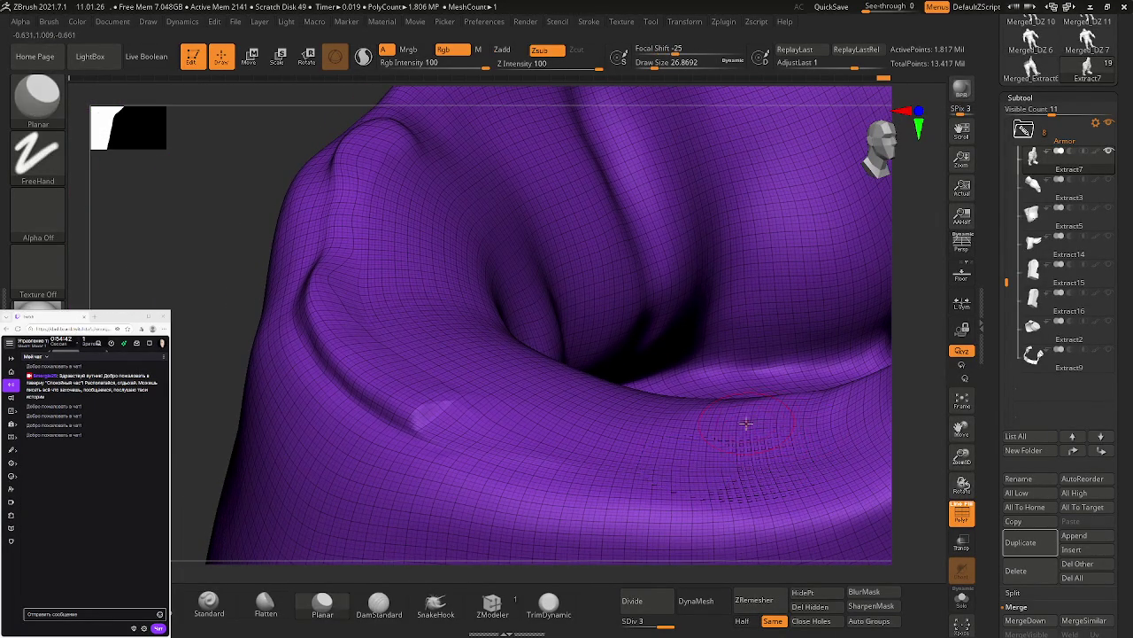
pyautogui.keyDown('shift'); pyautogui.moveTo(719, 435); pyautogui.dragTo(653, 450); pyautogui.keyUp('shift')
pyautogui.moveTo(653, 450); pyautogui.dragTo(633, 479, button='right')
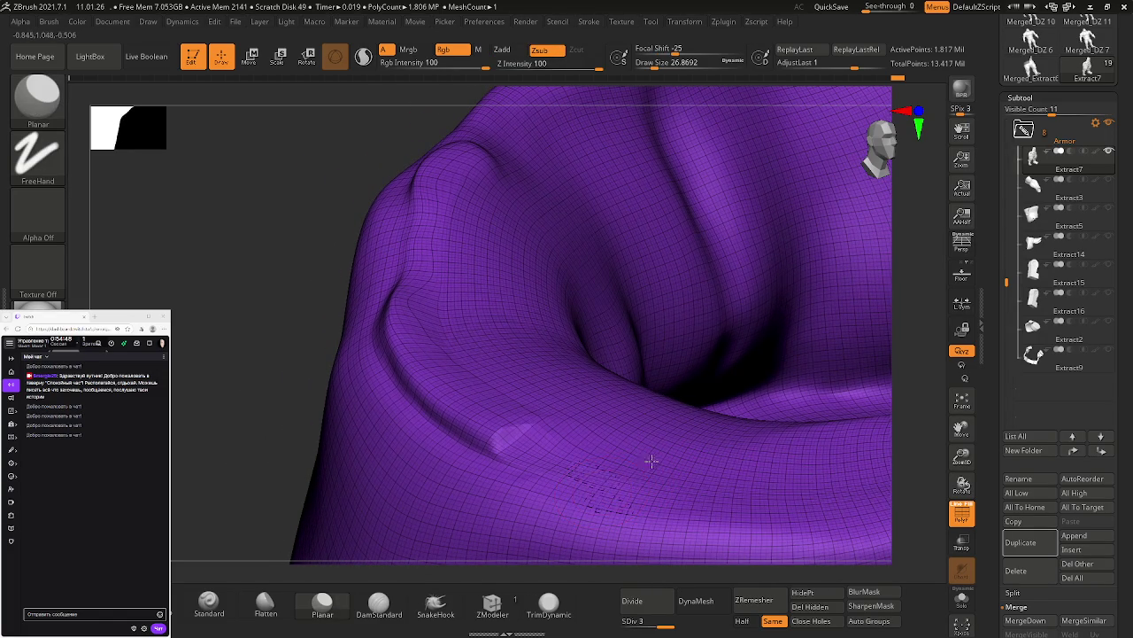
# Step: Smooth across the lower fold and plane a patch flat, then review it
pyautogui.press('shift')
pyautogui.keyDown('alt'); pyautogui.moveTo(600, 478); pyautogui.dragTo(584, 480, button='right'); pyautogui.keyUp('alt')
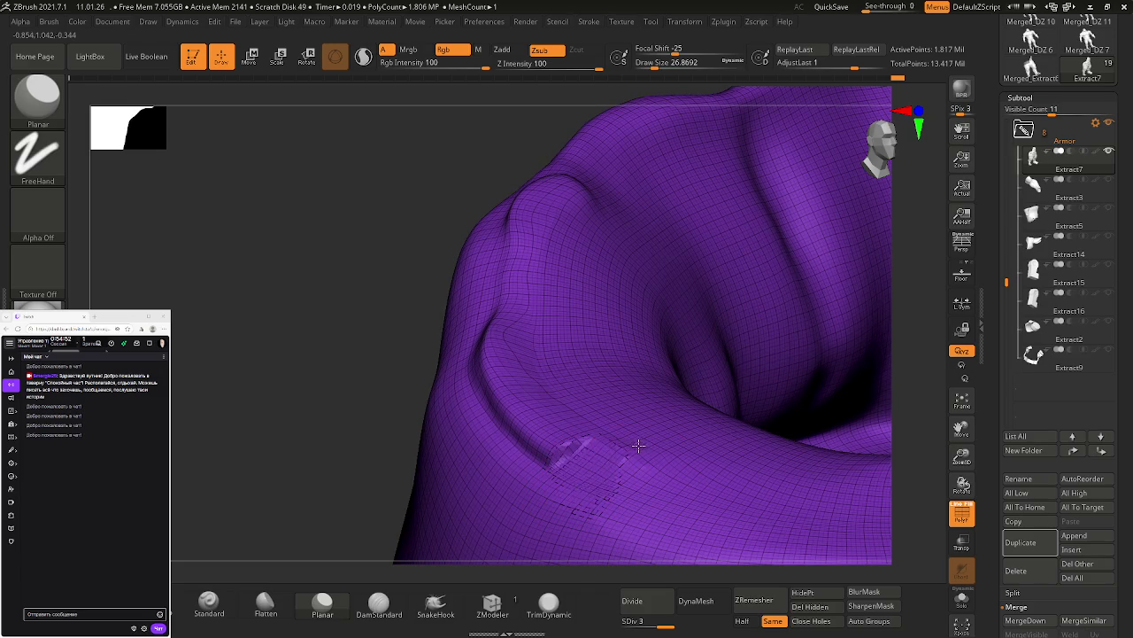
pyautogui.press('shift')
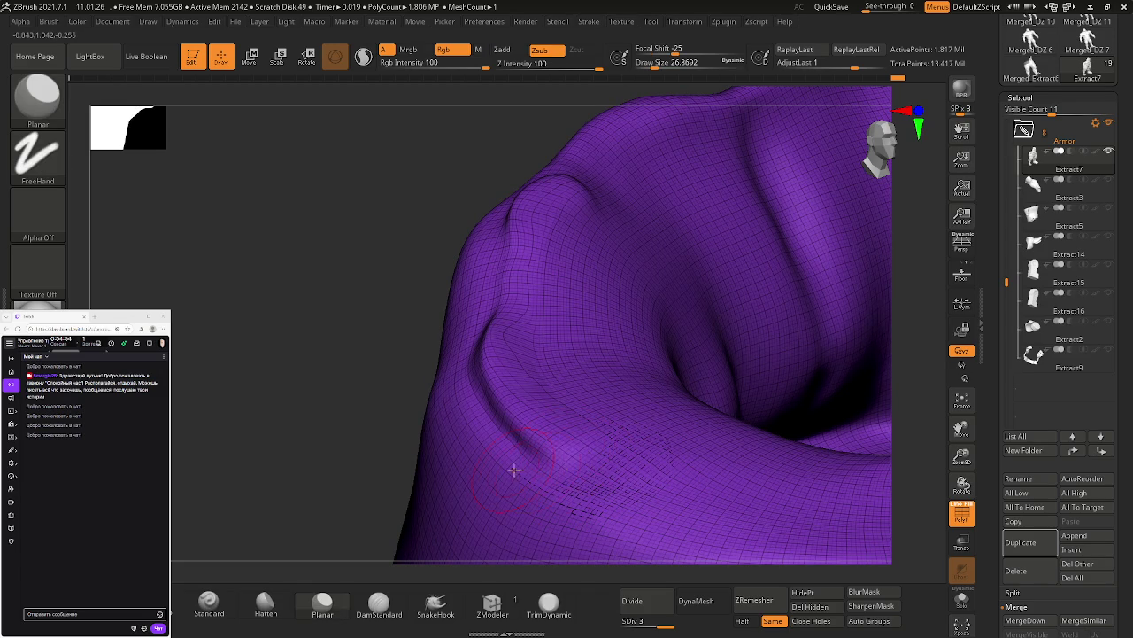
pyautogui.moveTo(574, 480); pyautogui.dragTo(504, 403)
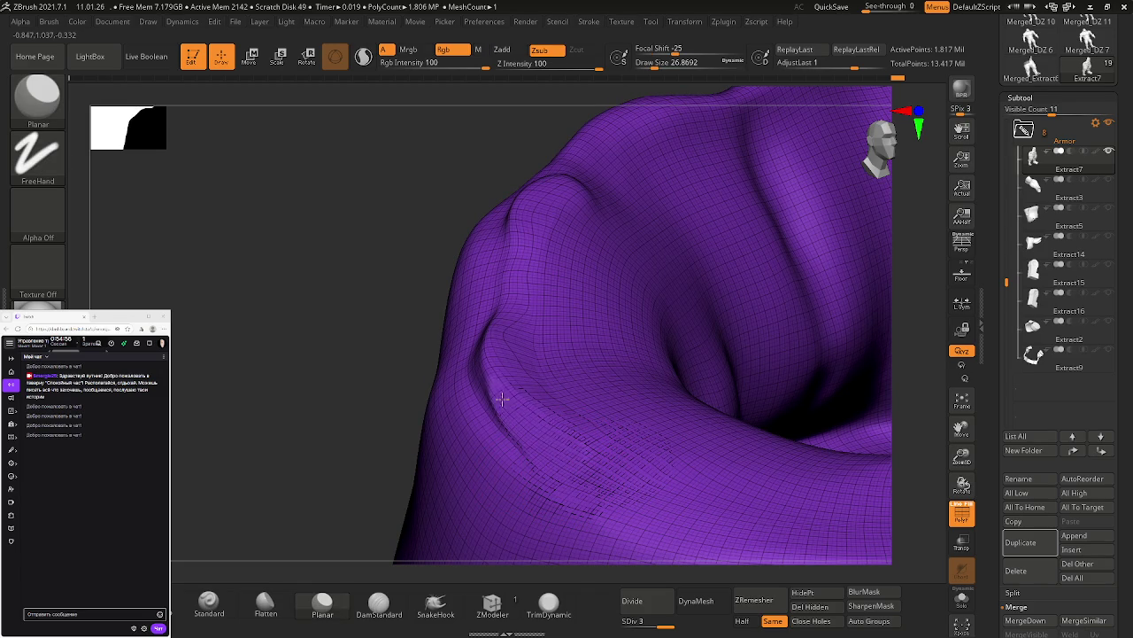
pyautogui.moveTo(569, 469); pyautogui.dragTo(507, 451, button='right')
pyautogui.moveTo(496, 447)
pyautogui.mouseDown()
pyautogui.moveTo(537, 417)
pyautogui.moveTo(475, 363)
pyautogui.moveTo(443, 383)
pyautogui.mouseUp()
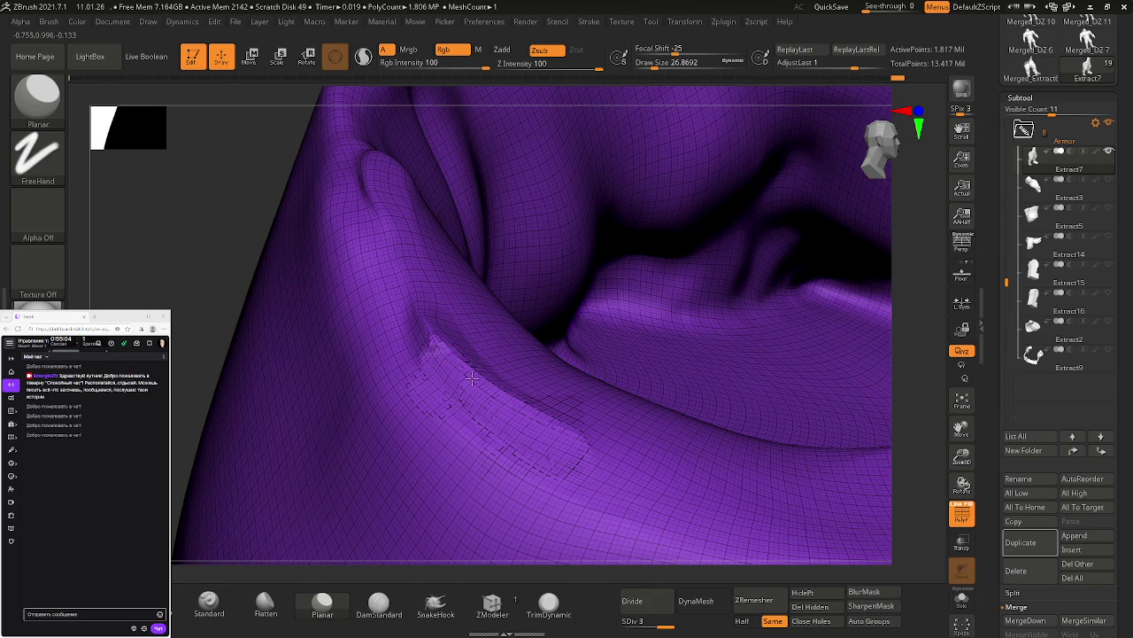
pyautogui.moveTo(559, 418); pyautogui.dragTo(591, 433, button='right')
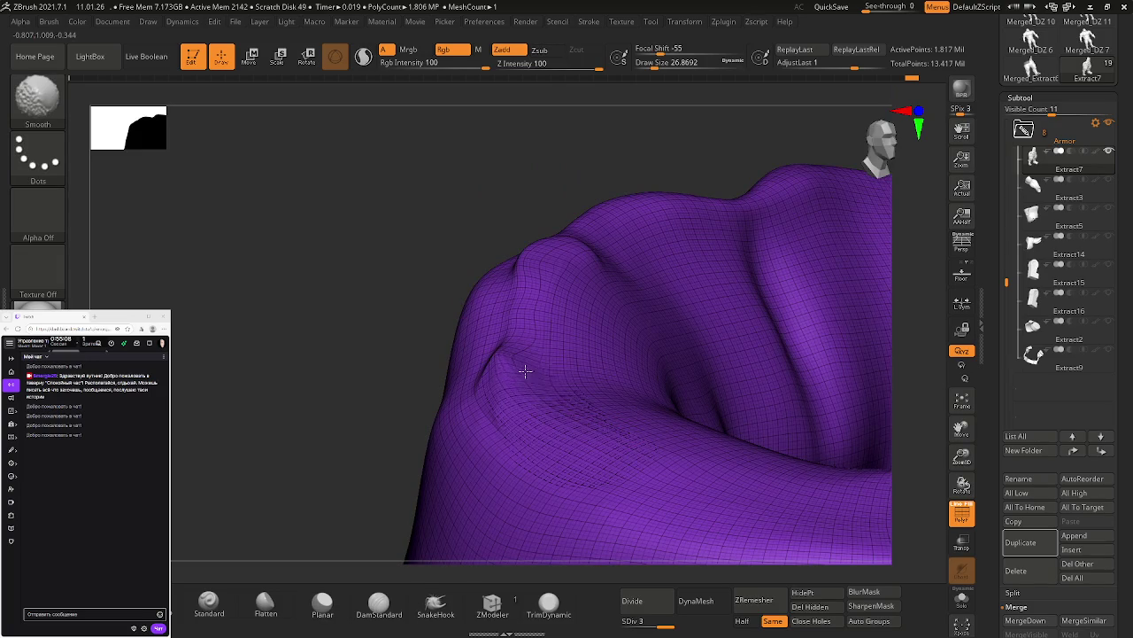
# Step: Smooth the pinched crease lines, flatten along the fold with the Flatten brush, and turn off PolyFrame
pyautogui.keyDown('shift'); pyautogui.moveTo(518, 354); pyautogui.dragTo(543, 426); pyautogui.keyUp('shift')
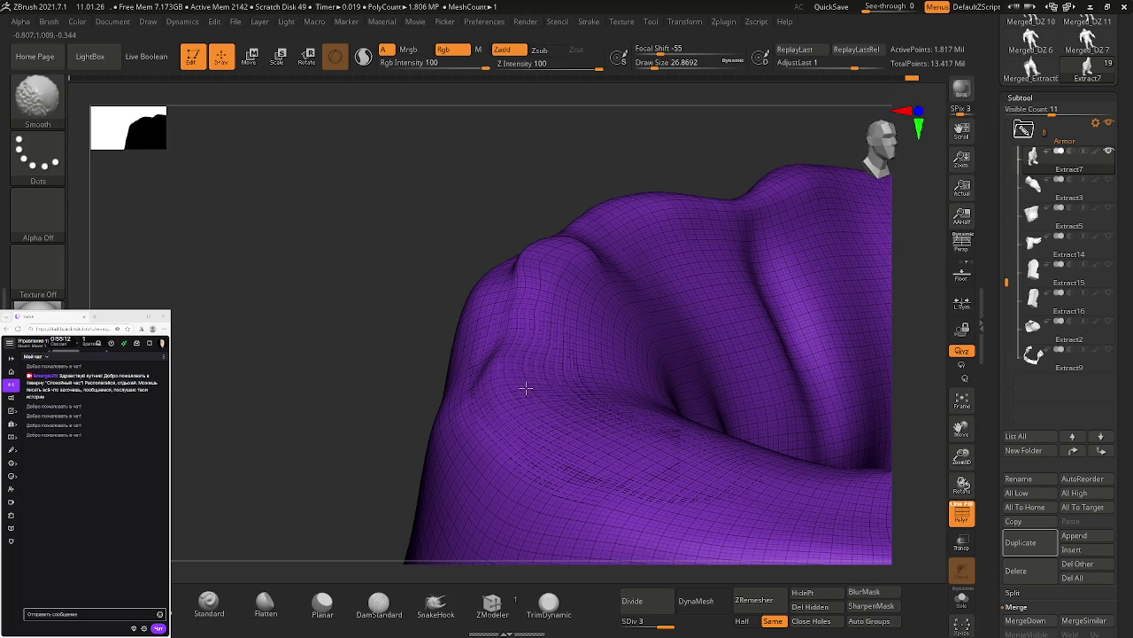
pyautogui.moveTo(527, 403); pyautogui.dragTo(496, 428, button='right')
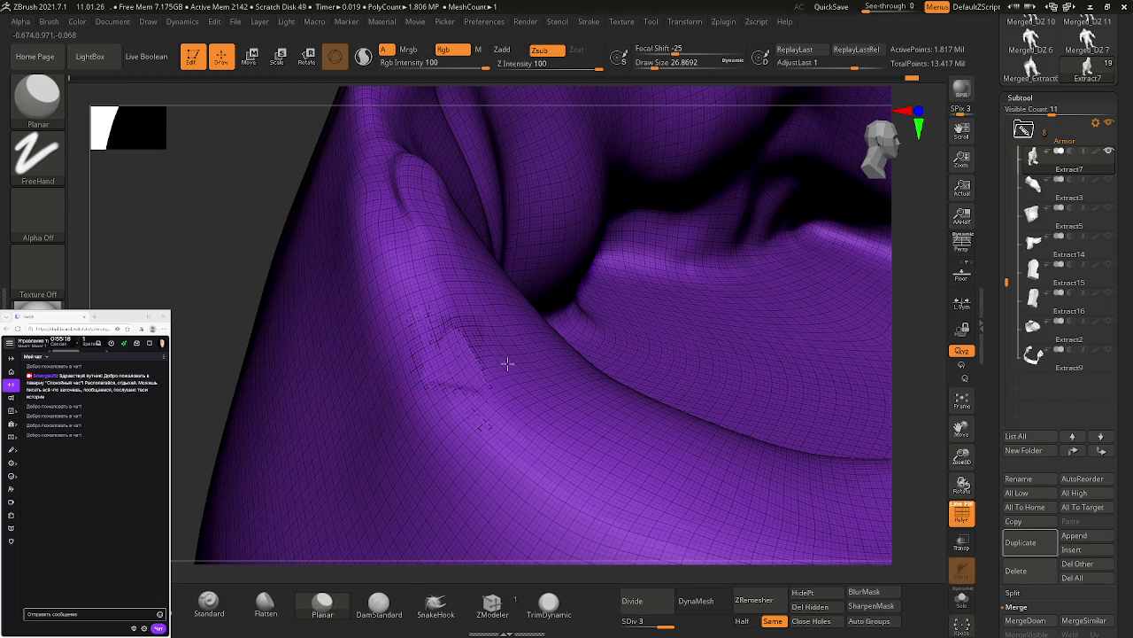
pyautogui.keyDown('shift'); pyautogui.moveTo(506, 397); pyautogui.dragTo(478, 372); pyautogui.keyUp('shift')
pyautogui.click(265, 604)
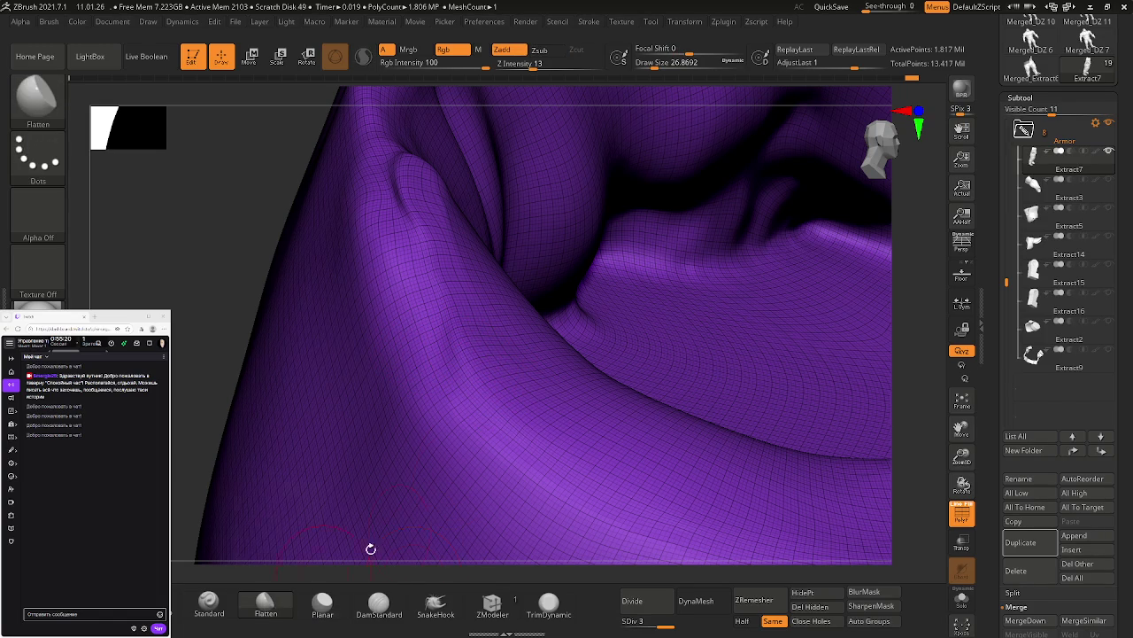
pyautogui.moveTo(461, 373); pyautogui.dragTo(607, 465)
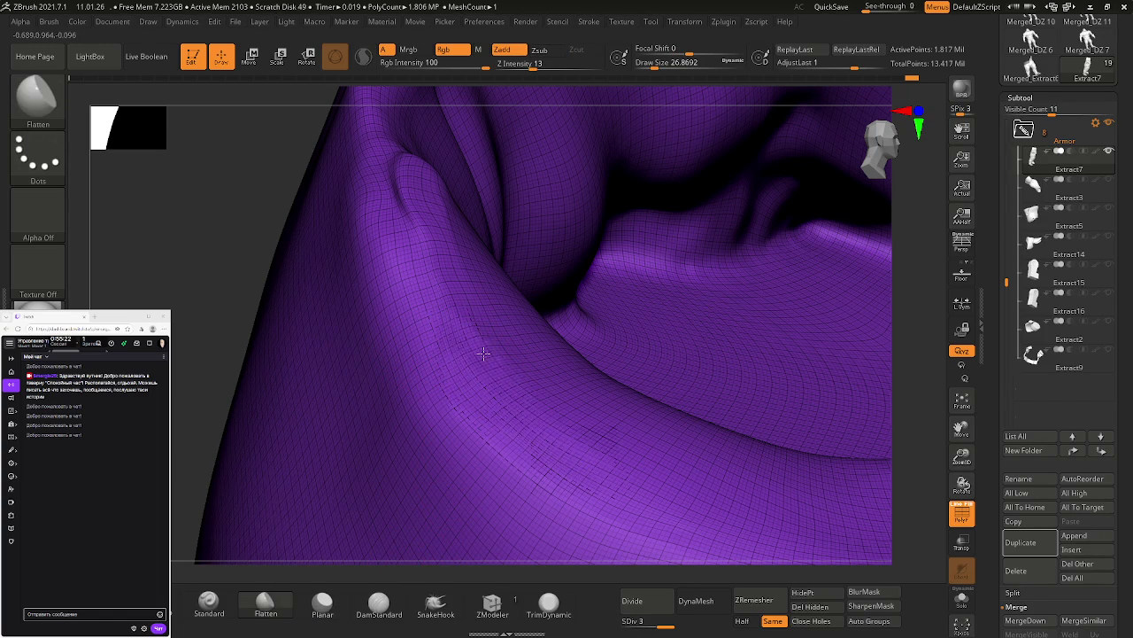
pyautogui.moveTo(472, 415)
pyautogui.mouseDown()
pyautogui.moveTo(403, 185)
pyautogui.moveTo(424, 256)
pyautogui.moveTo(473, 347)
pyautogui.mouseUp()
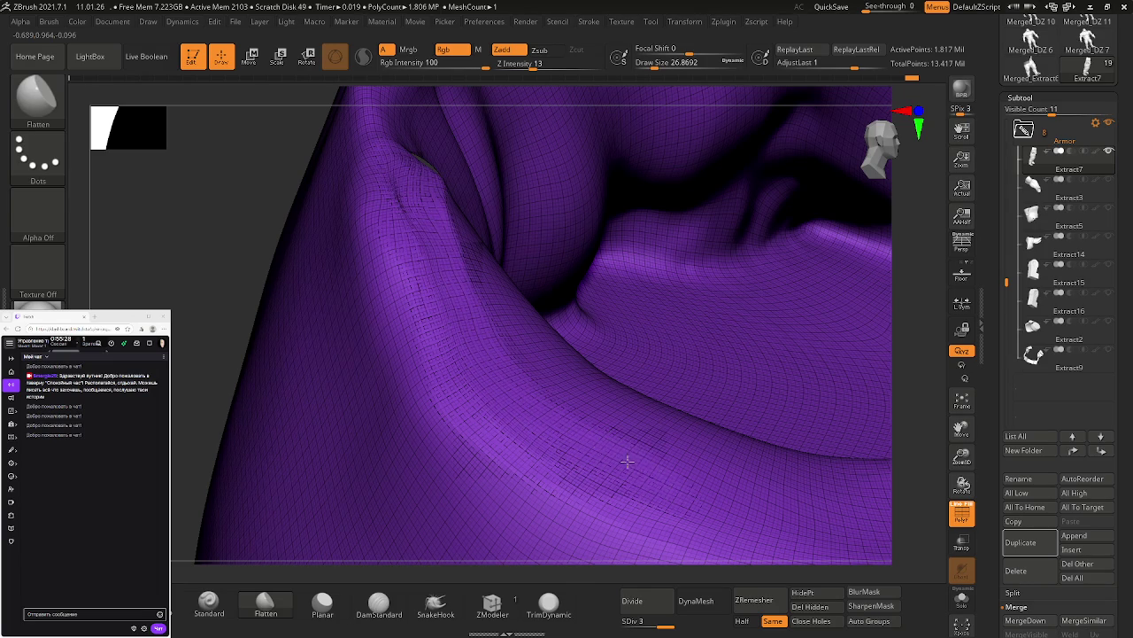
pyautogui.hotkey('shift', 'f')
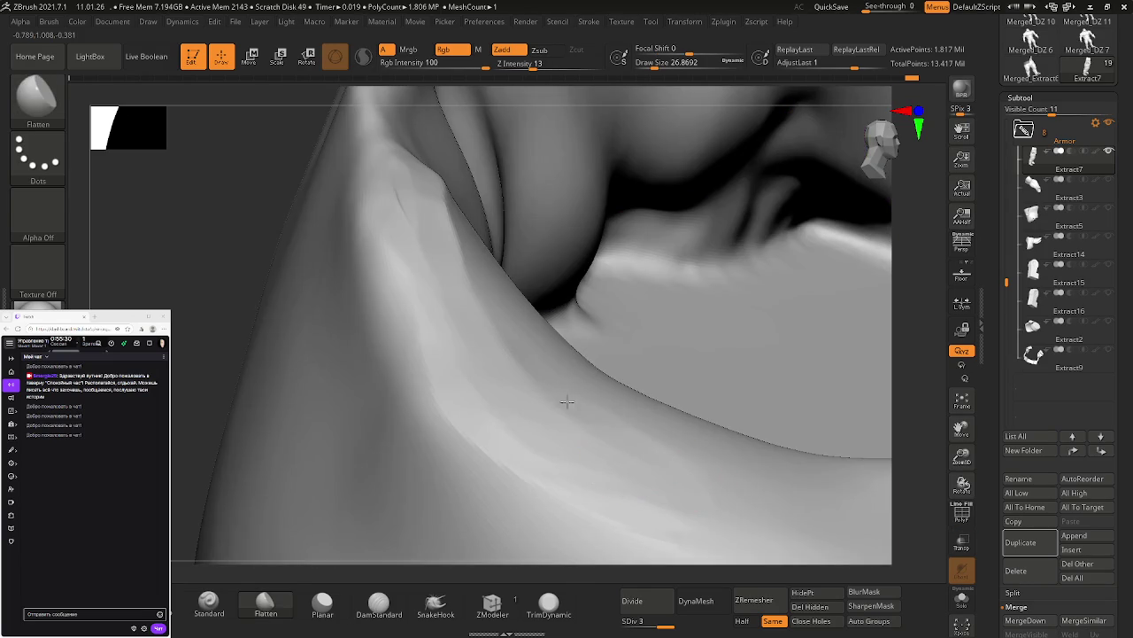
# Step: Flatten and smooth the waistband fold up to its top, then reframe the model
pyautogui.moveTo(677, 459)
pyautogui.mouseDown()
pyautogui.moveTo(539, 374)
pyautogui.moveTo(427, 227)
pyautogui.moveTo(470, 274)
pyautogui.moveTo(516, 433)
pyautogui.mouseUp()
pyautogui.moveTo(519, 387)
pyautogui.mouseDown()
pyautogui.moveTo(425, 203)
pyautogui.moveTo(432, 229)
pyautogui.mouseUp()
pyautogui.moveTo(494, 304); pyautogui.dragTo(410, 245)
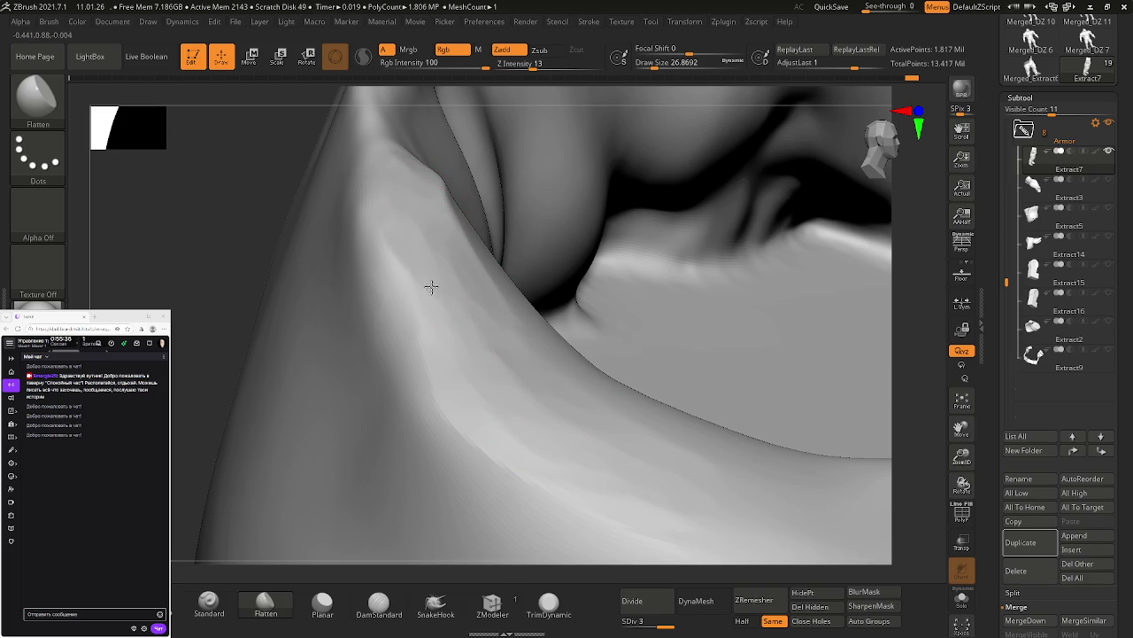
pyautogui.press('shift')
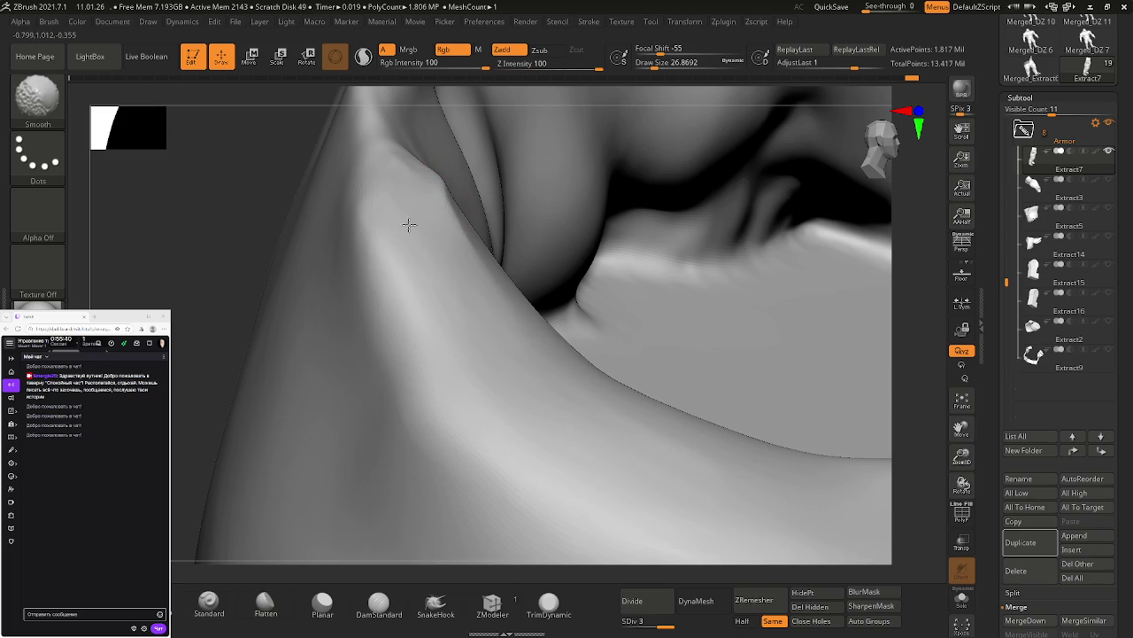
pyautogui.keyDown('shift'); pyautogui.moveTo(464, 235); pyautogui.dragTo(421, 141); pyautogui.keyUp('shift')
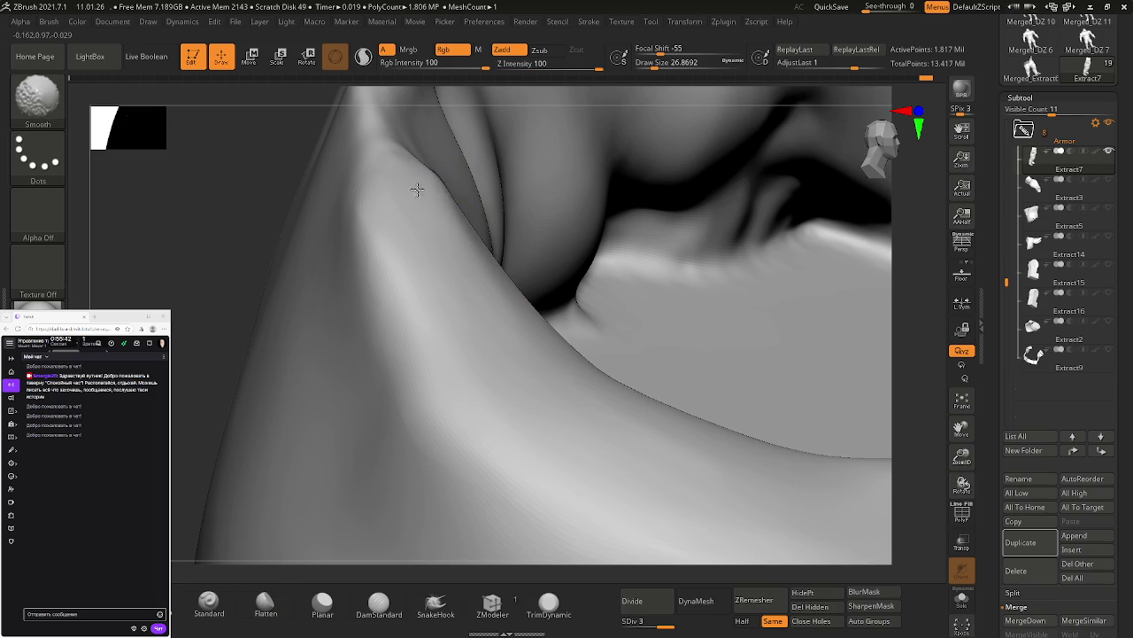
pyautogui.moveTo(747, 363)
pyautogui.mouseDown(button='right')
pyautogui.moveTo(691, 316)
pyautogui.moveTo(546, 278)
pyautogui.moveTo(570, 200)
pyautogui.mouseUp(button='right')
pyautogui.press('ctrl')
pyautogui.press('f')
# Step: Orbit to the rim notch and carve a sharp crease there with DamStandard
pyautogui.moveTo(210, 145)
pyautogui.mouseDown(button='right')
pyautogui.moveTo(558, 352)
pyautogui.moveTo(557, 366)
pyautogui.moveTo(612, 362)
pyautogui.moveTo(611, 327)
pyautogui.mouseUp(button='right')
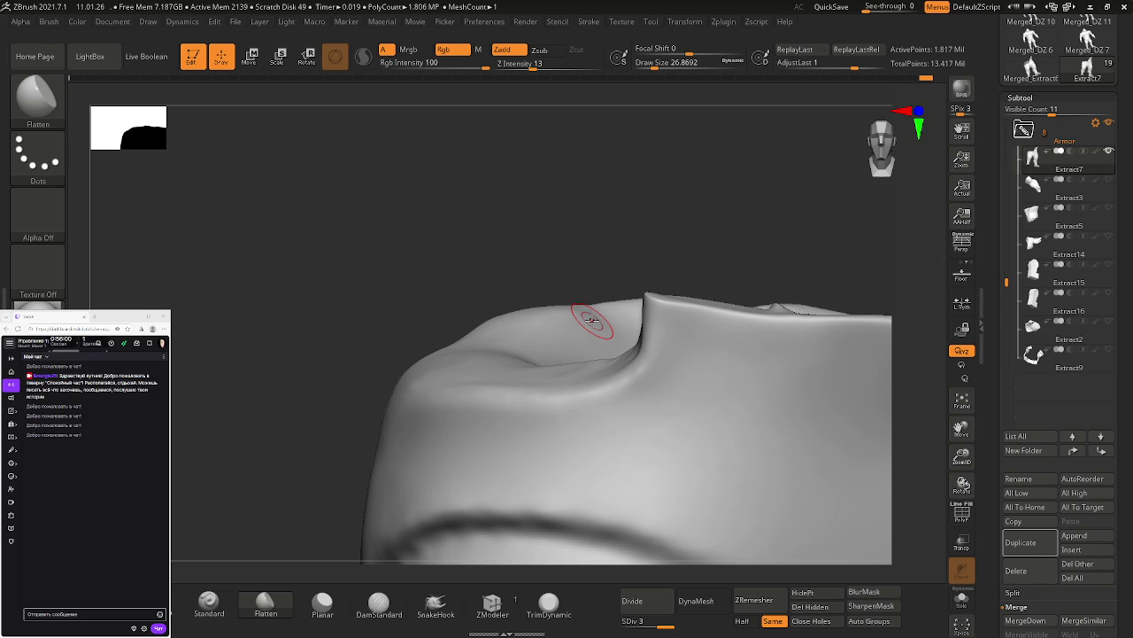
pyautogui.moveTo(600, 321); pyautogui.dragTo(611, 447, button='right')
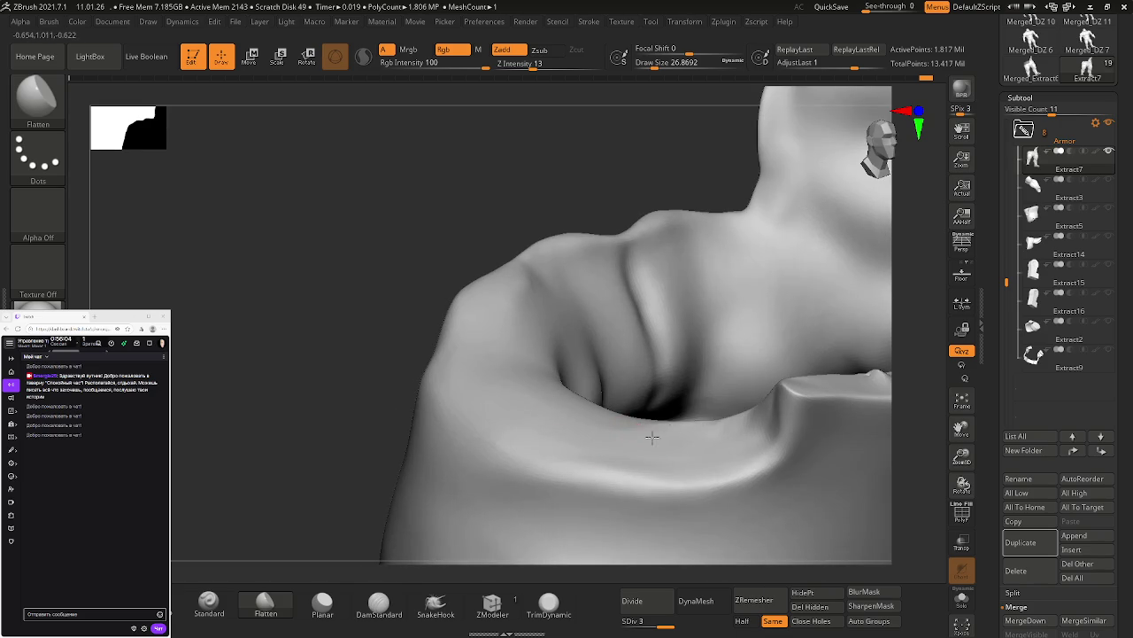
pyautogui.moveTo(650, 426)
pyautogui.mouseDown(button='right')
pyautogui.moveTo(720, 473)
pyautogui.moveTo(673, 434)
pyautogui.moveTo(683, 422)
pyautogui.mouseUp(button='right')
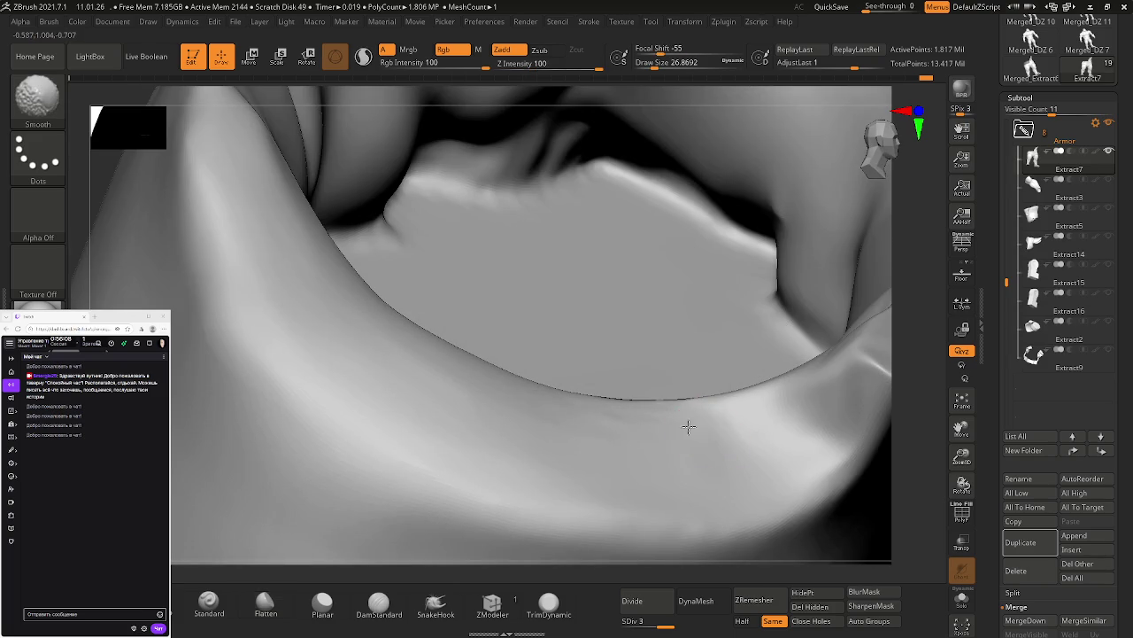
pyautogui.moveTo(514, 445)
pyautogui.mouseDown(button='right')
pyautogui.moveTo(501, 400)
pyautogui.moveTo(612, 382)
pyautogui.moveTo(392, 210)
pyautogui.moveTo(493, 210)
pyautogui.moveTo(610, 251)
pyautogui.moveTo(472, 224)
pyautogui.moveTo(576, 278)
pyautogui.moveTo(632, 269)
pyautogui.moveTo(641, 298)
pyautogui.moveTo(726, 329)
pyautogui.mouseUp(button='right')
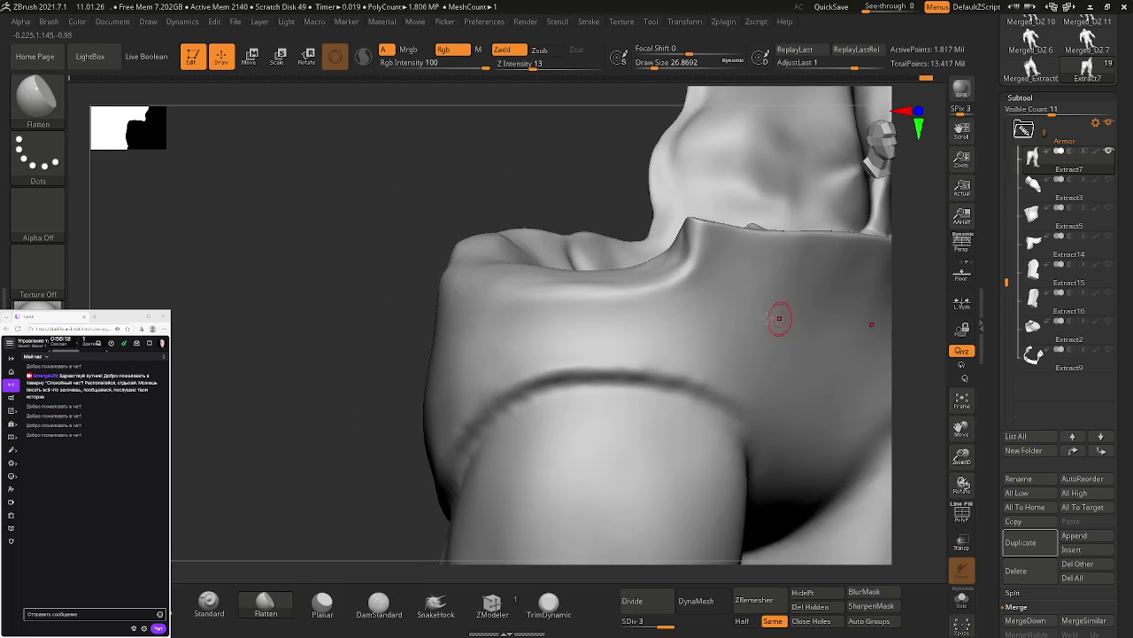
pyautogui.moveTo(706, 246)
pyautogui.keyDown('ctrl'); pyautogui.mouseDown(button='right')
pyautogui.moveTo(755, 274)
pyautogui.moveTo(699, 292)
pyautogui.mouseUp(button='right'); pyautogui.keyUp('ctrl')
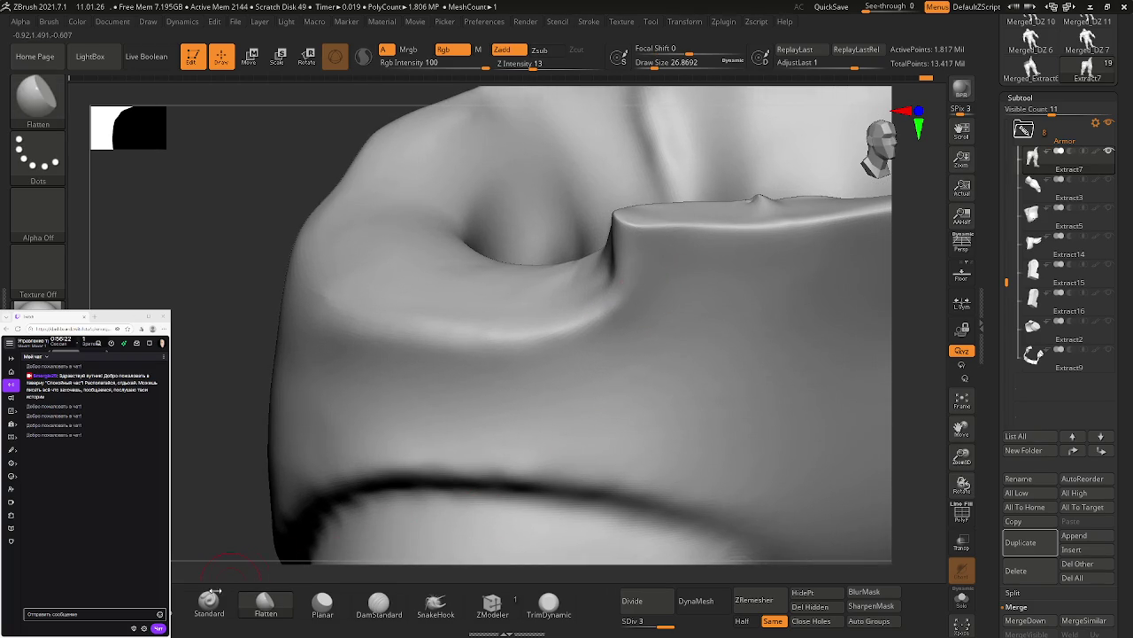
pyautogui.click(379, 603)
pyautogui.moveTo(628, 217)
pyautogui.mouseDown()
pyautogui.moveTo(631, 268)
pyautogui.moveTo(530, 357)
pyautogui.moveTo(569, 354)
pyautogui.mouseUp()
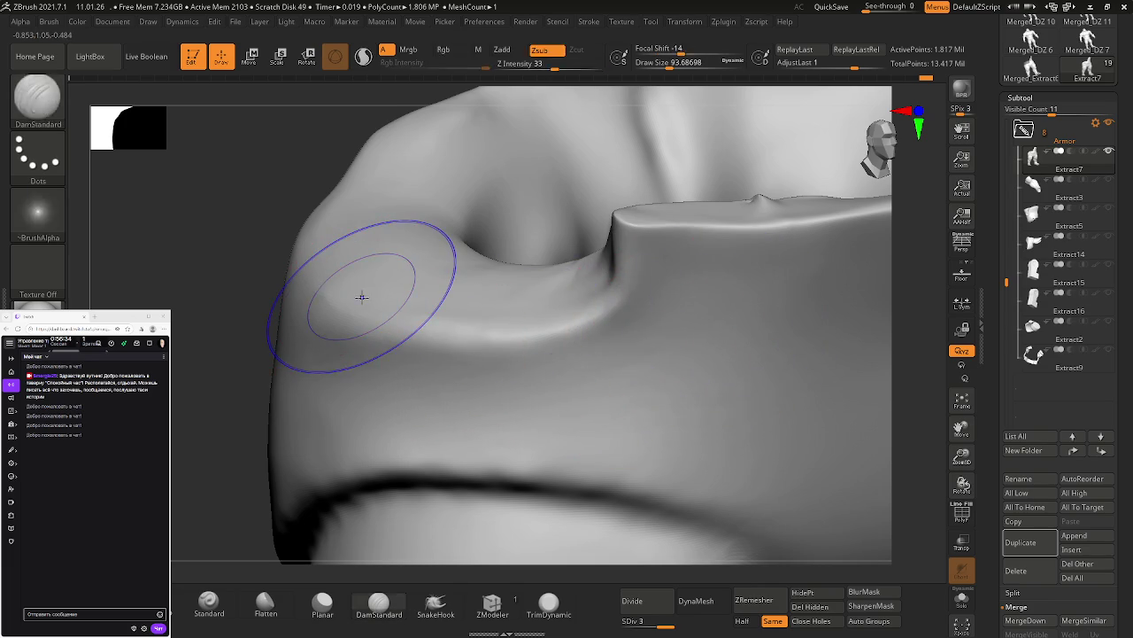
# Step: Start a ZRemesher run on the Armor mesh with PolyF shown, then abort it to keep the original topology
pyautogui.hotkey('shift', 'f')
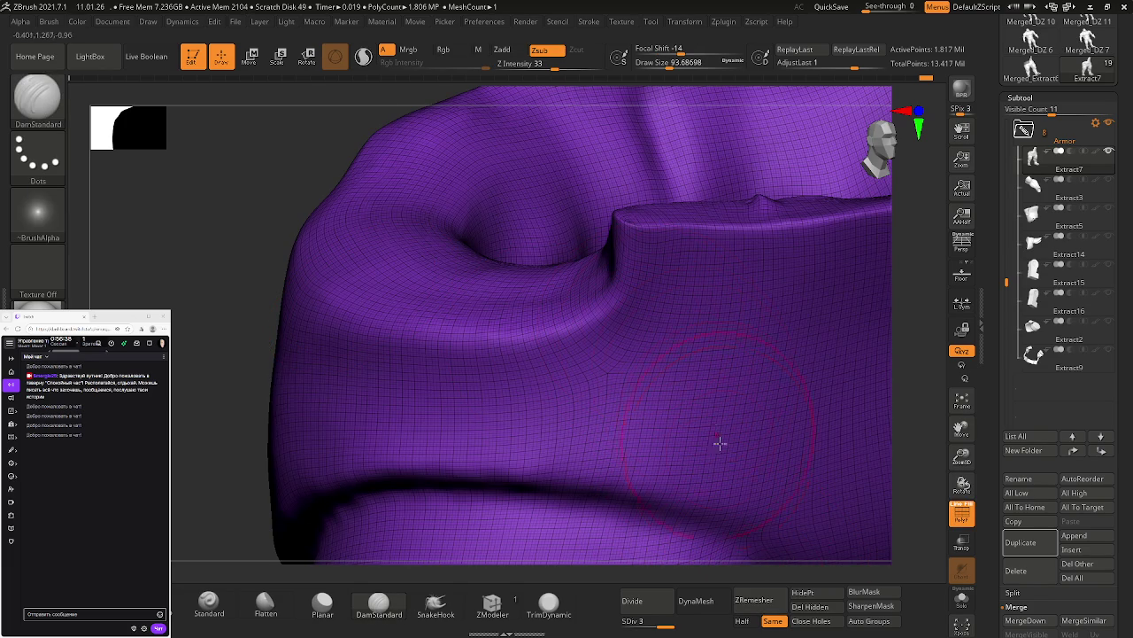
pyautogui.click(754, 600)
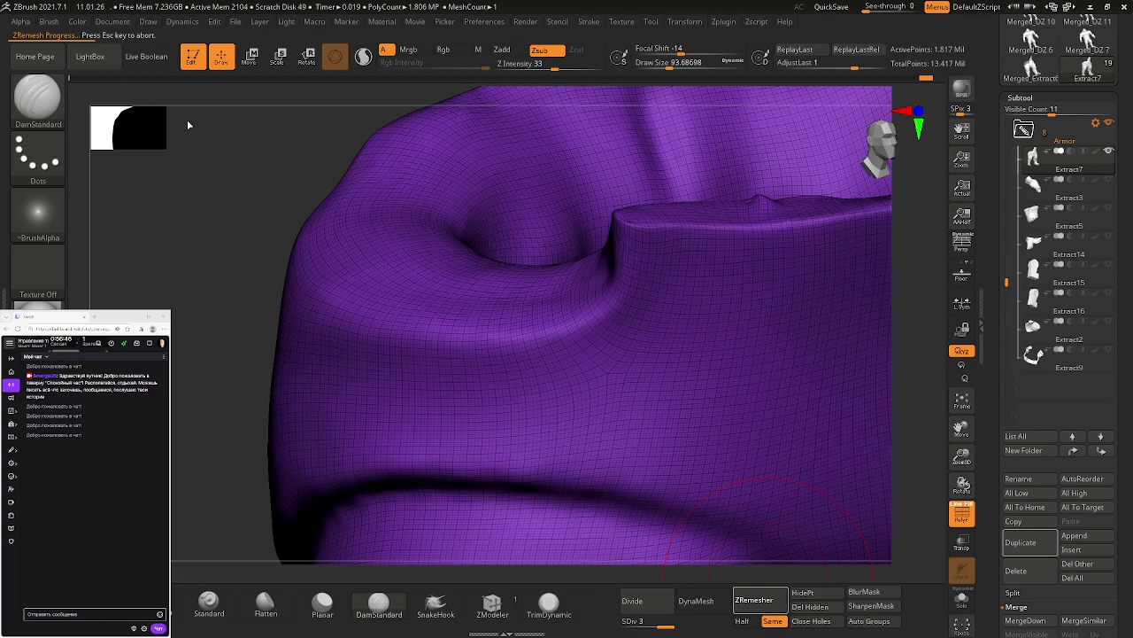
pyautogui.press('Escape')
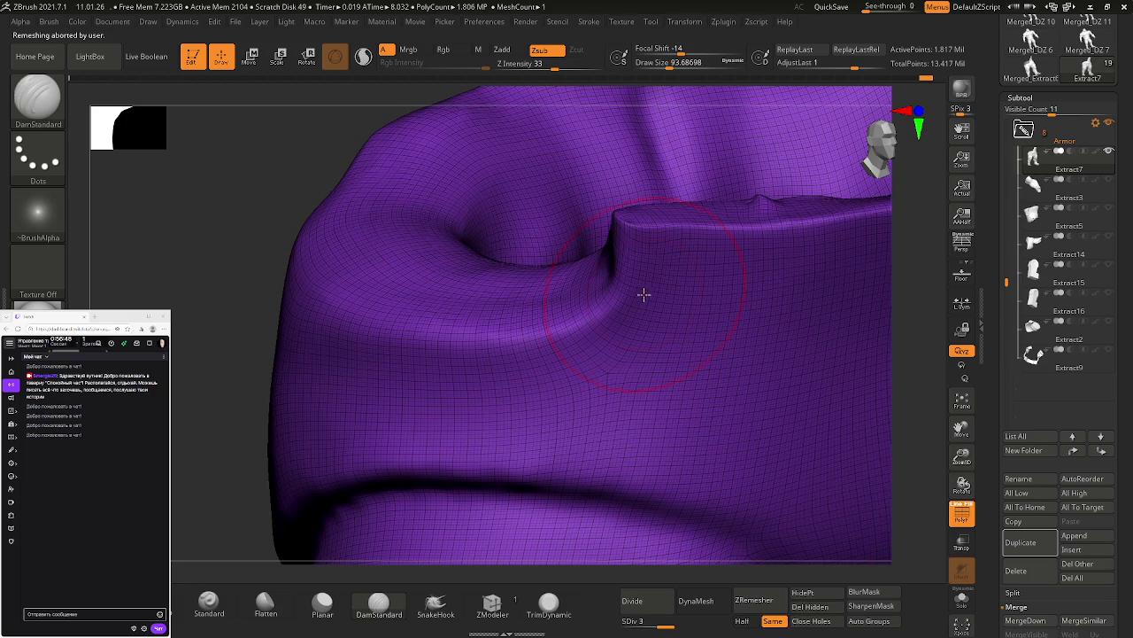
pyautogui.hotkey('shift', 'f')
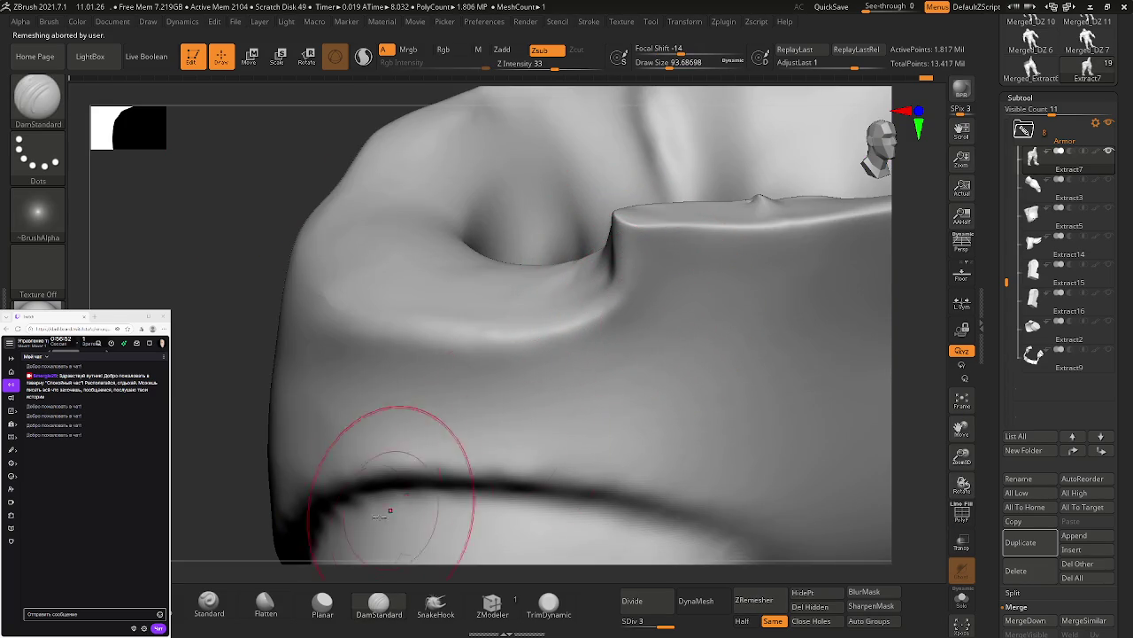
# Step: Test a diagonal Planar flattening stroke across the rim's front face, then undo it
pyautogui.click(322, 605)
pyautogui.moveTo(650, 360); pyautogui.dragTo(779, 275)
pyautogui.hotkey('ctrl', 'z')
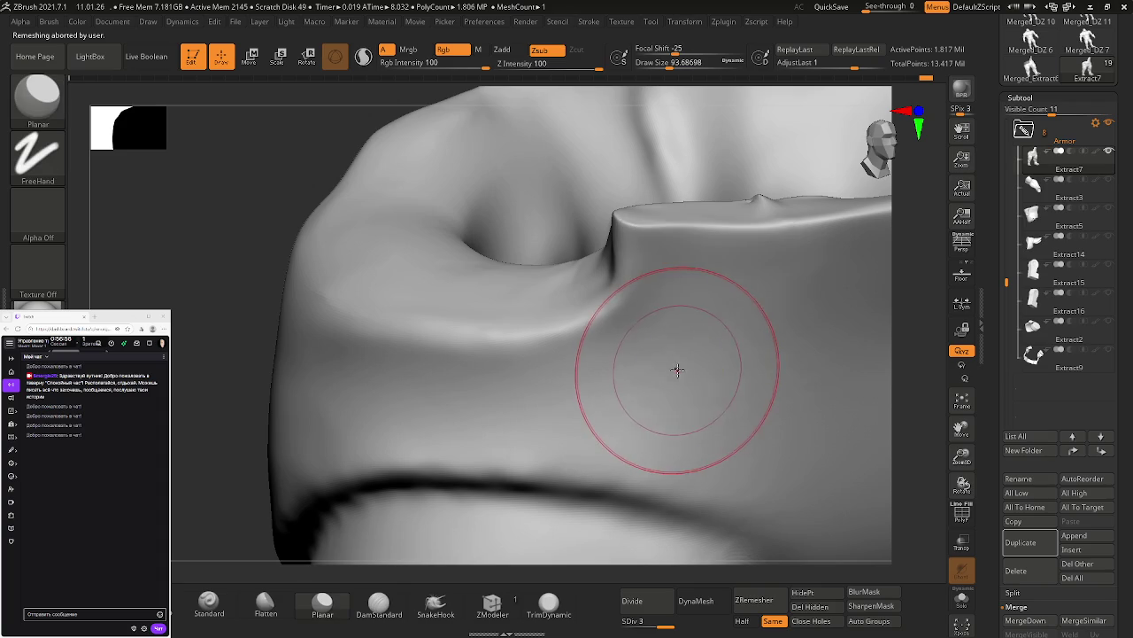
# Step: Plane the rim's top edge flat and smooth the sloped wall beneath it
pyautogui.moveTo(673, 367)
pyautogui.keyDown('alt'); pyautogui.mouseDown()
pyautogui.moveTo(624, 266)
pyautogui.moveTo(857, 268)
pyautogui.mouseUp(); pyautogui.keyUp('alt')
pyautogui.moveTo(857, 268)
pyautogui.mouseDown(button='right')
pyautogui.moveTo(792, 341)
pyautogui.moveTo(549, 324)
pyautogui.mouseUp(button='right')
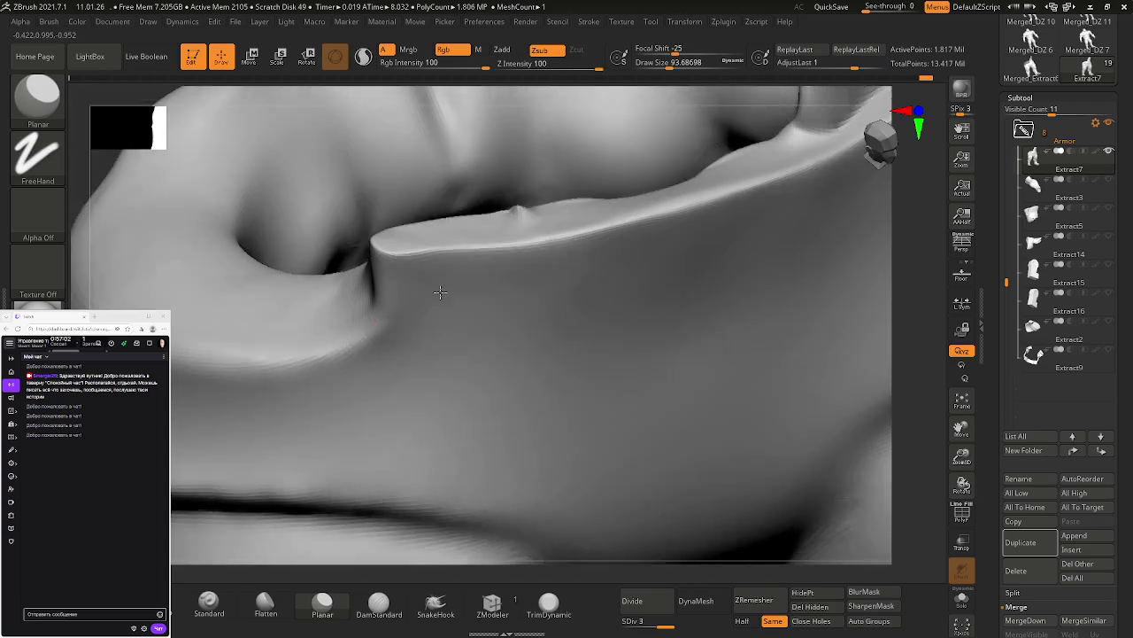
pyautogui.moveTo(475, 307); pyautogui.dragTo(540, 262, button='right')
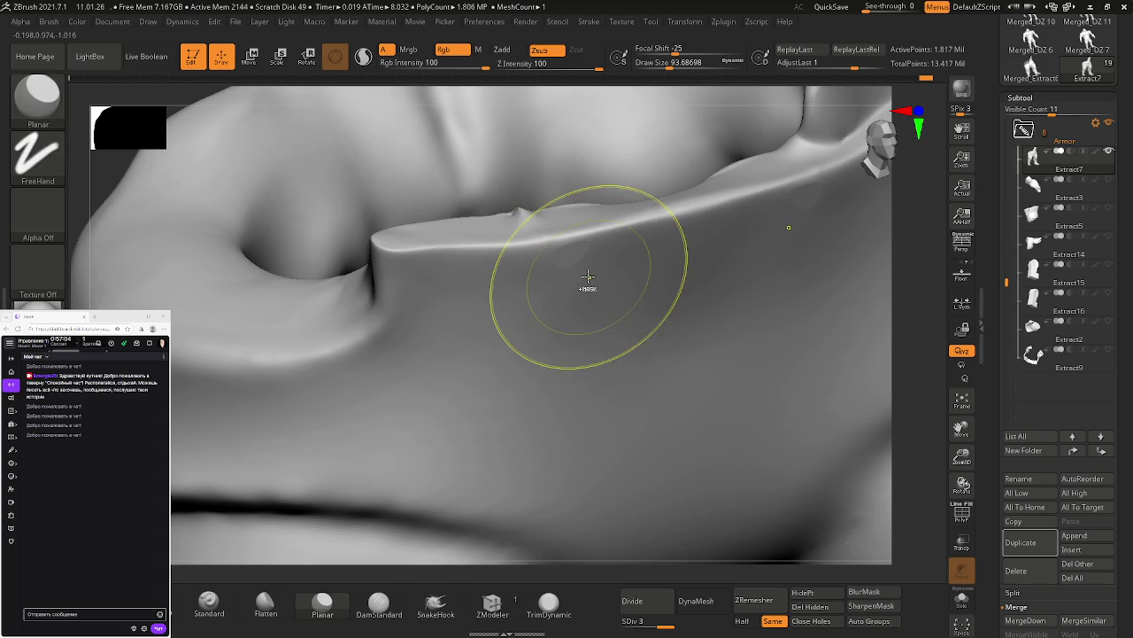
pyautogui.moveTo(561, 255); pyautogui.dragTo(477, 286, button='right')
pyautogui.moveTo(477, 287); pyautogui.dragTo(329, 425)
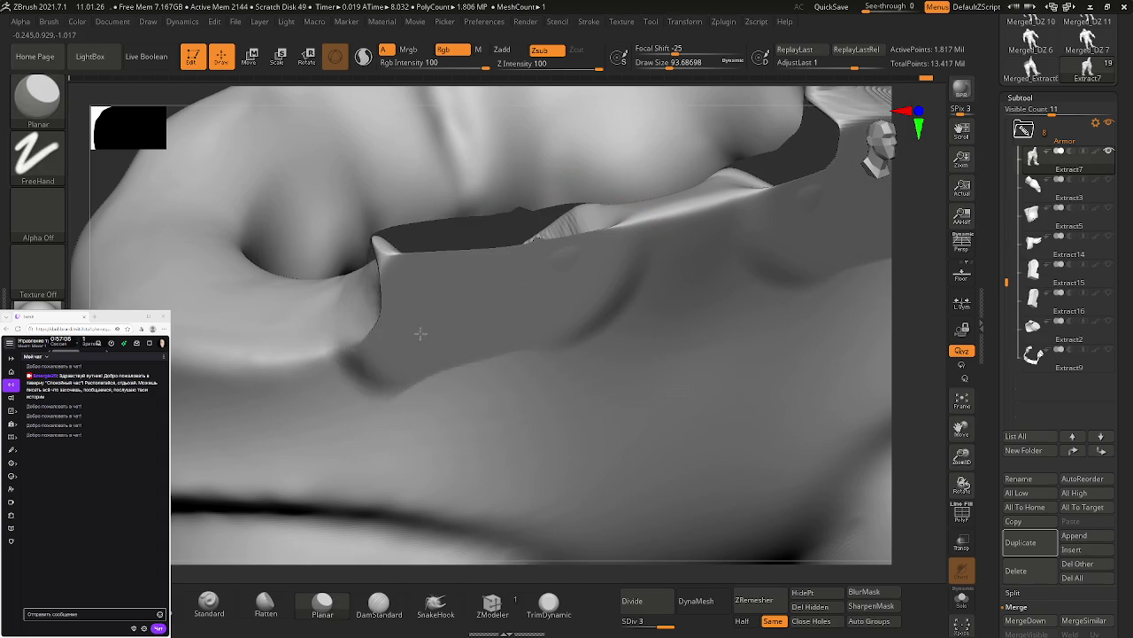
pyautogui.moveTo(493, 378); pyautogui.dragTo(519, 379, button='right')
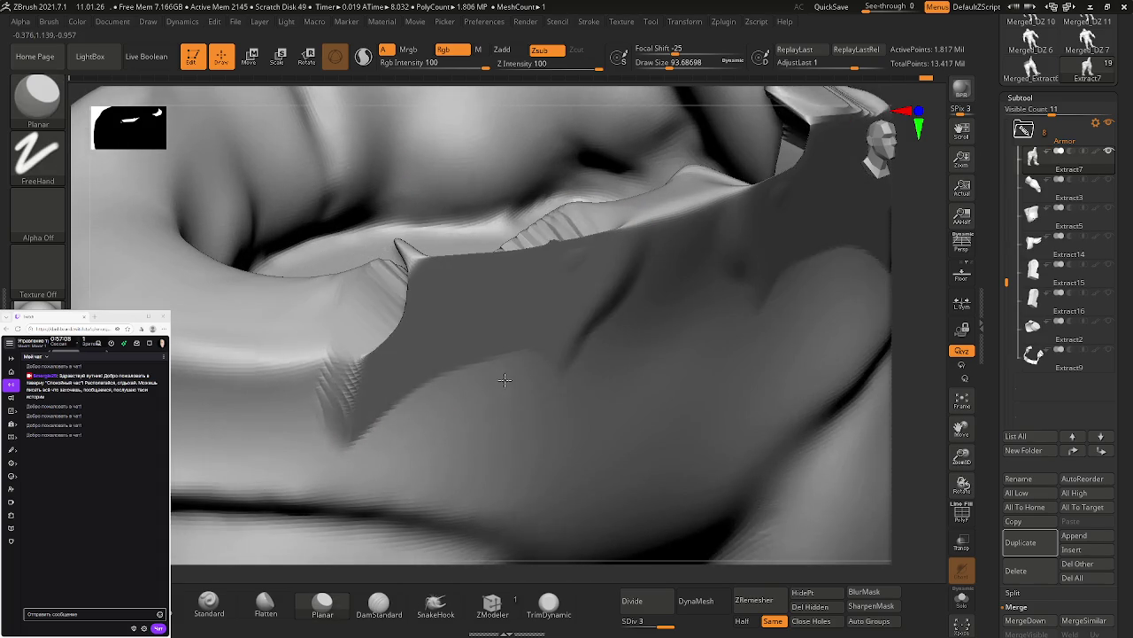
pyautogui.keyDown('shift'); pyautogui.moveTo(518, 379); pyautogui.dragTo(531, 354); pyautogui.keyUp('shift')
pyautogui.moveTo(531, 354); pyautogui.dragTo(535, 342, button='right')
# Step: Shrink the brush, carve a flat cut below the rim ridge, and smooth the bumpy edge
pyautogui.press('s')
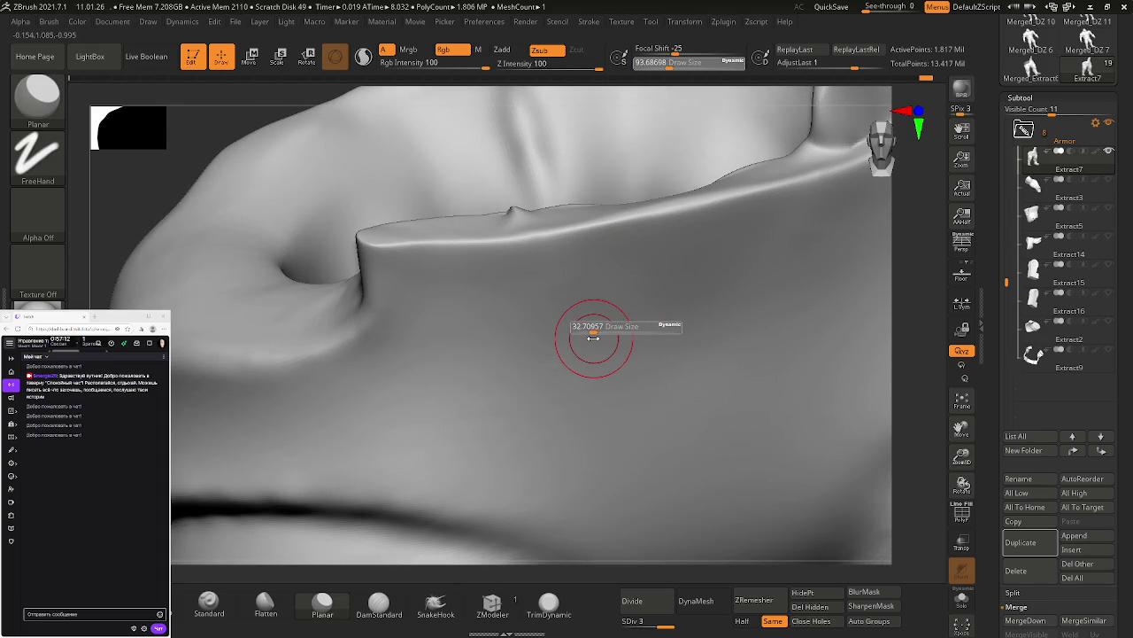
pyautogui.moveTo(594, 337); pyautogui.dragTo(582, 337)
pyautogui.moveTo(587, 258)
pyautogui.mouseDown()
pyautogui.moveTo(390, 264)
pyautogui.moveTo(377, 310)
pyautogui.mouseUp()
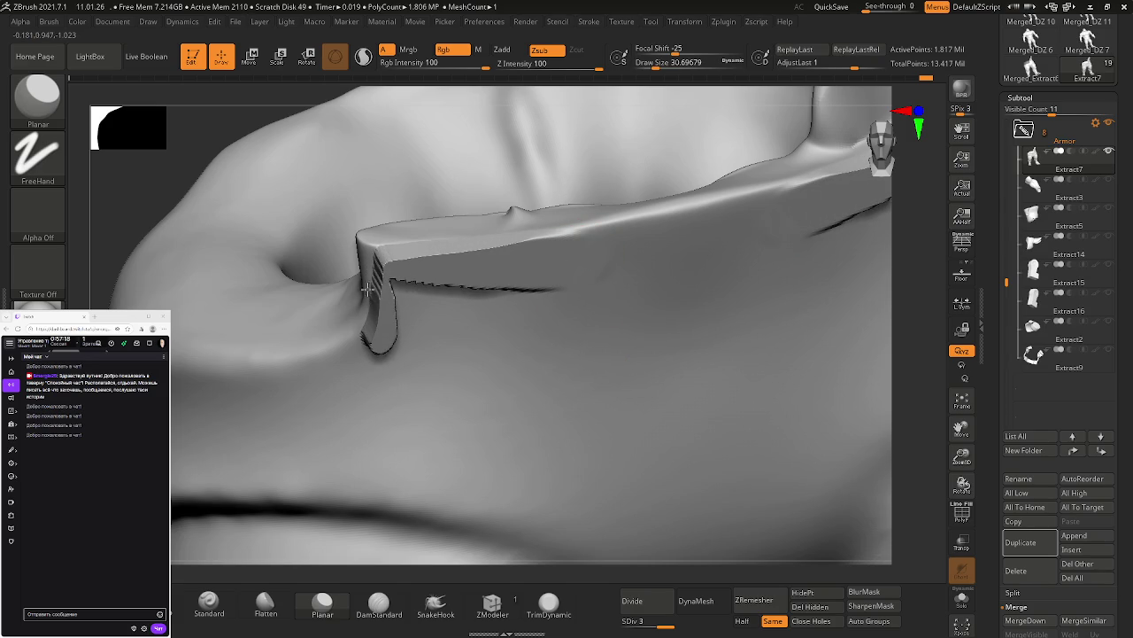
pyautogui.moveTo(370, 266)
pyautogui.mouseDown()
pyautogui.moveTo(396, 267)
pyautogui.moveTo(416, 305)
pyautogui.moveTo(523, 297)
pyautogui.moveTo(479, 341)
pyautogui.moveTo(388, 350)
pyautogui.moveTo(434, 361)
pyautogui.moveTo(483, 338)
pyautogui.mouseUp()
pyautogui.keyDown('shift'); pyautogui.moveTo(460, 345); pyautogui.dragTo(471, 351); pyautogui.keyUp('shift')
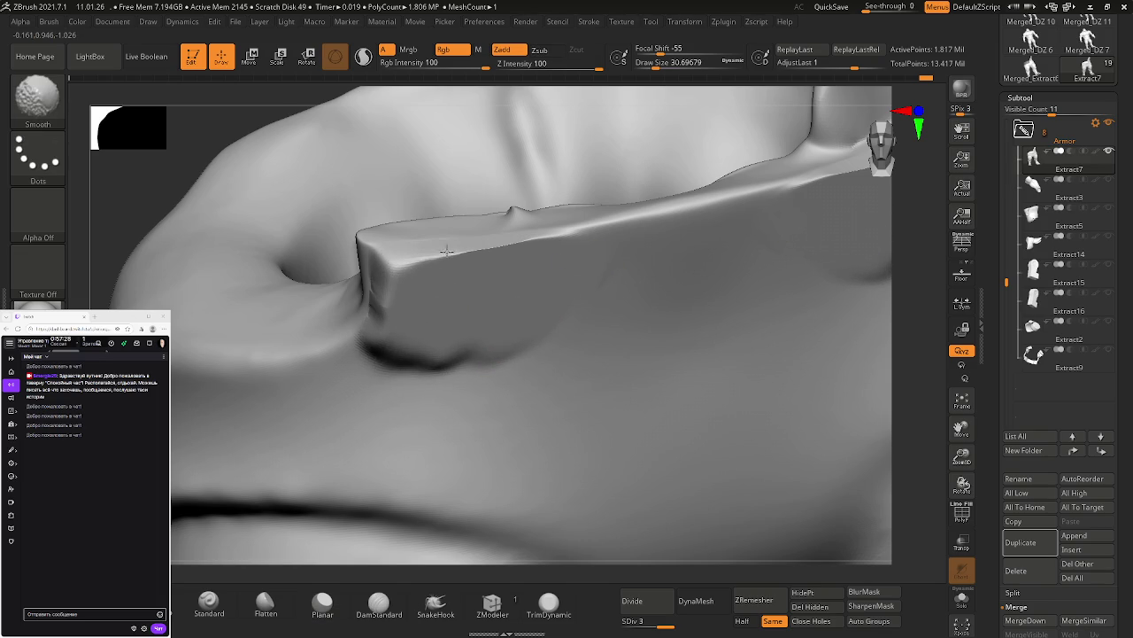
pyautogui.moveTo(505, 299)
pyautogui.mouseDown(button='right')
pyautogui.moveTo(499, 328)
pyautogui.moveTo(449, 323)
pyautogui.mouseUp(button='right')
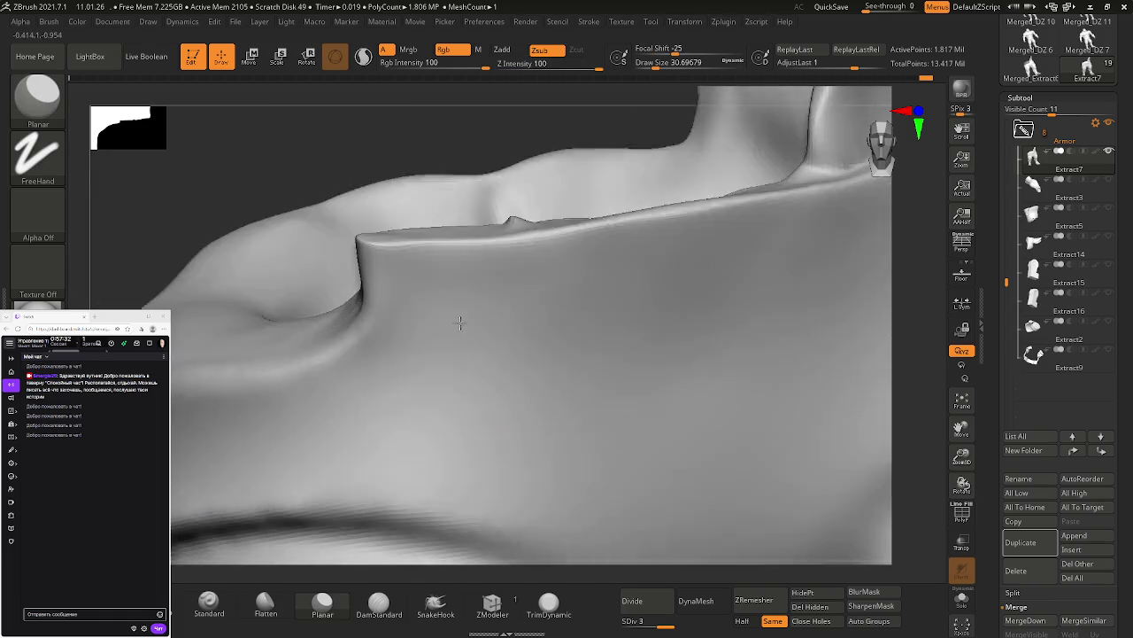
pyautogui.moveTo(379, 286)
pyautogui.mouseDown(button='right')
pyautogui.moveTo(443, 311)
pyautogui.moveTo(417, 306)
pyautogui.mouseUp(button='right')
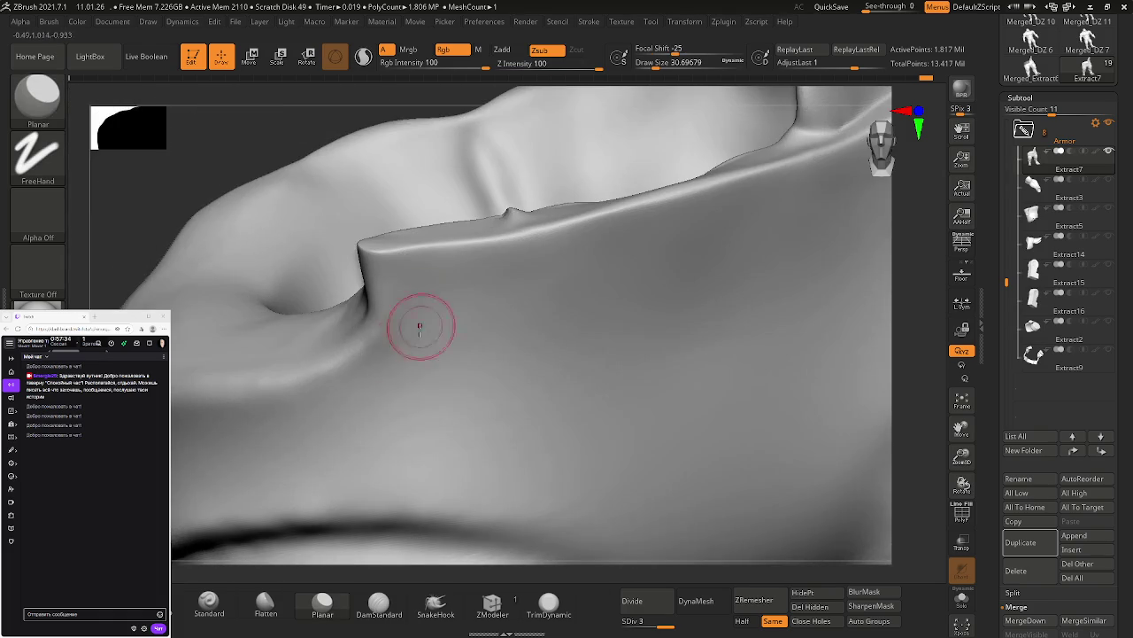
# Step: Add ClayBuildup strips down and along the ridge end, then soften them
pyautogui.press('b')
pyautogui.press('c')
pyautogui.press('b')
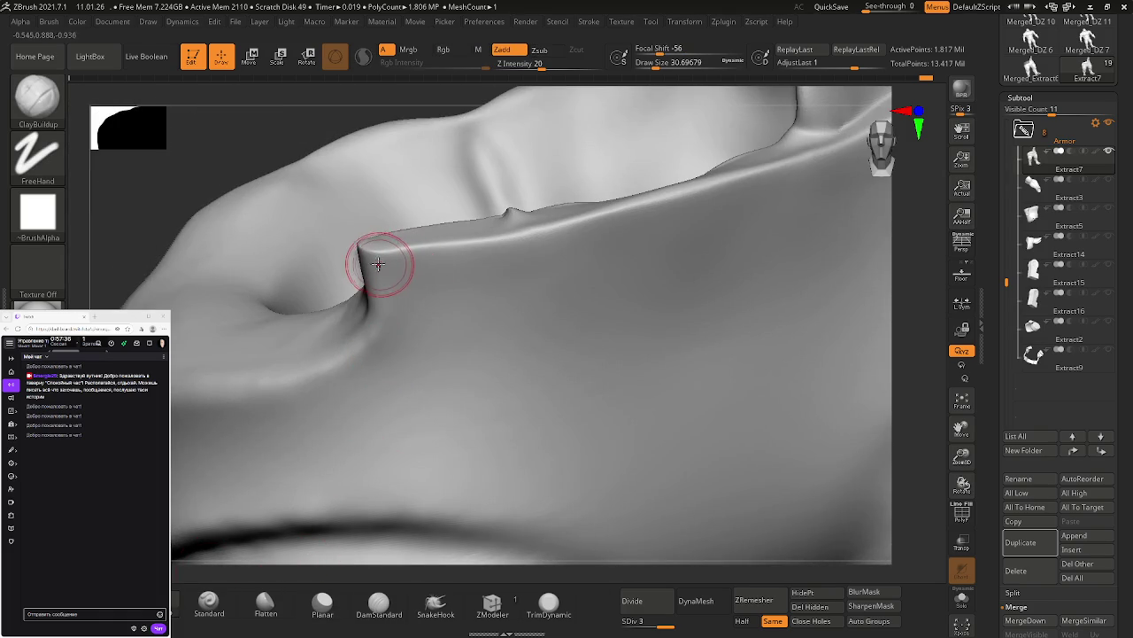
pyautogui.moveTo(379, 253); pyautogui.dragTo(408, 375)
pyautogui.moveTo(404, 265)
pyautogui.mouseDown()
pyautogui.moveTo(481, 253)
pyautogui.moveTo(403, 277)
pyautogui.mouseUp()
pyautogui.moveTo(390, 349)
pyautogui.mouseDown()
pyautogui.moveTo(319, 396)
pyautogui.moveTo(396, 345)
pyautogui.mouseUp()
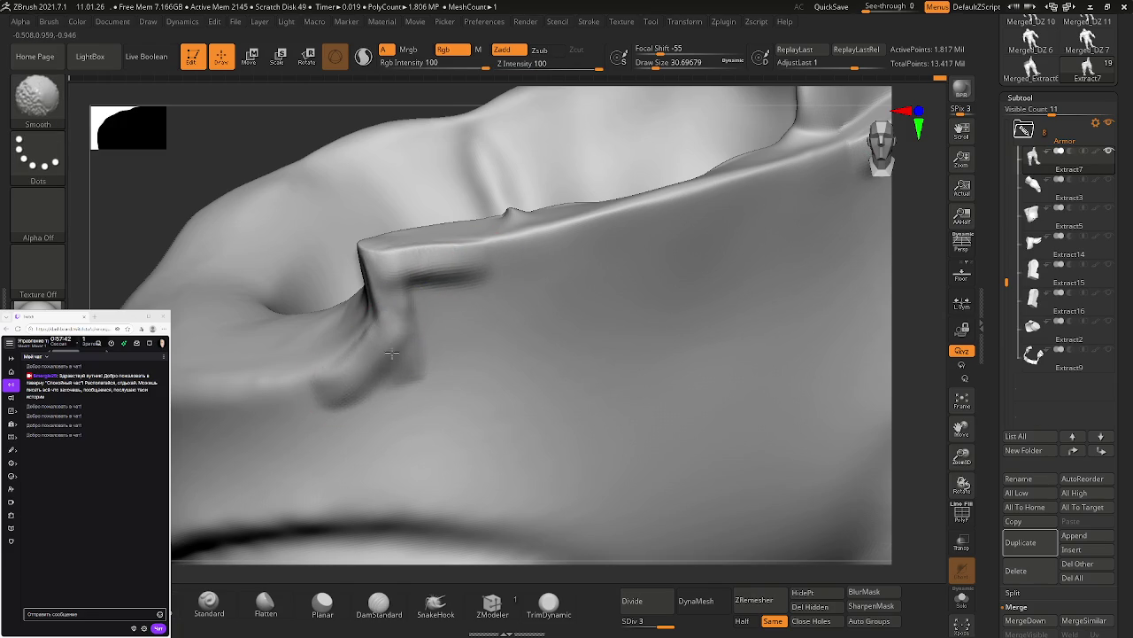
pyautogui.moveTo(455, 286); pyautogui.dragTo(403, 399)
pyautogui.moveTo(400, 341)
pyautogui.mouseDown()
pyautogui.moveTo(437, 281)
pyautogui.moveTo(323, 423)
pyautogui.mouseUp()
pyautogui.keyDown('shift'); pyautogui.moveTo(409, 380); pyautogui.dragTo(485, 271); pyautogui.keyUp('shift')
# Step: Enlarge the brush and blend the clay into the surface, smoothing away the bulge at the ridge base
pyautogui.press('s')
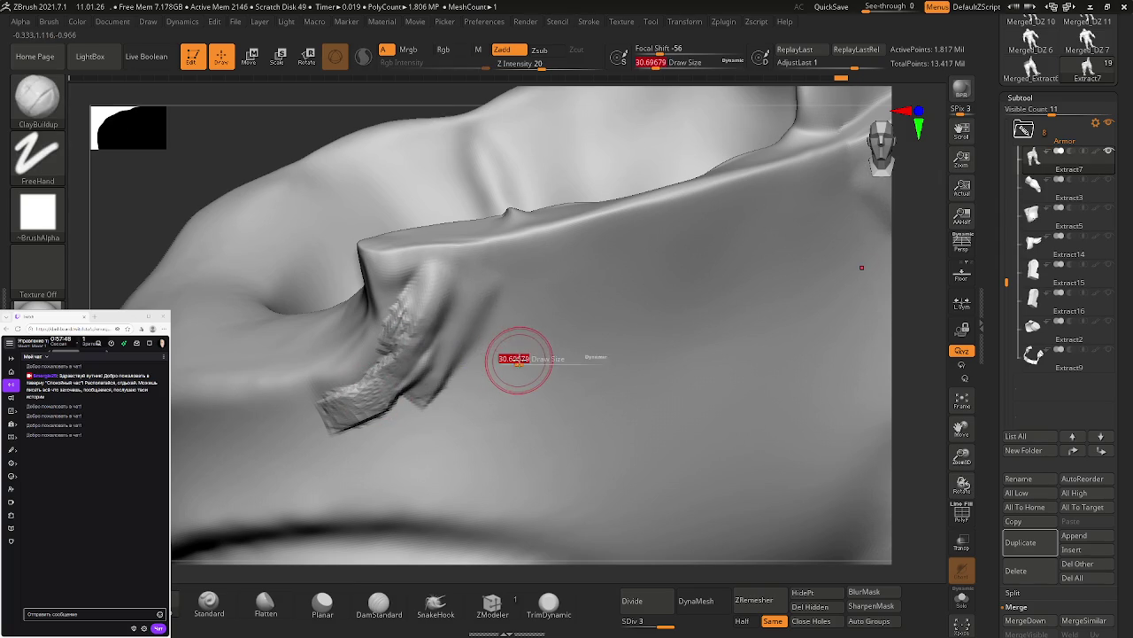
pyautogui.moveTo(518, 357); pyautogui.dragTo(542, 357)
pyautogui.keyDown('shift'); pyautogui.moveTo(436, 351); pyautogui.dragTo(374, 405); pyautogui.keyUp('shift')
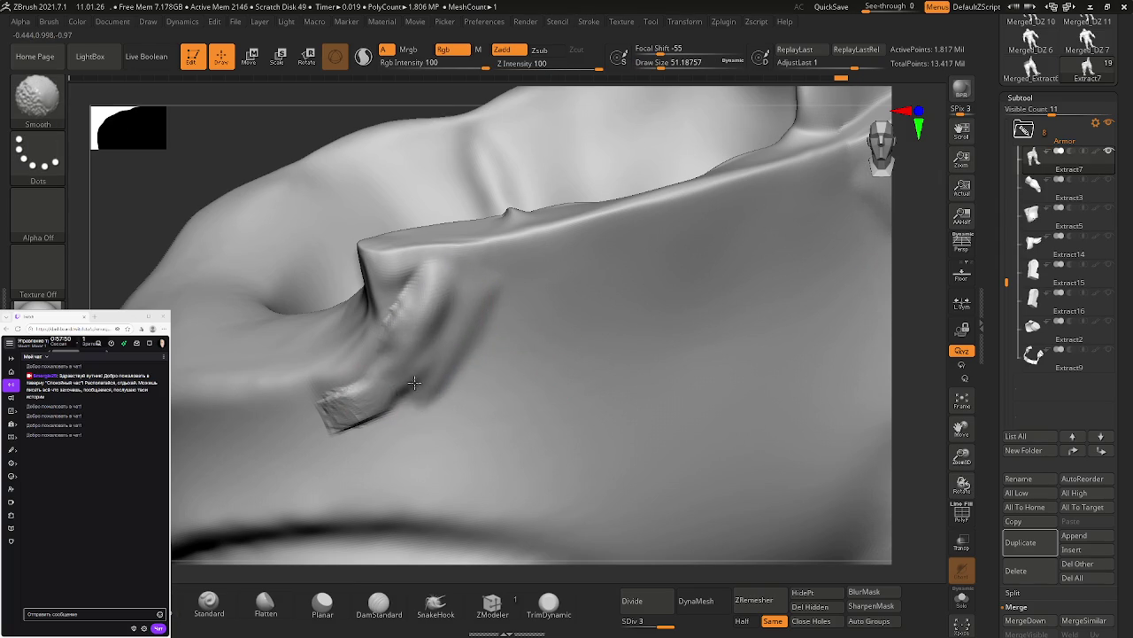
pyautogui.moveTo(660, 620); pyautogui.dragTo(625, 620)
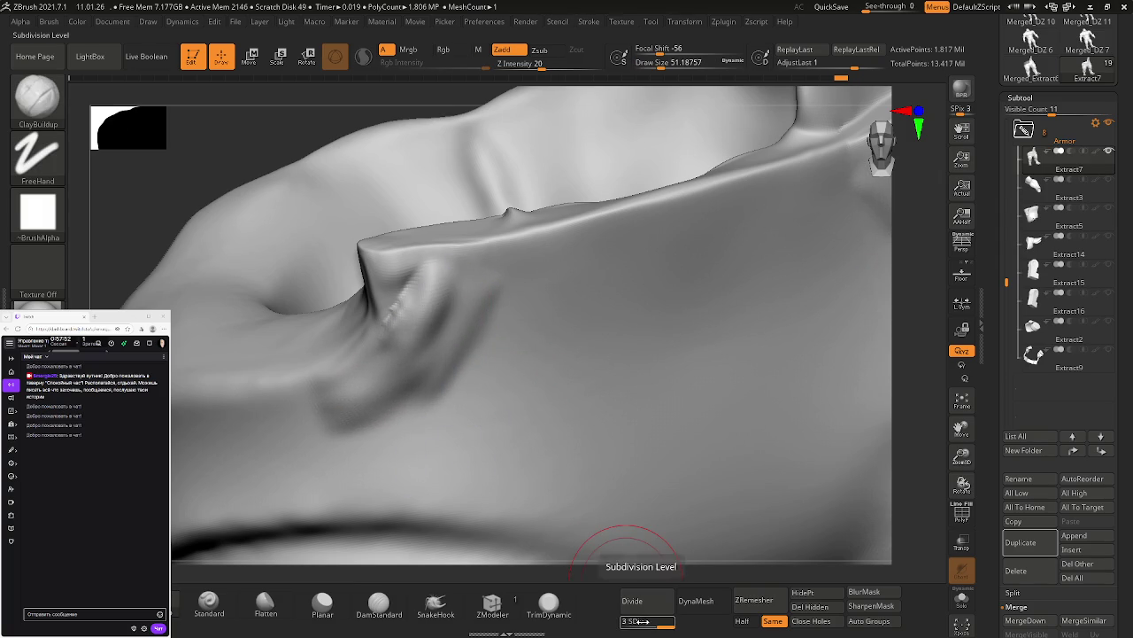
pyautogui.keyDown('shift'); pyautogui.moveTo(426, 341); pyautogui.dragTo(345, 418); pyautogui.keyUp('shift')
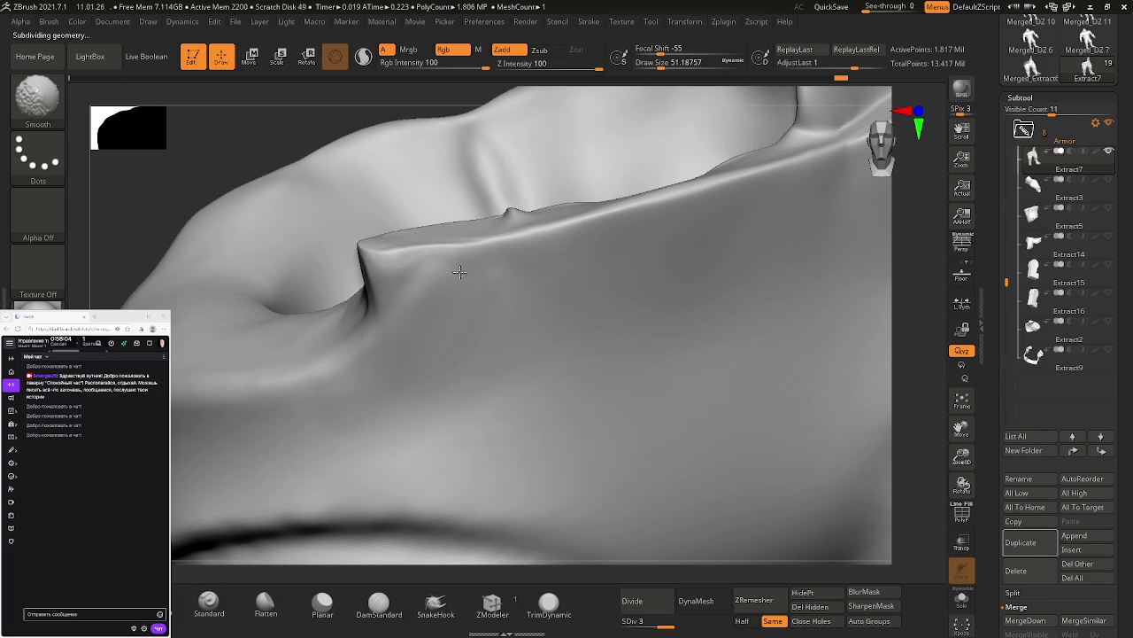
# Step: Return the Armor to subdivision level 3 and undo the three ClayBuildup strokes
pyautogui.hotkey('shift', 'd')
pyautogui.hotkey('shift', 'd')
pyautogui.press('d')
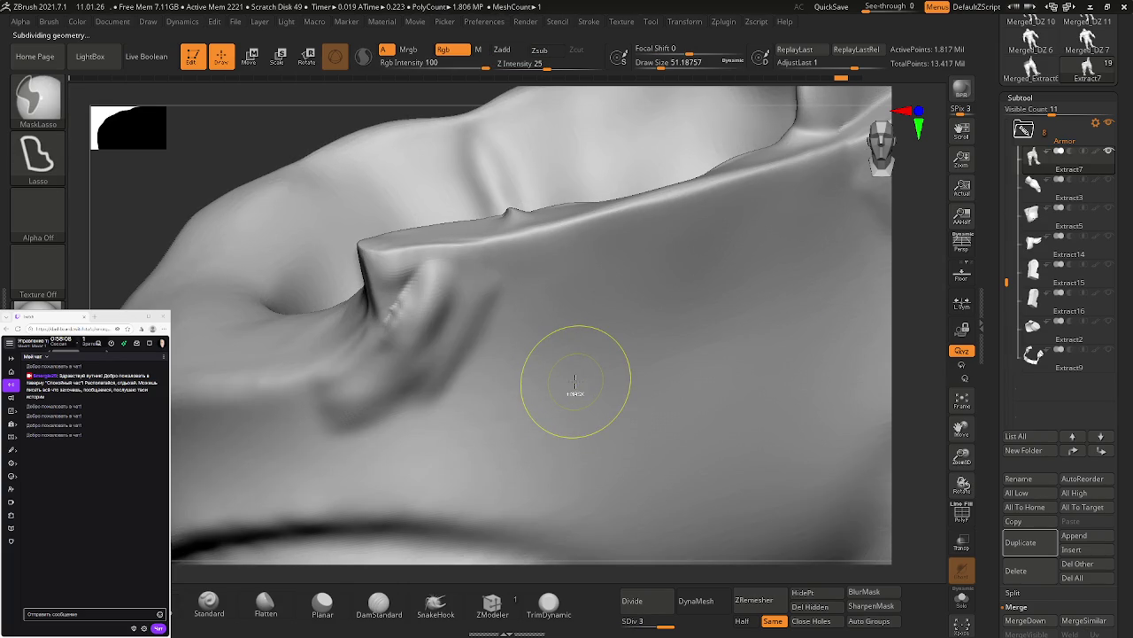
pyautogui.press('d')
pyautogui.hotkey('ctrl', 'z')
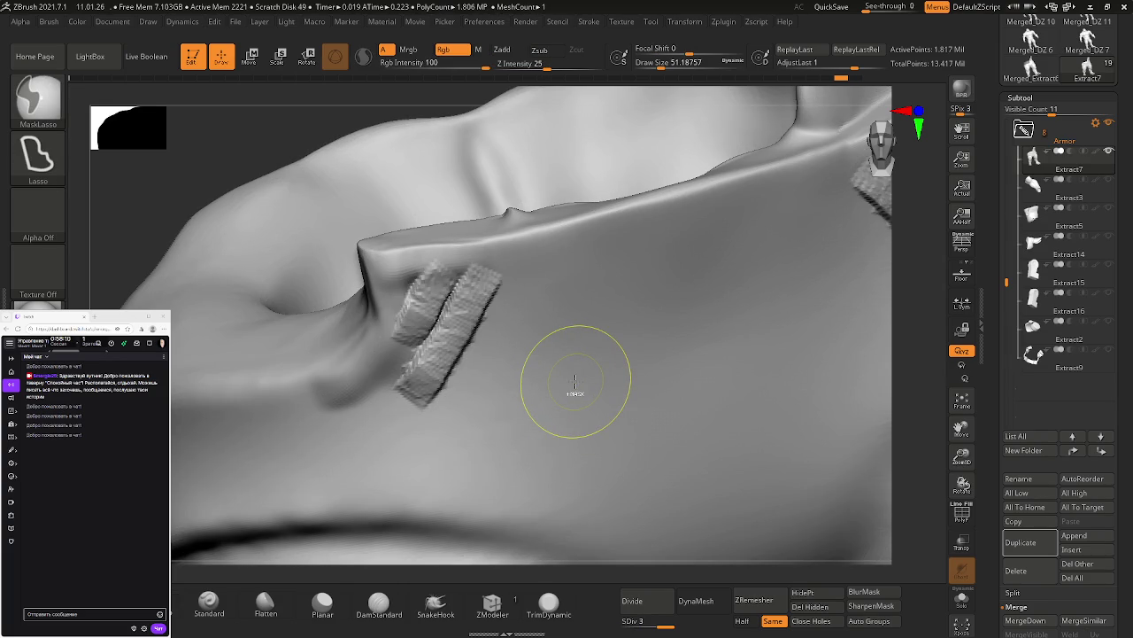
pyautogui.hotkey('ctrl', 'z')
pyautogui.hotkey('ctrl', 'z')
pyautogui.hotkey('ctrl', 'z')
pyautogui.hotkey('ctrl', 'z')
pyautogui.hotkey('ctrl', 'z')
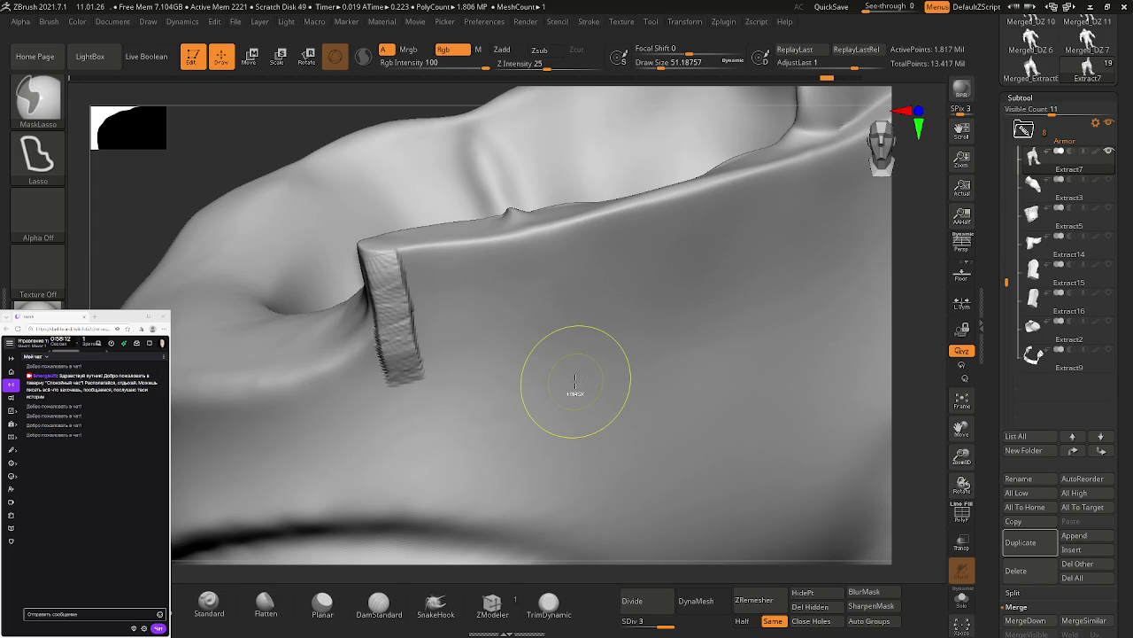
pyautogui.hotkey('ctrl', 'z')
pyautogui.moveTo(576, 374); pyautogui.dragTo(486, 344, button='right')
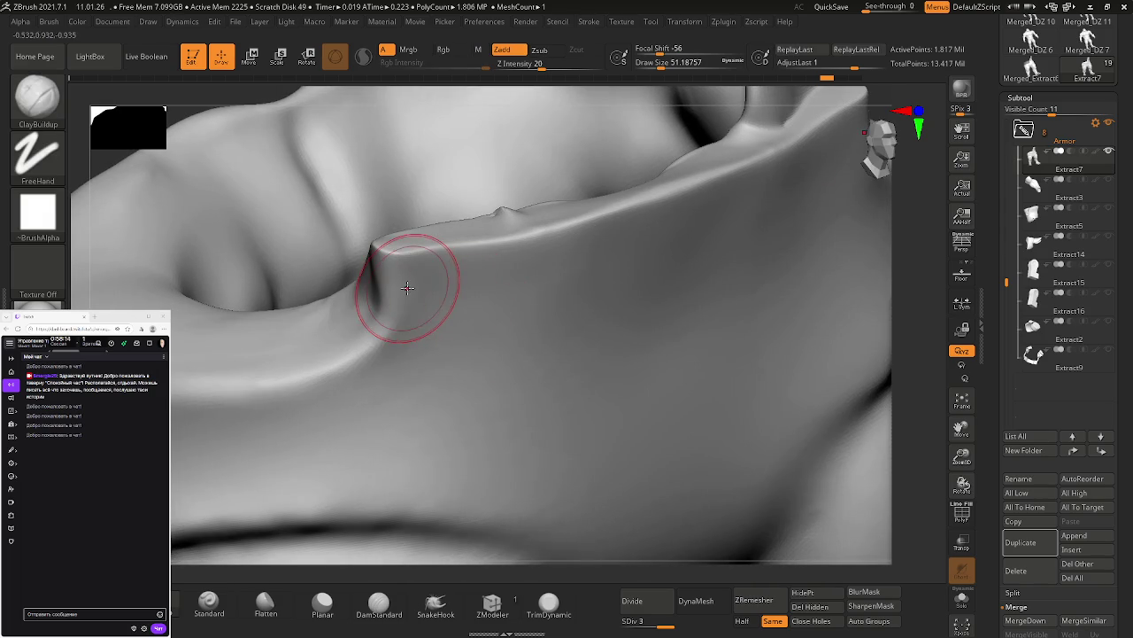
pyautogui.moveTo(330, 314); pyautogui.dragTo(376, 281, button='right')
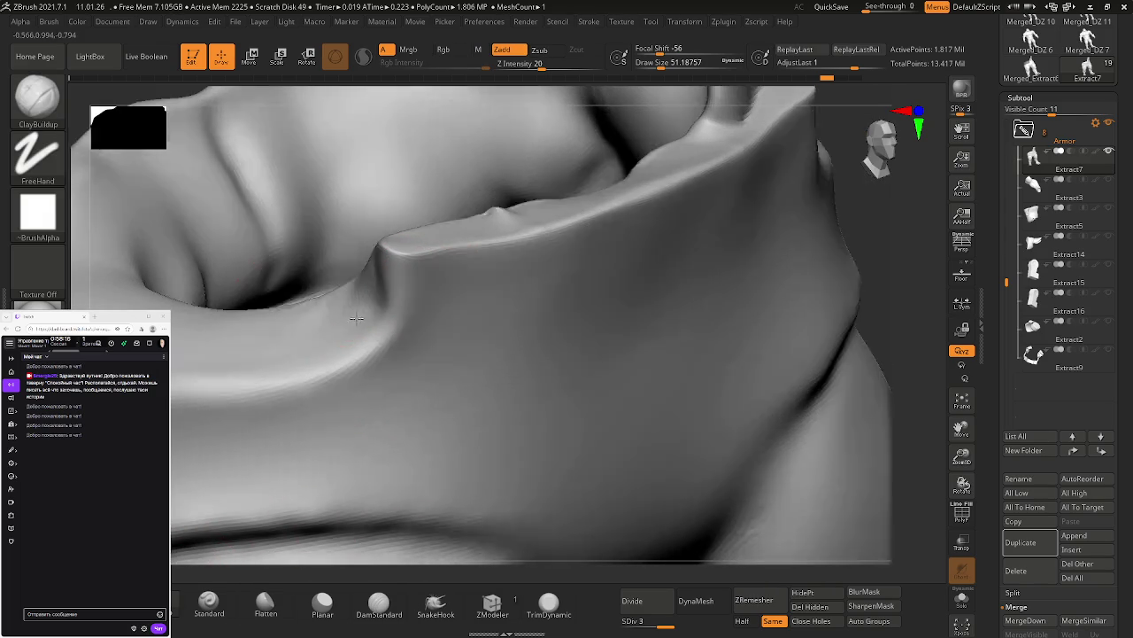
# Step: Flatten the crease surface at the rim corner with the Flatten brush and smooth the bump
pyautogui.click(266, 603)
pyautogui.moveTo(514, 455)
pyautogui.mouseDown(button='right')
pyautogui.moveTo(442, 282)
pyautogui.moveTo(432, 312)
pyautogui.mouseUp(button='right')
pyautogui.moveTo(366, 289); pyautogui.dragTo(389, 291)
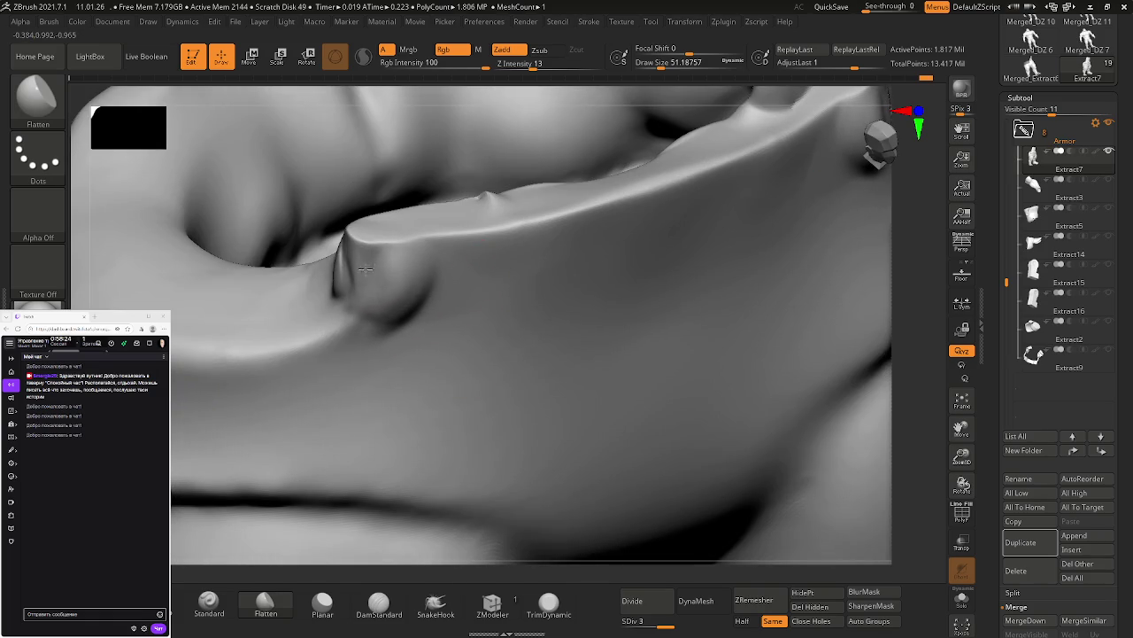
pyautogui.moveTo(405, 310)
pyautogui.keyDown('shift'); pyautogui.mouseDown()
pyautogui.moveTo(435, 293)
pyautogui.moveTo(470, 304)
pyautogui.mouseUp(); pyautogui.keyUp('shift')
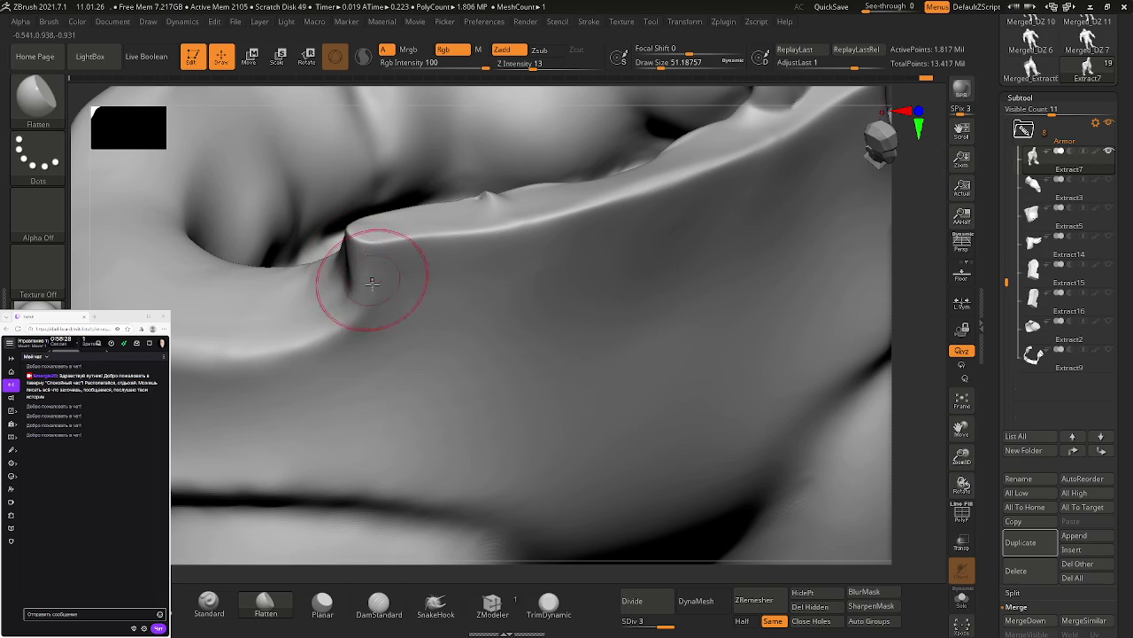
# Step: Plane the rim corner and its top edge flat with the Planar brush, softening the facet
pyautogui.click(332, 615)
pyautogui.moveTo(435, 369)
pyautogui.mouseDown()
pyautogui.moveTo(425, 283)
pyautogui.moveTo(329, 342)
pyautogui.mouseUp()
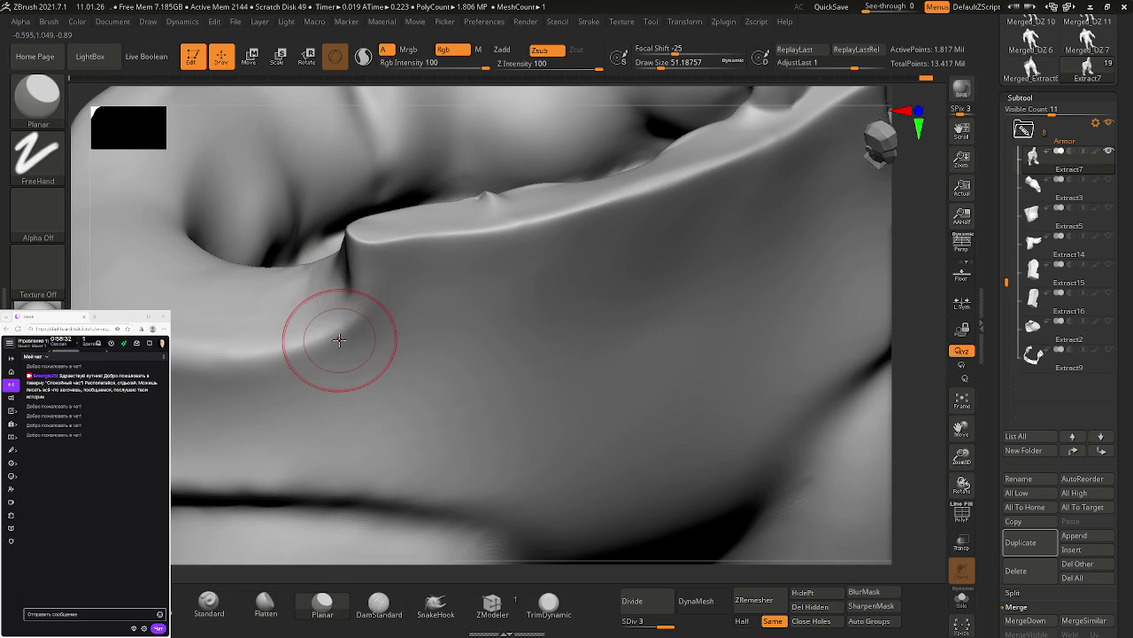
pyautogui.keyDown('shift'); pyautogui.moveTo(366, 265); pyautogui.dragTo(379, 299); pyautogui.keyUp('shift')
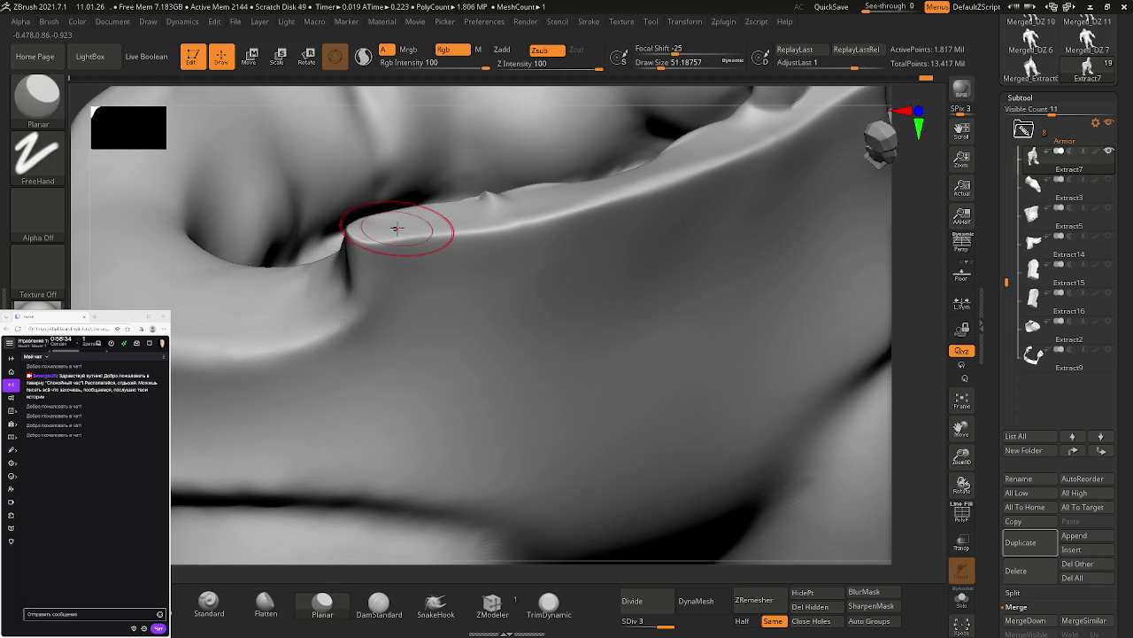
pyautogui.moveTo(392, 291); pyautogui.dragTo(372, 260)
pyautogui.moveTo(375, 254); pyautogui.dragTo(328, 496, button='right')
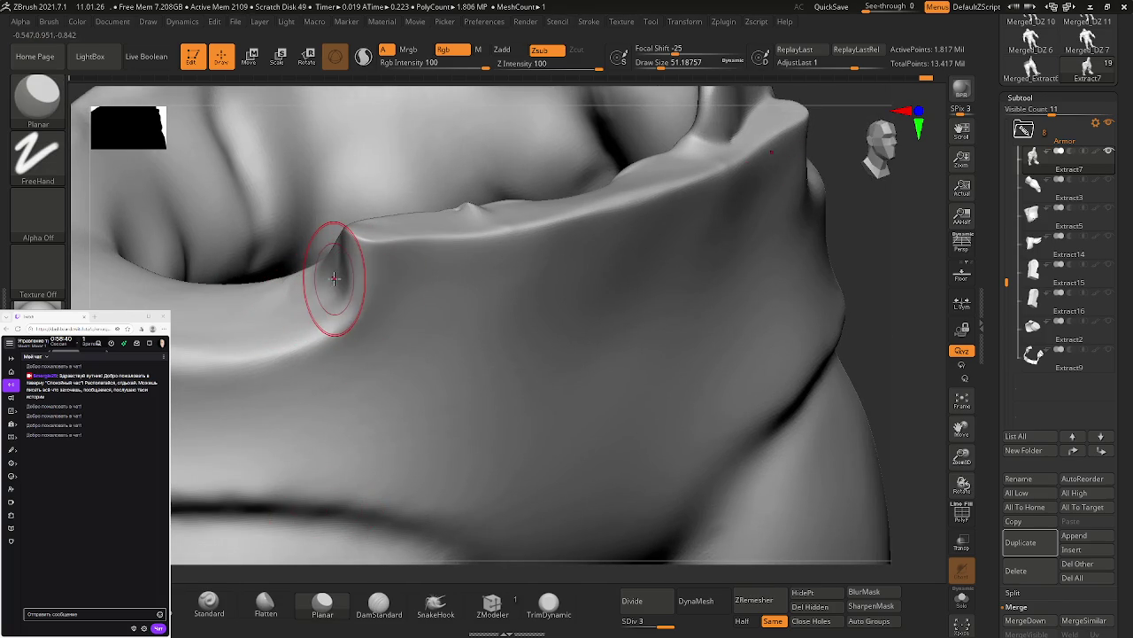
pyautogui.keyDown('shift'); pyautogui.moveTo(344, 249); pyautogui.dragTo(343, 266); pyautogui.keyUp('shift')
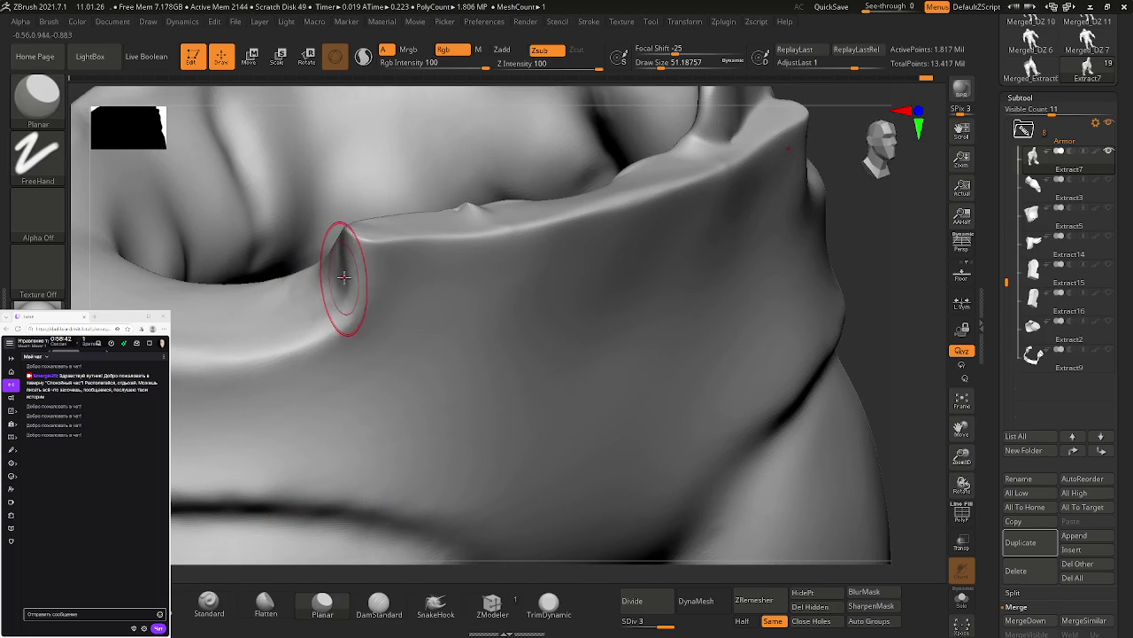
# Step: Undo the smoothing to keep the sharp end facet, then drop the mesh to subdivision level 1
pyautogui.hotkey('ctrl', 'z')
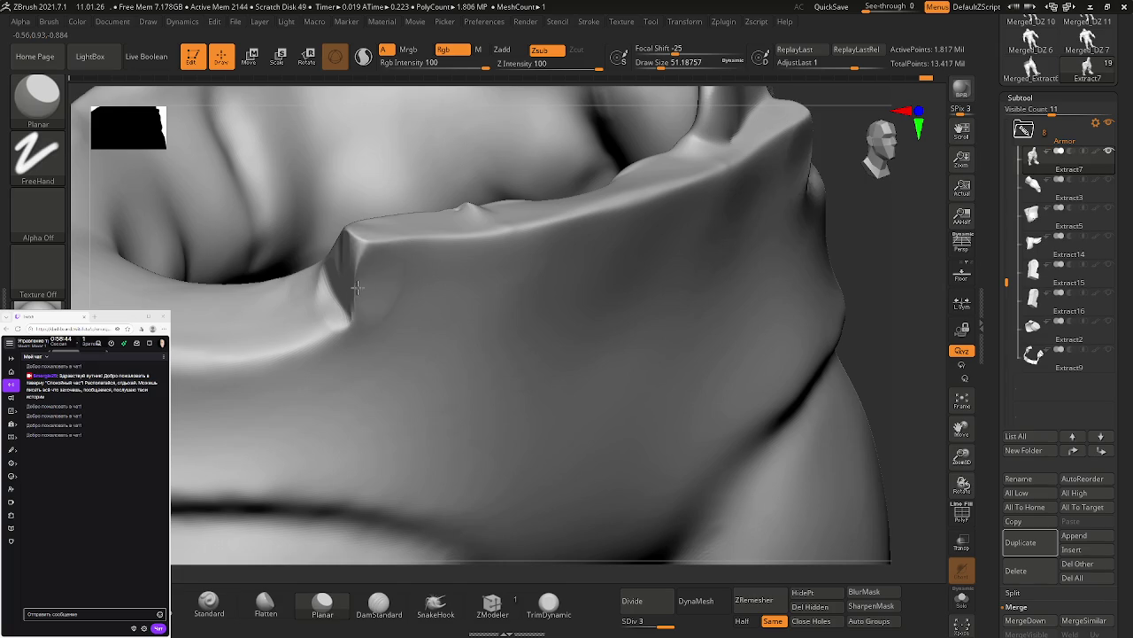
pyautogui.hotkey('ctrl', 'z')
pyautogui.hotkey('ctrl', 'z')
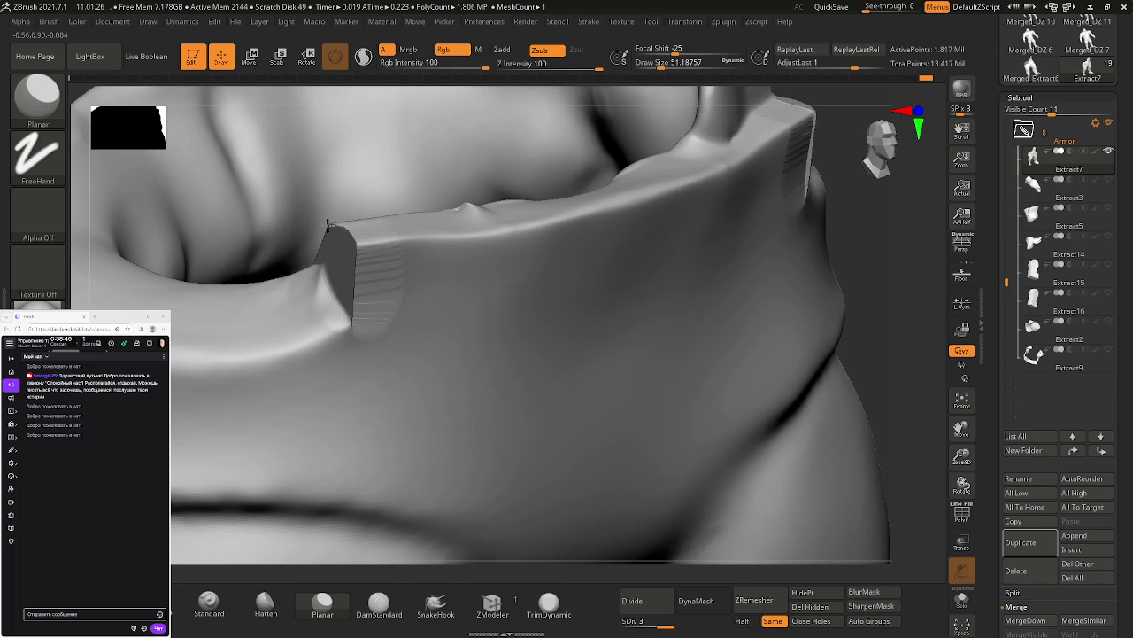
pyautogui.moveTo(403, 291)
pyautogui.keyDown('shift'); pyautogui.mouseDown(button='right')
pyautogui.moveTo(333, 287)
pyautogui.moveTo(372, 318)
pyautogui.moveTo(354, 298)
pyautogui.mouseUp(button='right'); pyautogui.keyUp('shift')
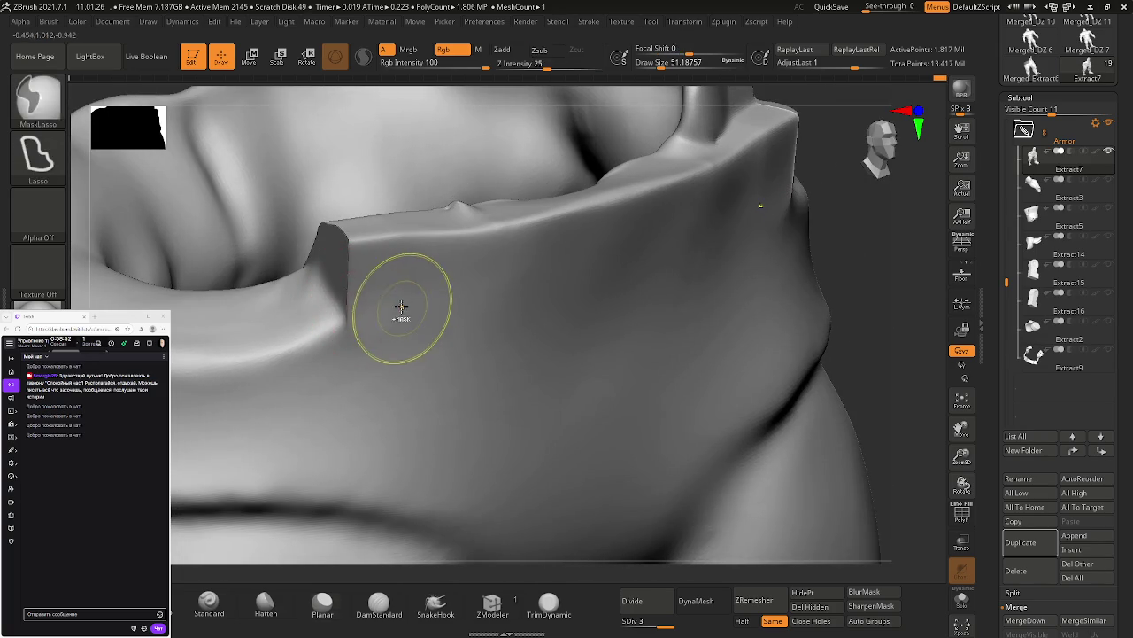
pyautogui.press('shift')
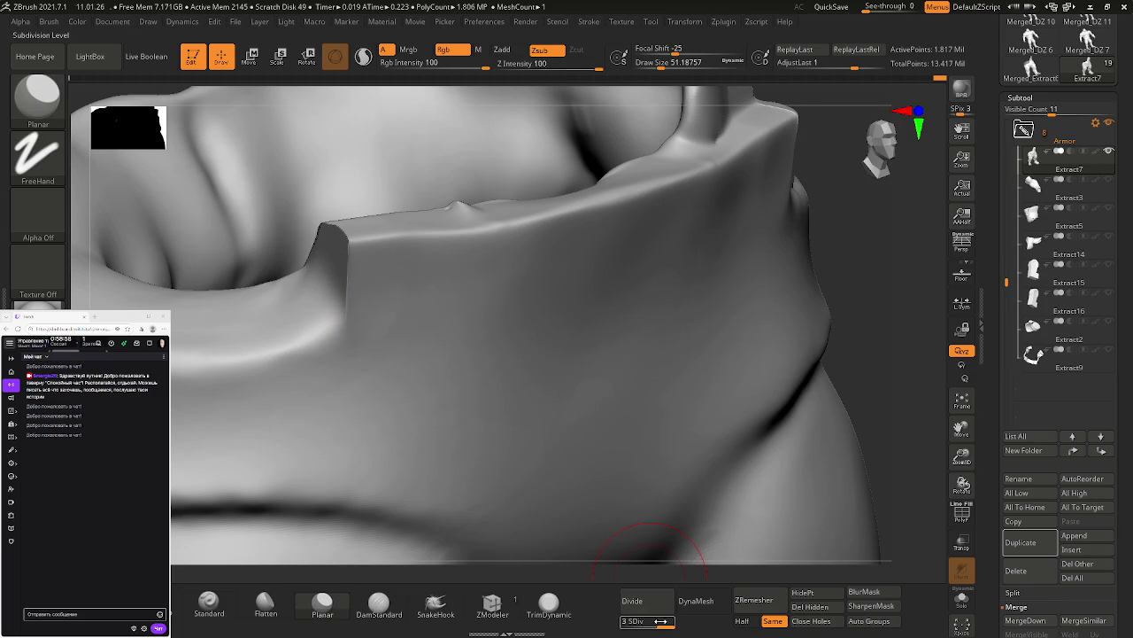
pyautogui.click(613, 621)
# Step: Smooth the bump where the rim top meets the stepped corner, orbiting along the rim
pyautogui.press('shift')
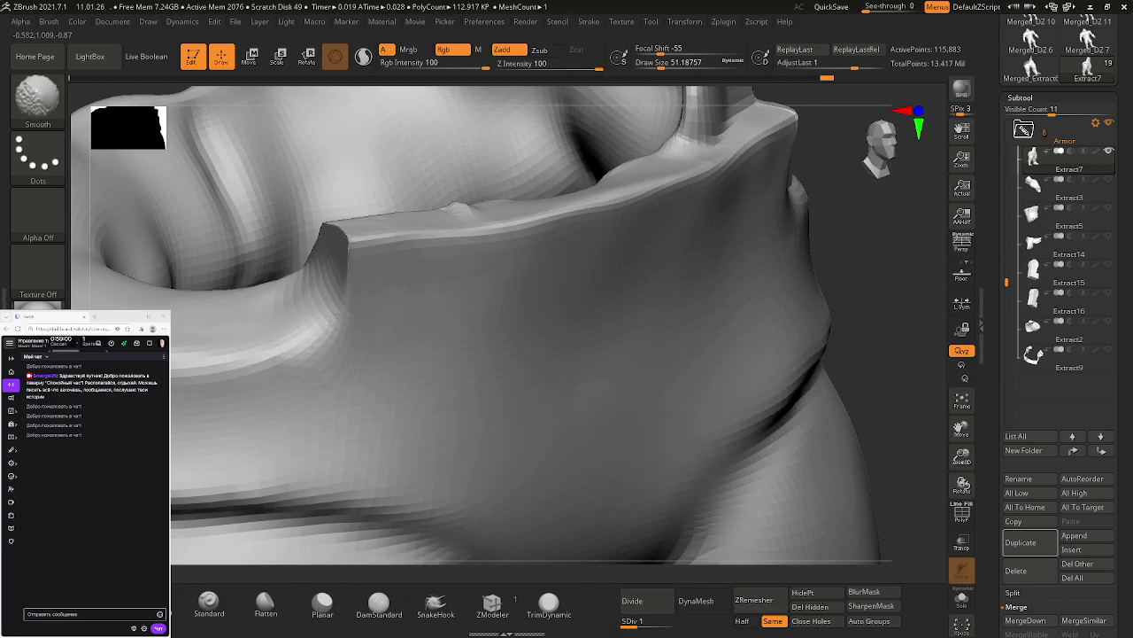
pyautogui.press('shift')
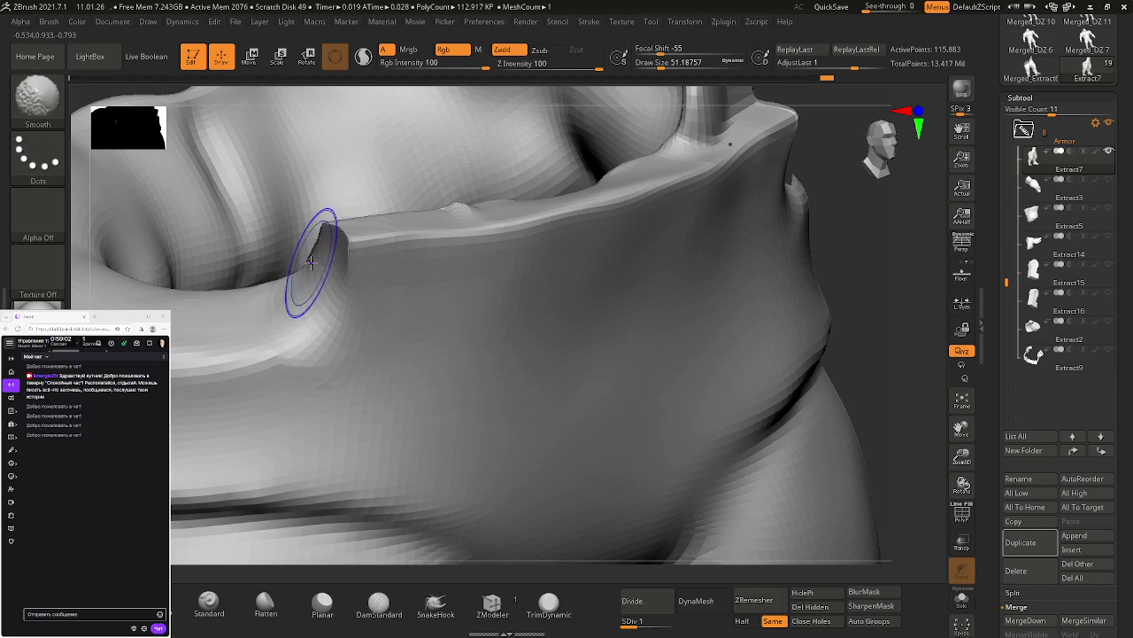
pyautogui.keyDown('shift'); pyautogui.moveTo(328, 253); pyautogui.dragTo(332, 237); pyautogui.keyUp('shift')
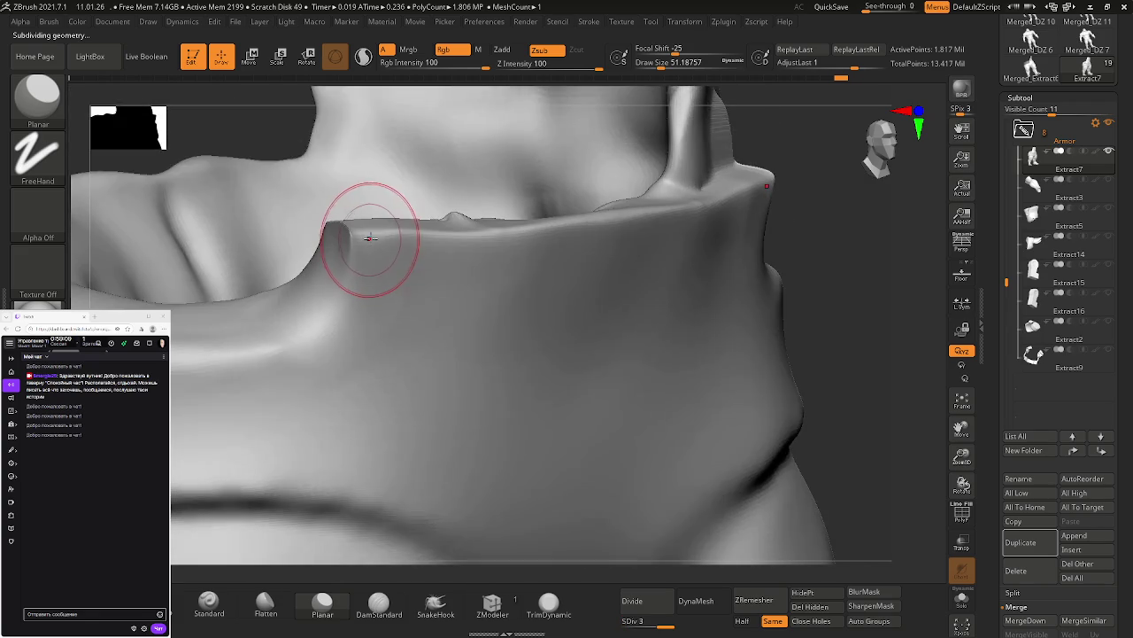
pyautogui.moveTo(370, 237); pyautogui.dragTo(354, 251, button='right')
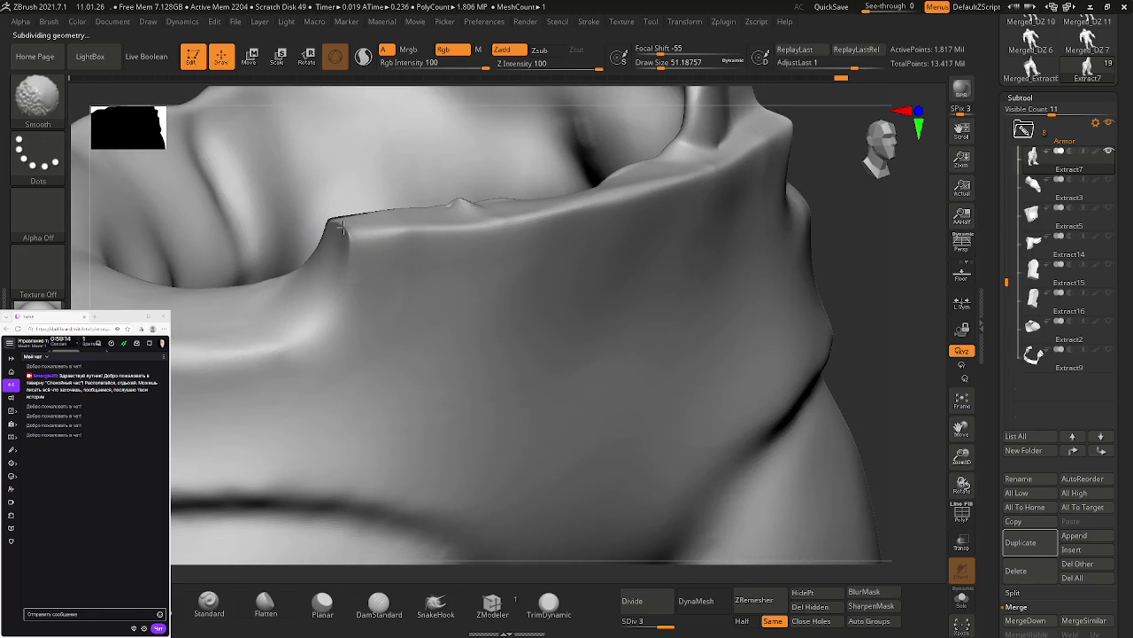
pyautogui.moveTo(340, 229); pyautogui.dragTo(342, 230, button='right')
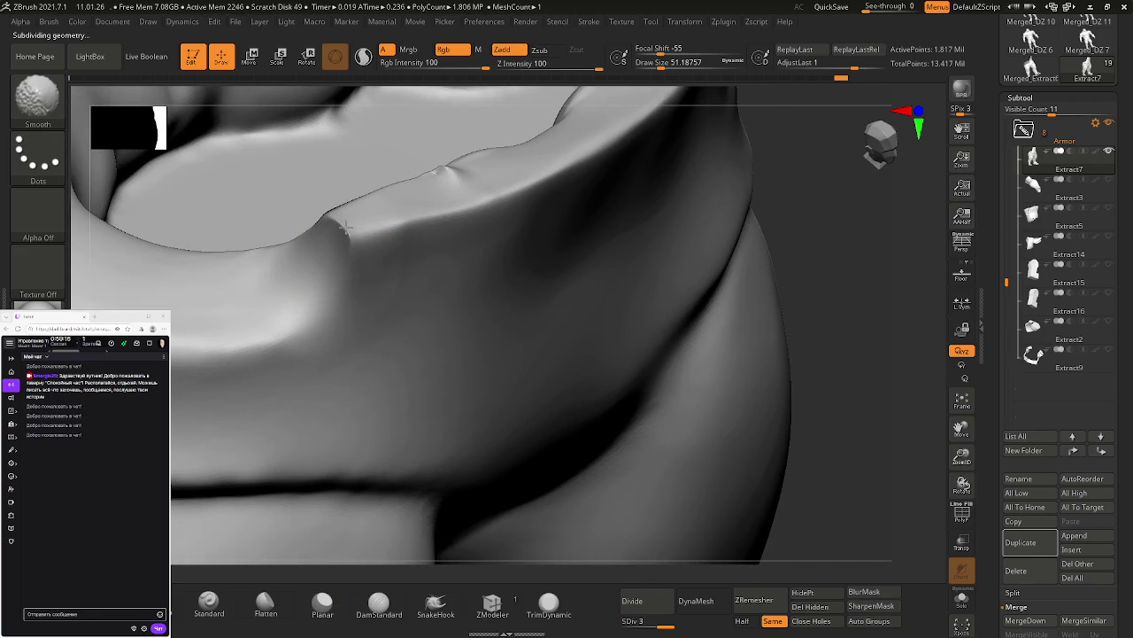
pyautogui.moveTo(428, 291); pyautogui.dragTo(393, 263, button='right')
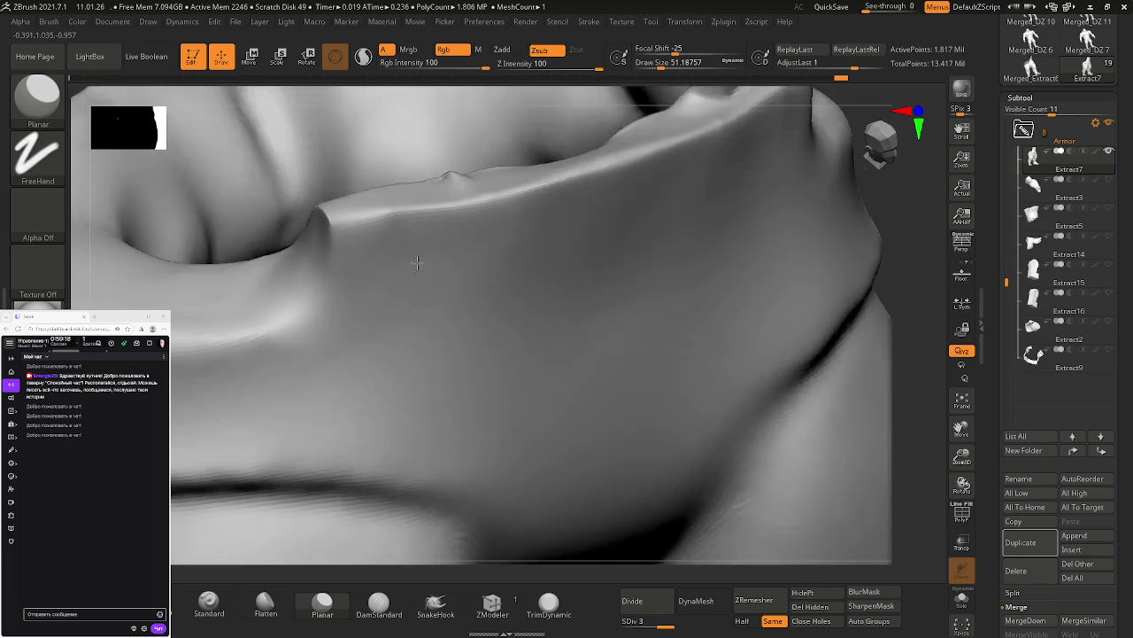
# Step: Carve the rim corner into a crisp creased ridge with DamStandard, smoothing above it
pyautogui.click(377, 605)
pyautogui.moveTo(329, 217); pyautogui.dragTo(305, 293)
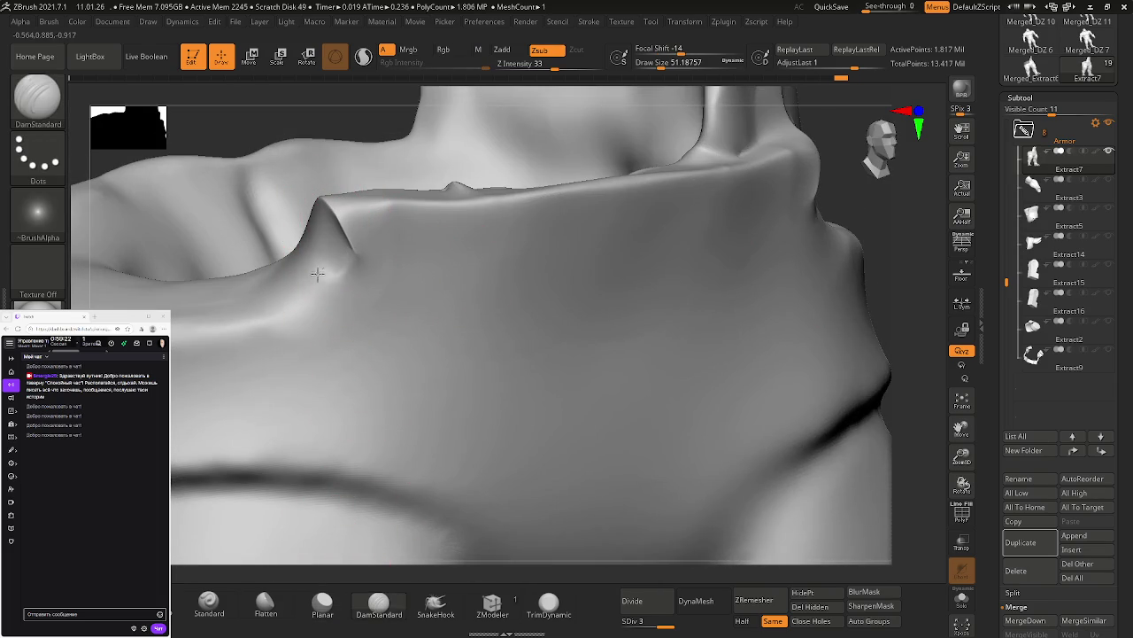
pyautogui.moveTo(328, 215); pyautogui.dragTo(464, 253, button='right')
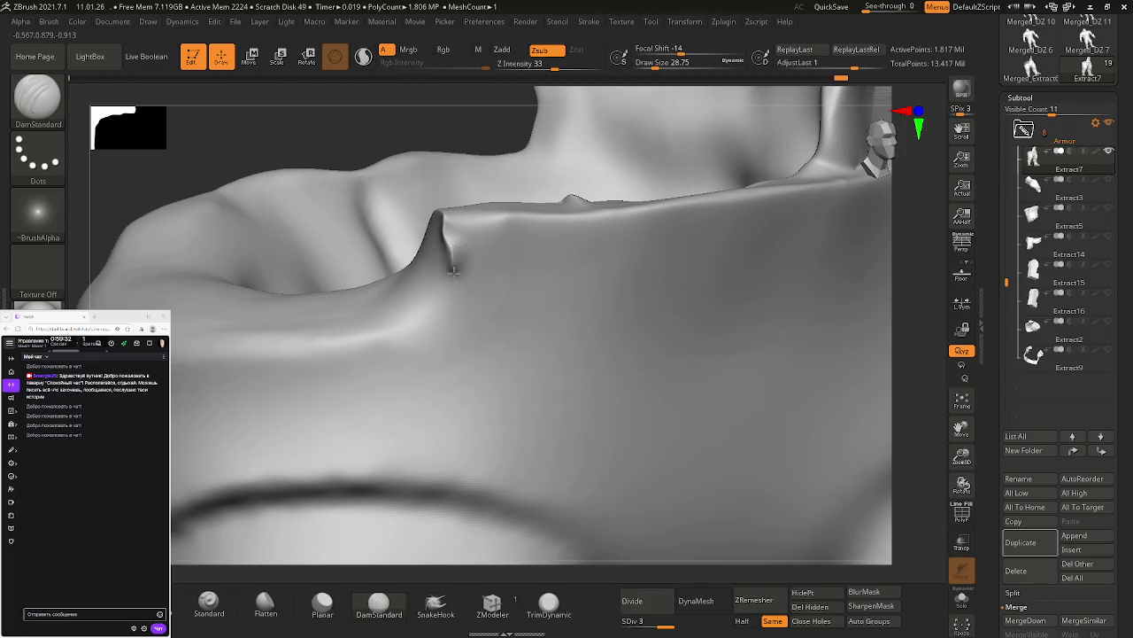
pyautogui.moveTo(439, 315)
pyautogui.mouseDown()
pyautogui.moveTo(430, 294)
pyautogui.moveTo(450, 246)
pyautogui.mouseUp()
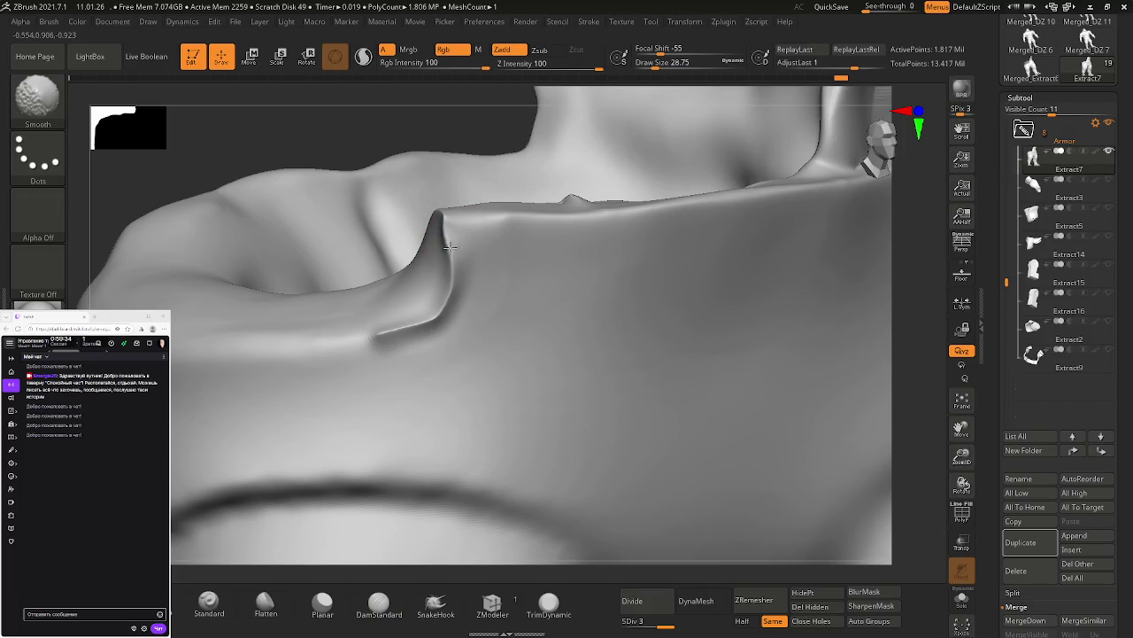
pyautogui.moveTo(447, 292); pyautogui.dragTo(518, 273, button='right')
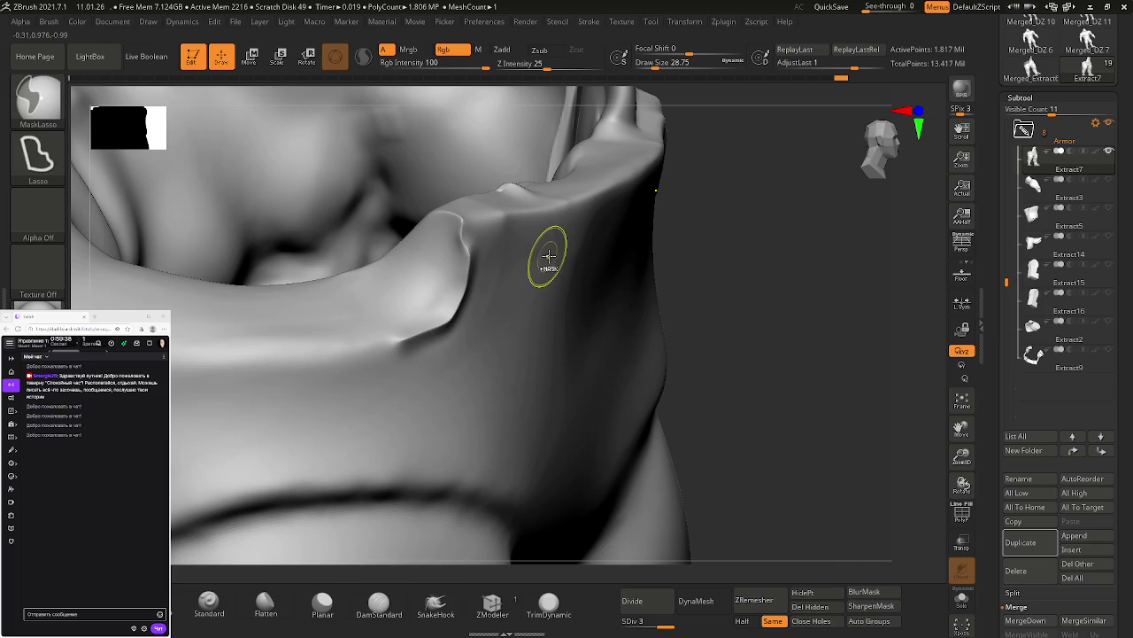
pyautogui.moveTo(543, 254); pyautogui.dragTo(450, 253, button='right')
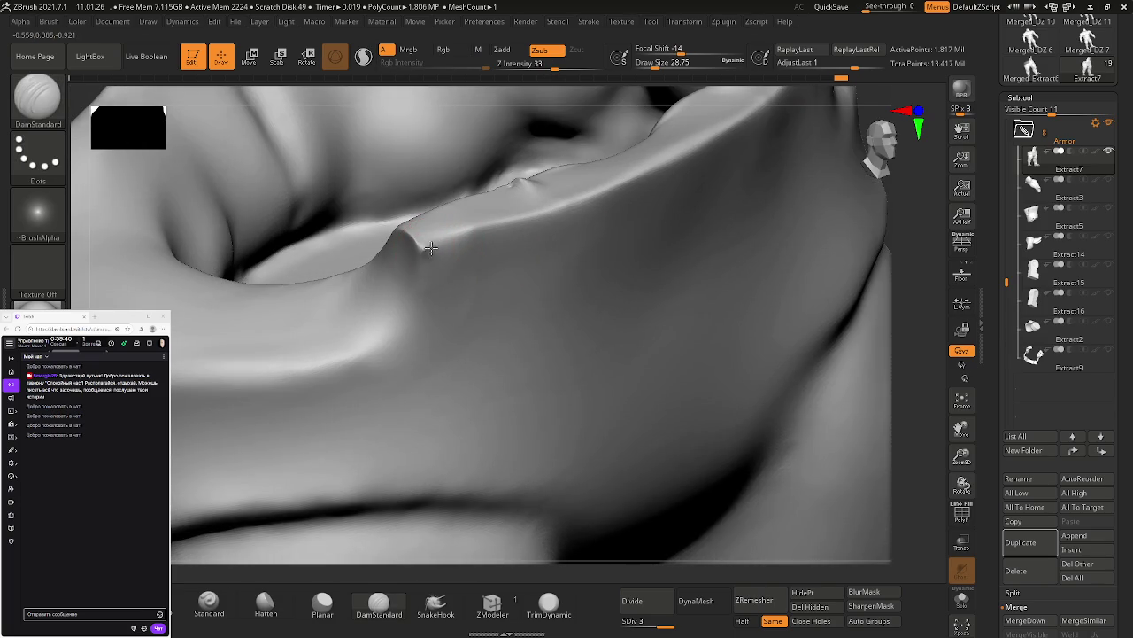
pyautogui.moveTo(467, 233)
pyautogui.mouseDown()
pyautogui.moveTo(413, 266)
pyautogui.moveTo(365, 355)
pyautogui.moveTo(301, 365)
pyautogui.mouseUp()
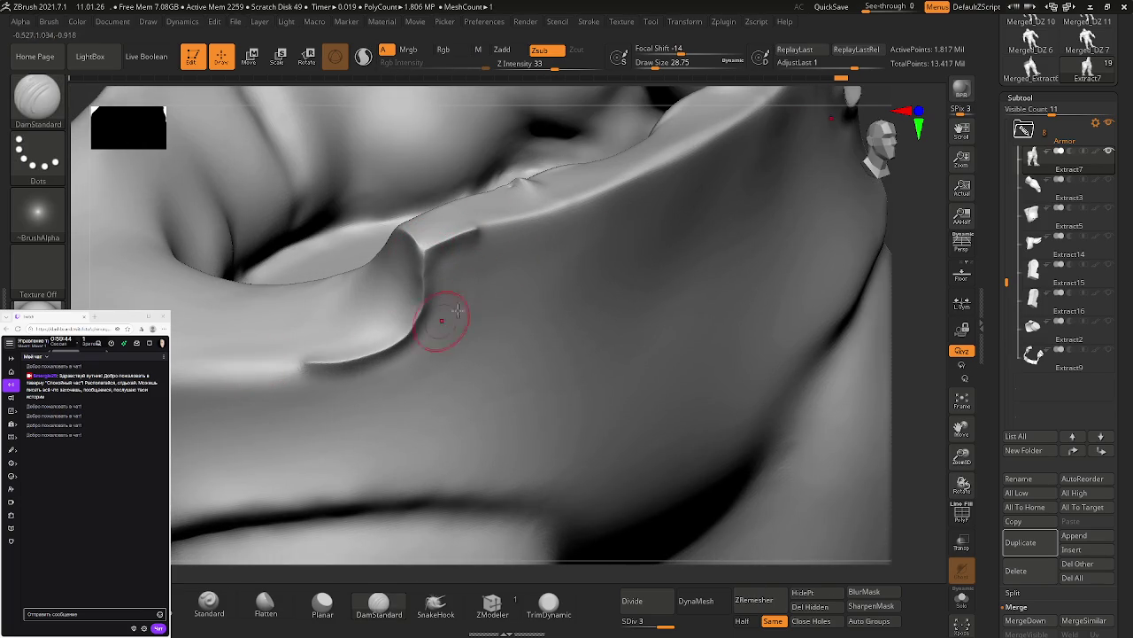
pyautogui.moveTo(392, 341)
pyautogui.mouseDown(button='right')
pyautogui.moveTo(474, 255)
pyautogui.moveTo(481, 228)
pyautogui.mouseUp(button='right')
pyautogui.moveTo(480, 227)
pyautogui.keyDown('shift'); pyautogui.mouseDown()
pyautogui.moveTo(463, 217)
pyautogui.moveTo(422, 298)
pyautogui.mouseUp(); pyautogui.keyUp('shift')
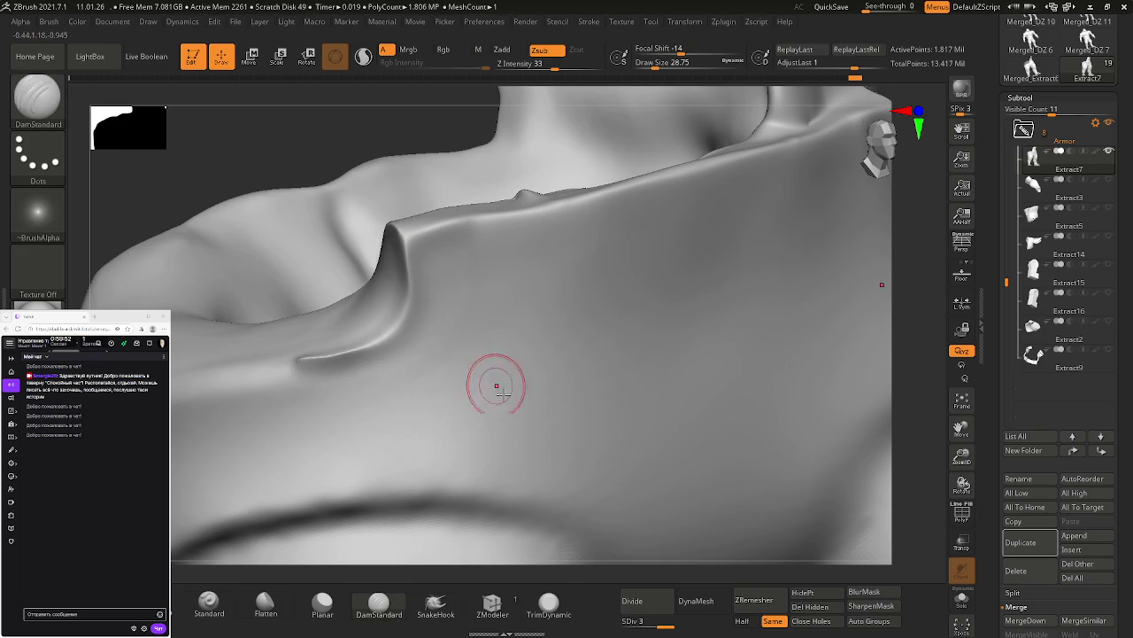
# Step: Flatten and smooth the surface under the ridge with the Flatten brush
pyautogui.click(266, 603)
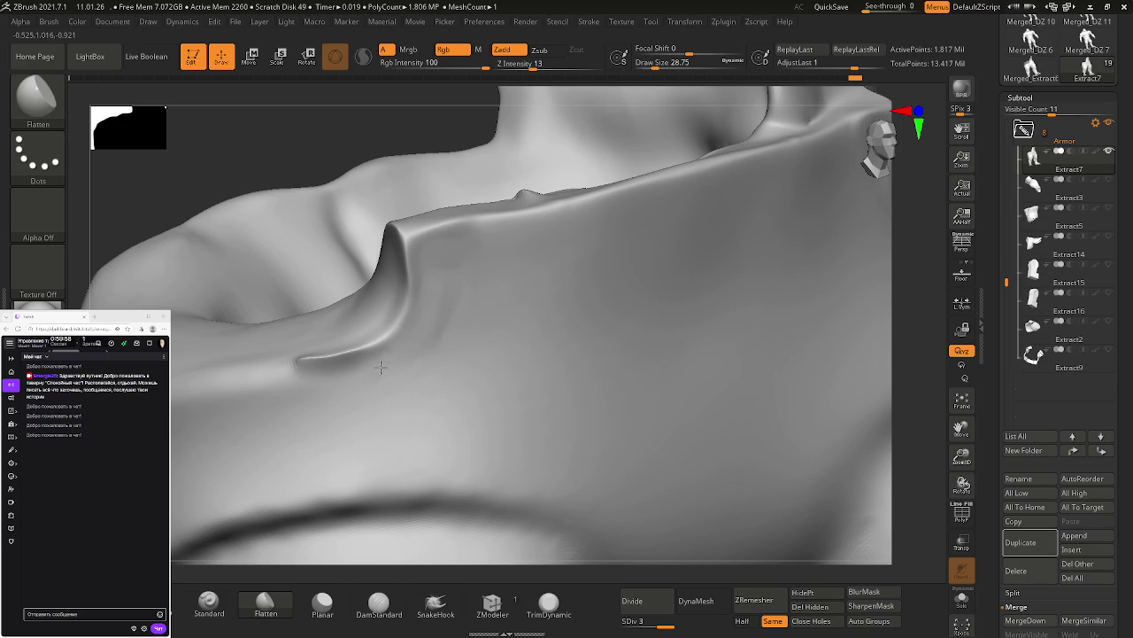
pyautogui.moveTo(318, 381); pyautogui.dragTo(393, 350)
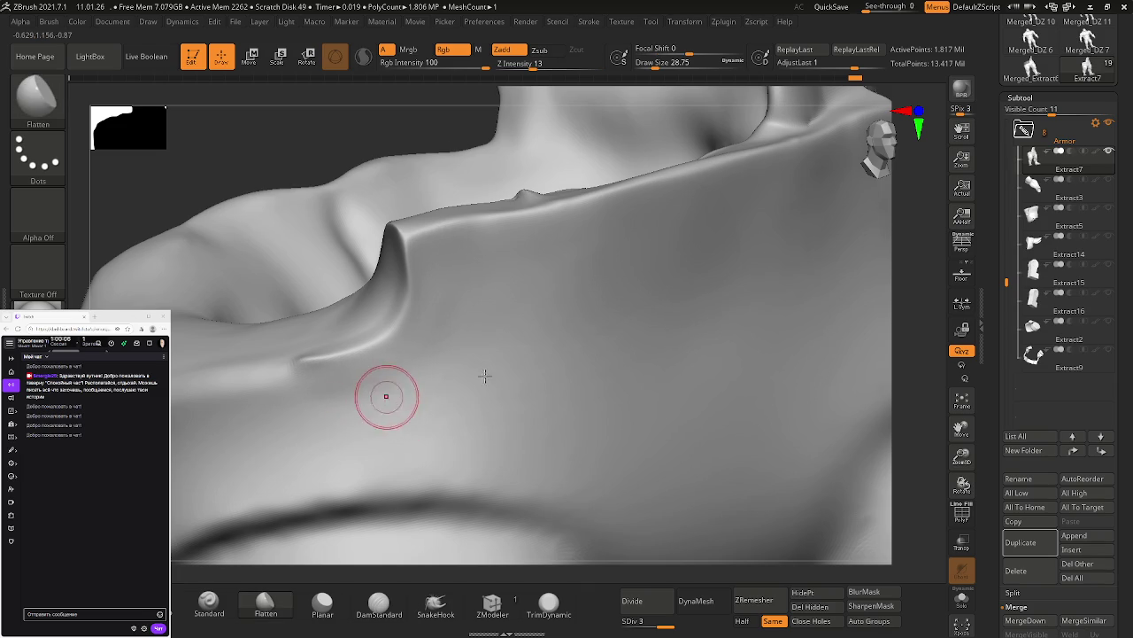
pyautogui.moveTo(463, 393); pyautogui.dragTo(472, 439, button='right')
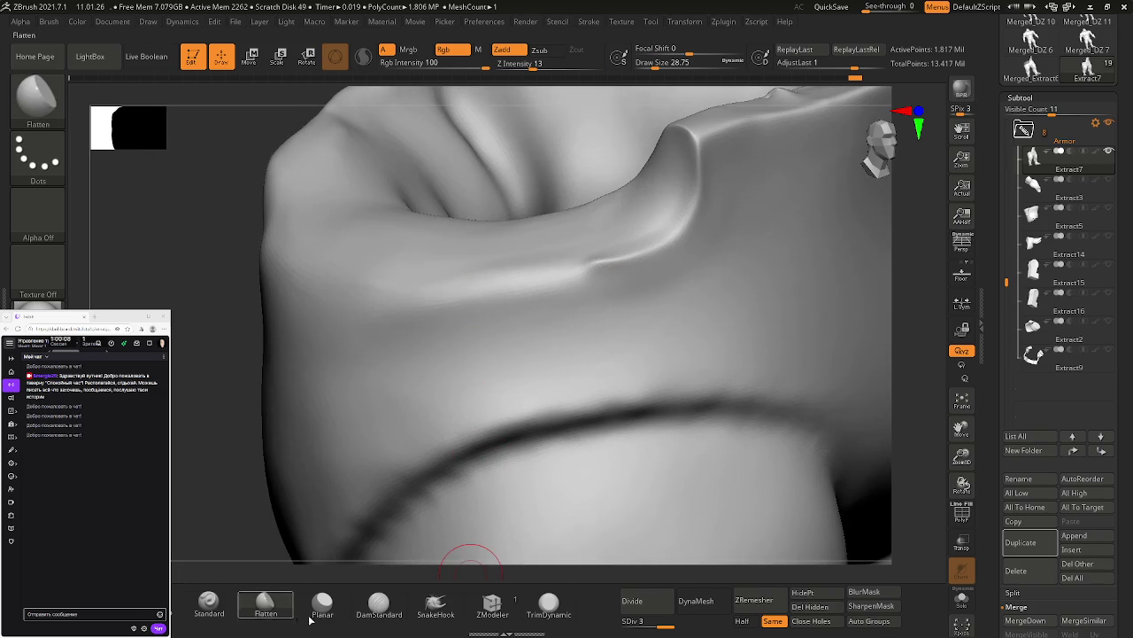
# Step: Carve a sharp DamStandard crease along the waistband rim edge
pyautogui.click(379, 602)
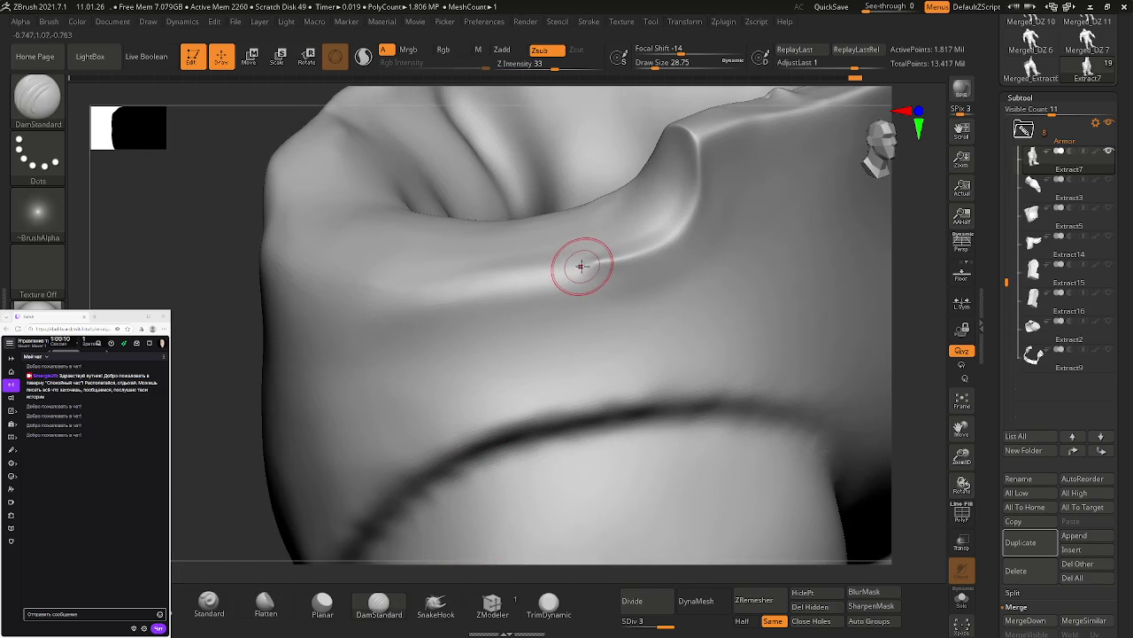
pyautogui.moveTo(612, 253)
pyautogui.mouseDown()
pyautogui.moveTo(580, 267)
pyautogui.moveTo(382, 282)
pyautogui.mouseUp()
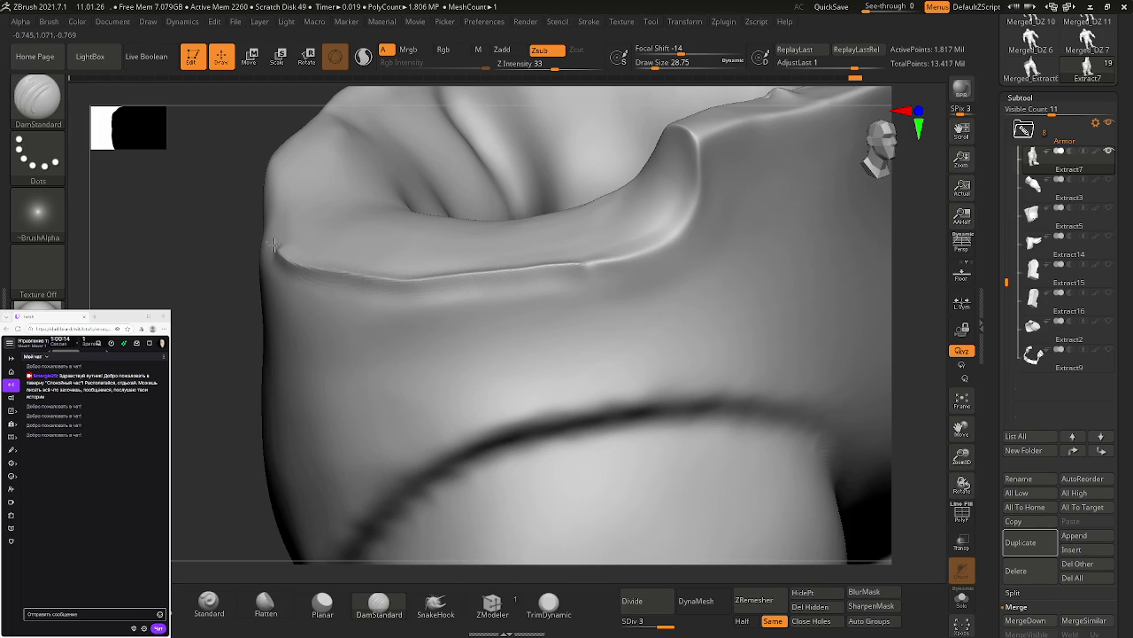
pyautogui.moveTo(379, 215); pyautogui.dragTo(413, 202, button='right')
pyautogui.moveTo(557, 271)
pyautogui.mouseDown(button='right')
pyautogui.moveTo(524, 271)
pyautogui.moveTo(705, 296)
pyautogui.mouseUp(button='right')
# Step: Enlarge the DamStandard brush and carve a crease along the rim's front edge, then smooth it
pyautogui.press('s')
pyautogui.moveTo(654, 297)
pyautogui.mouseDown()
pyautogui.moveTo(683, 296)
pyautogui.moveTo(671, 298)
pyautogui.mouseUp()
pyautogui.press('s')
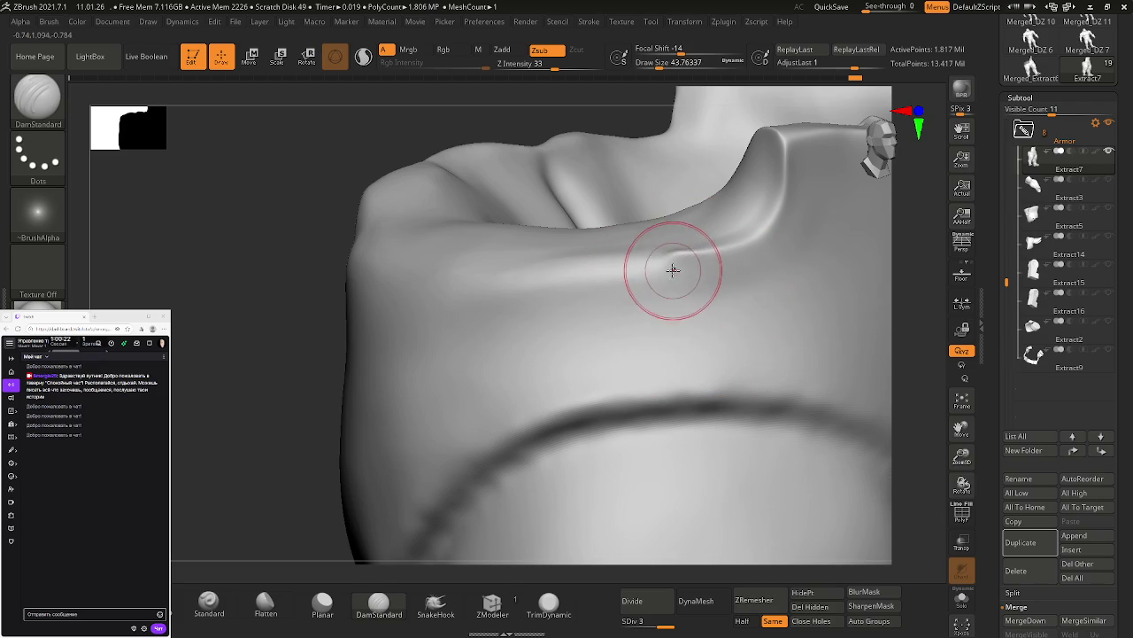
pyautogui.moveTo(600, 256); pyautogui.dragTo(664, 269, button='right')
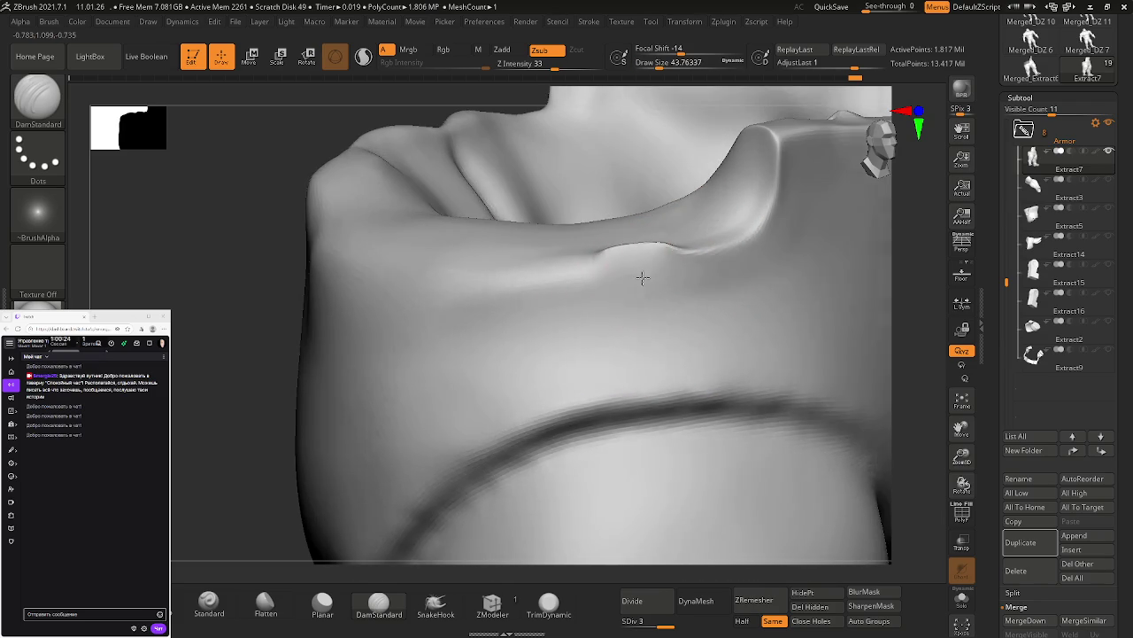
pyautogui.moveTo(665, 261)
pyautogui.mouseDown()
pyautogui.moveTo(555, 277)
pyautogui.moveTo(328, 253)
pyautogui.mouseUp()
pyautogui.press('shift')
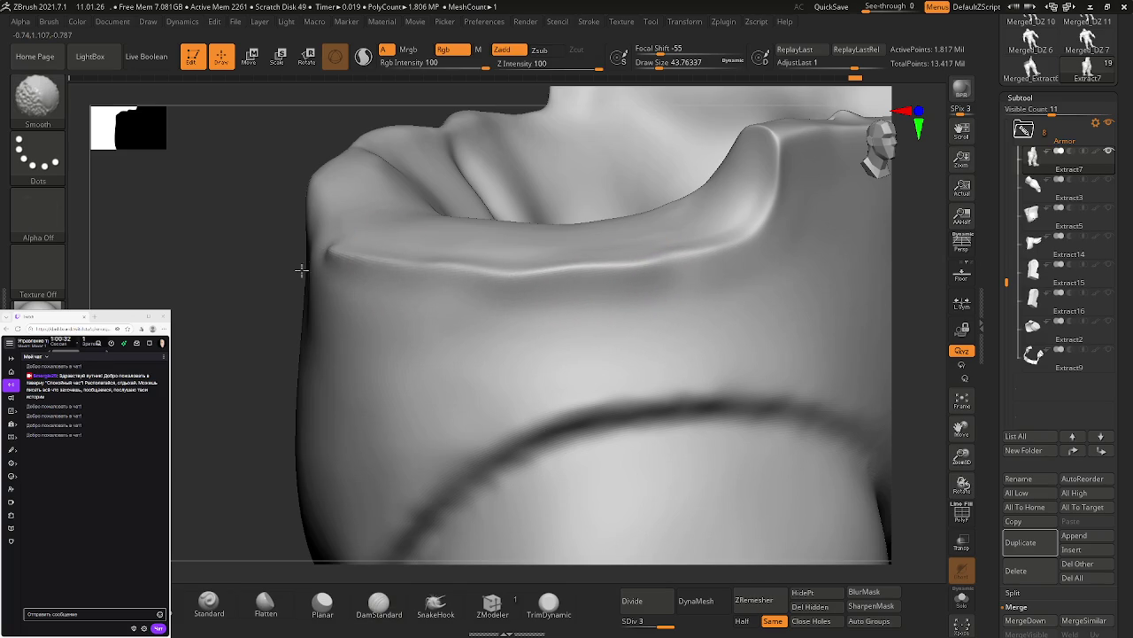
pyautogui.moveTo(506, 295); pyautogui.dragTo(552, 298, button='right')
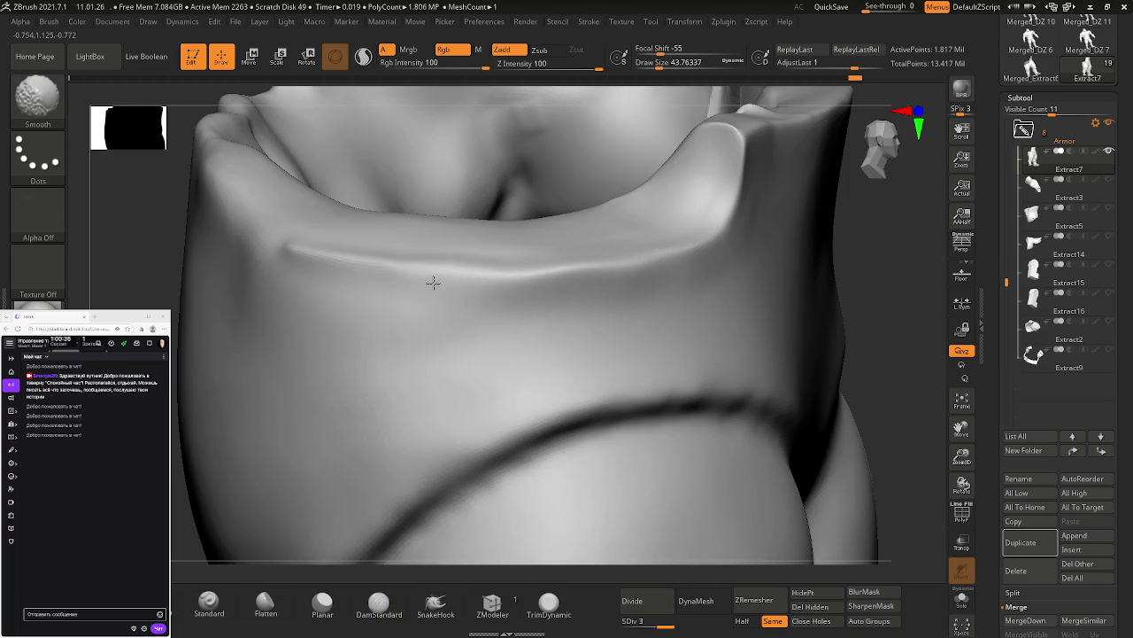
pyautogui.moveTo(614, 298); pyautogui.dragTo(543, 252, button='right')
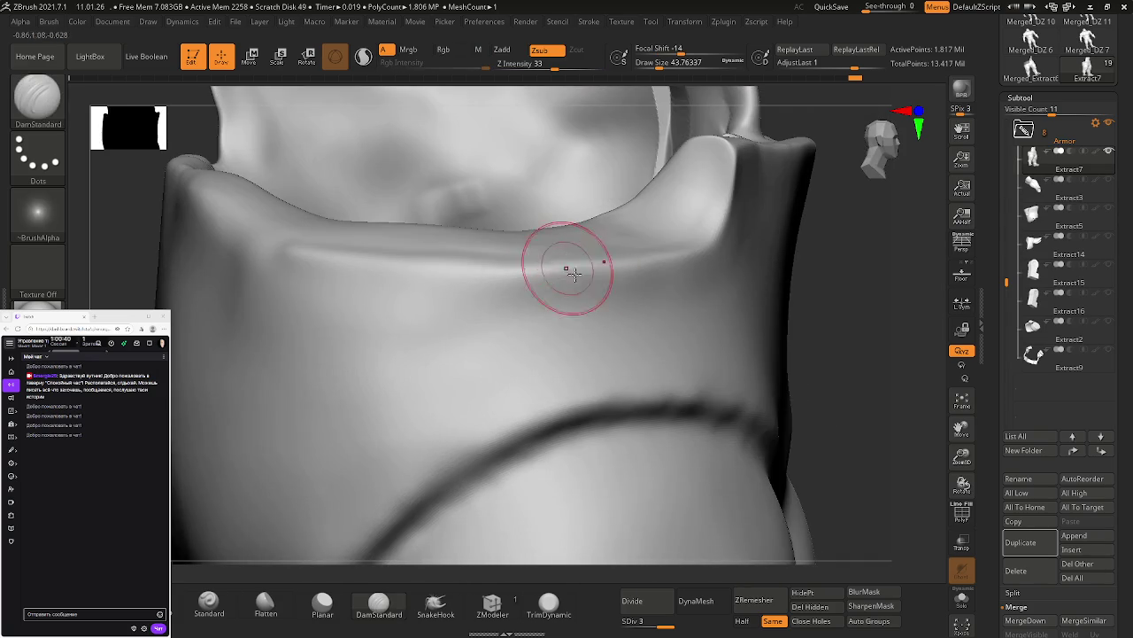
# Step: Flatten the band below the rim edge at intensity 13 and smooth it
pyautogui.click(266, 602)
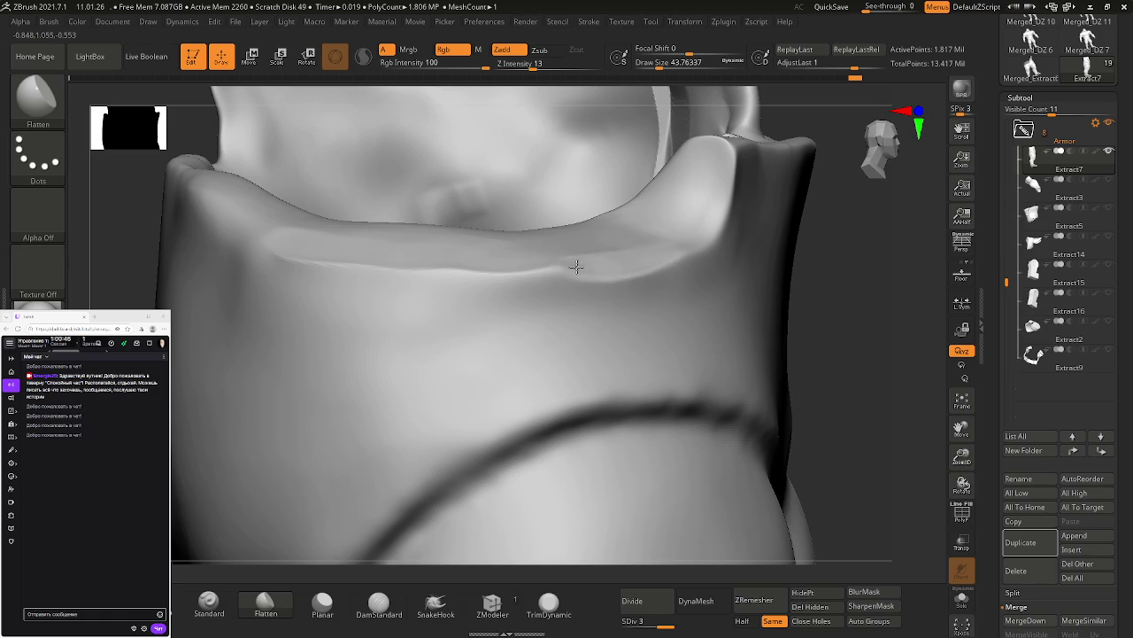
pyautogui.moveTo(678, 260); pyautogui.dragTo(654, 277, button='right')
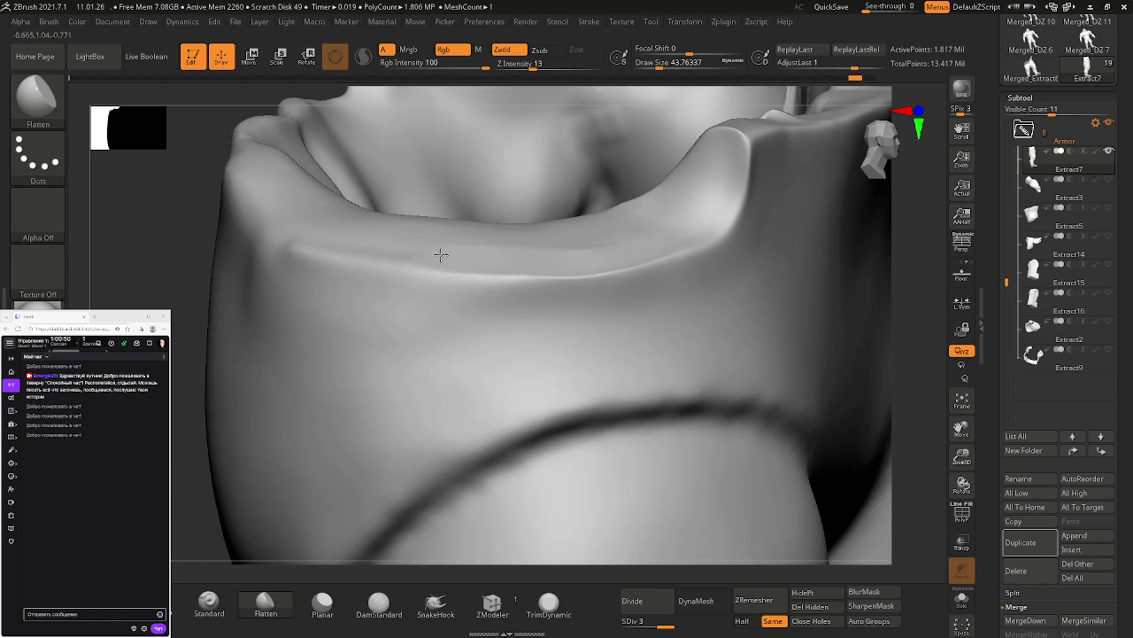
pyautogui.press('shift')
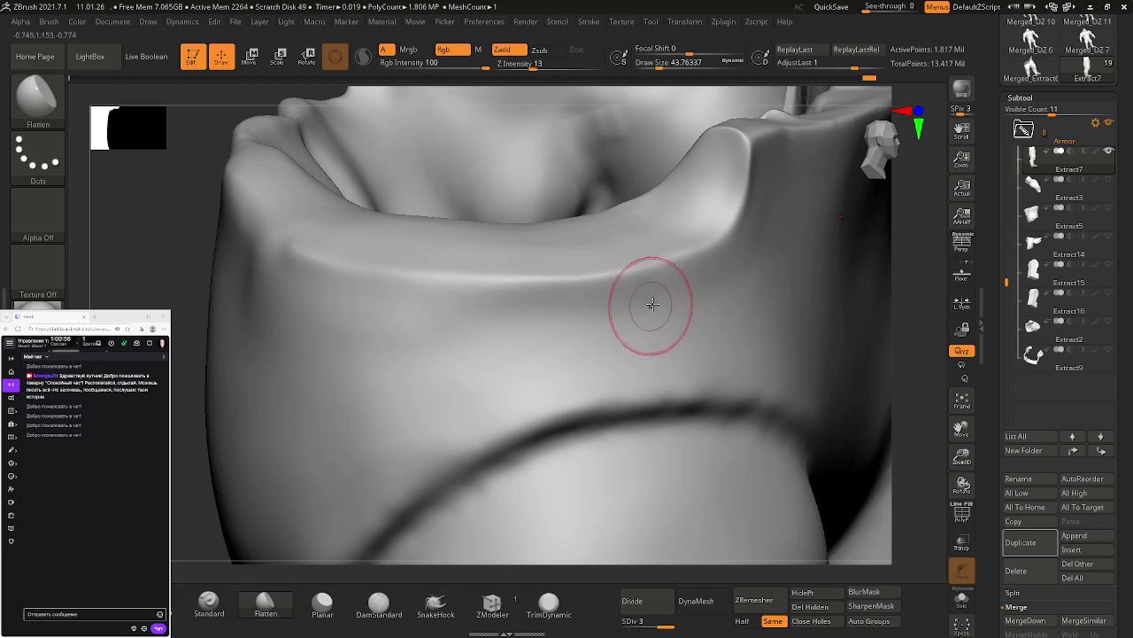
pyautogui.moveTo(572, 322); pyautogui.dragTo(530, 330)
pyautogui.moveTo(416, 326); pyautogui.dragTo(405, 315)
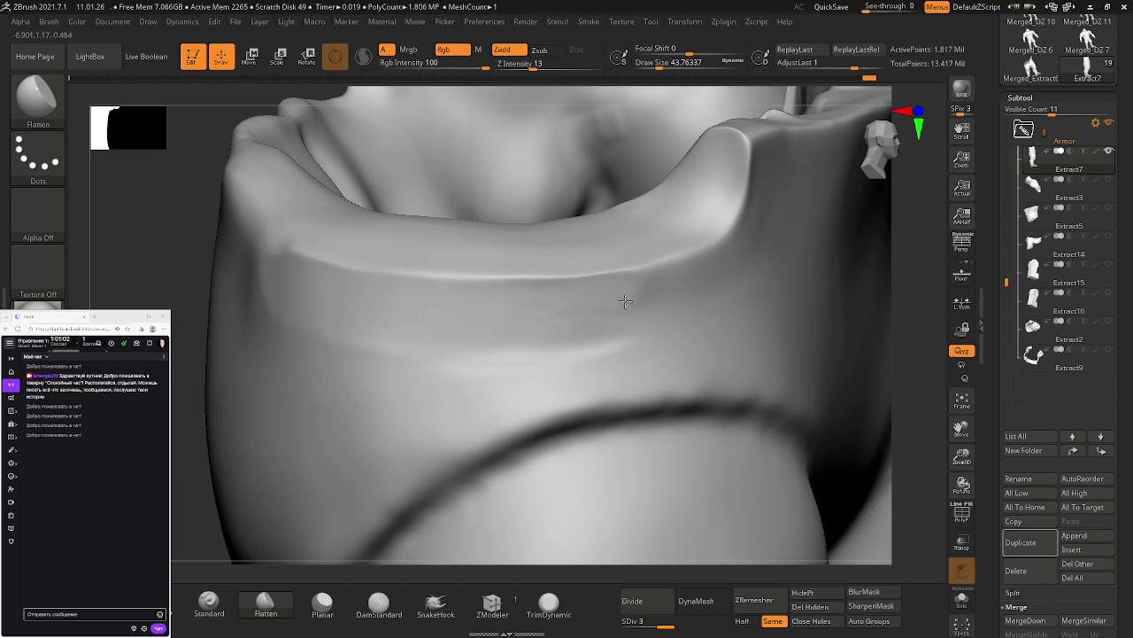
pyautogui.keyDown('shift'); pyautogui.moveTo(715, 279); pyautogui.dragTo(647, 312); pyautogui.keyUp('shift')
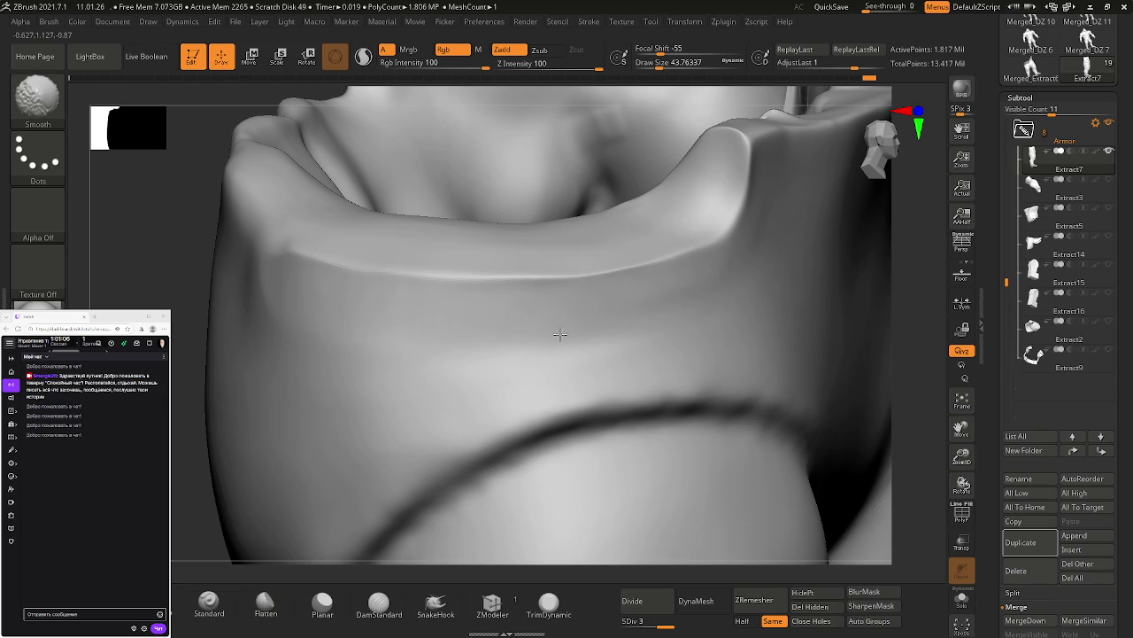
pyautogui.moveTo(632, 328)
pyautogui.mouseDown(button='right')
pyautogui.moveTo(607, 309)
pyautogui.moveTo(675, 309)
pyautogui.mouseUp(button='right')
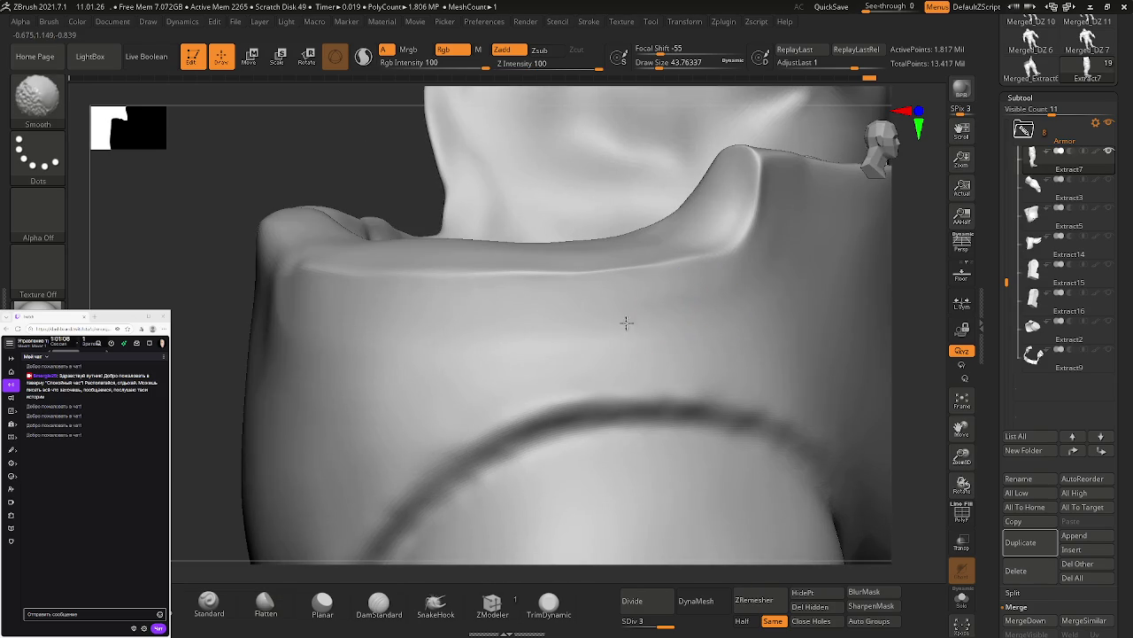
pyautogui.moveTo(447, 335)
pyautogui.mouseDown(button='right')
pyautogui.moveTo(379, 336)
pyautogui.moveTo(554, 324)
pyautogui.moveTo(538, 339)
pyautogui.moveTo(590, 309)
pyautogui.moveTo(579, 303)
pyautogui.moveTo(708, 293)
pyautogui.mouseUp(button='right')
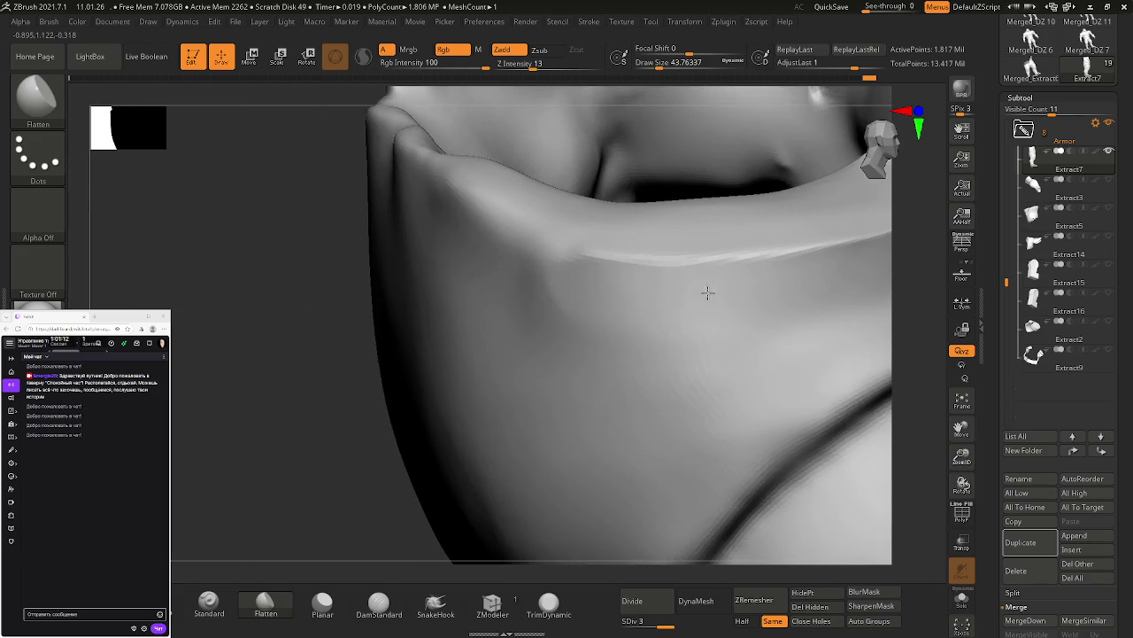
pyautogui.moveTo(629, 285); pyautogui.dragTo(678, 316, button='right')
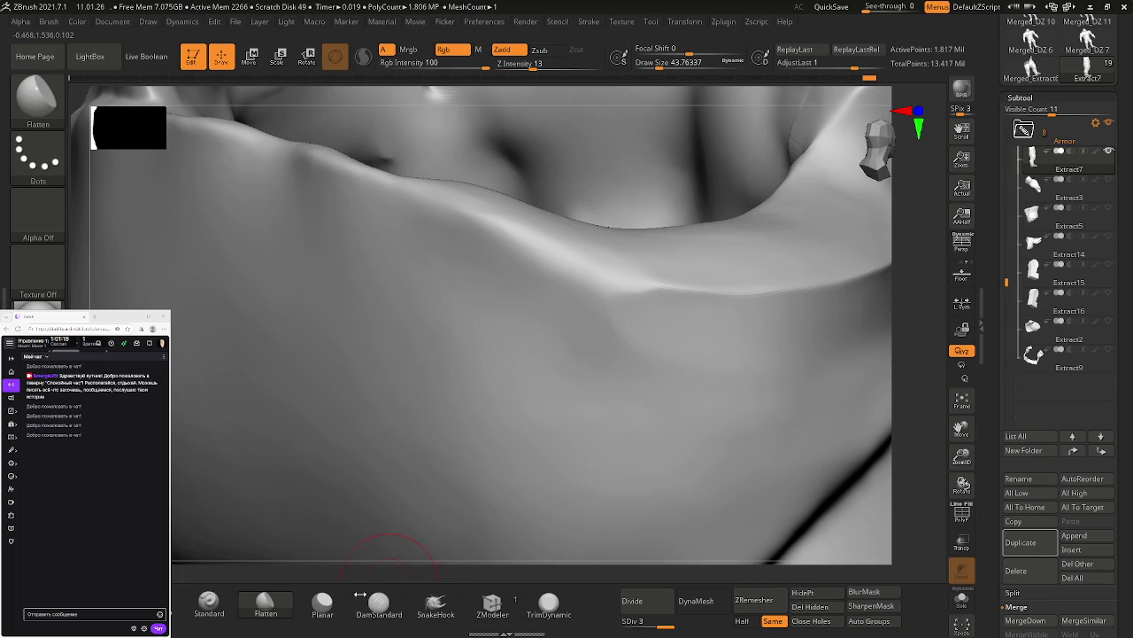
pyautogui.click(397, 605)
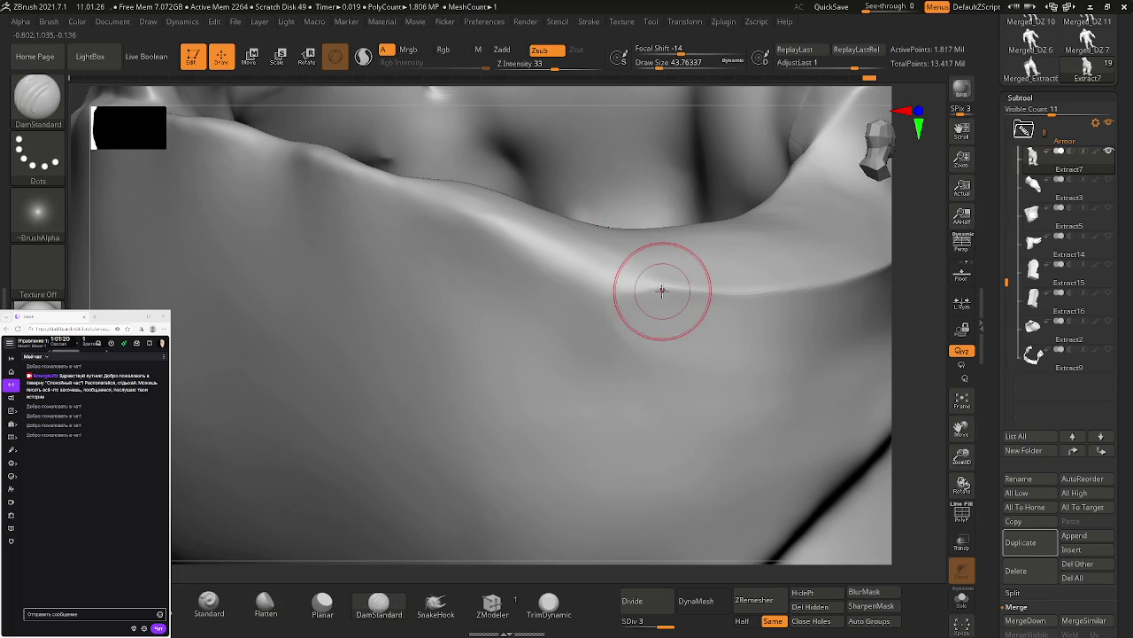
pyautogui.moveTo(653, 289)
pyautogui.mouseDown()
pyautogui.moveTo(404, 223)
pyautogui.moveTo(316, 184)
pyautogui.mouseUp()
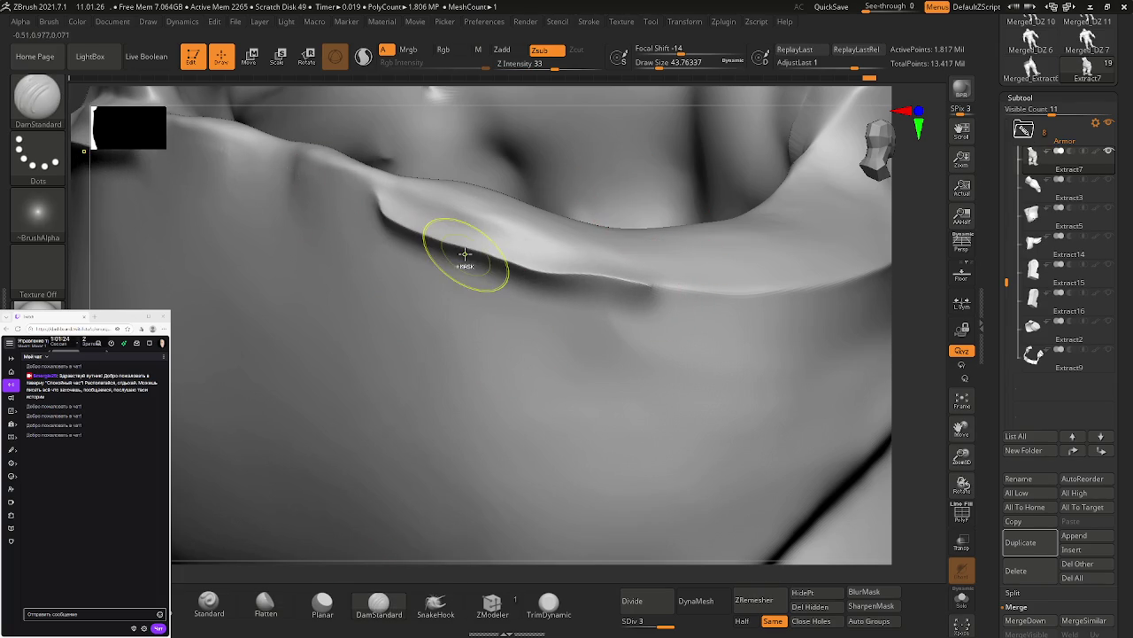
pyautogui.hotkey('ctrl', 'z')
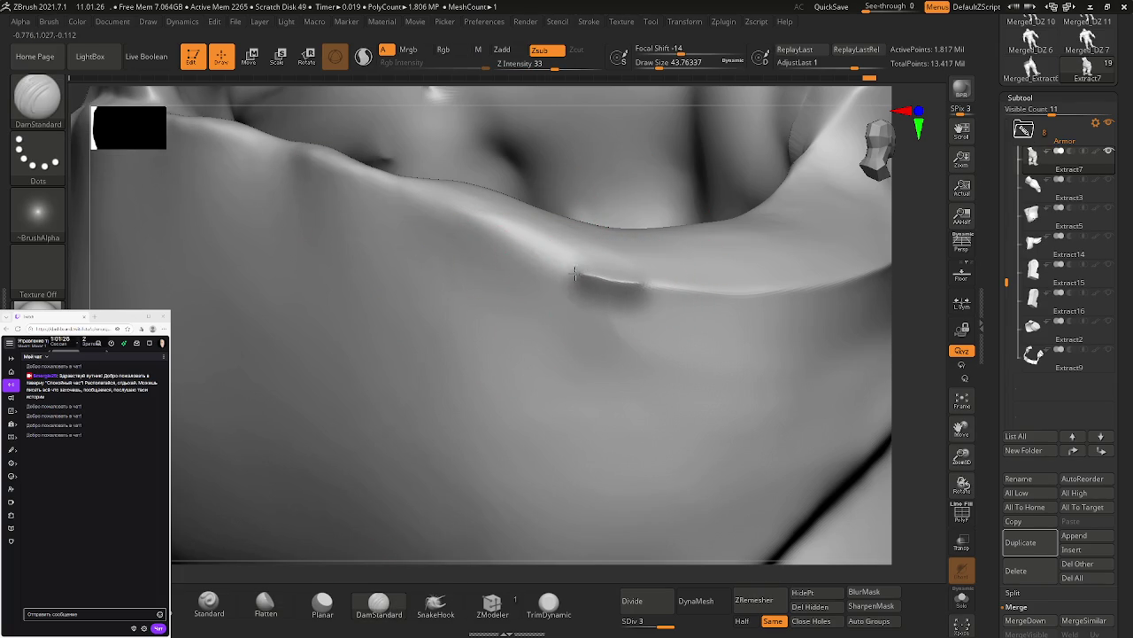
pyautogui.moveTo(577, 275); pyautogui.dragTo(517, 255)
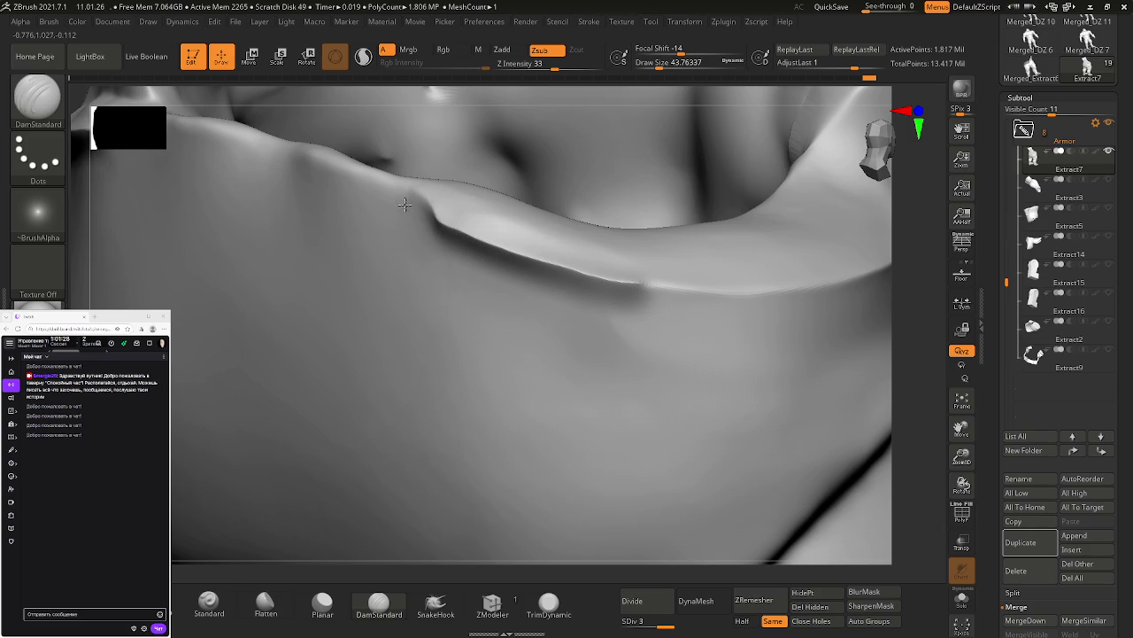
pyautogui.moveTo(293, 154)
pyautogui.mouseDown(button='right')
pyautogui.moveTo(592, 317)
pyautogui.moveTo(683, 329)
pyautogui.moveTo(625, 384)
pyautogui.moveTo(676, 391)
pyautogui.moveTo(703, 369)
pyautogui.mouseUp(button='right')
pyautogui.moveTo(652, 214)
pyautogui.mouseDown(button='right')
pyautogui.moveTo(632, 245)
pyautogui.moveTo(666, 247)
pyautogui.moveTo(649, 272)
pyautogui.moveTo(652, 237)
pyautogui.moveTo(608, 215)
pyautogui.moveTo(600, 256)
pyautogui.moveTo(615, 251)
pyautogui.moveTo(812, 545)
pyautogui.mouseUp(button='right')
# Step: With PolyF on, lasso-mask the gridded patch and DynaMesh the armor, freezing subdivision levels
pyautogui.hotkey('shift', 'f')
pyautogui.press('ctrl')
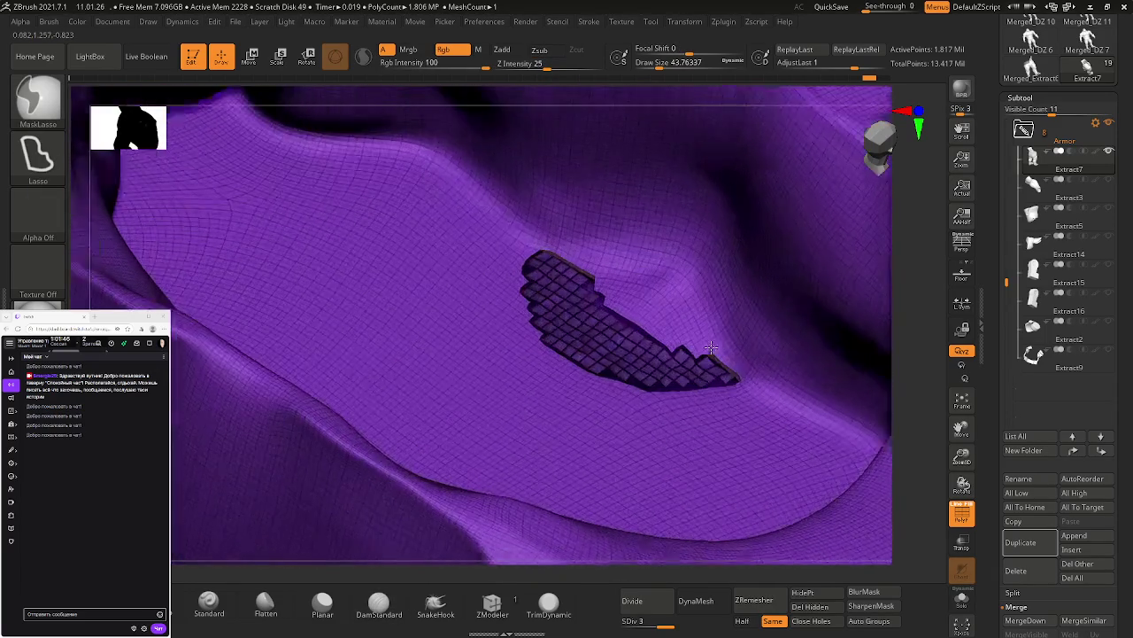
pyautogui.moveTo(632, 405); pyautogui.dragTo(616, 416, button='right')
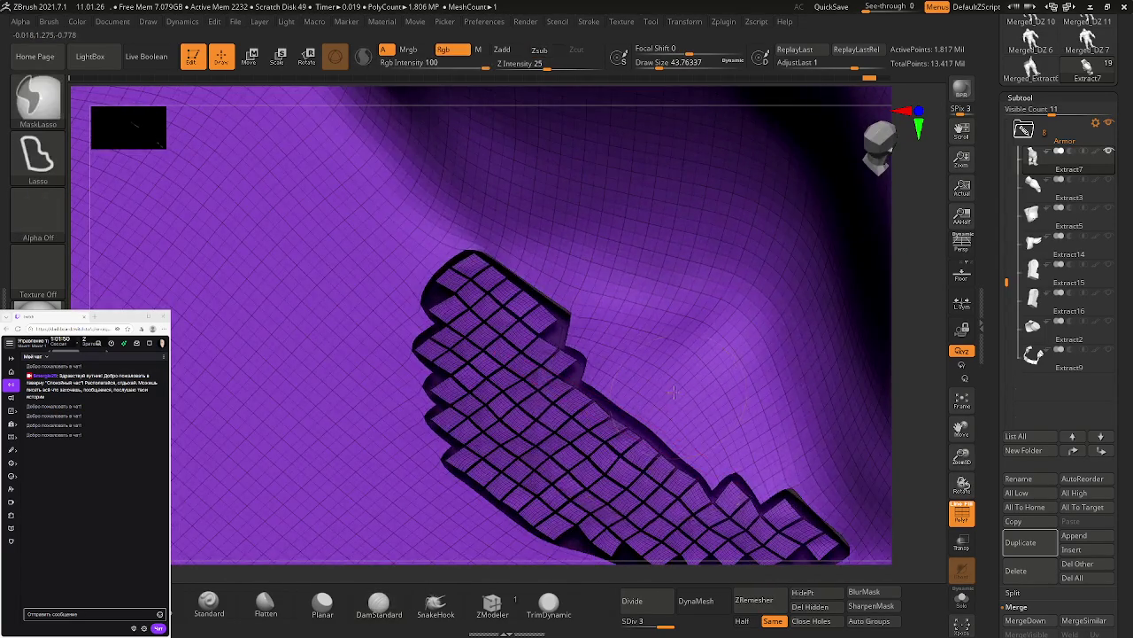
pyautogui.keyDown('alt'); pyautogui.moveTo(678, 393); pyautogui.dragTo(564, 256, button='right'); pyautogui.keyUp('alt')
pyautogui.moveTo(708, 379)
pyautogui.keyDown('alt'); pyautogui.mouseDown(button='right')
pyautogui.moveTo(680, 286)
pyautogui.moveTo(694, 347)
pyautogui.mouseUp(button='right'); pyautogui.keyUp('alt')
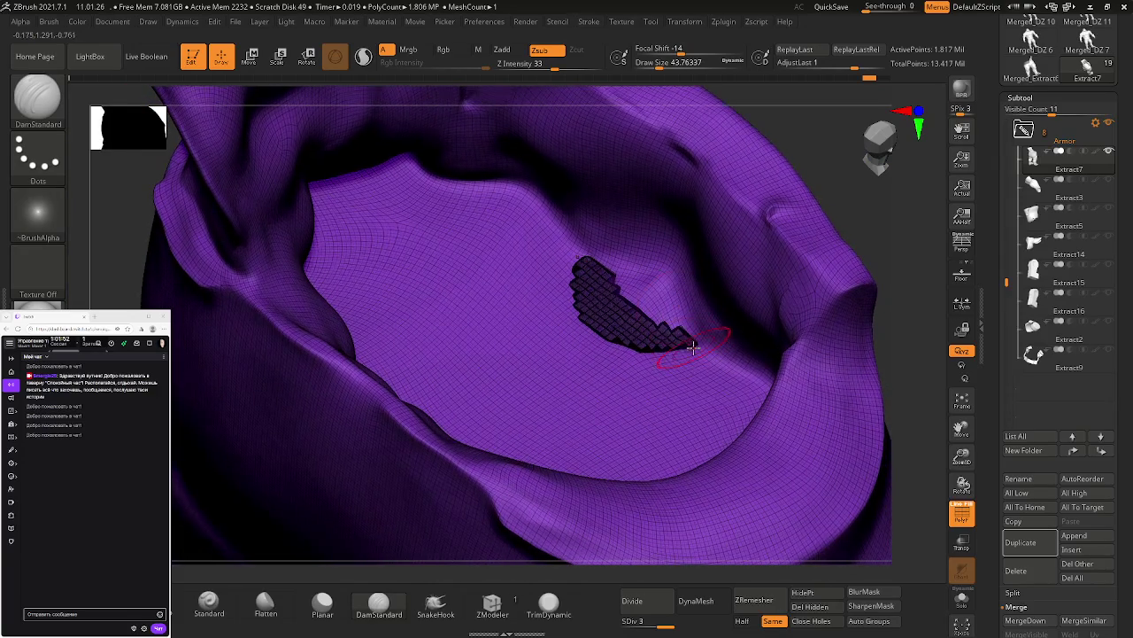
pyautogui.click(696, 601)
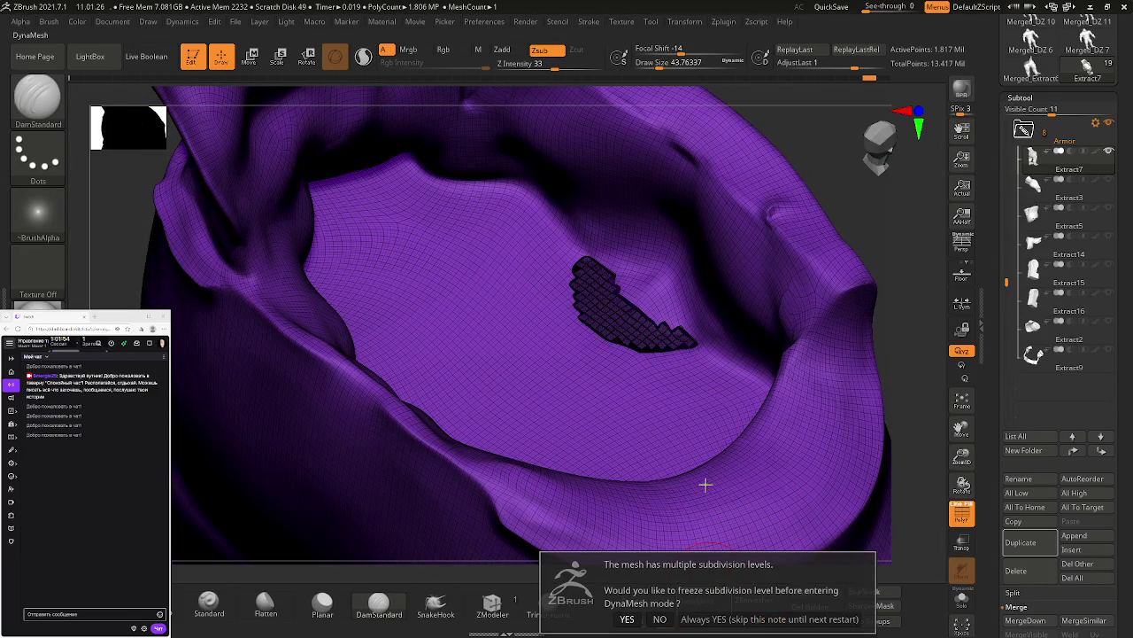
pyautogui.click(628, 619)
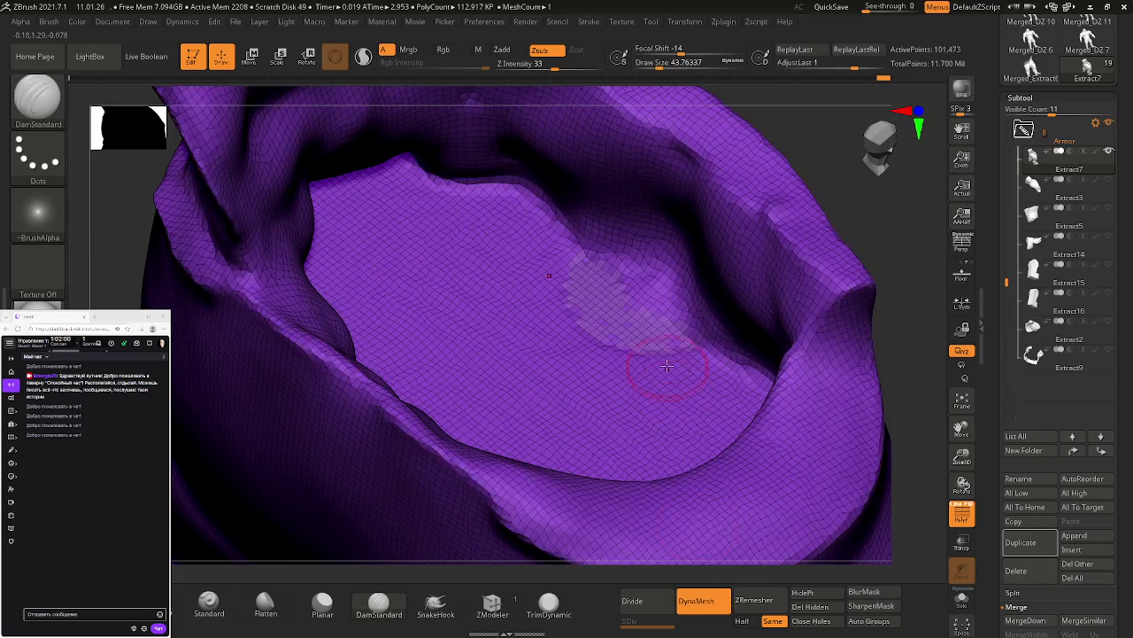
# Step: Undo the remesh update, hide PolyF, and restore three subdivision levels at 1.817 million points
pyautogui.moveTo(733, 348); pyautogui.dragTo(726, 344, button='right')
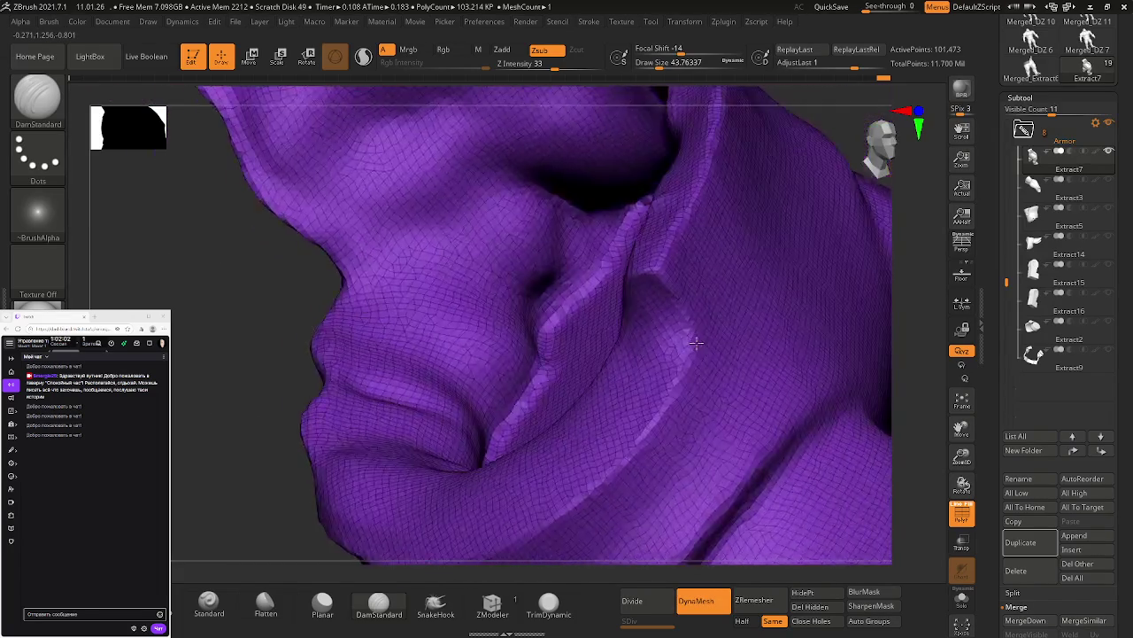
pyautogui.hotkey('ctrl', 'z')
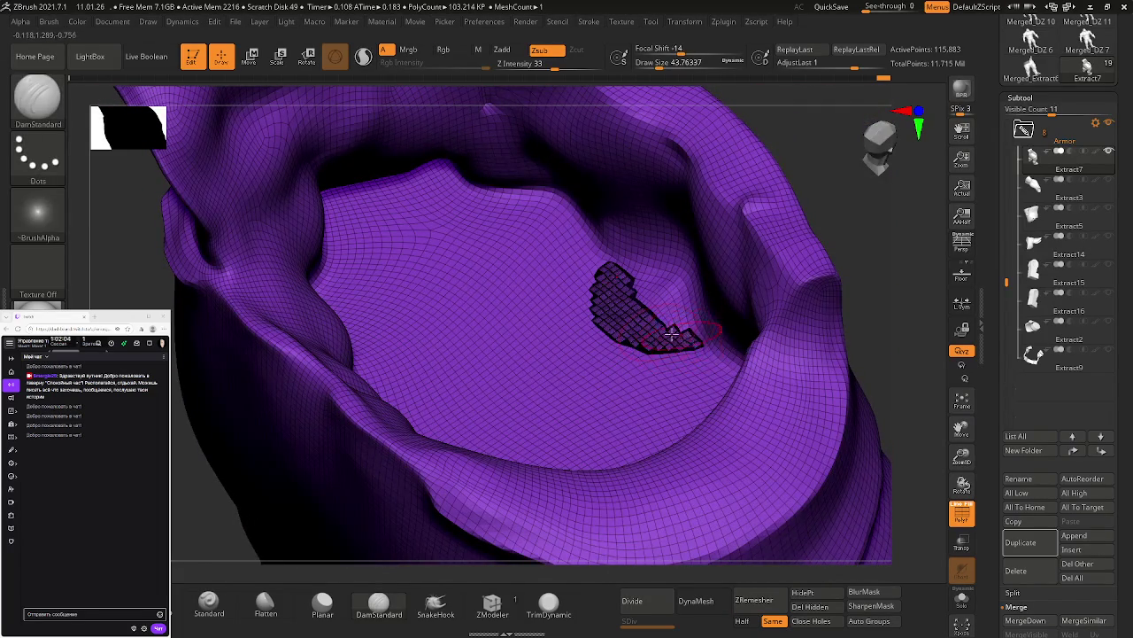
pyautogui.press('ctrl')
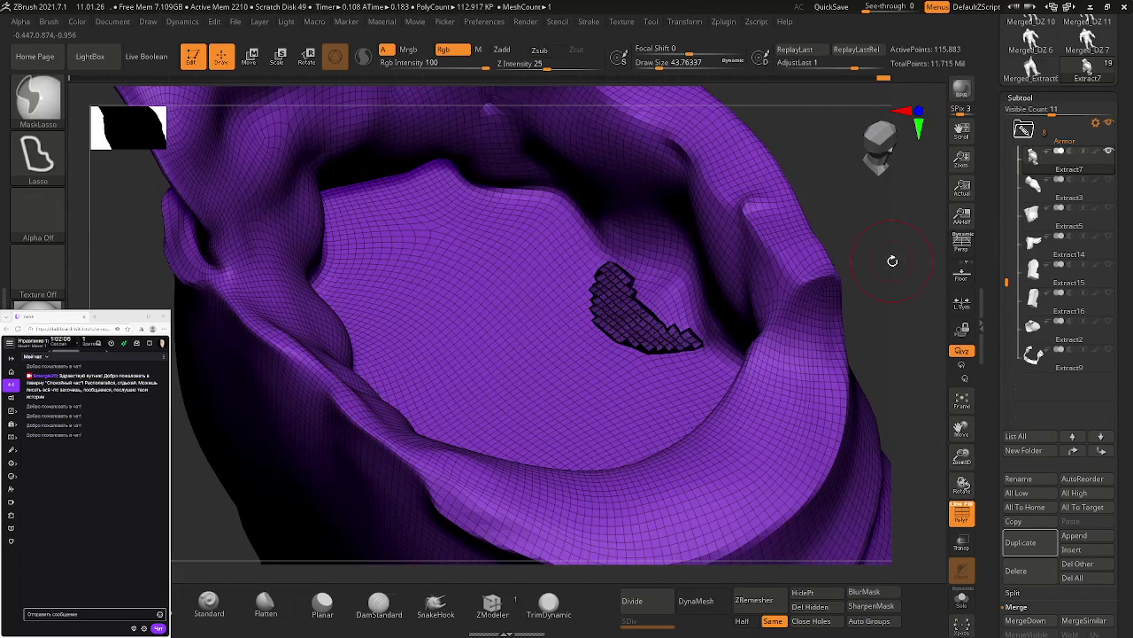
pyautogui.moveTo(727, 340)
pyautogui.mouseDown(button='right')
pyautogui.moveTo(766, 419)
pyautogui.moveTo(594, 329)
pyautogui.moveTo(839, 535)
pyautogui.moveTo(557, 284)
pyautogui.moveTo(531, 280)
pyautogui.moveTo(636, 351)
pyautogui.mouseUp(button='right')
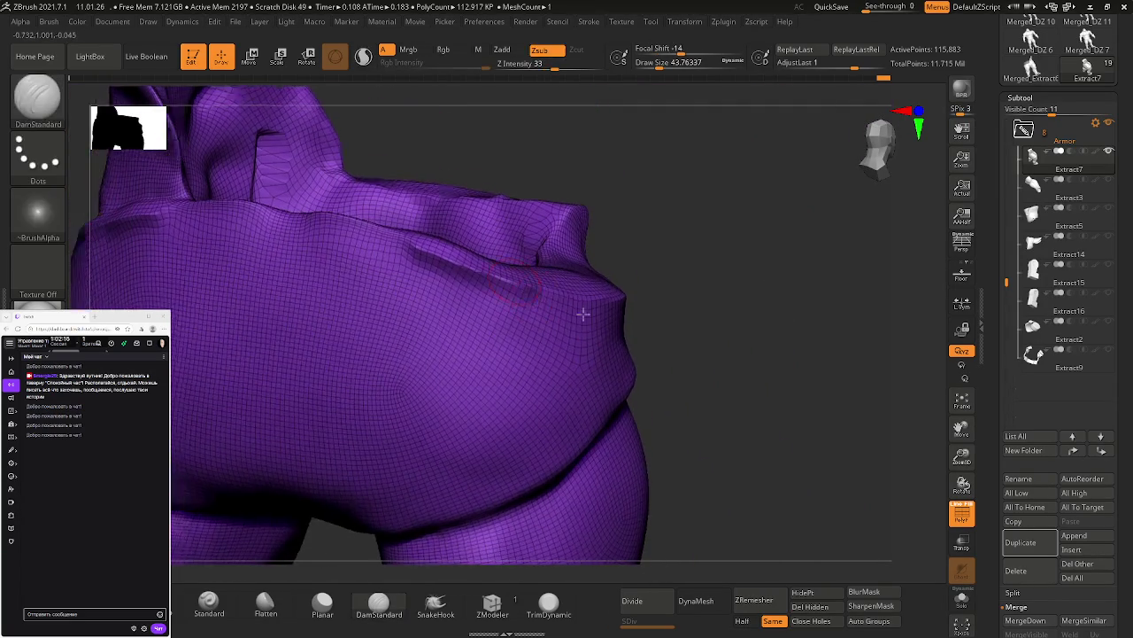
pyautogui.hotkey('shift', 'f')
pyautogui.keyDown('ctrl'); pyautogui.moveTo(635, 351); pyautogui.dragTo(684, 385, button='right'); pyautogui.keyUp('ctrl')
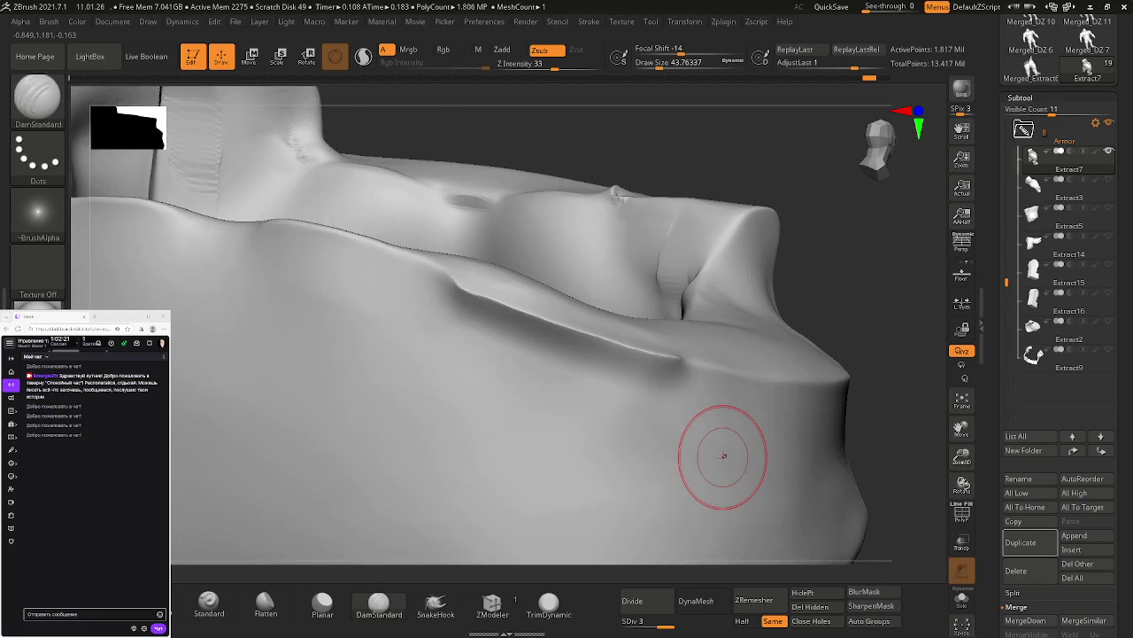
pyautogui.hotkey('ctrl', 'd')
pyautogui.keyDown('ctrl'); pyautogui.moveTo(700, 435); pyautogui.dragTo(696, 392, button='right'); pyautogui.keyUp('ctrl')
# Step: Smooth the waistband rim crease and the top of the collar groove, orbiting between strokes
pyautogui.keyDown('shift'); pyautogui.click(639, 379); pyautogui.keyUp('shift')
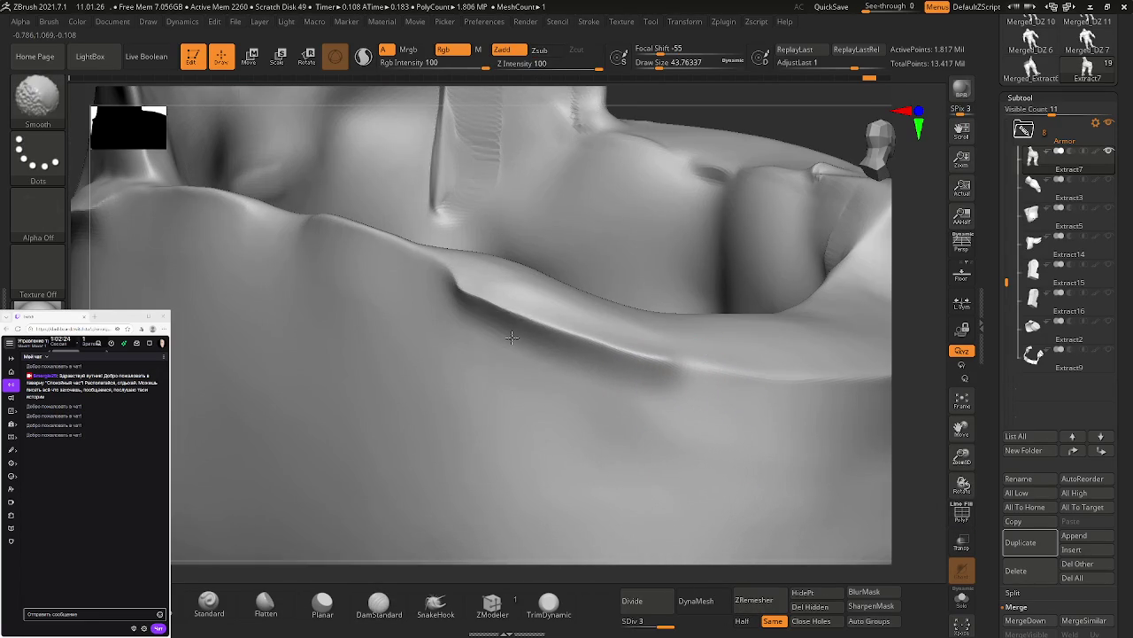
pyautogui.moveTo(444, 319); pyautogui.dragTo(666, 373, button='right')
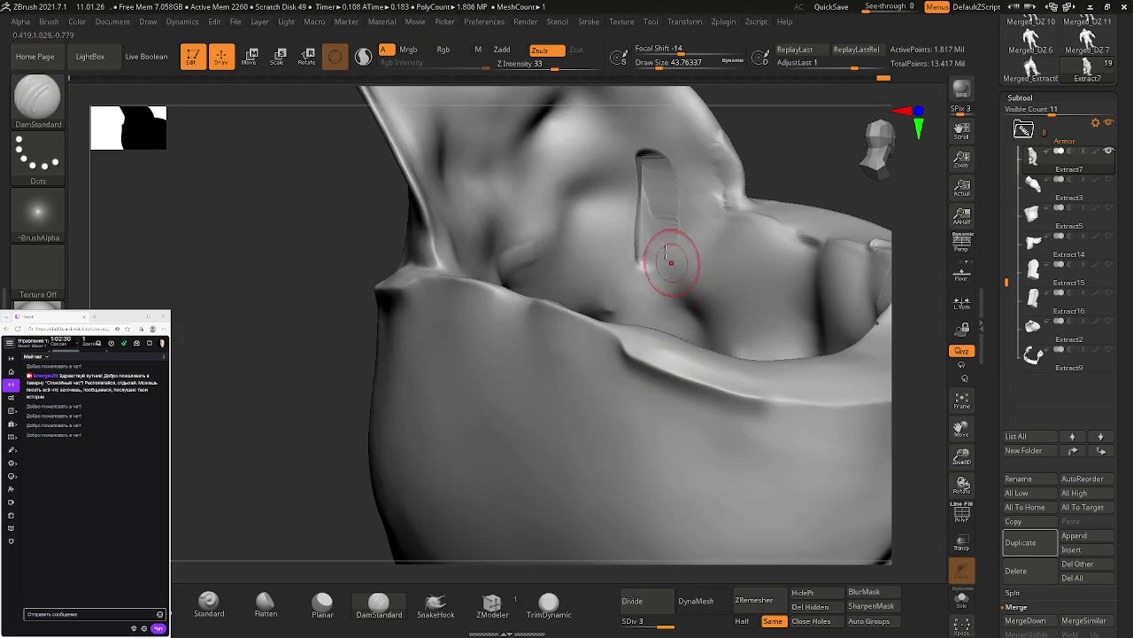
pyautogui.keyDown('shift'); pyautogui.moveTo(665, 156); pyautogui.dragTo(654, 153); pyautogui.keyUp('shift')
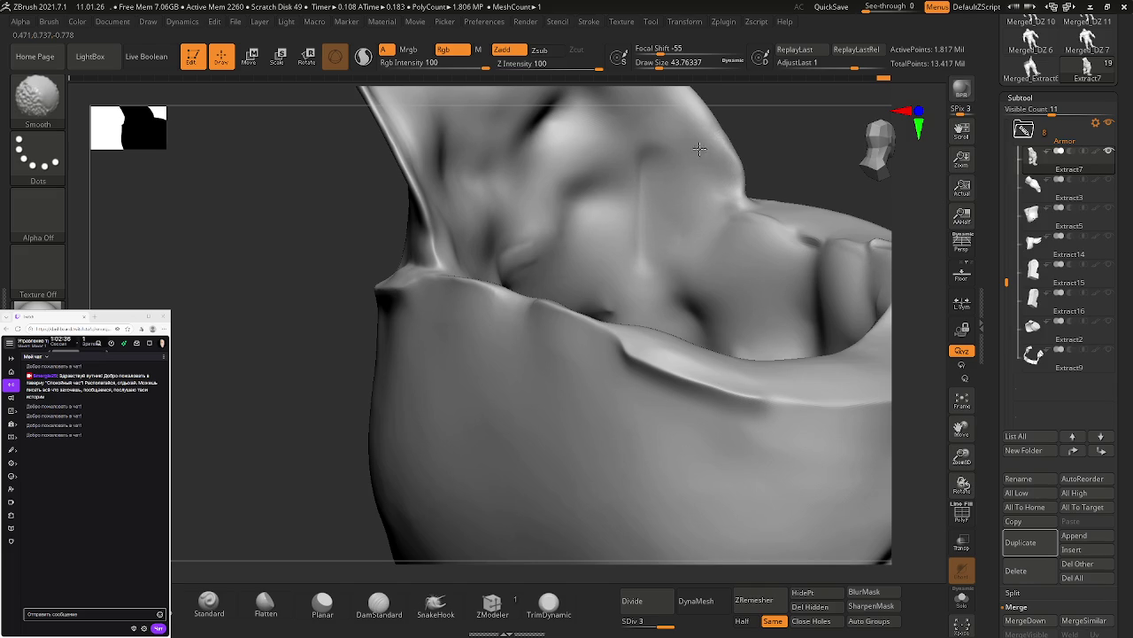
pyautogui.moveTo(747, 210)
pyautogui.mouseDown()
pyautogui.moveTo(655, 206)
pyautogui.moveTo(683, 255)
pyautogui.mouseUp()
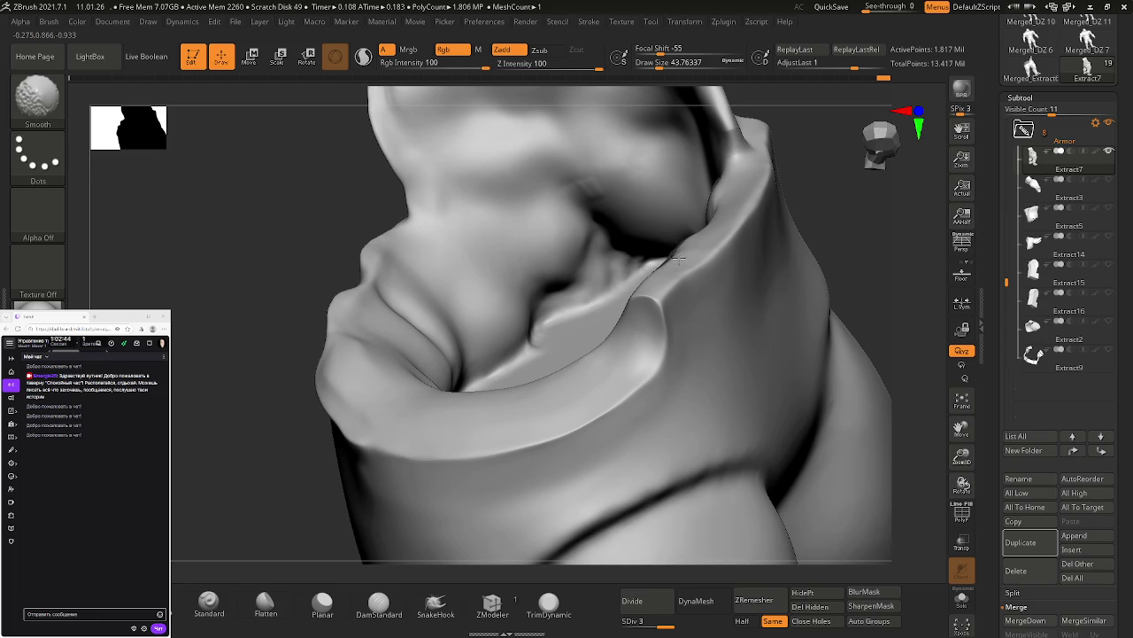
pyautogui.moveTo(677, 263)
pyautogui.mouseDown()
pyautogui.moveTo(657, 203)
pyautogui.moveTo(616, 285)
pyautogui.moveTo(678, 304)
pyautogui.moveTo(652, 256)
pyautogui.moveTo(703, 260)
pyautogui.mouseUp()
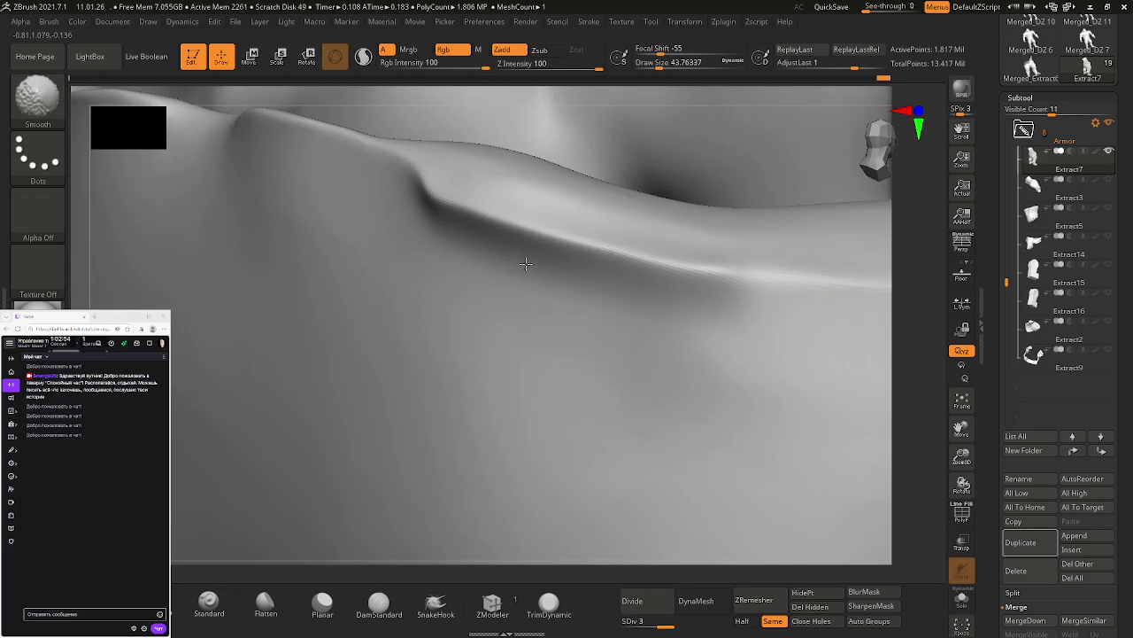
pyautogui.click(266, 604)
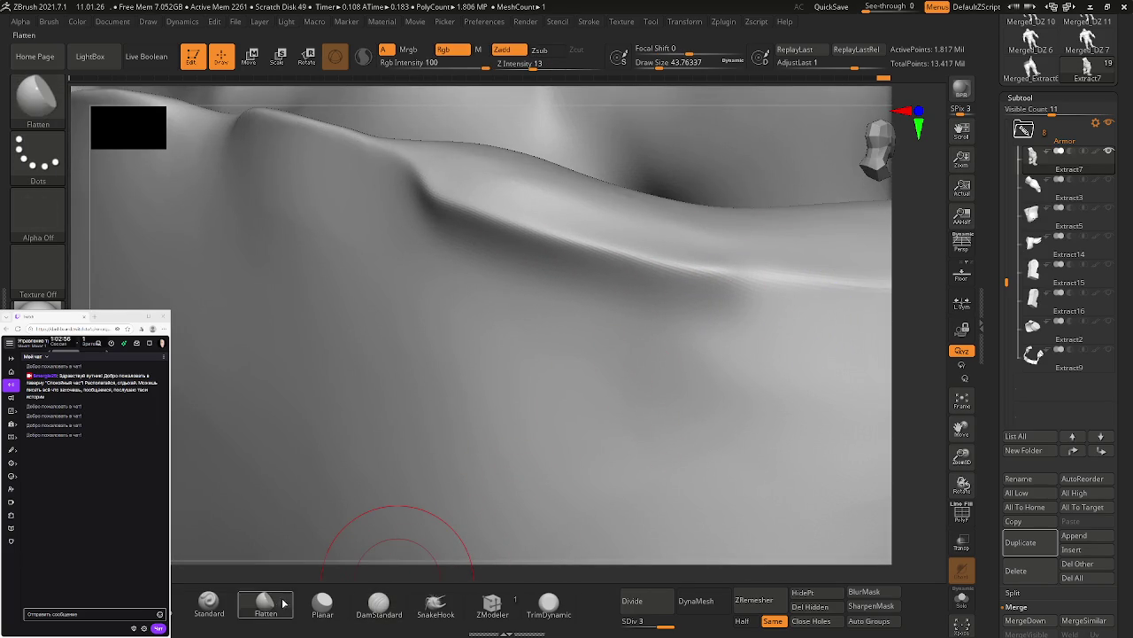
# Step: Flatten the waistband rim's ridge into a clean flat band with several Flatten strokes
pyautogui.moveTo(709, 274); pyautogui.dragTo(705, 249)
pyautogui.moveTo(595, 216); pyautogui.dragTo(504, 189)
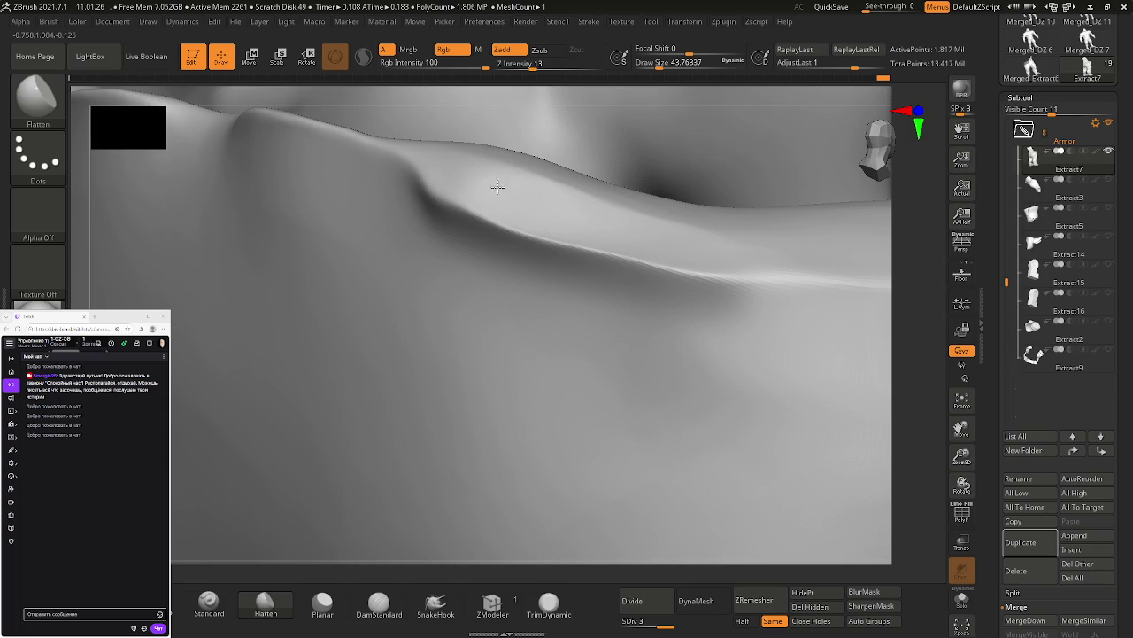
pyautogui.moveTo(688, 222); pyautogui.dragTo(507, 158)
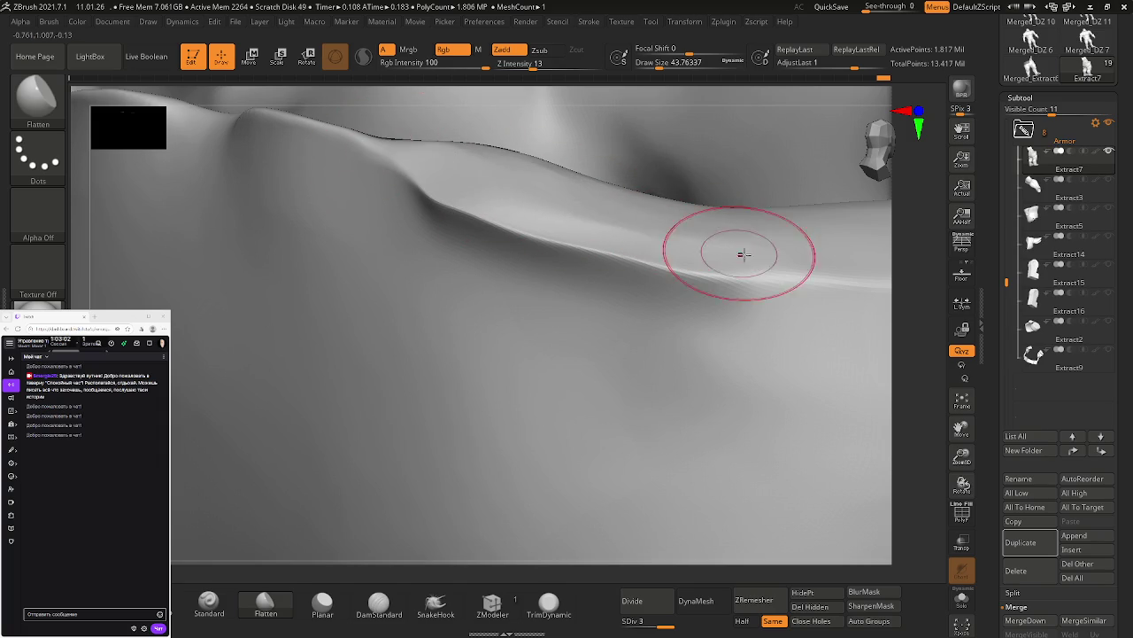
pyautogui.moveTo(665, 233); pyautogui.dragTo(670, 296)
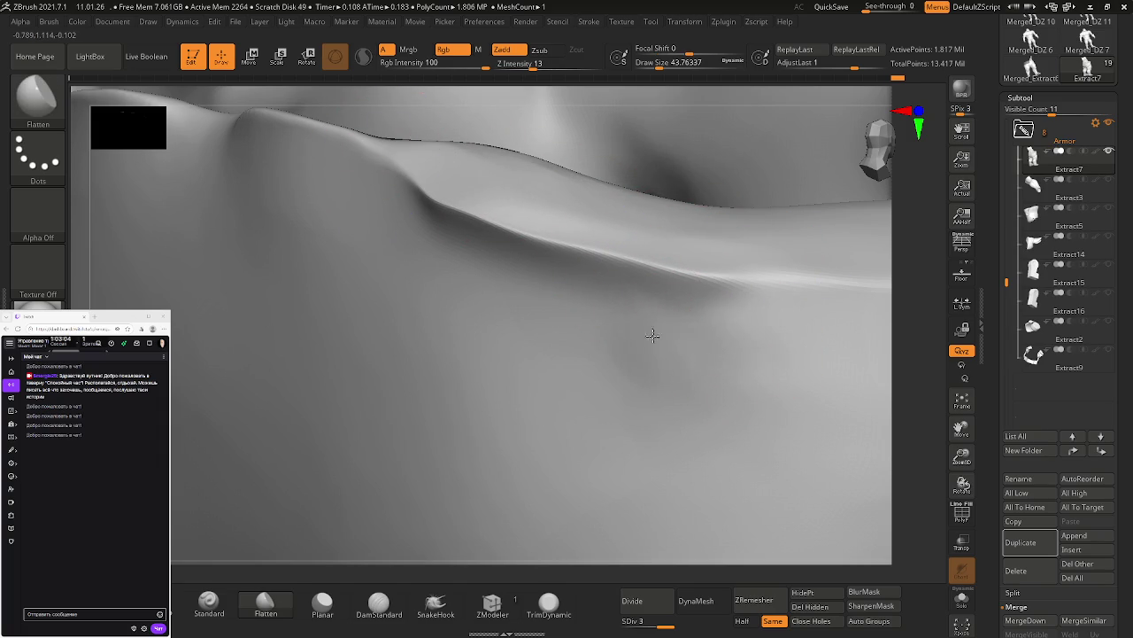
pyautogui.moveTo(574, 323); pyautogui.dragTo(657, 347)
pyautogui.moveTo(599, 321)
pyautogui.mouseDown()
pyautogui.moveTo(413, 242)
pyautogui.moveTo(749, 309)
pyautogui.moveTo(745, 322)
pyautogui.moveTo(654, 328)
pyautogui.mouseUp()
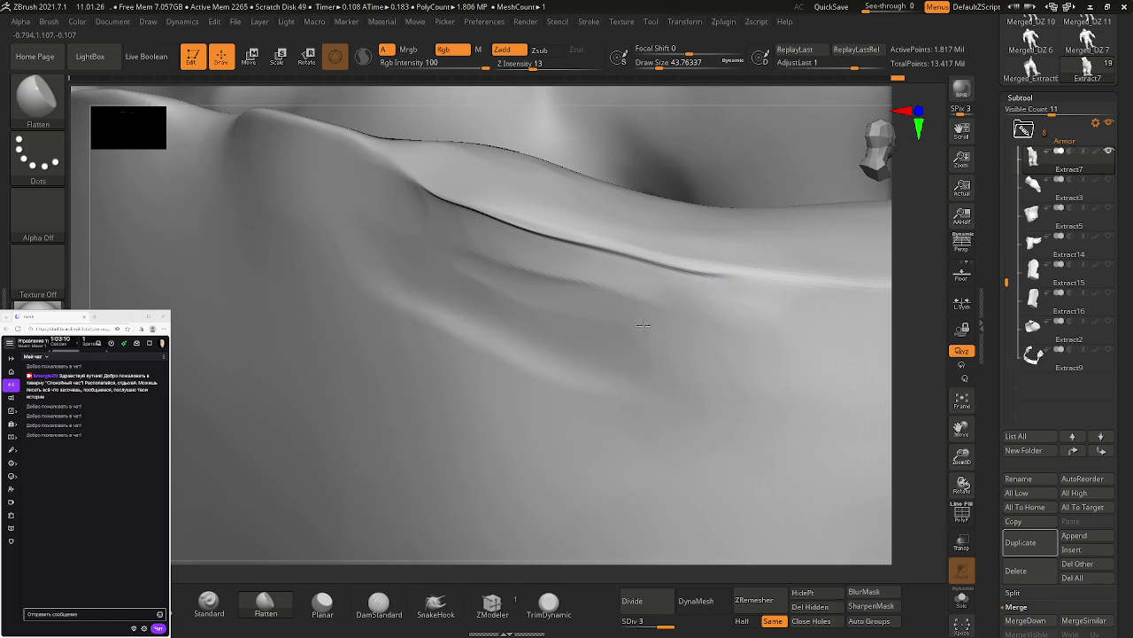
# Step: Smooth the dark crease along the ridge, then try one more flatten stroke and undo it
pyautogui.keyDown('shift'); pyautogui.moveTo(746, 278); pyautogui.dragTo(549, 232); pyautogui.keyUp('shift')
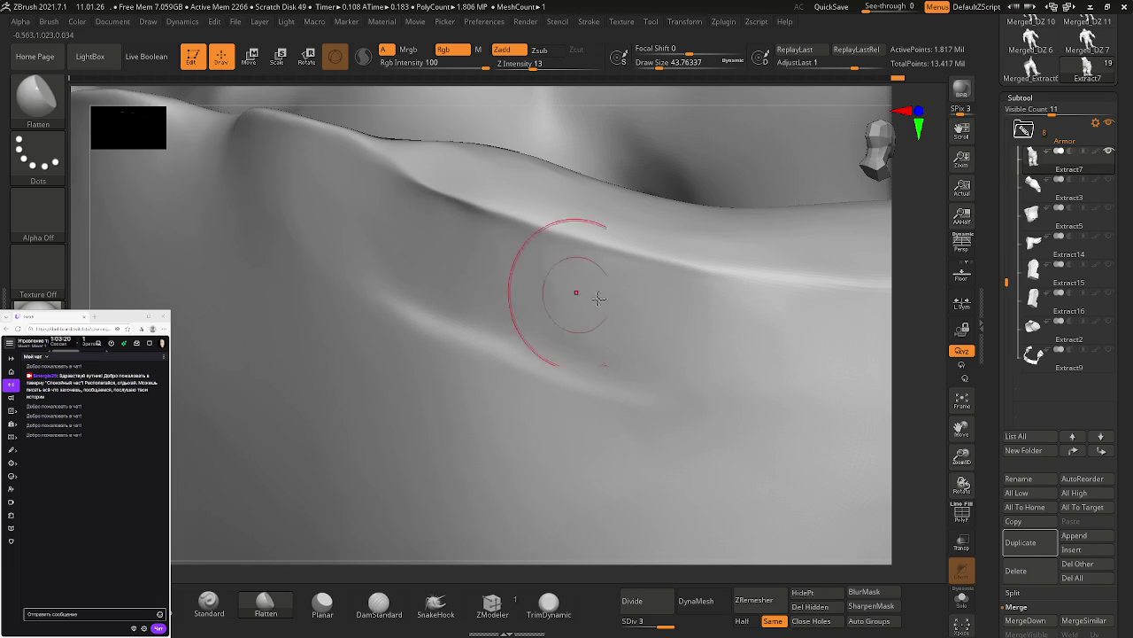
pyautogui.press('shift')
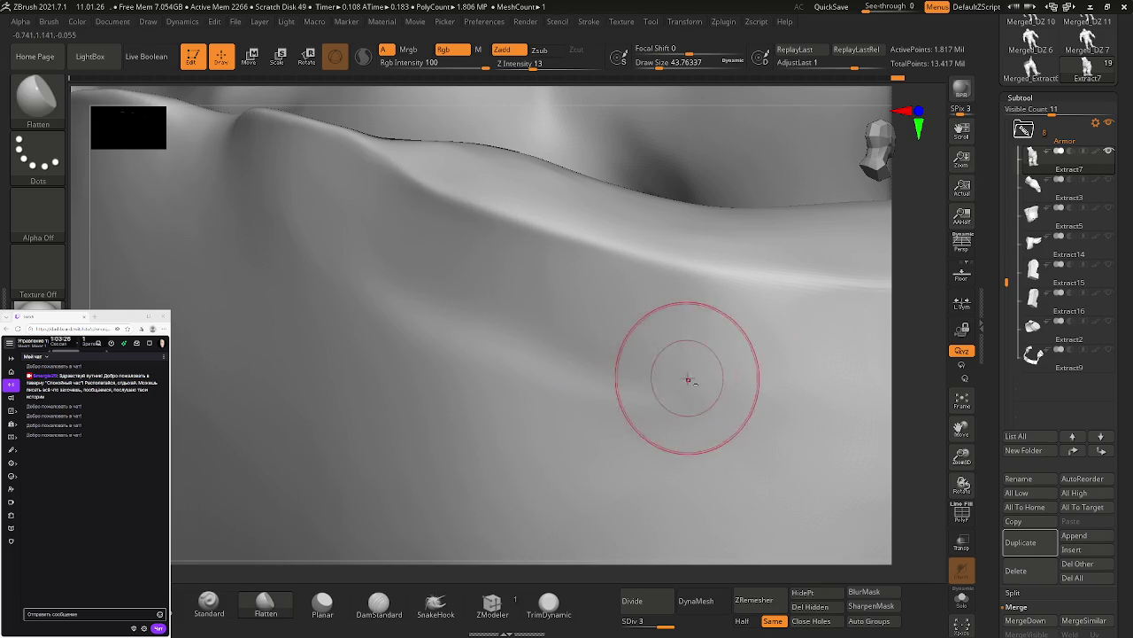
pyautogui.press('shift')
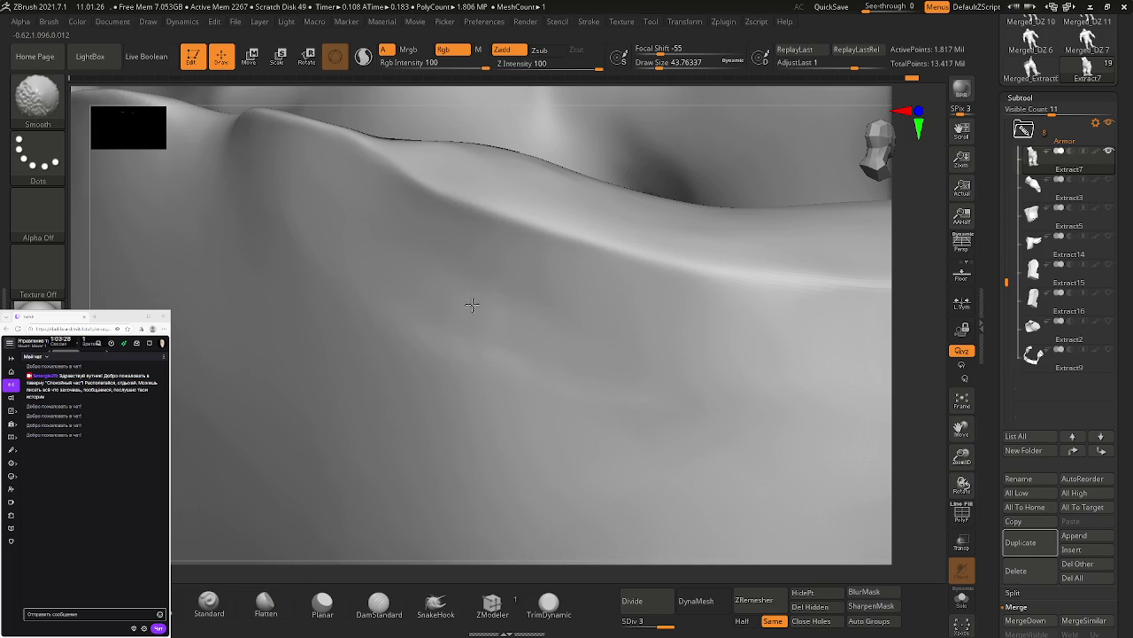
pyautogui.keyDown('alt'); pyautogui.click(646, 385); pyautogui.keyUp('alt')
pyautogui.moveTo(622, 373)
pyautogui.mouseDown(button='right')
pyautogui.moveTo(607, 342)
pyautogui.moveTo(577, 329)
pyautogui.moveTo(561, 349)
pyautogui.moveTo(529, 322)
pyautogui.moveTo(513, 253)
pyautogui.moveTo(660, 328)
pyautogui.moveTo(617, 363)
pyautogui.mouseUp(button='right')
pyautogui.moveTo(618, 331)
pyautogui.mouseDown()
pyautogui.moveTo(518, 293)
pyautogui.moveTo(389, 220)
pyautogui.moveTo(430, 266)
pyautogui.moveTo(468, 253)
pyautogui.mouseUp()
pyautogui.hotkey('ctrl', 'z')
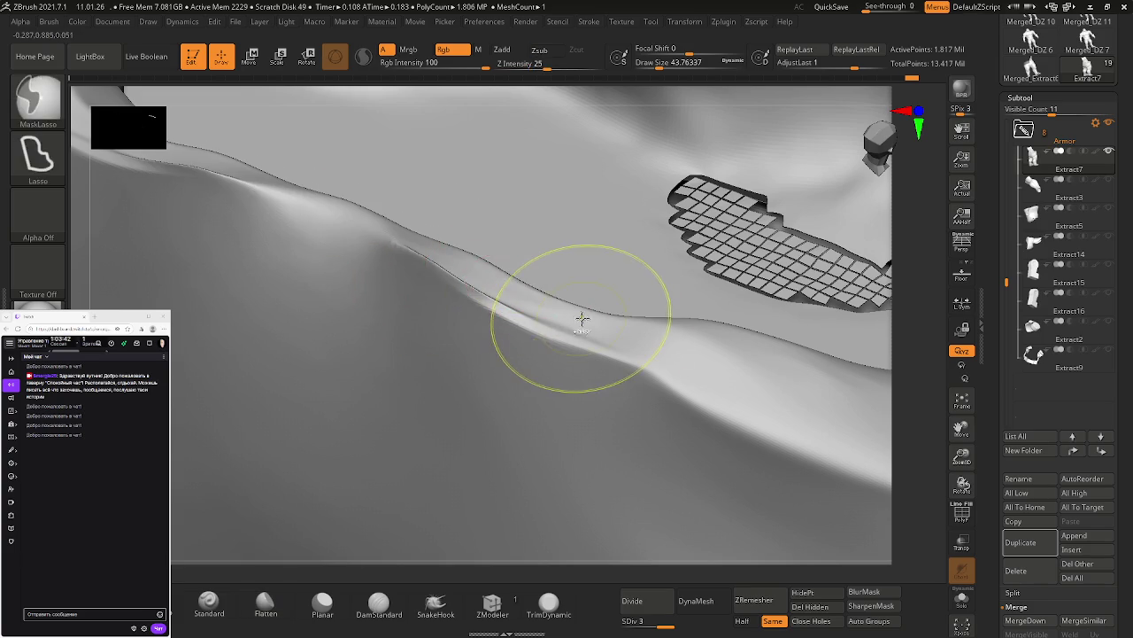
# Step: Undo the last flatten stroke and flatten the upper fold with the Flatten brush
pyautogui.hotkey('ctrl', 'z')
pyautogui.click(322, 605)
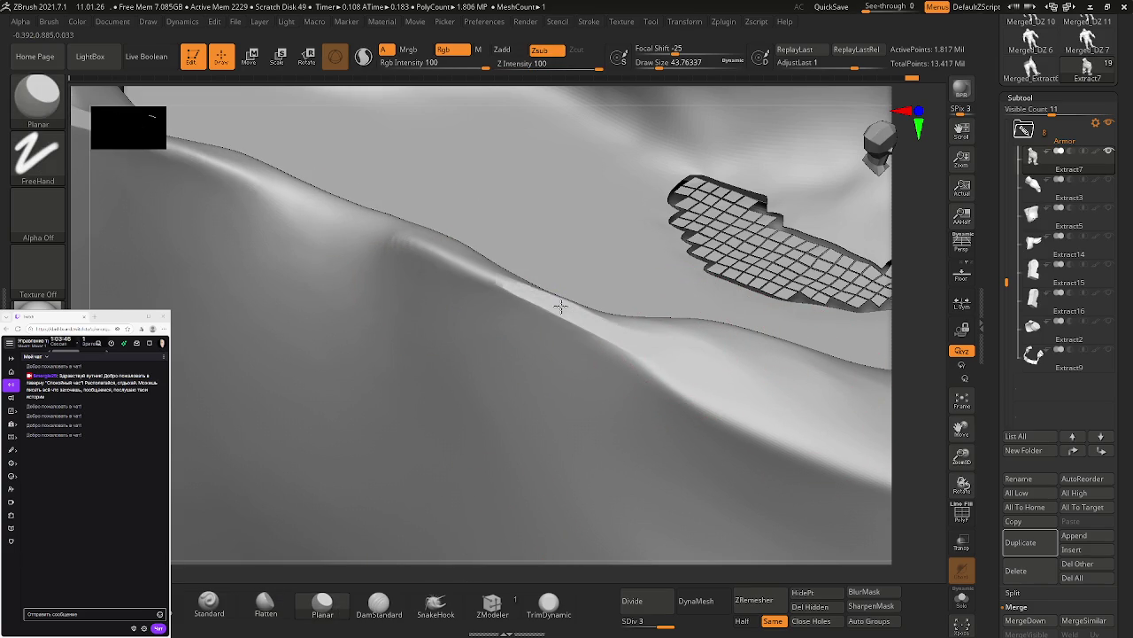
pyautogui.moveTo(653, 346)
pyautogui.mouseDown(button='right')
pyautogui.moveTo(635, 346)
pyautogui.moveTo(580, 512)
pyautogui.mouseUp(button='right')
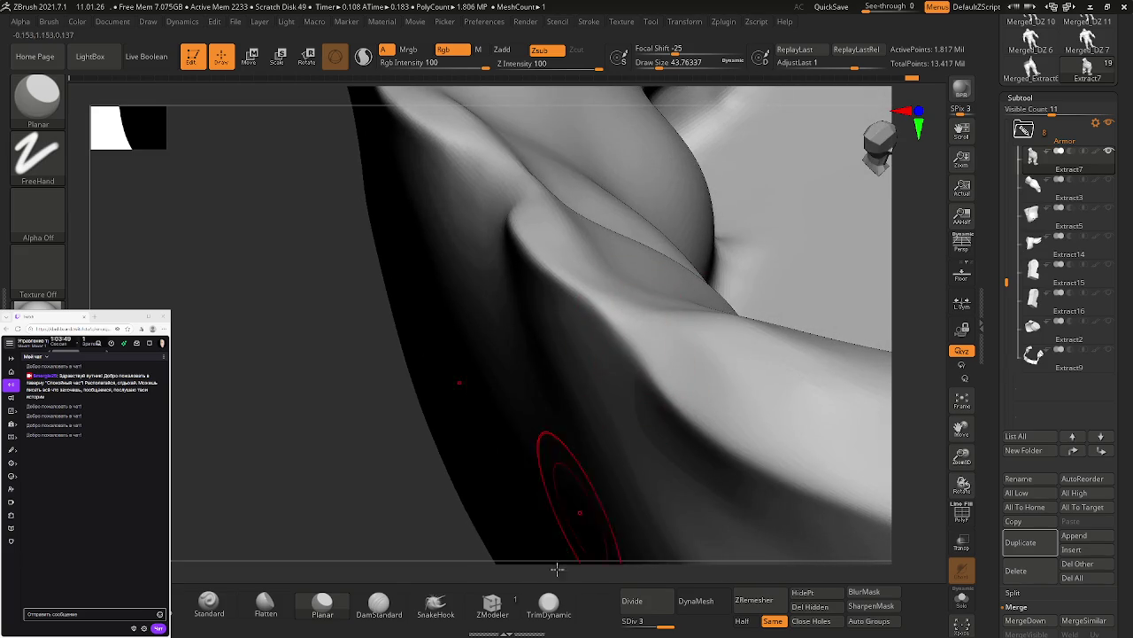
pyautogui.click(265, 602)
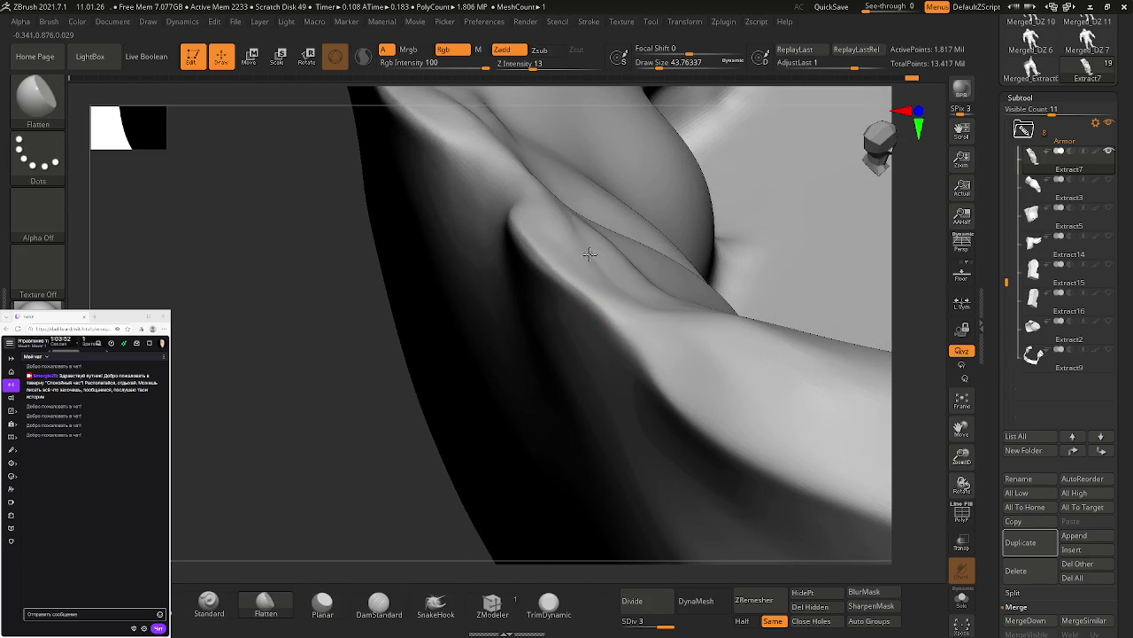
pyautogui.moveTo(552, 232)
pyautogui.mouseDown()
pyautogui.moveTo(478, 208)
pyautogui.moveTo(493, 169)
pyautogui.moveTo(540, 177)
pyautogui.moveTo(519, 192)
pyautogui.mouseUp()
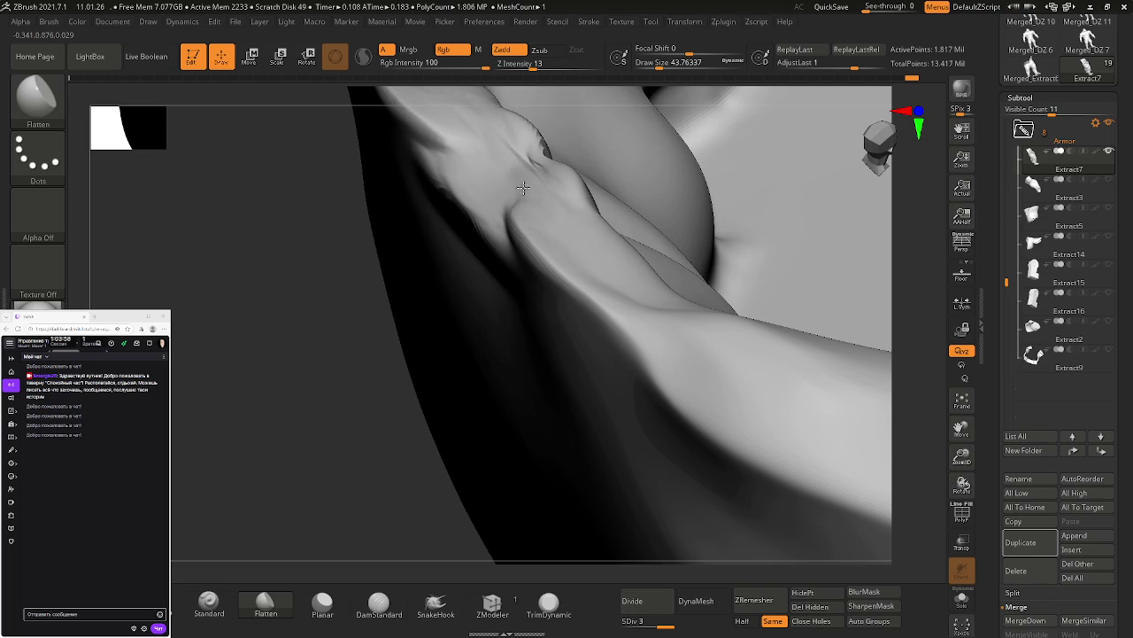
# Step: Reframe the view and flatten the fold along the shoulder crease
pyautogui.moveTo(583, 216)
pyautogui.mouseDown(button='right')
pyautogui.moveTo(481, 203)
pyautogui.moveTo(599, 273)
pyautogui.moveTo(603, 332)
pyautogui.moveTo(594, 304)
pyautogui.mouseUp(button='right')
pyautogui.press('f')
pyautogui.moveTo(590, 256); pyautogui.dragTo(670, 386, button='right')
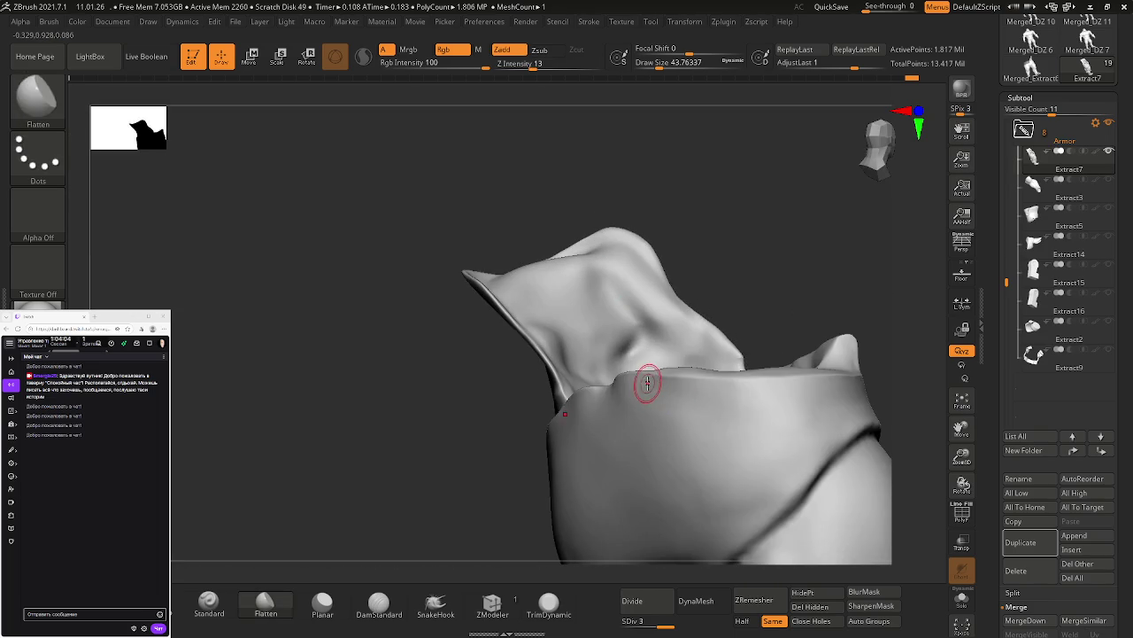
pyautogui.scroll(3, 664, 398)
pyautogui.scroll(3, 653, 404)
pyautogui.moveTo(653, 405); pyautogui.dragTo(663, 468, button='right')
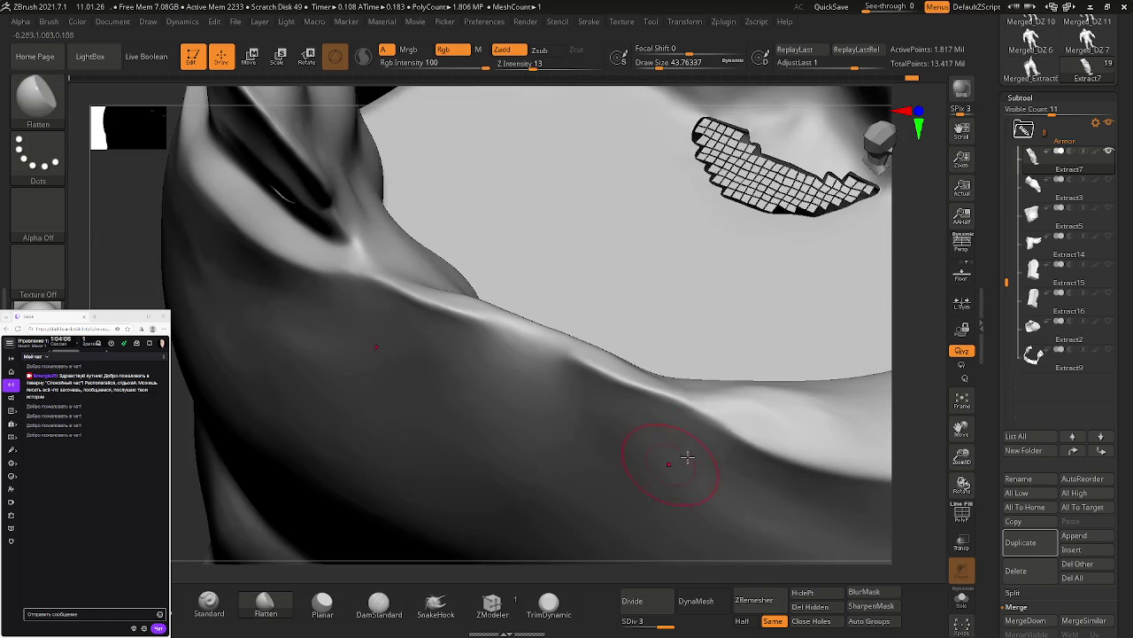
pyautogui.moveTo(710, 404); pyautogui.dragTo(612, 366)
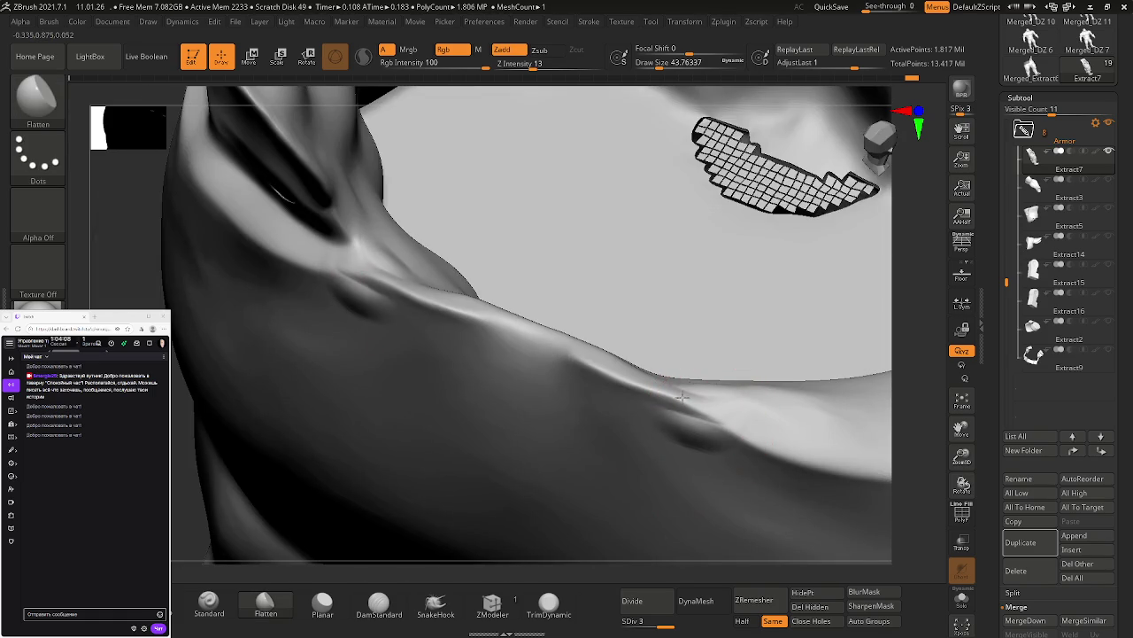
pyautogui.moveTo(601, 362)
pyautogui.mouseDown()
pyautogui.moveTo(700, 408)
pyautogui.moveTo(340, 291)
pyautogui.moveTo(638, 398)
pyautogui.moveTo(470, 304)
pyautogui.mouseUp()
pyautogui.moveTo(656, 398)
pyautogui.mouseDown()
pyautogui.moveTo(385, 282)
pyautogui.moveTo(673, 424)
pyautogui.moveTo(784, 434)
pyautogui.moveTo(696, 405)
pyautogui.moveTo(739, 418)
pyautogui.mouseUp()
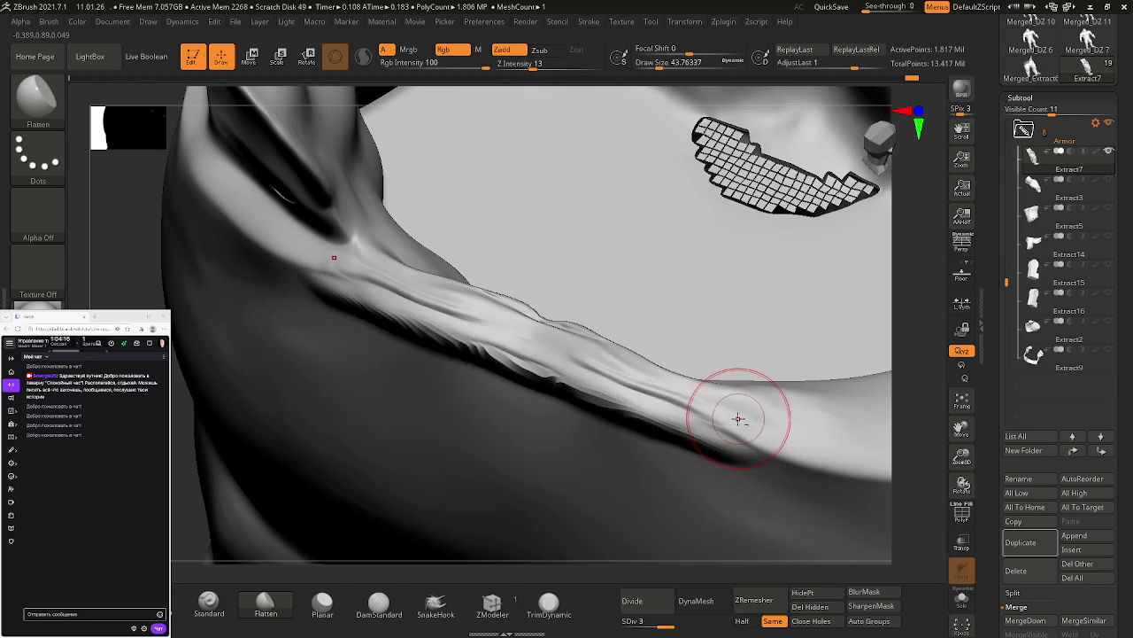
# Step: Try Planar on the crease, undo it, and smooth the shoulder crease fold instead
pyautogui.click(322, 605)
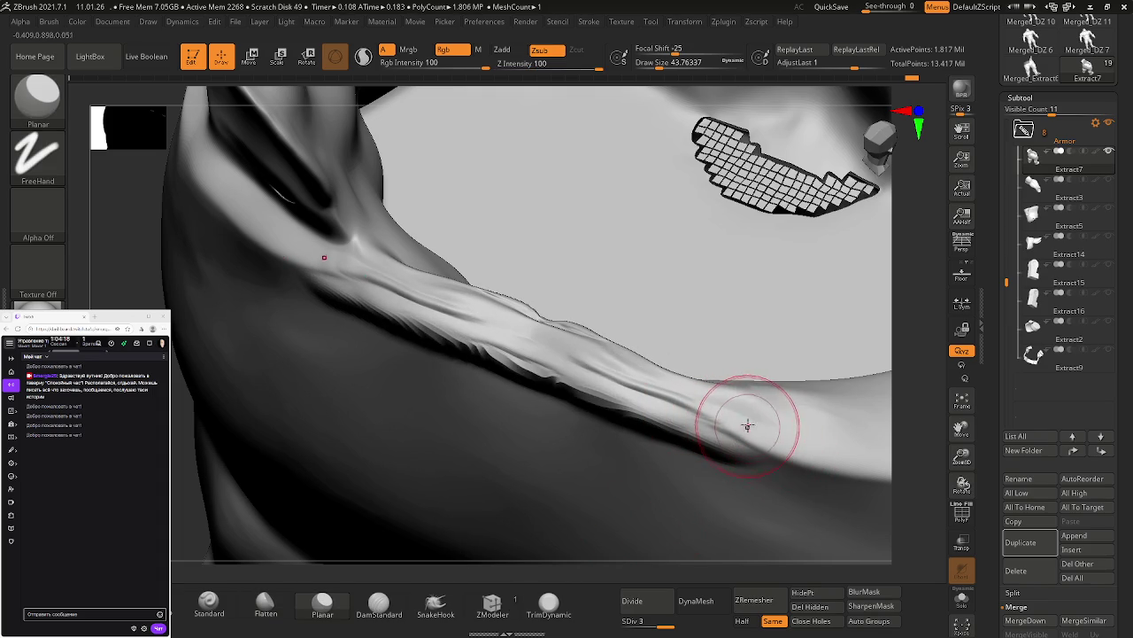
pyautogui.moveTo(627, 380)
pyautogui.mouseDown()
pyautogui.moveTo(751, 428)
pyautogui.moveTo(607, 354)
pyautogui.moveTo(528, 332)
pyautogui.mouseUp()
pyautogui.hotkey('ctrl', 'z')
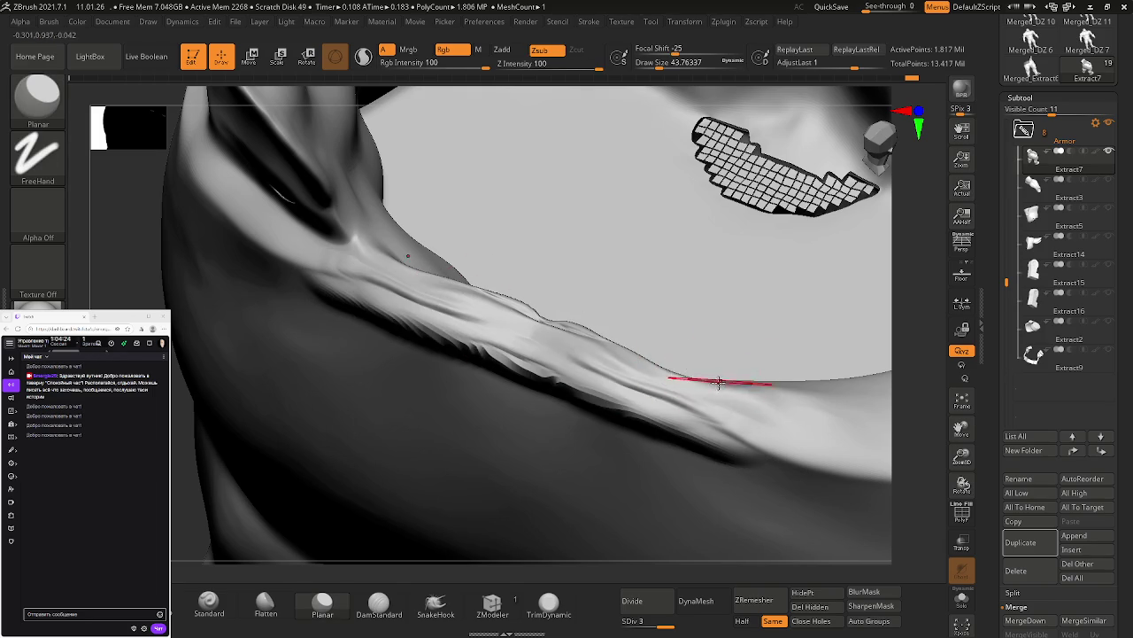
pyautogui.moveTo(696, 405)
pyautogui.keyDown('shift'); pyautogui.mouseDown()
pyautogui.moveTo(381, 310)
pyautogui.moveTo(658, 392)
pyautogui.mouseUp(); pyautogui.keyUp('shift')
pyautogui.moveTo(658, 392); pyautogui.dragTo(716, 405, button='right')
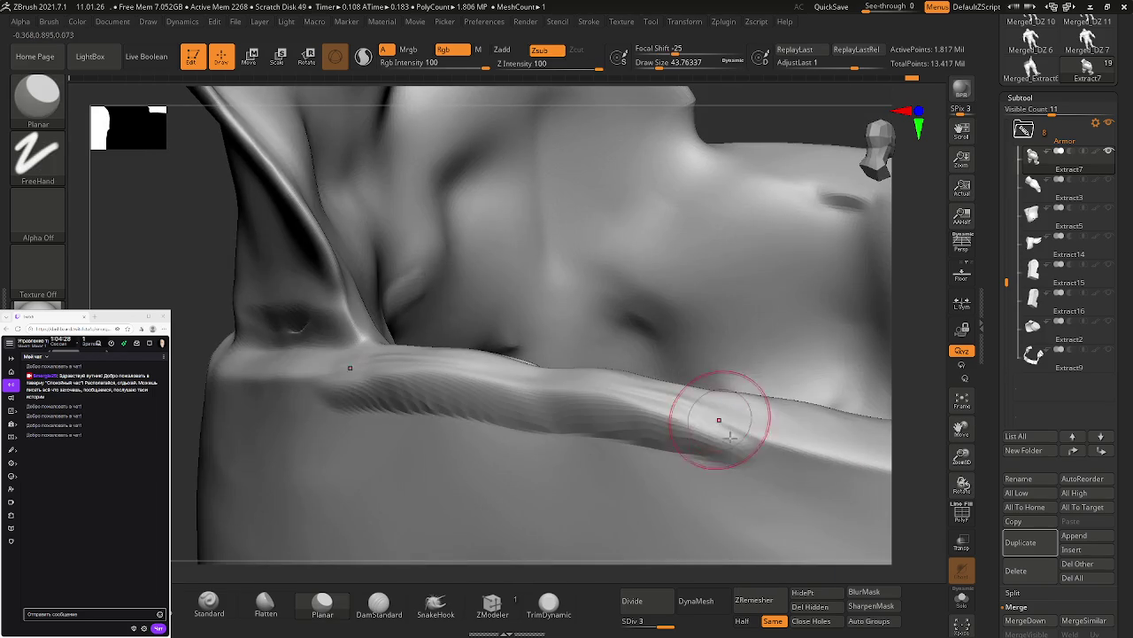
pyautogui.keyDown('shift'); pyautogui.moveTo(727, 457); pyautogui.dragTo(598, 431); pyautogui.keyUp('shift')
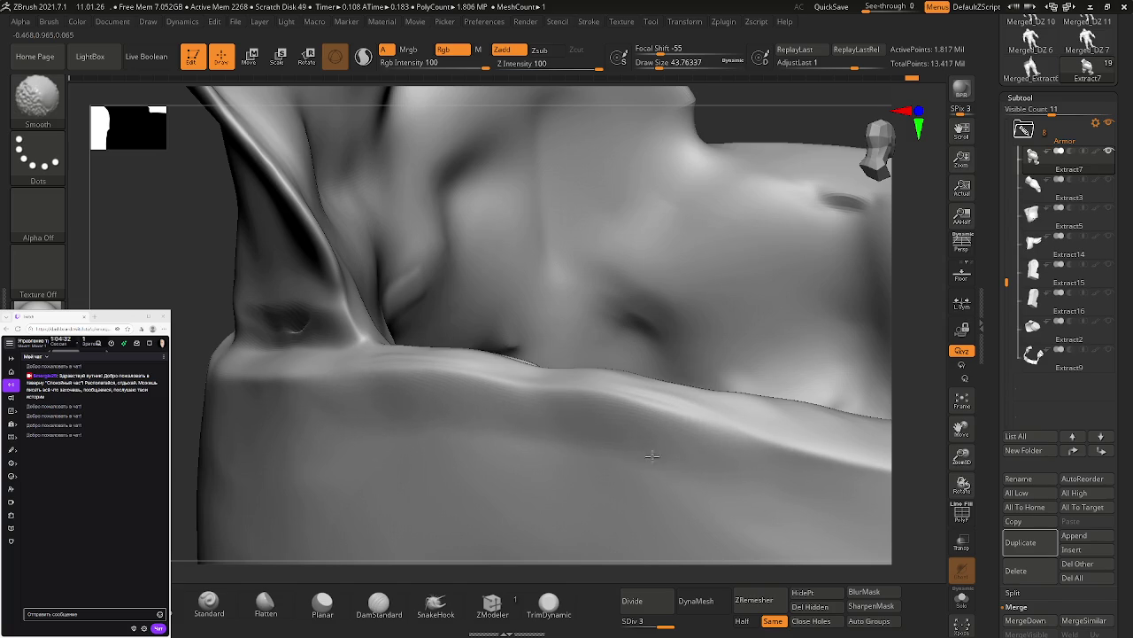
pyautogui.keyDown('shift'); pyautogui.moveTo(679, 468); pyautogui.dragTo(672, 388); pyautogui.keyUp('shift')
pyautogui.moveTo(658, 399)
pyautogui.mouseDown(button='right')
pyautogui.moveTo(696, 430)
pyautogui.moveTo(716, 382)
pyautogui.moveTo(623, 460)
pyautogui.mouseUp(button='right')
pyautogui.moveTo(688, 473)
pyautogui.mouseDown(button='right')
pyautogui.moveTo(655, 443)
pyautogui.moveTo(626, 455)
pyautogui.moveTo(691, 472)
pyautogui.moveTo(716, 463)
pyautogui.mouseUp(button='right')
pyautogui.click(266, 605)
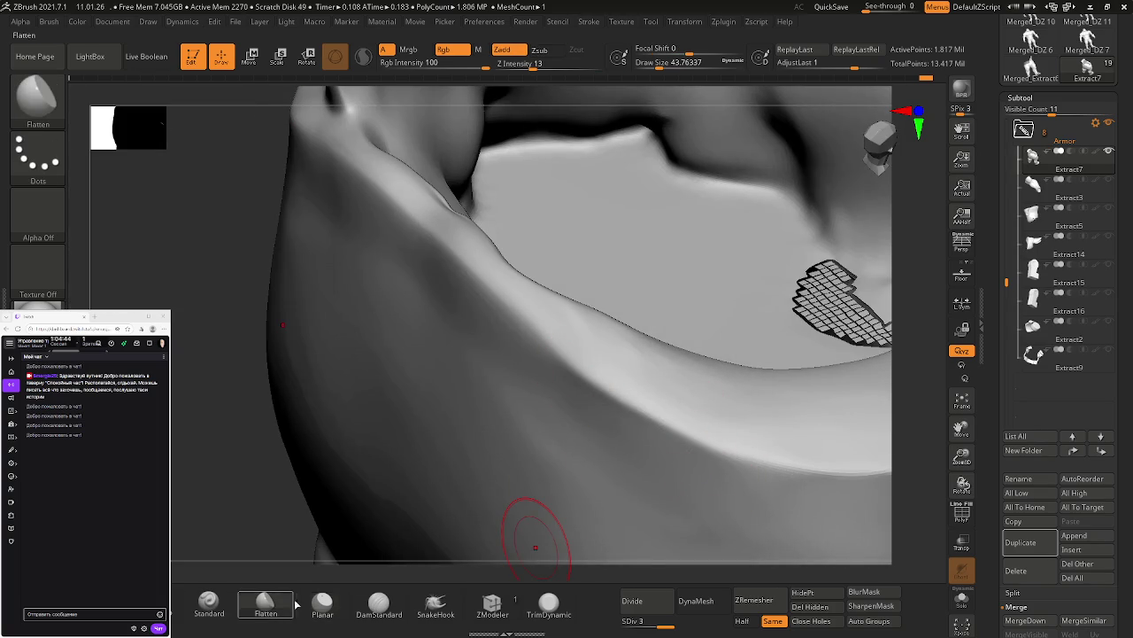
# Step: Reframe the shoulder fold and deepen the crease along its length
pyautogui.moveTo(500, 263); pyautogui.dragTo(526, 253)
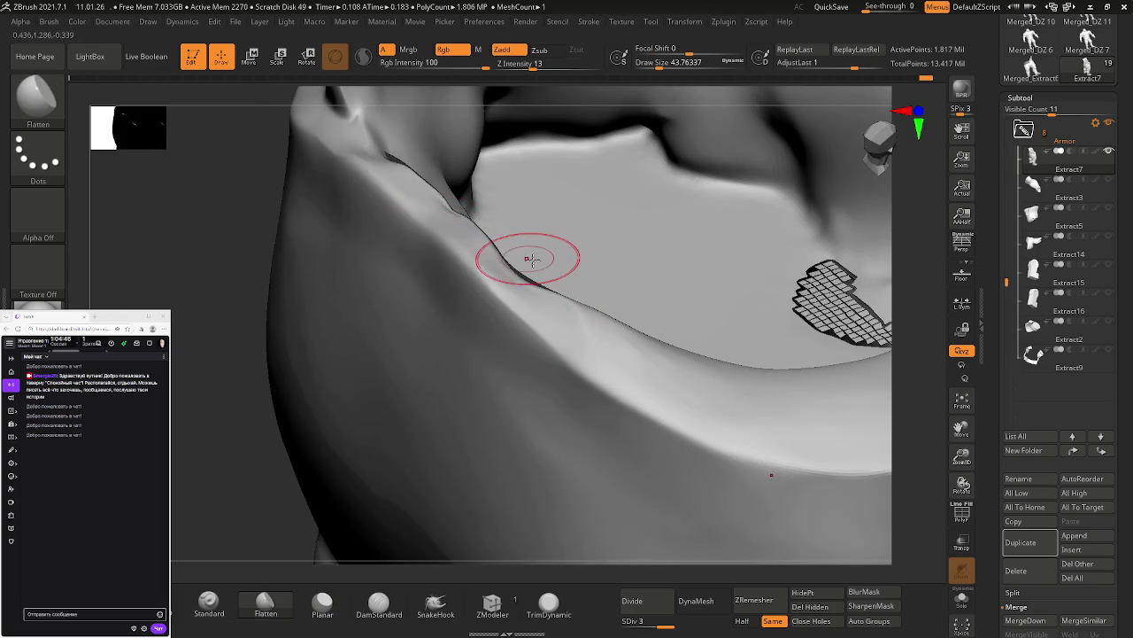
pyautogui.moveTo(526, 254); pyautogui.dragTo(552, 273, button='right')
pyautogui.moveTo(551, 273); pyautogui.dragTo(729, 316)
pyautogui.moveTo(729, 316)
pyautogui.mouseDown(button='right')
pyautogui.moveTo(618, 350)
pyautogui.moveTo(678, 398)
pyautogui.mouseUp(button='right')
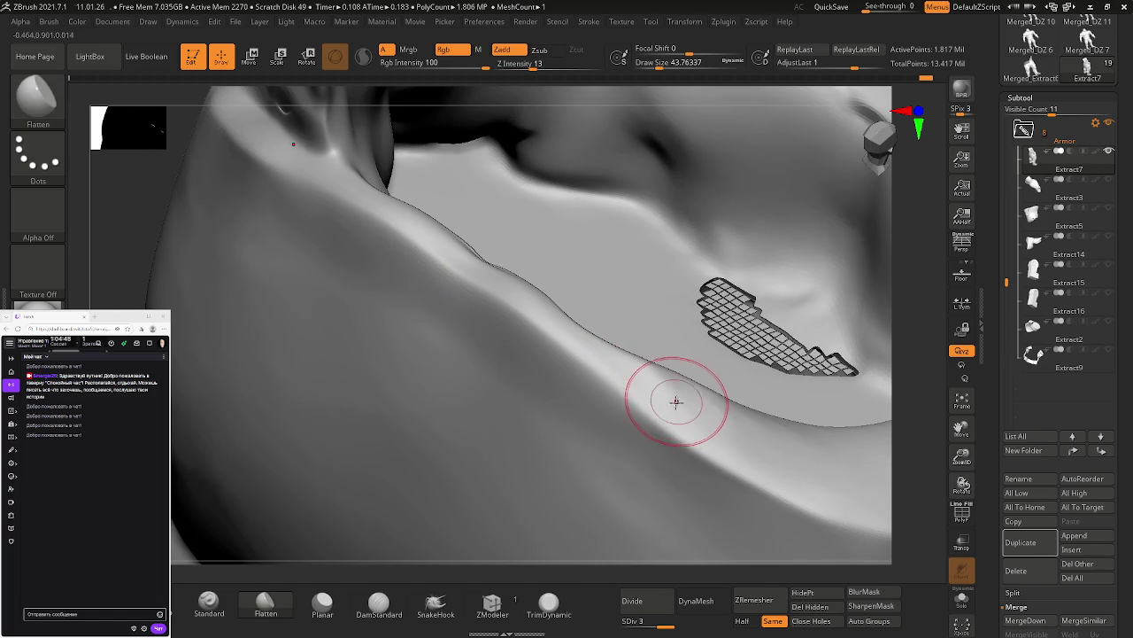
pyautogui.moveTo(622, 368); pyautogui.dragTo(399, 208)
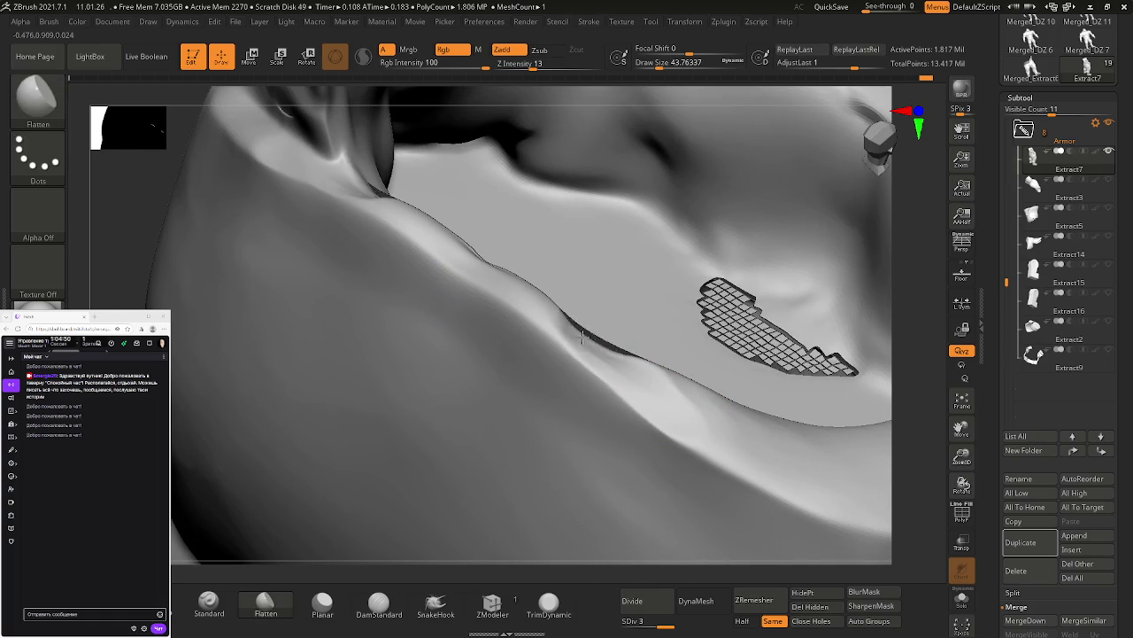
# Step: Orbit back to the shoulder and resize the brush to about 20, then back to 43.76
pyautogui.press('ctrl')
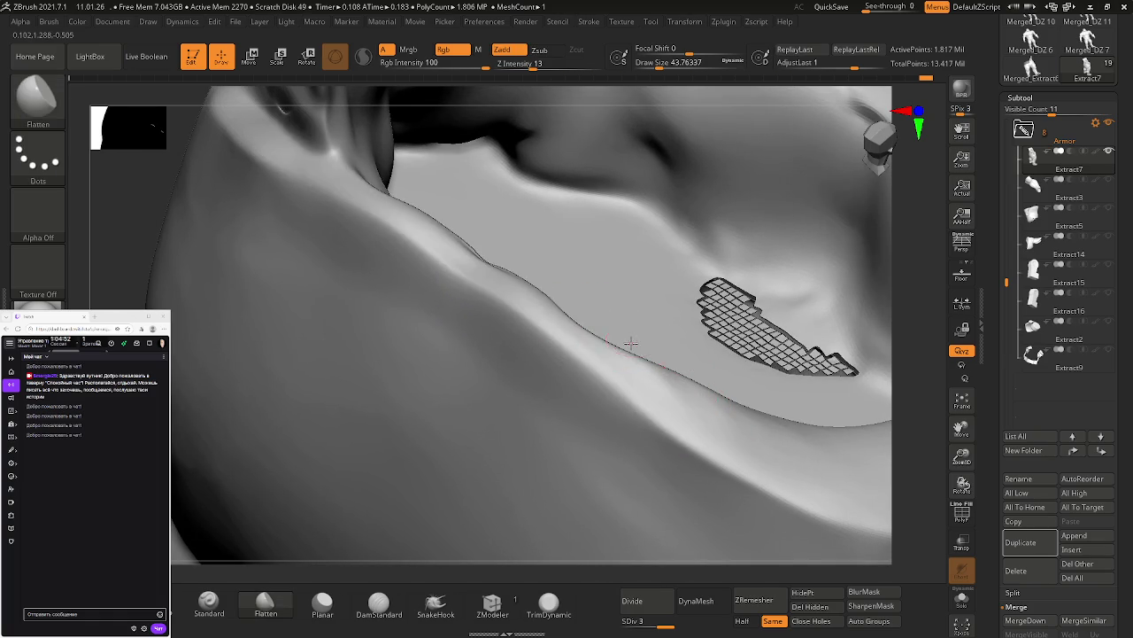
pyautogui.moveTo(632, 337); pyautogui.dragTo(584, 372, button='right')
pyautogui.moveTo(450, 382)
pyautogui.mouseDown(button='right')
pyautogui.moveTo(481, 407)
pyautogui.moveTo(346, 375)
pyautogui.moveTo(422, 337)
pyautogui.mouseUp(button='right')
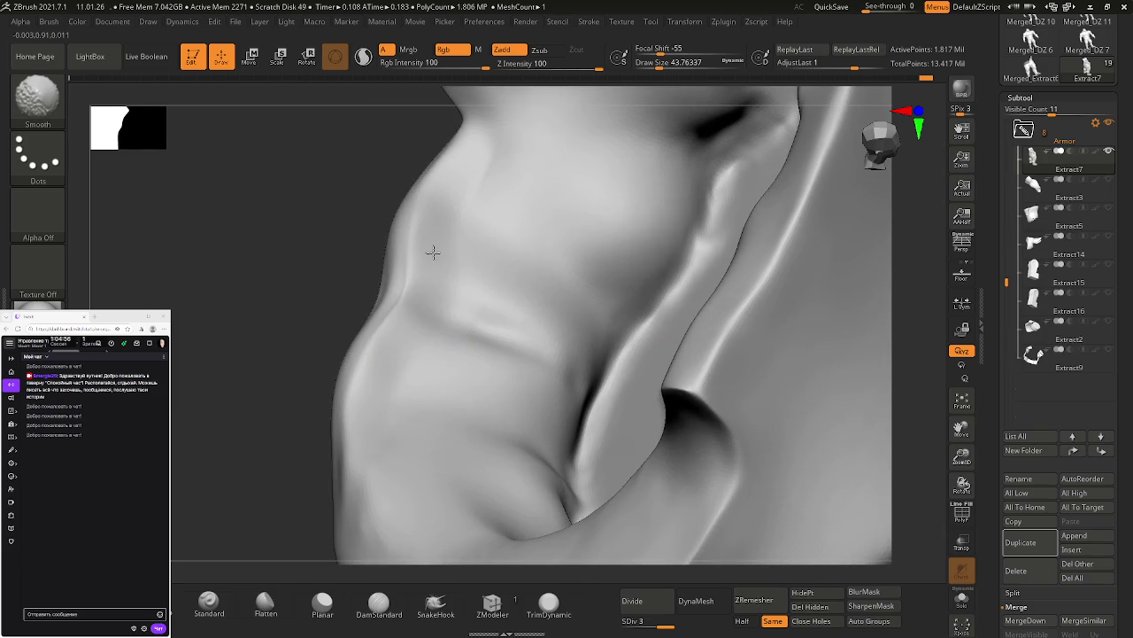
pyautogui.moveTo(463, 309)
pyautogui.mouseDown(button='right')
pyautogui.moveTo(610, 324)
pyautogui.moveTo(693, 367)
pyautogui.moveTo(674, 345)
pyautogui.moveTo(566, 398)
pyautogui.mouseUp(button='right')
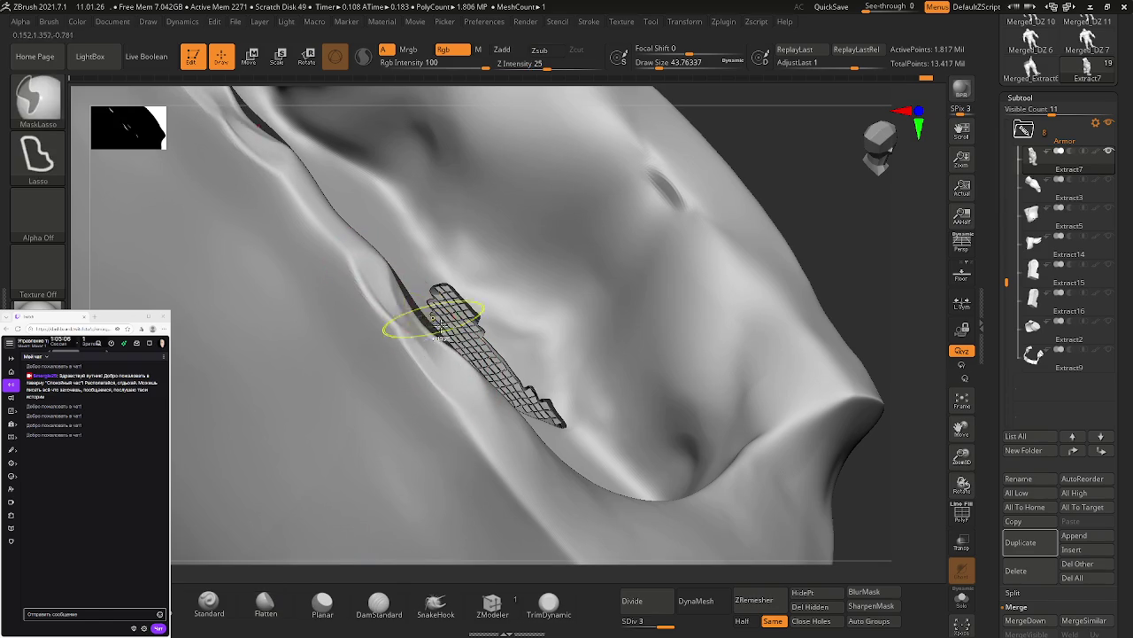
pyautogui.press('s')
pyautogui.moveTo(473, 404); pyautogui.dragTo(456, 404)
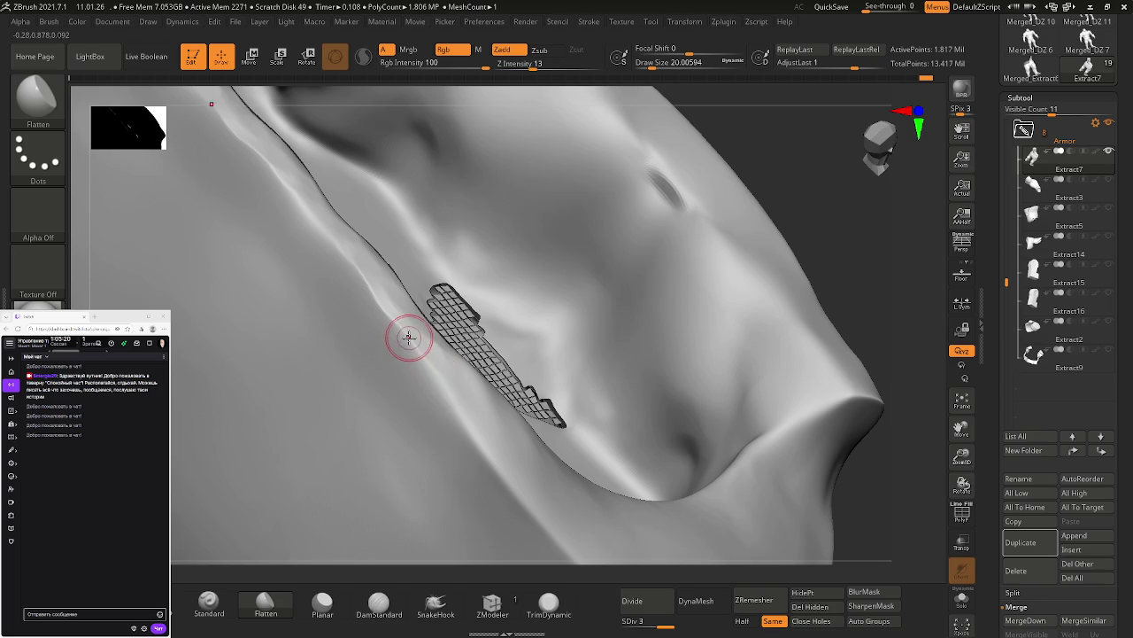
pyautogui.press('s')
pyautogui.moveTo(456, 397); pyautogui.dragTo(472, 399)
pyautogui.press('shift')
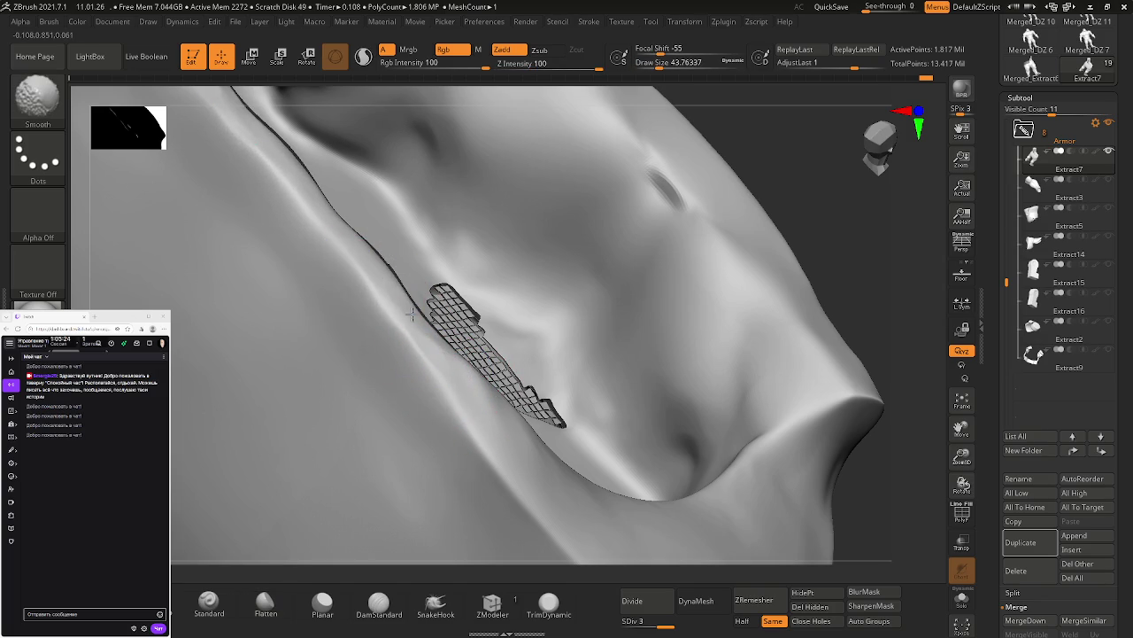
# Step: Flatten the mesh beside the waist fold and the bulge above the waistband rim with Planar
pyautogui.moveTo(475, 391)
pyautogui.mouseDown(button='right')
pyautogui.moveTo(508, 349)
pyautogui.moveTo(633, 271)
pyautogui.moveTo(668, 262)
pyautogui.moveTo(665, 212)
pyautogui.moveTo(726, 328)
pyautogui.mouseUp(button='right')
pyautogui.moveTo(632, 328)
pyautogui.keyDown('alt'); pyautogui.mouseDown(button='right')
pyautogui.moveTo(729, 361)
pyautogui.moveTo(732, 376)
pyautogui.moveTo(670, 390)
pyautogui.moveTo(587, 362)
pyautogui.mouseUp(button='right'); pyautogui.keyUp('alt')
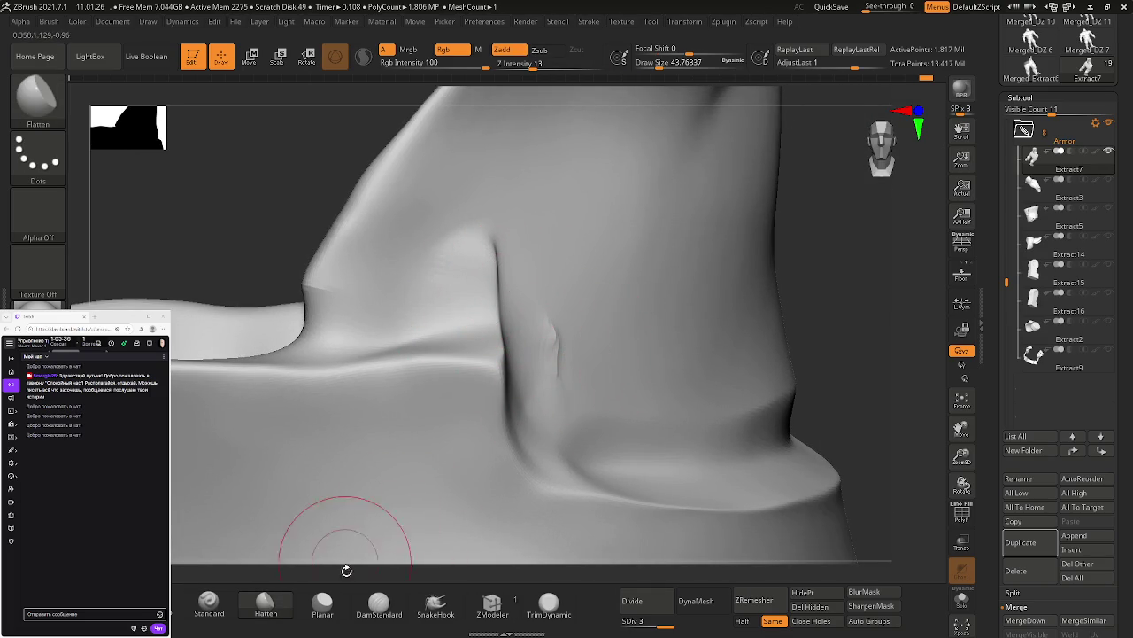
pyautogui.click(322, 604)
pyautogui.moveTo(529, 280); pyautogui.dragTo(484, 267)
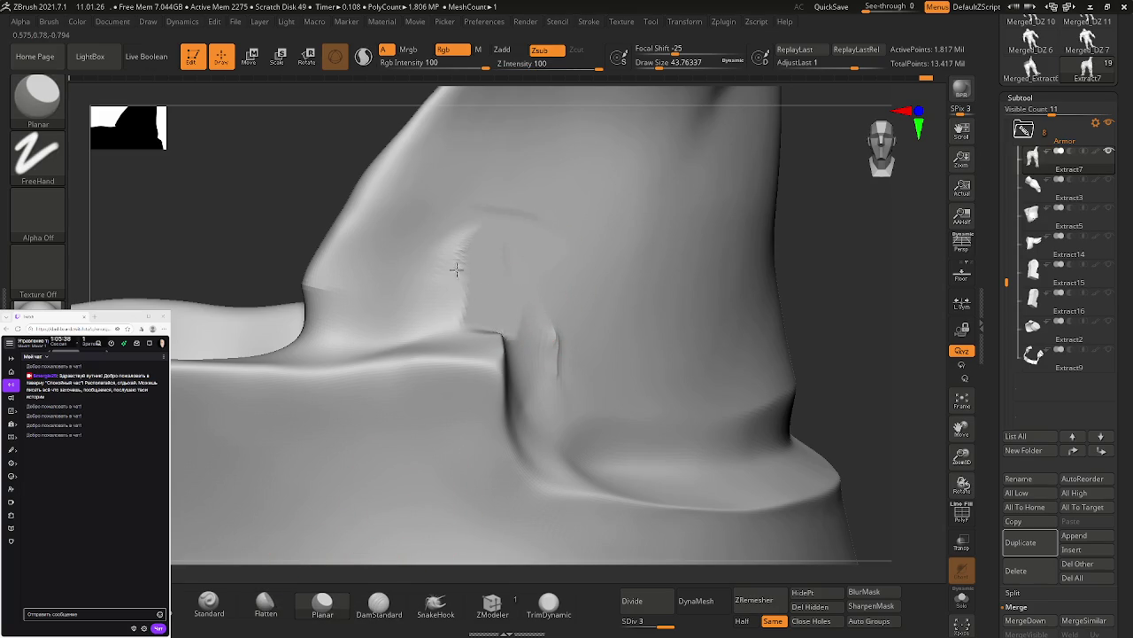
pyautogui.moveTo(569, 316); pyautogui.dragTo(572, 314, button='right')
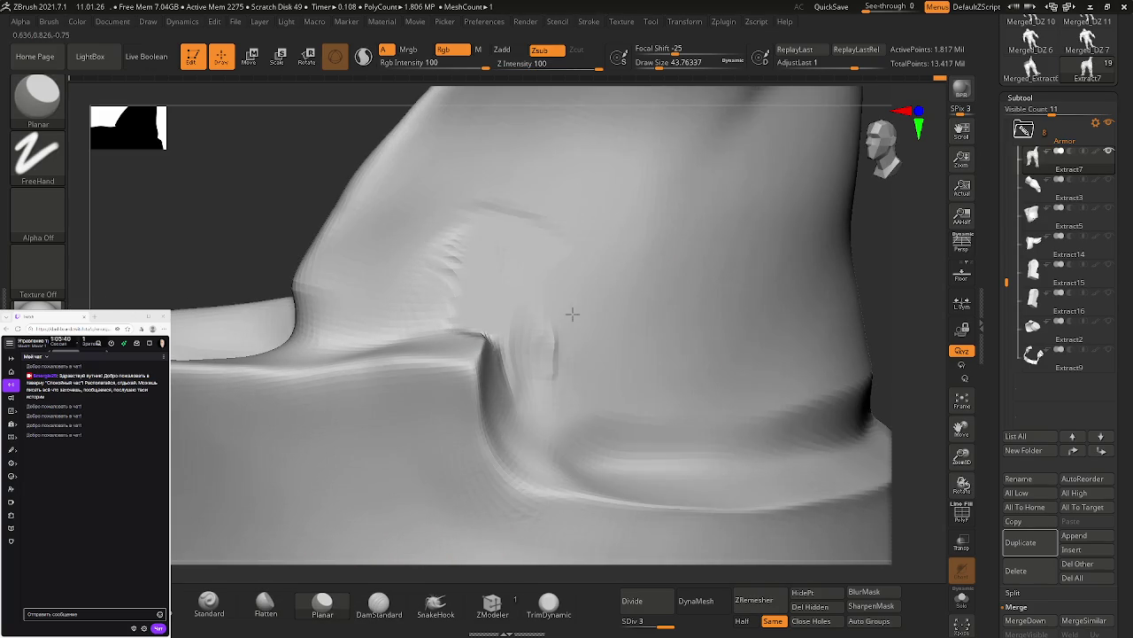
pyautogui.moveTo(543, 268)
pyautogui.mouseDown()
pyautogui.moveTo(482, 259)
pyautogui.moveTo(483, 239)
pyautogui.mouseUp()
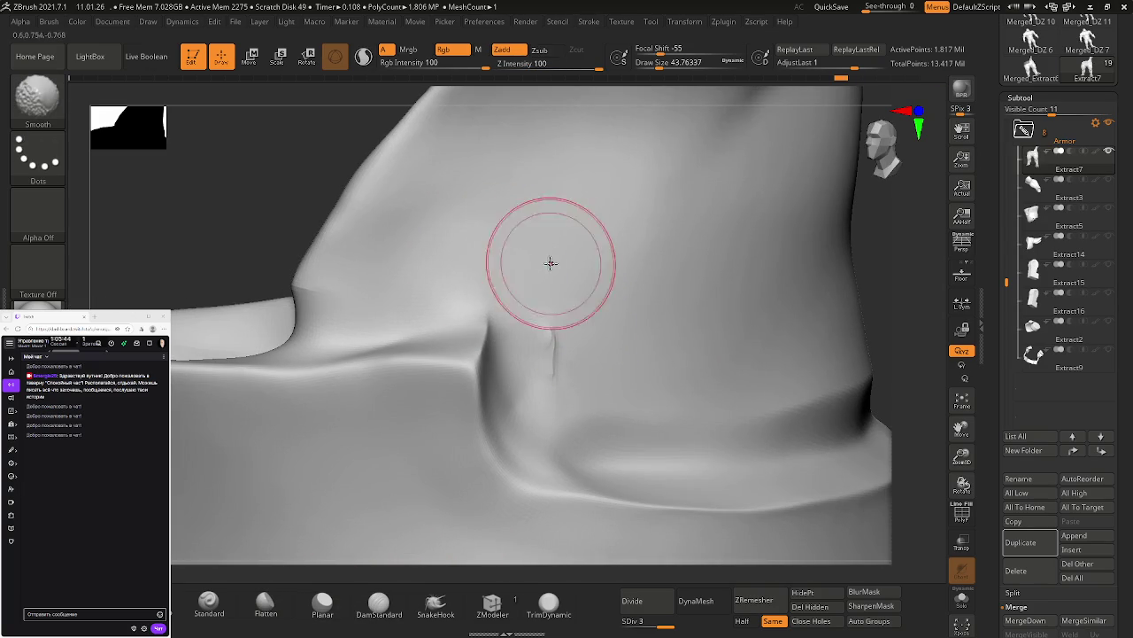
pyautogui.moveTo(549, 263); pyautogui.dragTo(516, 260, button='right')
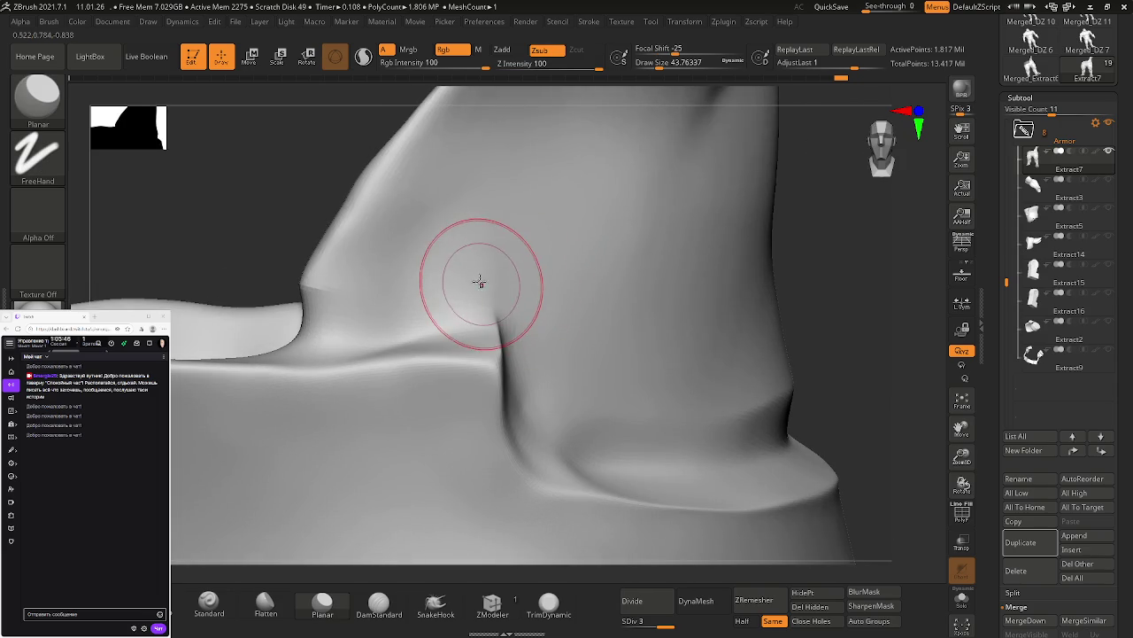
# Step: Shrink the brush to about 10.5 and smooth the waist rim edges
pyautogui.press('s')
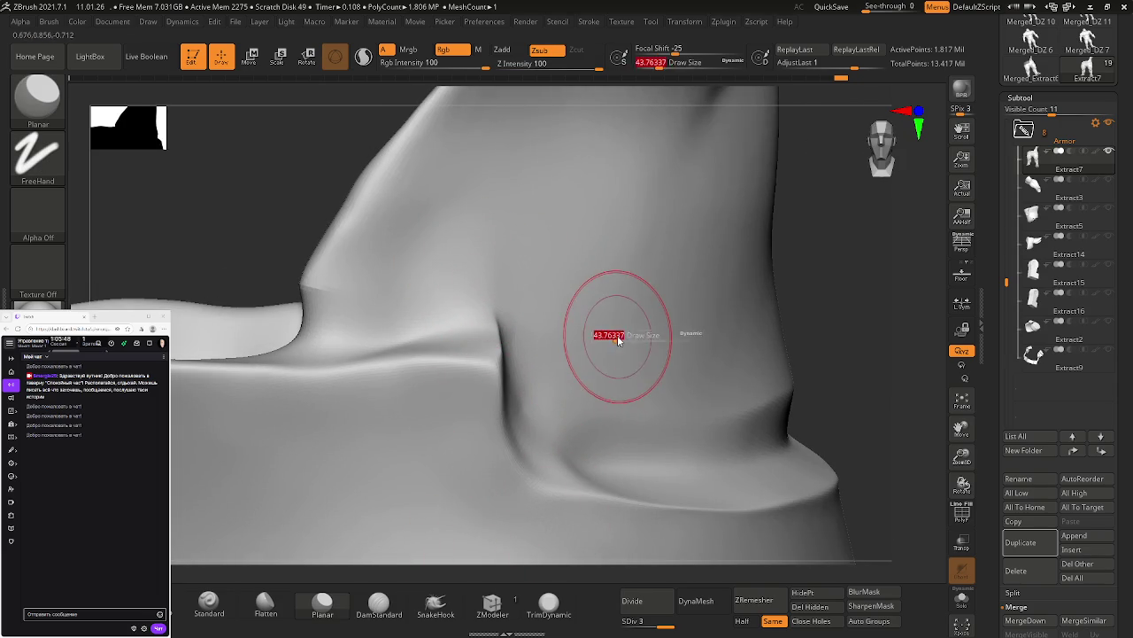
pyautogui.press('s')
pyautogui.moveTo(620, 336); pyautogui.dragTo(617, 345)
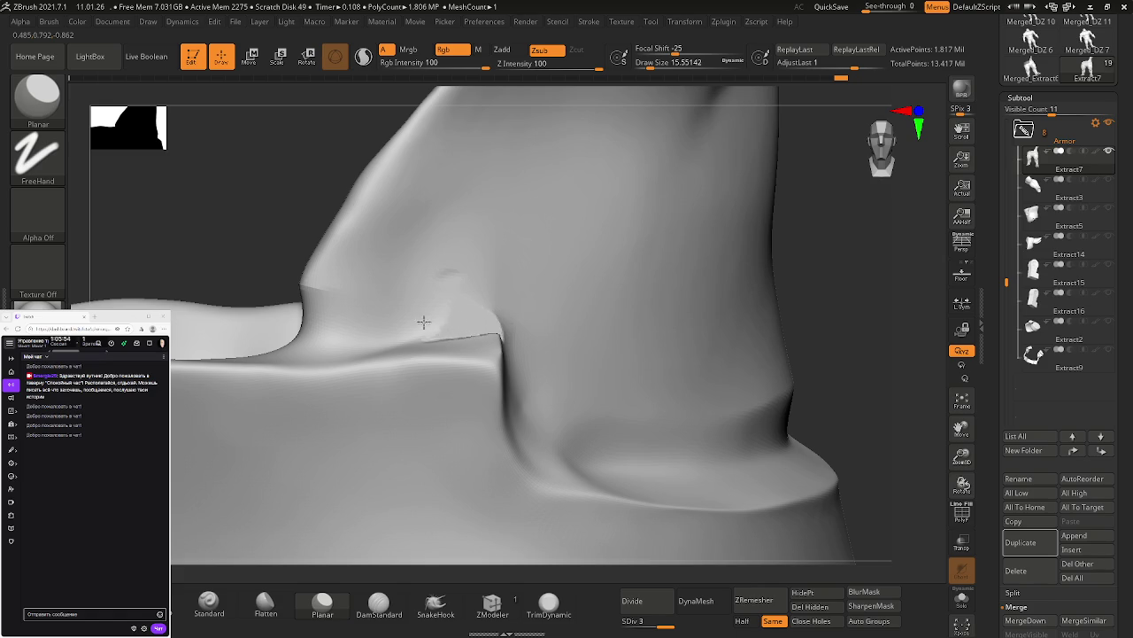
pyautogui.press('shift')
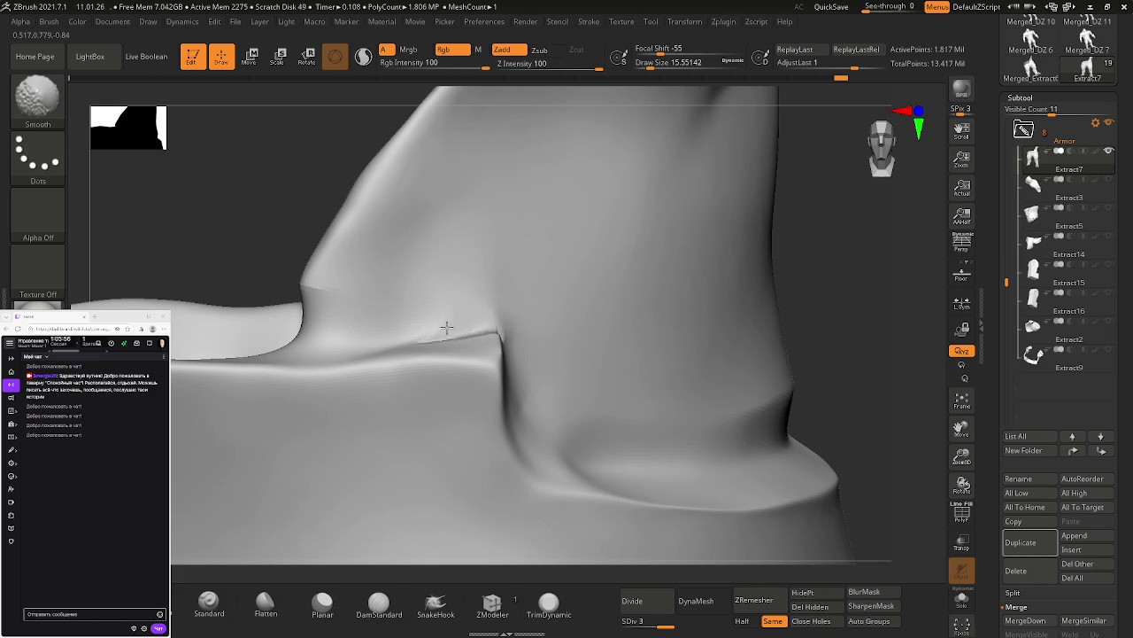
pyautogui.keyDown('shift'); pyautogui.moveTo(534, 331); pyautogui.dragTo(493, 327); pyautogui.keyUp('shift')
pyautogui.moveTo(479, 340)
pyautogui.mouseDown(button='right')
pyautogui.moveTo(412, 331)
pyautogui.moveTo(392, 342)
pyautogui.moveTo(543, 375)
pyautogui.moveTo(523, 373)
pyautogui.moveTo(628, 410)
pyautogui.moveTo(531, 403)
pyautogui.mouseUp(button='right')
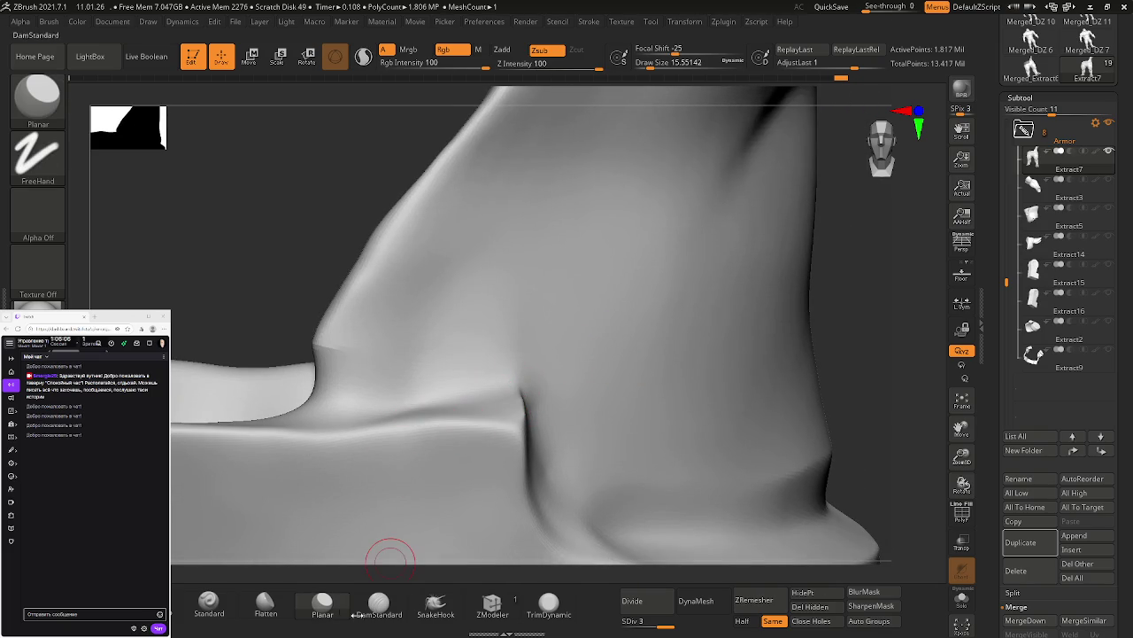
pyautogui.click(292, 606)
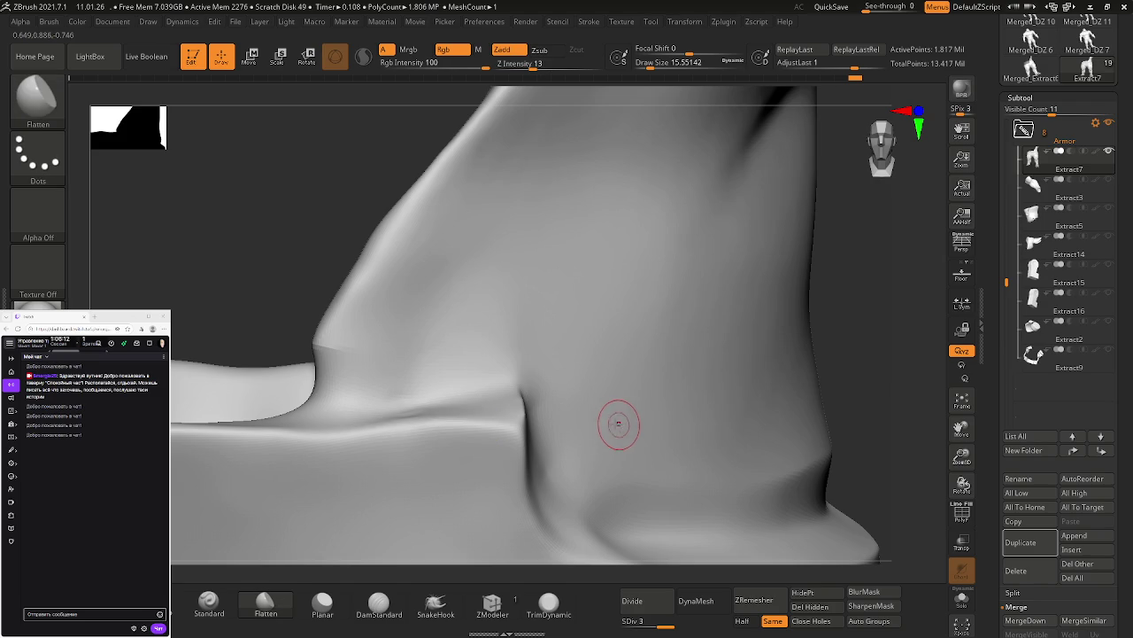
# Step: Smooth the dent on the waistband rim and flatten the streaky patch below the vertical fold
pyautogui.moveTo(564, 430)
pyautogui.mouseDown(button='right')
pyautogui.moveTo(620, 379)
pyautogui.moveTo(434, 428)
pyautogui.mouseUp(button='right')
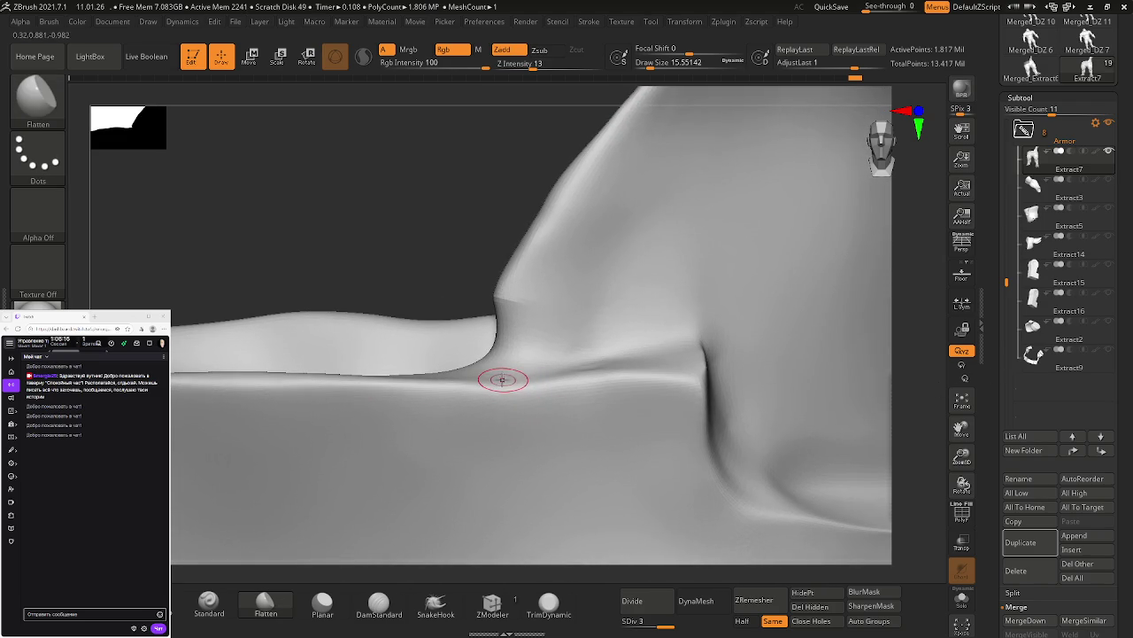
pyautogui.moveTo(468, 387); pyautogui.dragTo(671, 380, button='right')
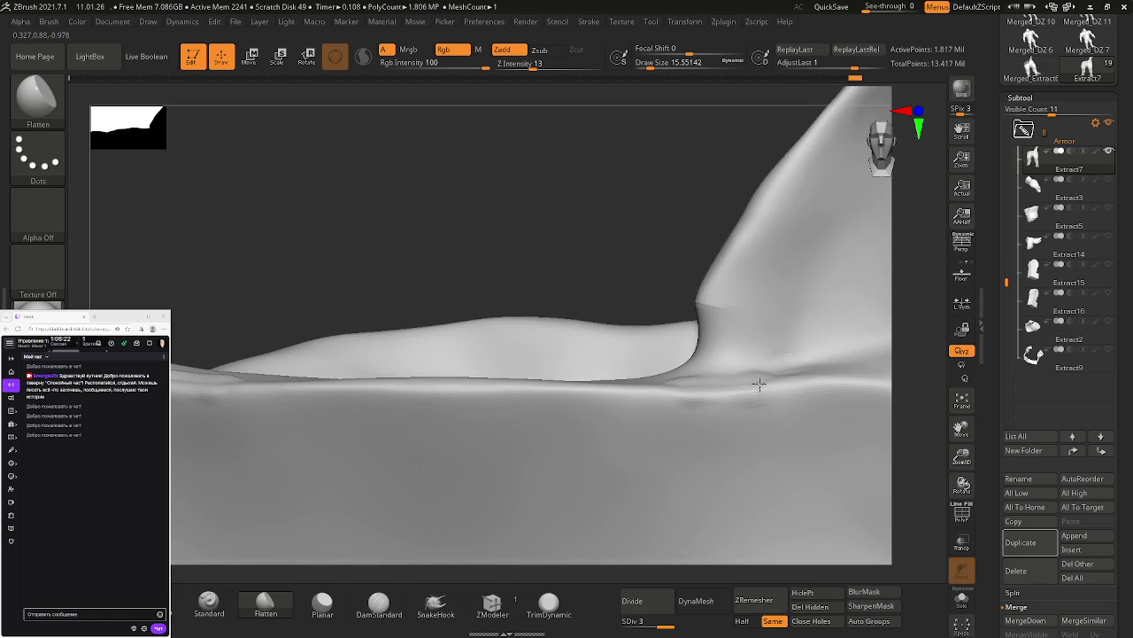
pyautogui.press('shift')
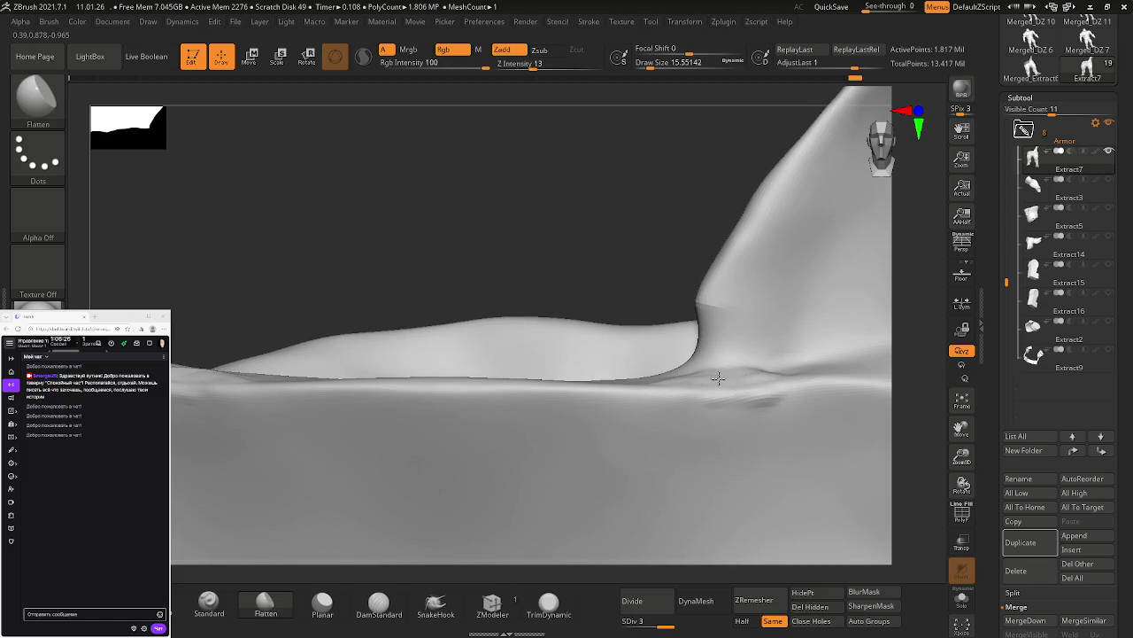
pyautogui.keyDown('shift'); pyautogui.moveTo(809, 400); pyautogui.dragTo(769, 403); pyautogui.keyUp('shift')
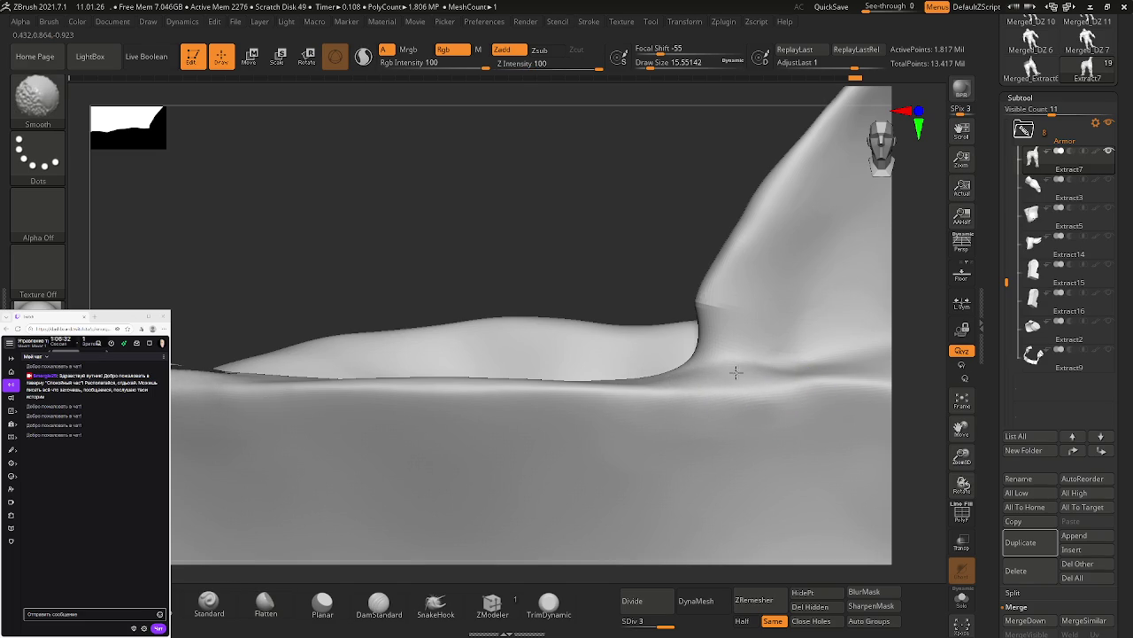
pyautogui.moveTo(719, 387); pyautogui.dragTo(569, 399, button='right')
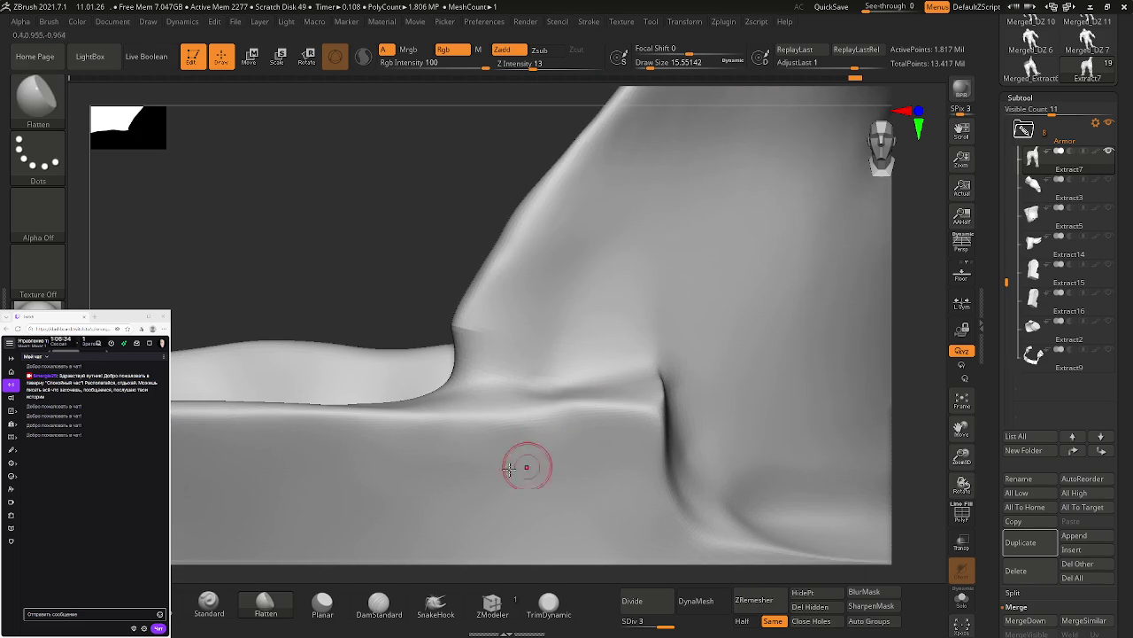
pyautogui.keyDown('shift'); pyautogui.moveTo(525, 379); pyautogui.dragTo(537, 372); pyautogui.keyUp('shift')
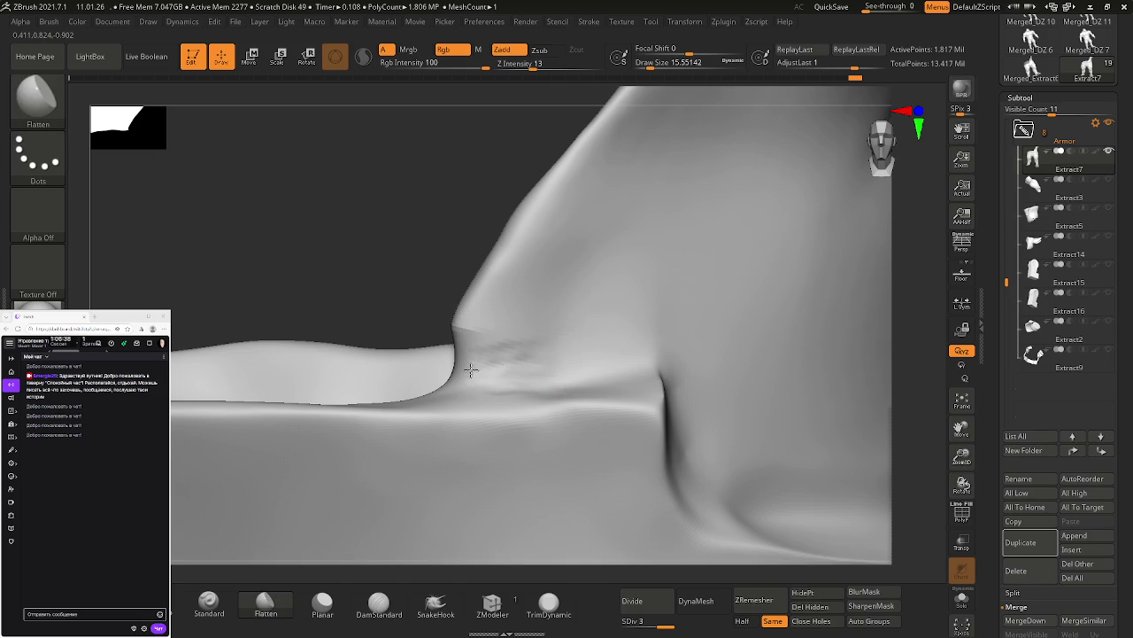
pyautogui.keyDown('shift'); pyautogui.moveTo(535, 363); pyautogui.dragTo(470, 365); pyautogui.keyUp('shift')
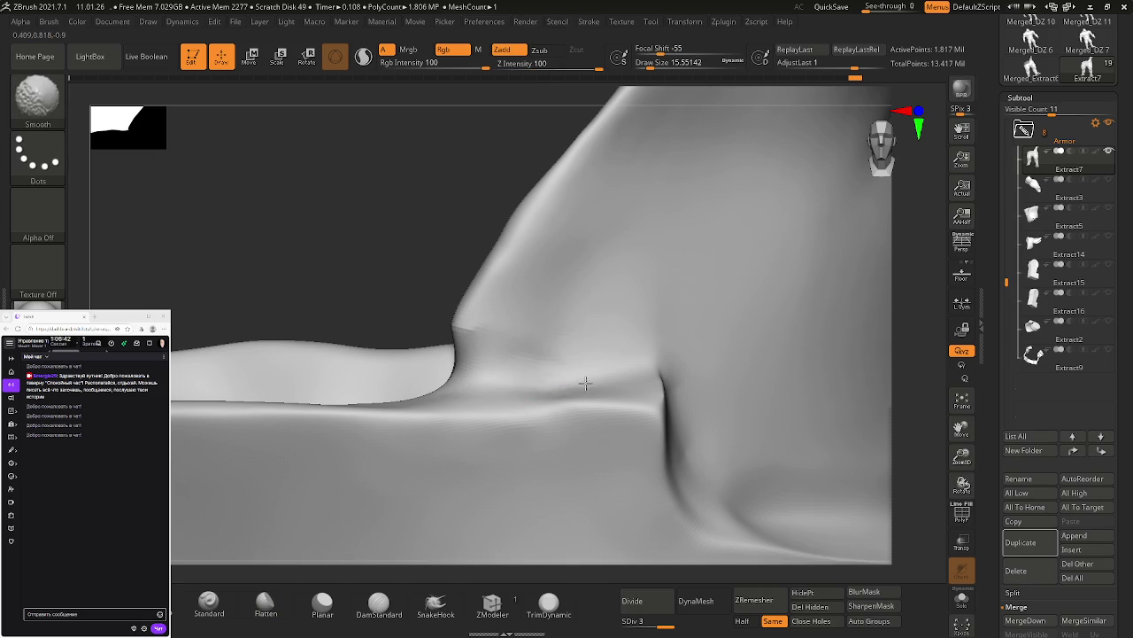
pyautogui.moveTo(602, 372)
pyautogui.keyDown('ctrl'); pyautogui.mouseDown(button='right')
pyautogui.moveTo(476, 425)
pyautogui.moveTo(587, 401)
pyautogui.moveTo(572, 359)
pyautogui.mouseUp(button='right'); pyautogui.keyUp('ctrl')
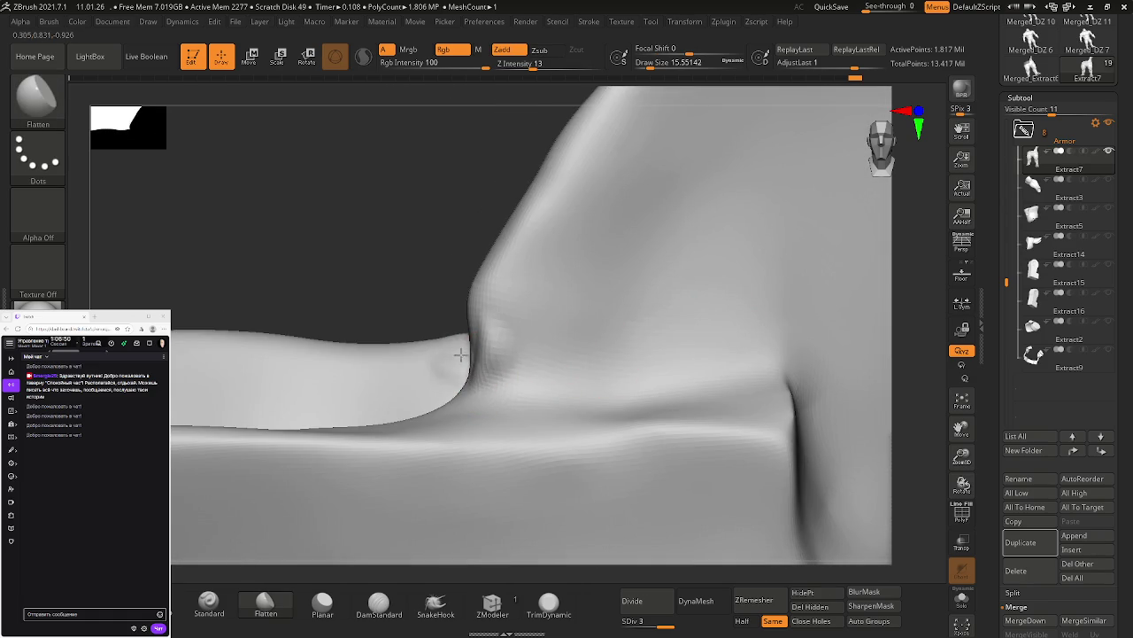
pyautogui.moveTo(459, 354); pyautogui.dragTo(480, 367, button='right')
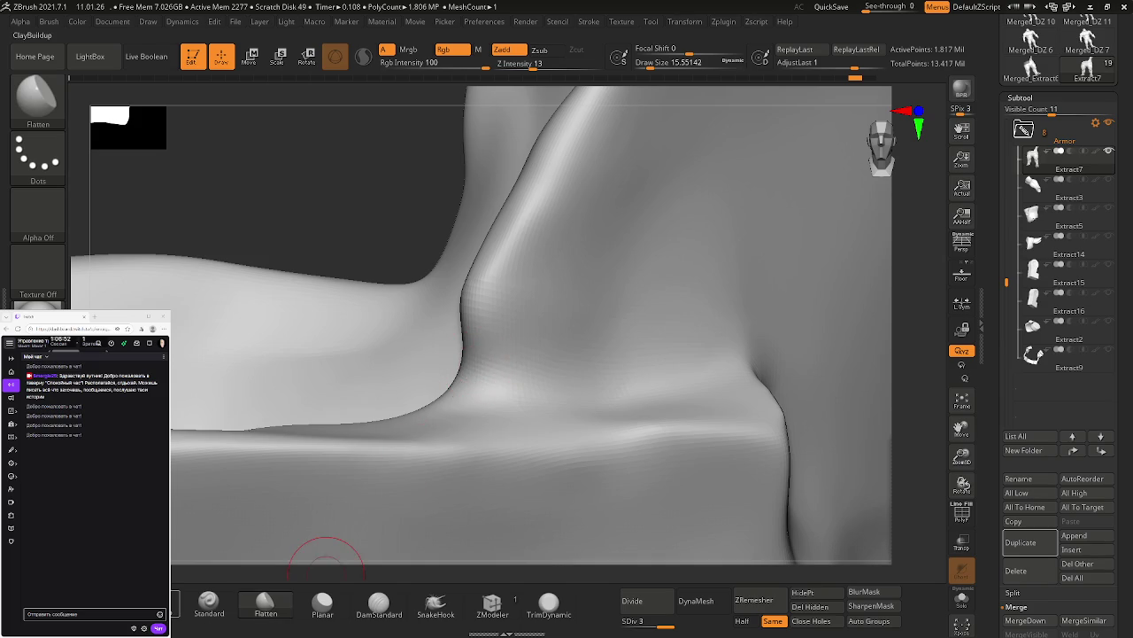
# Step: Build up a ClayBuildup ridge along the crease at the fold's base and inspect it
pyautogui.press('b')
pyautogui.press('c')
pyautogui.press('b')
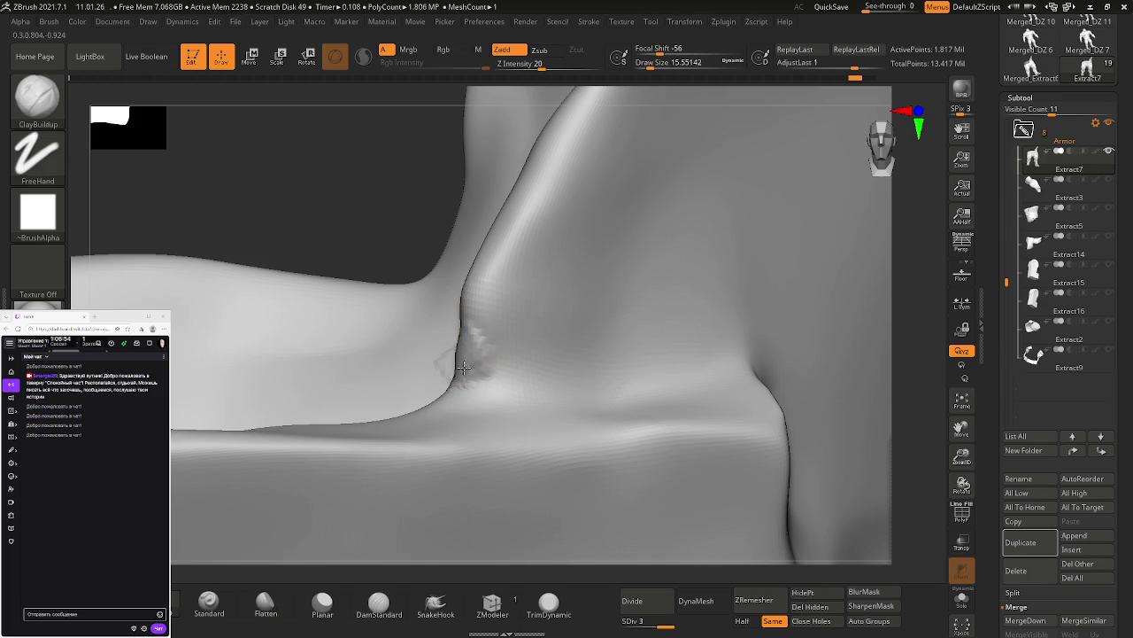
pyautogui.moveTo(470, 357); pyautogui.dragTo(463, 379, button='right')
pyautogui.moveTo(462, 379)
pyautogui.mouseDown()
pyautogui.moveTo(466, 323)
pyautogui.moveTo(488, 356)
pyautogui.mouseUp()
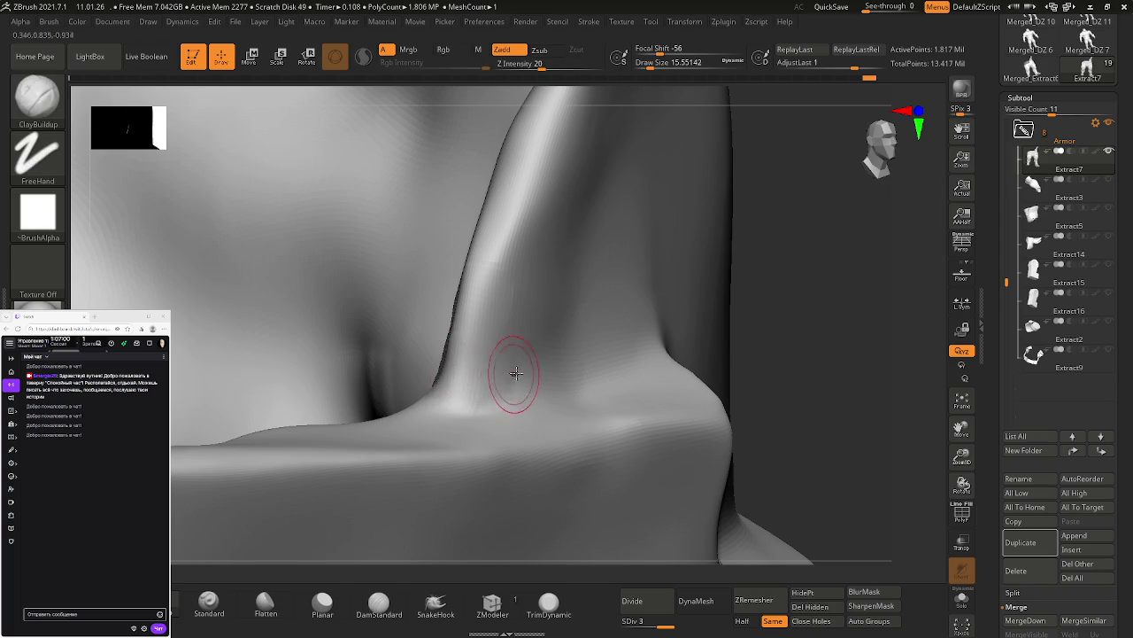
pyautogui.moveTo(506, 372); pyautogui.dragTo(513, 336, button='right')
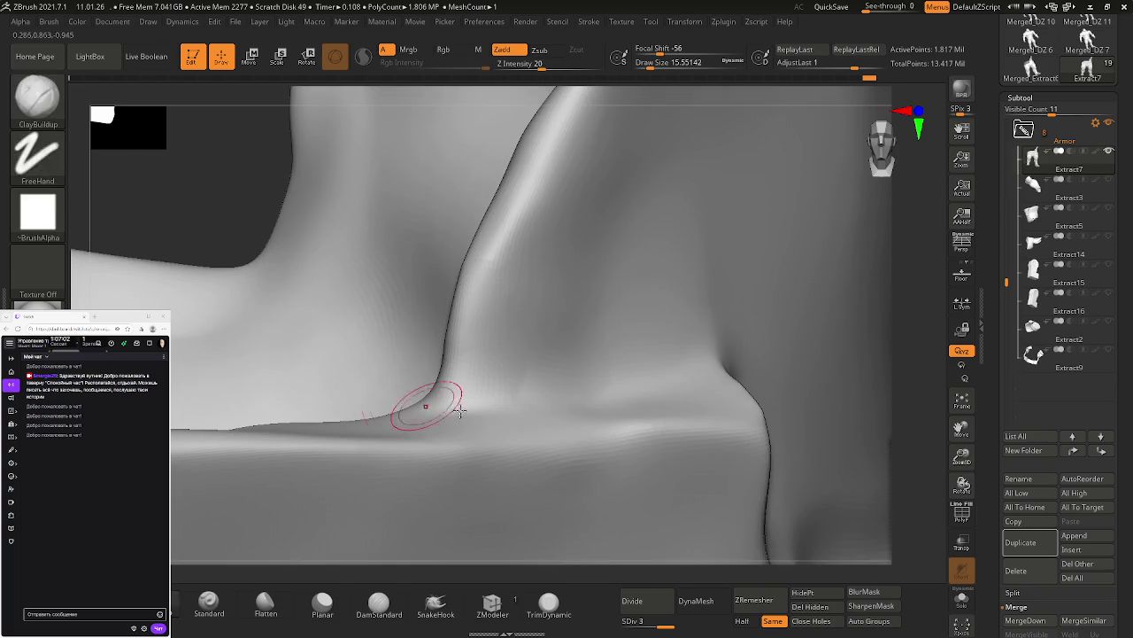
pyautogui.moveTo(392, 399); pyautogui.dragTo(464, 390, button='right')
pyautogui.moveTo(572, 359)
pyautogui.mouseDown(button='right')
pyautogui.moveTo(541, 384)
pyautogui.moveTo(637, 336)
pyautogui.moveTo(620, 370)
pyautogui.moveTo(600, 316)
pyautogui.moveTo(607, 375)
pyautogui.moveTo(615, 361)
pyautogui.moveTo(506, 413)
pyautogui.moveTo(437, 410)
pyautogui.moveTo(509, 430)
pyautogui.mouseUp(button='right')
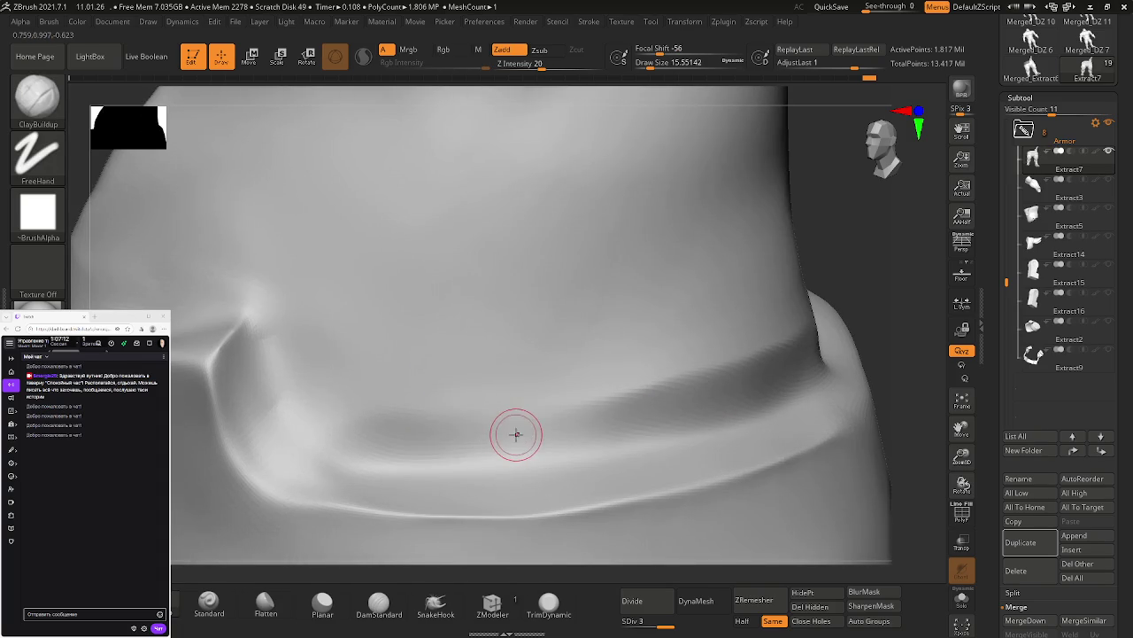
# Step: Enlarge the brush to about 36.9 and smooth the dark crease below the rim
pyautogui.press('s')
pyautogui.moveTo(478, 420); pyautogui.dragTo(496, 422)
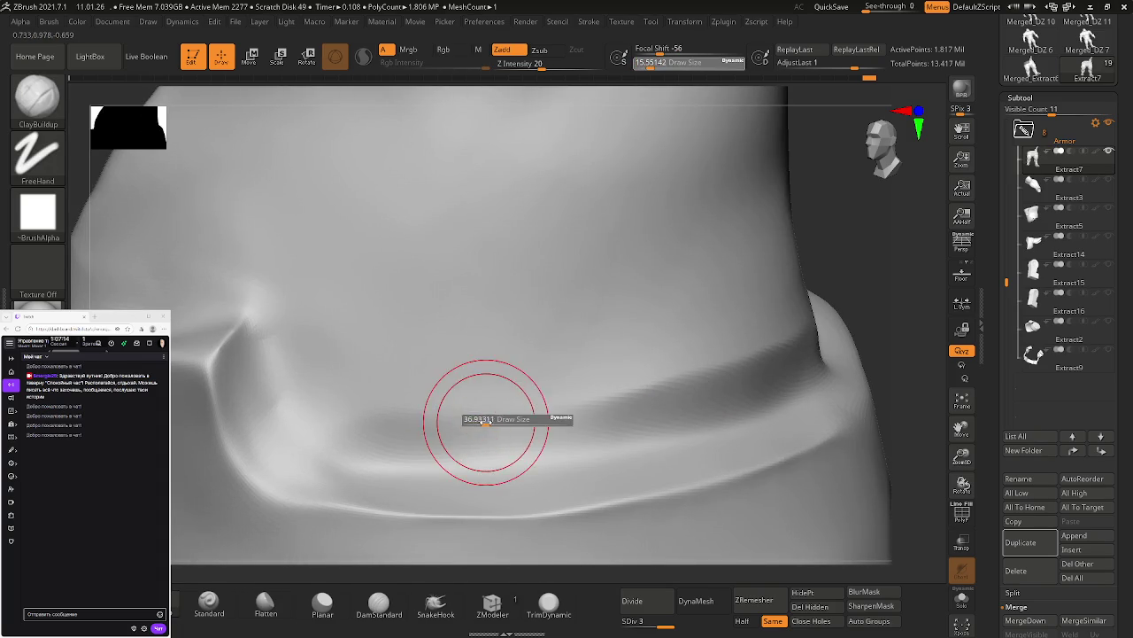
pyautogui.press('shift')
pyautogui.keyDown('shift'); pyautogui.moveTo(541, 376); pyautogui.dragTo(702, 350); pyautogui.keyUp('shift')
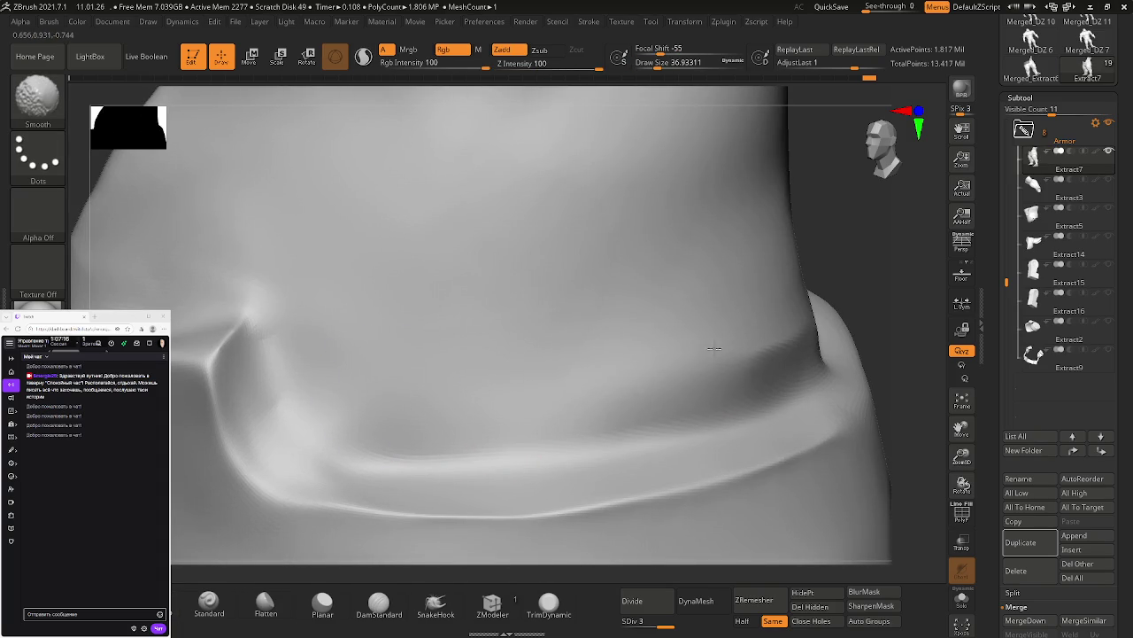
pyautogui.keyDown('ctrl'); pyautogui.moveTo(628, 387); pyautogui.dragTo(531, 399, button='right'); pyautogui.keyUp('ctrl')
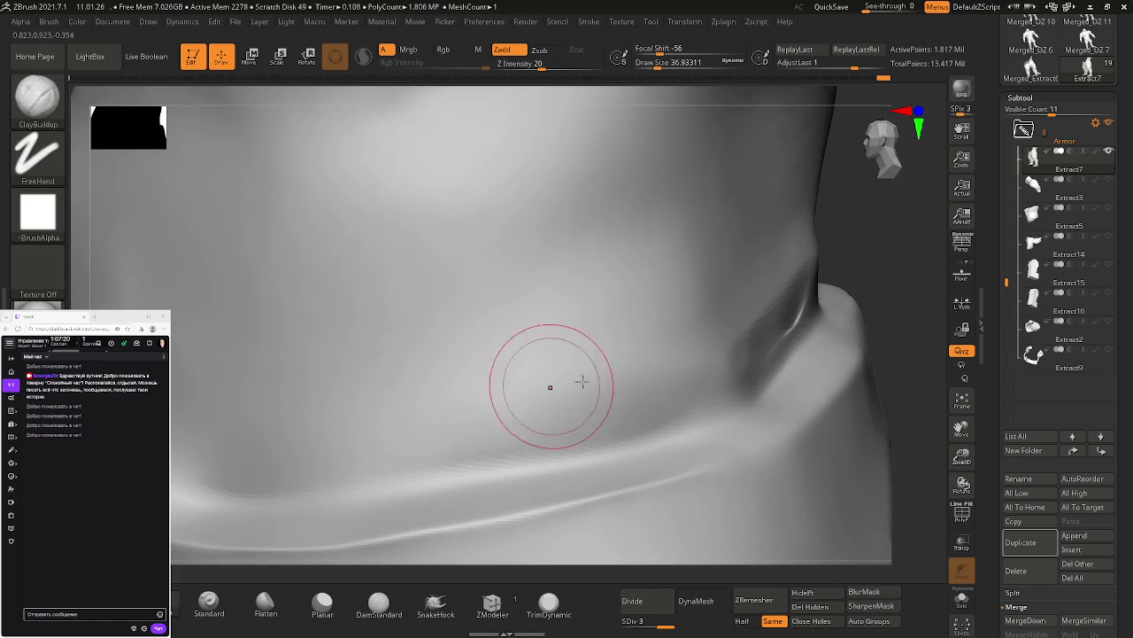
pyautogui.moveTo(328, 398)
pyautogui.keyDown('ctrl'); pyautogui.mouseDown(button='right')
pyautogui.moveTo(313, 405)
pyautogui.moveTo(421, 426)
pyautogui.mouseUp(button='right'); pyautogui.keyUp('ctrl')
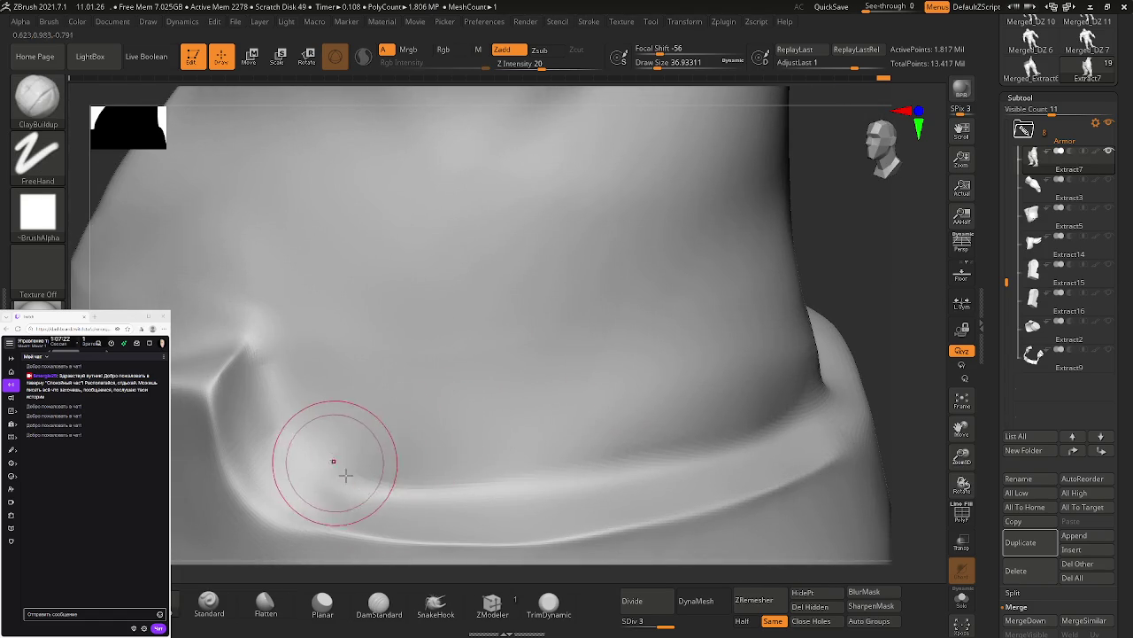
# Step: Carve a crease along the rim fold with DamStandard at reduced Z Intensity, softening its ends
pyautogui.click(379, 603)
pyautogui.moveTo(292, 452); pyautogui.dragTo(392, 490)
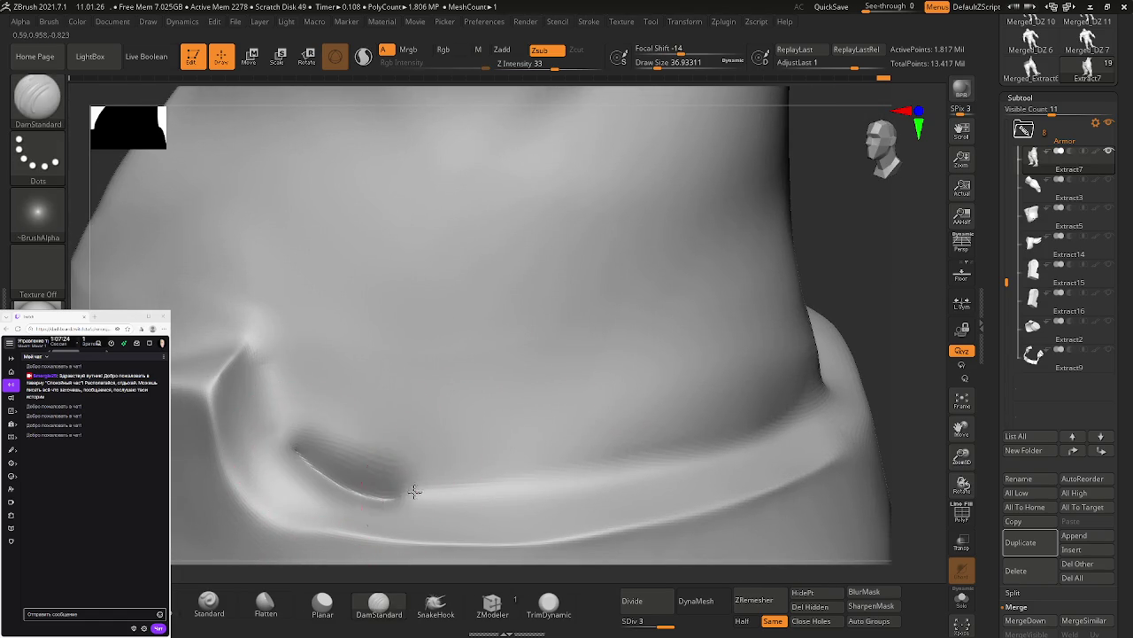
pyautogui.hotkey('ctrl', 'z')
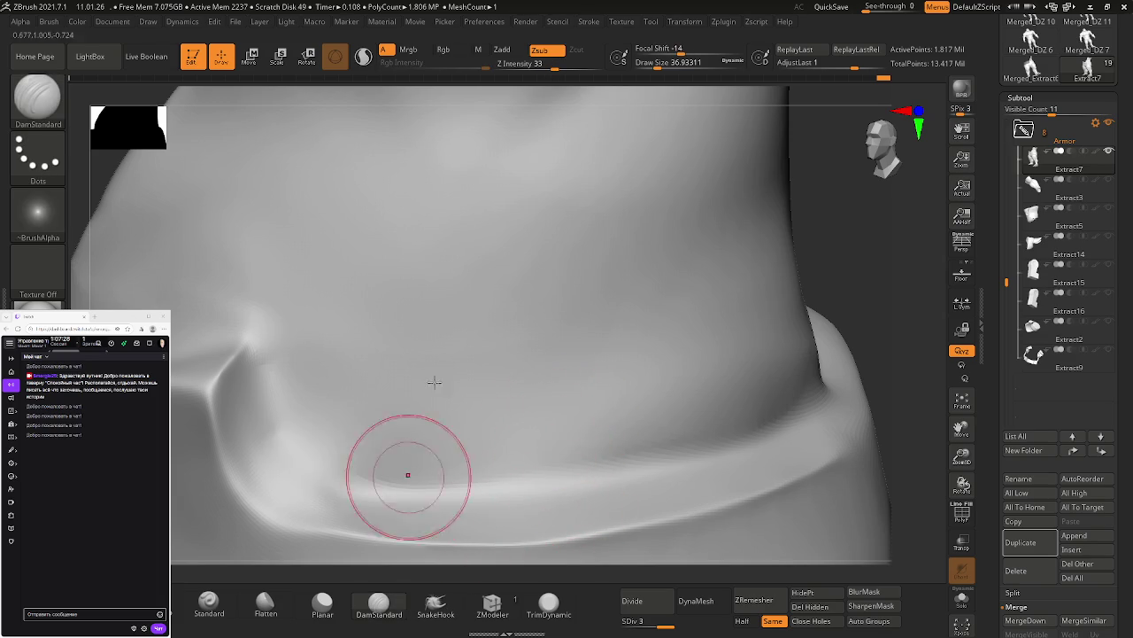
pyautogui.click(554, 68)
pyautogui.write('23')
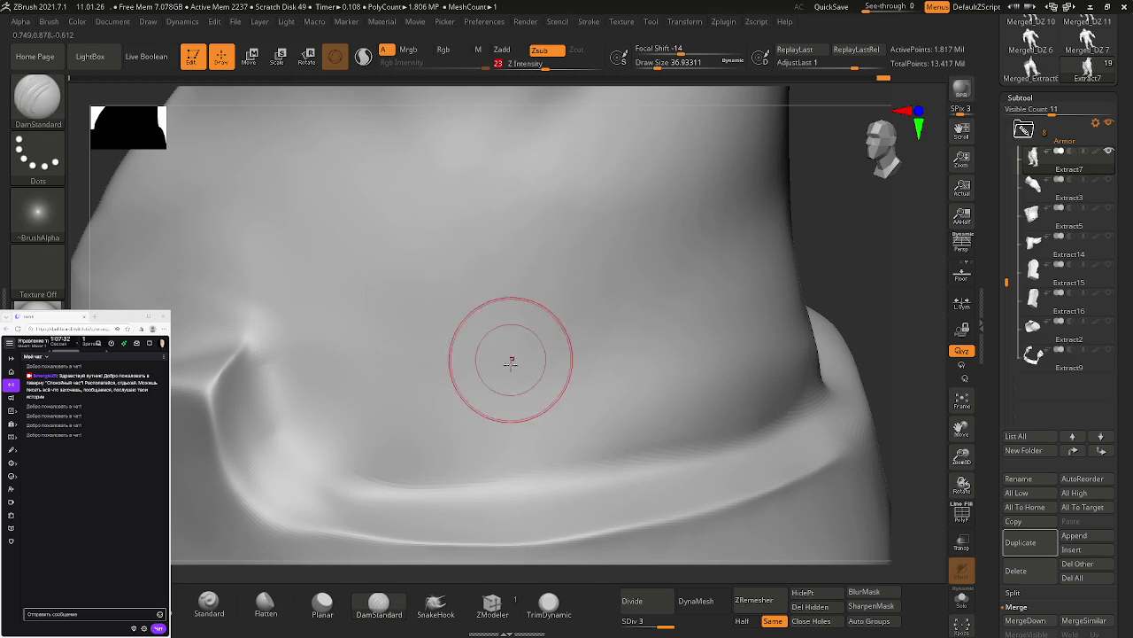
pyautogui.moveTo(367, 483)
pyautogui.mouseDown()
pyautogui.moveTo(301, 460)
pyautogui.moveTo(269, 359)
pyautogui.mouseUp()
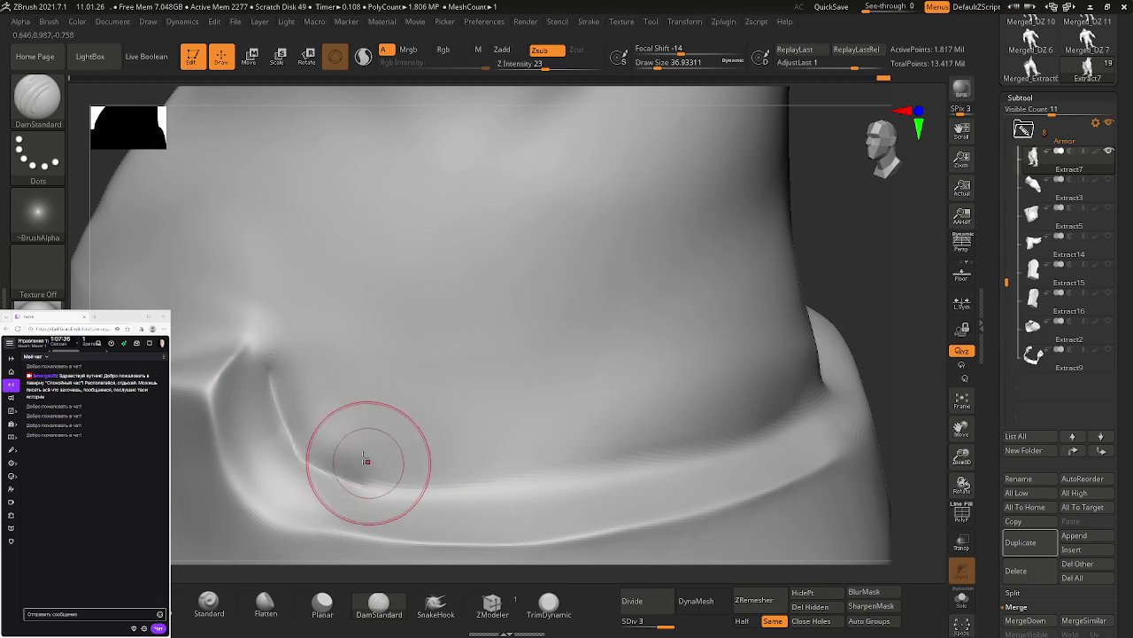
pyautogui.press('shift')
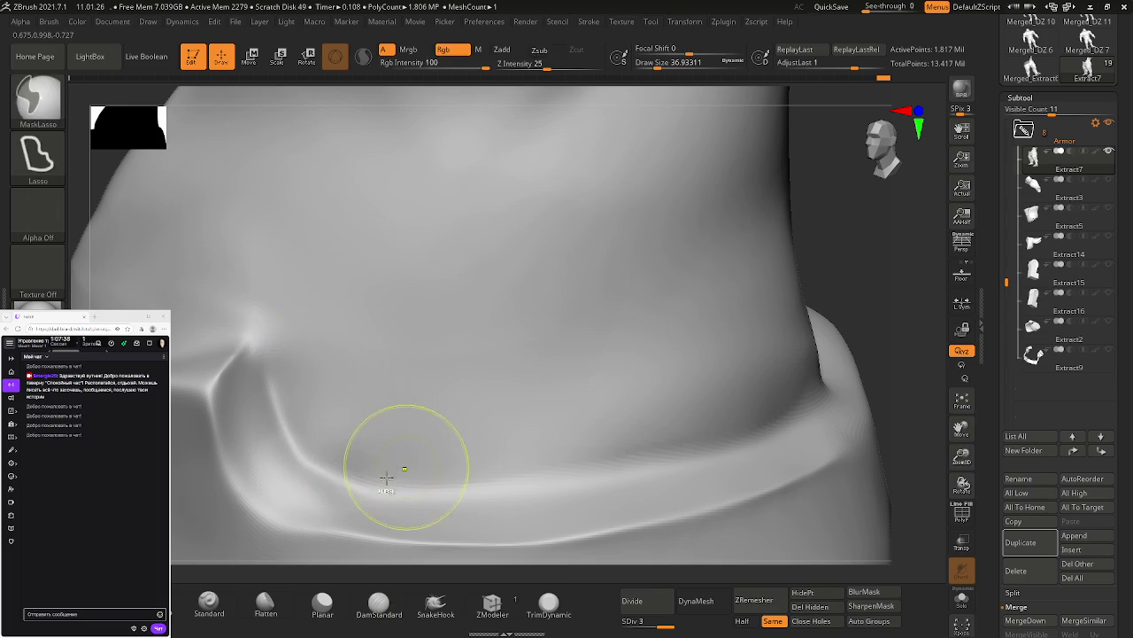
pyautogui.keyDown('shift'); pyautogui.moveTo(393, 459); pyautogui.dragTo(283, 442); pyautogui.keyUp('shift')
pyautogui.moveTo(387, 485)
pyautogui.mouseDown()
pyautogui.moveTo(305, 461)
pyautogui.moveTo(280, 433)
pyautogui.moveTo(264, 359)
pyautogui.mouseUp()
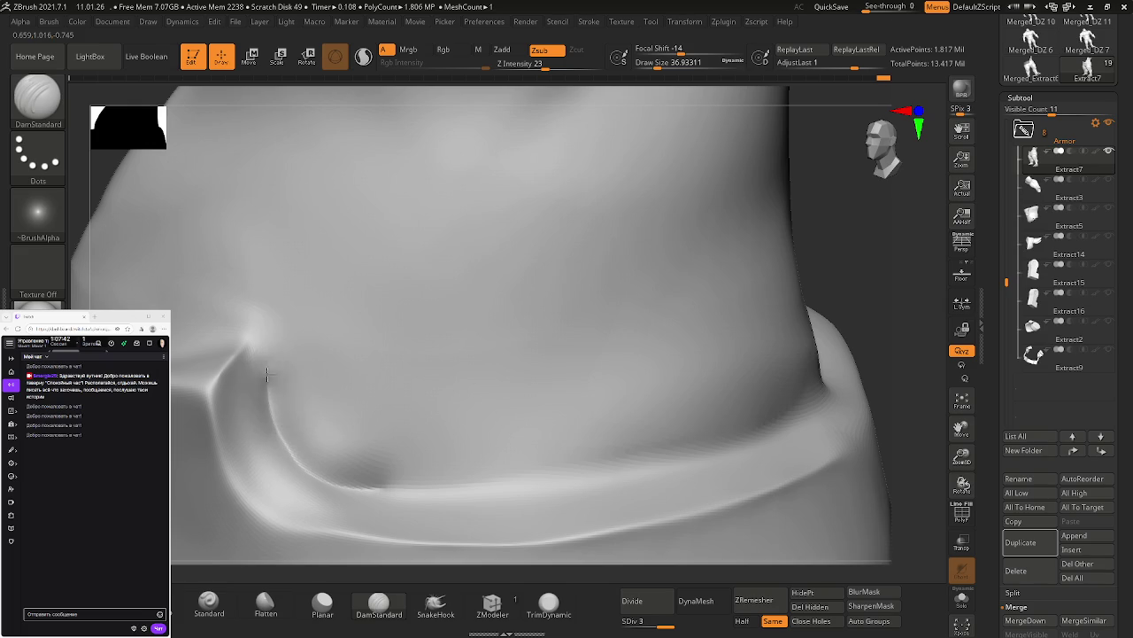
pyautogui.moveTo(337, 387)
pyautogui.keyDown('shift'); pyautogui.mouseDown()
pyautogui.moveTo(319, 390)
pyautogui.moveTo(384, 450)
pyautogui.mouseUp(); pyautogui.keyUp('shift')
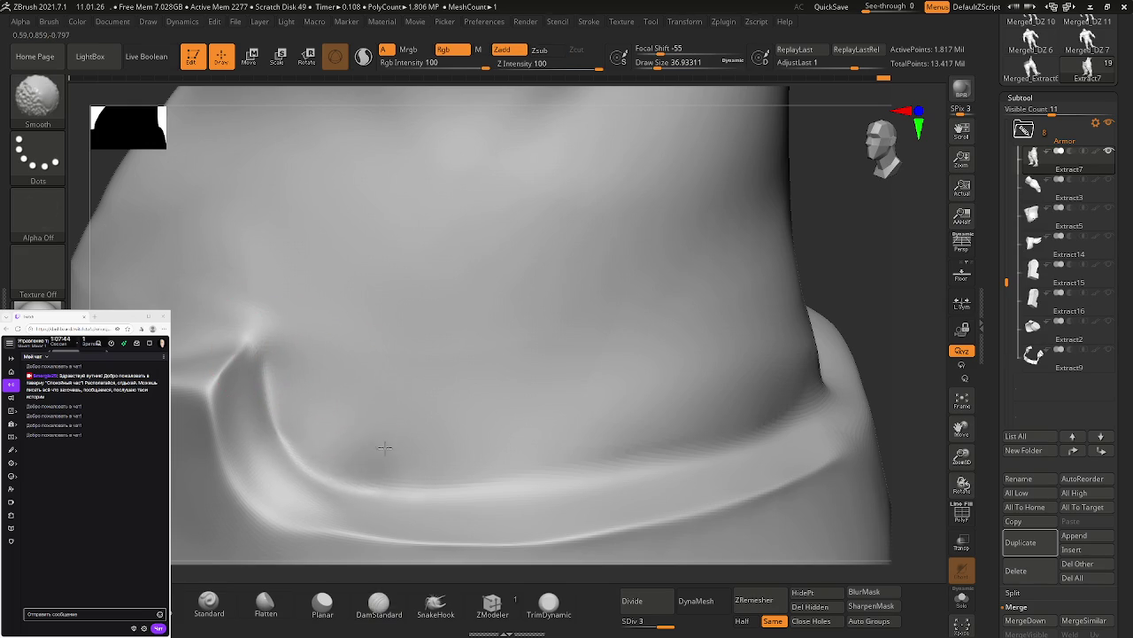
# Step: Smooth the long diagonal fold crease from several angles, then show all subtools
pyautogui.moveTo(645, 405)
pyautogui.mouseDown(button='right')
pyautogui.moveTo(372, 481)
pyautogui.moveTo(476, 394)
pyautogui.moveTo(567, 375)
pyautogui.mouseUp(button='right')
pyautogui.keyDown('shift'); pyautogui.moveTo(567, 375); pyautogui.dragTo(649, 358); pyautogui.keyUp('shift')
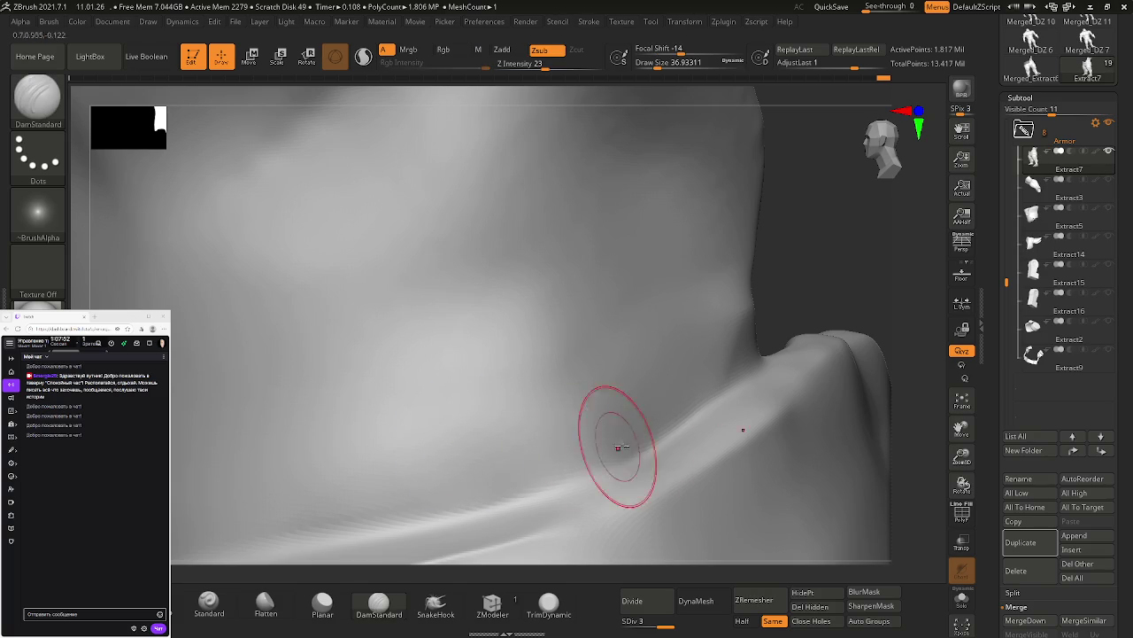
pyautogui.moveTo(753, 375); pyautogui.dragTo(620, 443, button='right')
pyautogui.keyDown('shift'); pyautogui.moveTo(646, 392); pyautogui.dragTo(537, 392); pyautogui.keyUp('shift')
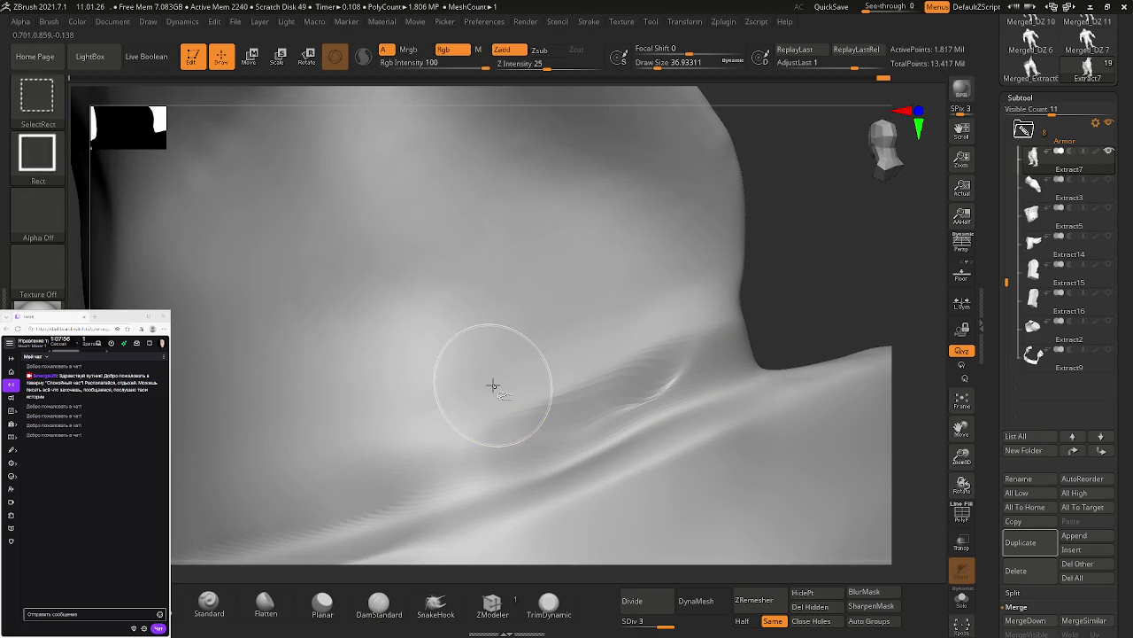
pyautogui.moveTo(608, 362)
pyautogui.mouseDown(button='right')
pyautogui.moveTo(506, 336)
pyautogui.moveTo(228, 429)
pyautogui.moveTo(587, 328)
pyautogui.moveTo(604, 358)
pyautogui.mouseUp(button='right')
pyautogui.press('shift')
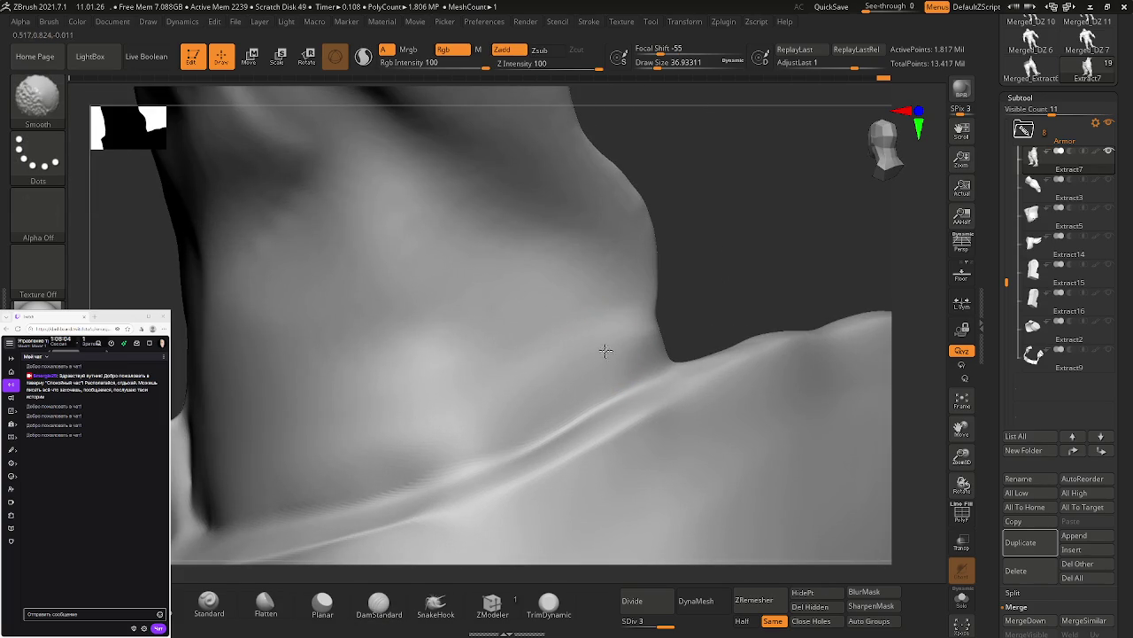
pyautogui.moveTo(488, 372)
pyautogui.mouseDown(button='right')
pyautogui.moveTo(555, 389)
pyautogui.moveTo(580, 347)
pyautogui.moveTo(534, 328)
pyautogui.moveTo(673, 306)
pyautogui.moveTo(714, 314)
pyautogui.moveTo(698, 337)
pyautogui.moveTo(508, 311)
pyautogui.moveTo(707, 377)
pyautogui.moveTo(483, 352)
pyautogui.moveTo(630, 375)
pyautogui.moveTo(796, 343)
pyautogui.mouseUp(button='right')
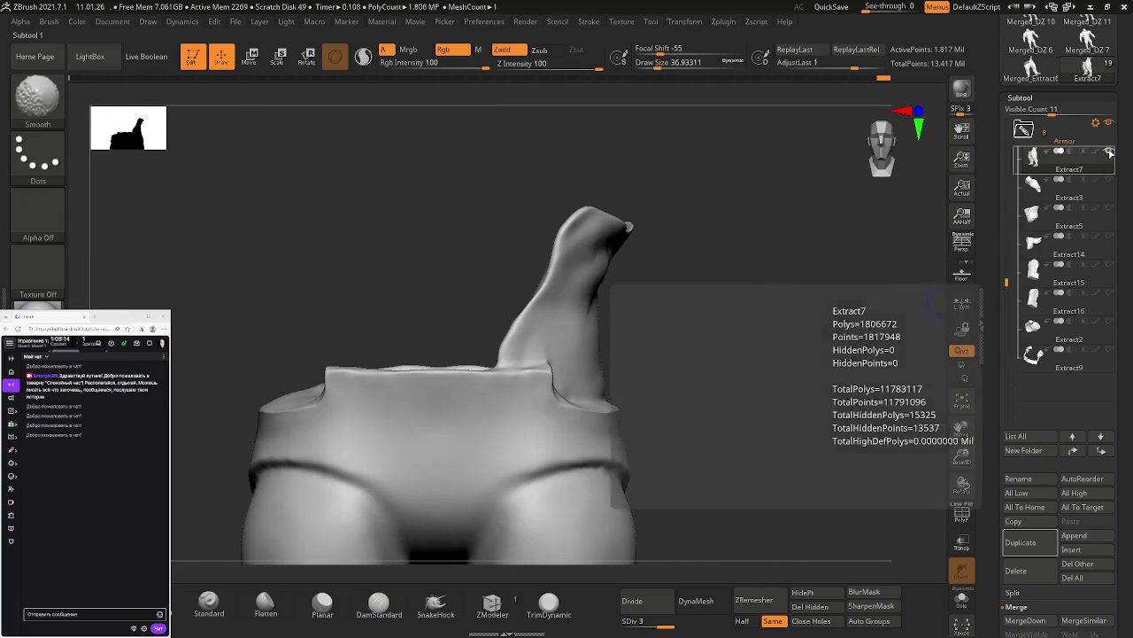
pyautogui.keyDown('shift'); pyautogui.click(1109, 153); pyautogui.keyUp('shift')
# Step: Review the full character around the sword, hand and hips, then switch to the project folder
pyautogui.moveTo(700, 386); pyautogui.dragTo(686, 378, button='right')
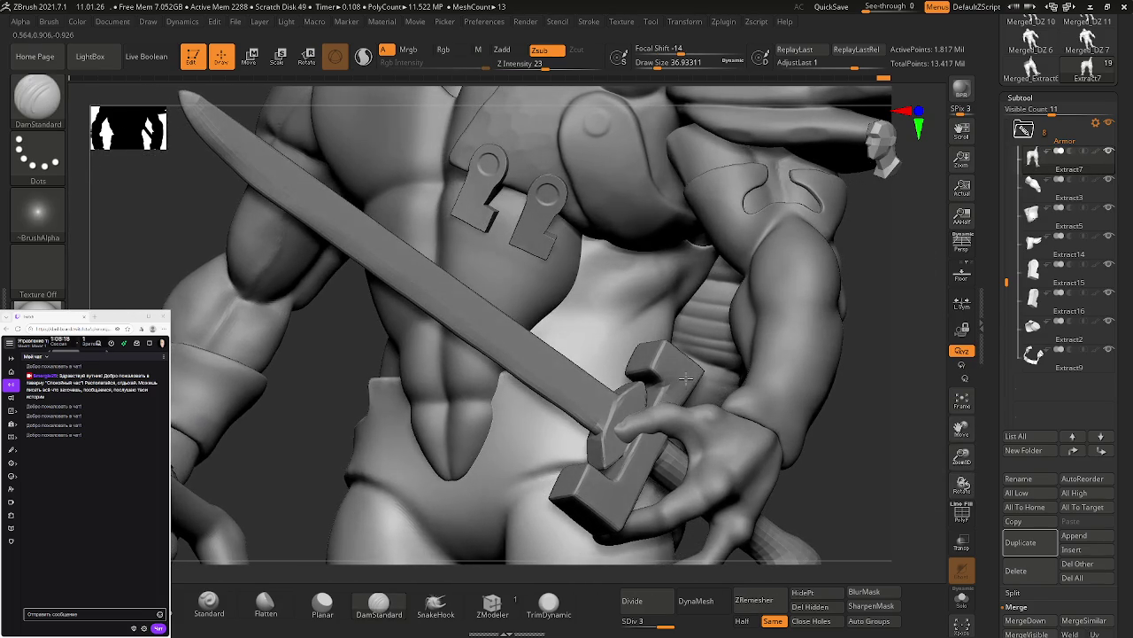
pyautogui.moveTo(688, 240); pyautogui.dragTo(720, 228, button='right')
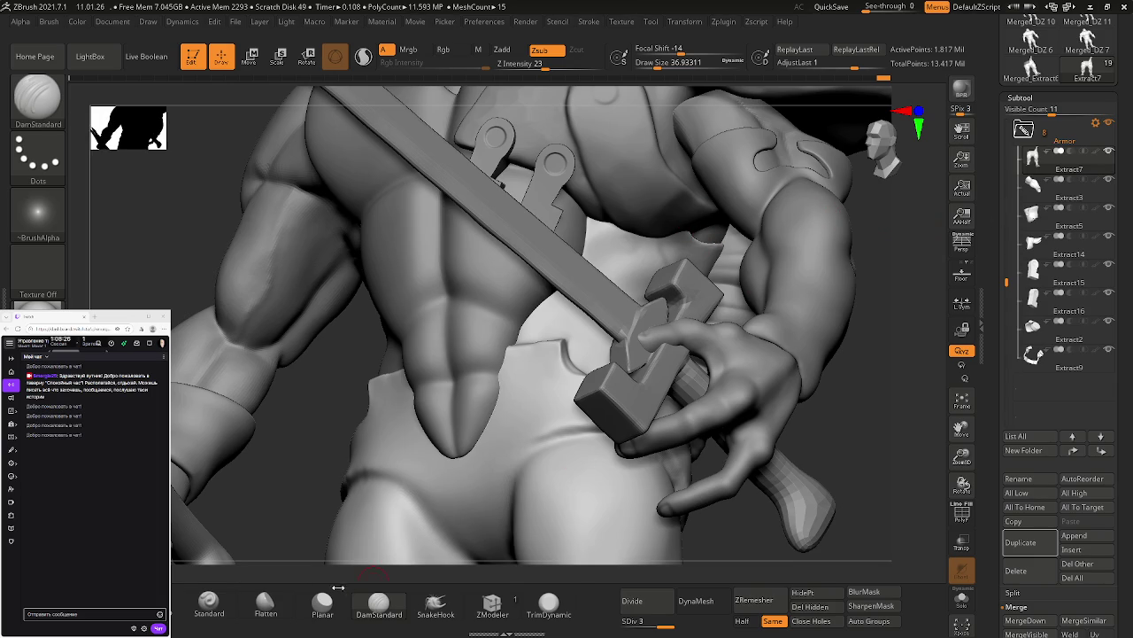
pyautogui.hotkey('alt', 'Tab')
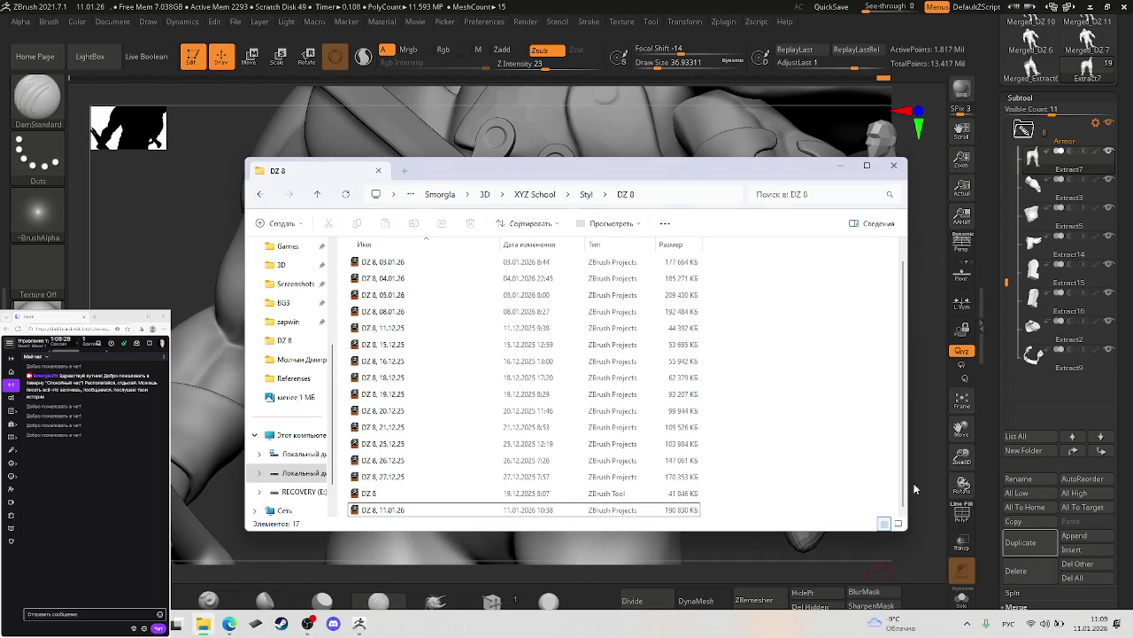
# Step: Browse the References folder from Styl, then open the DZ 8 project folder
pyautogui.click(270, 196)
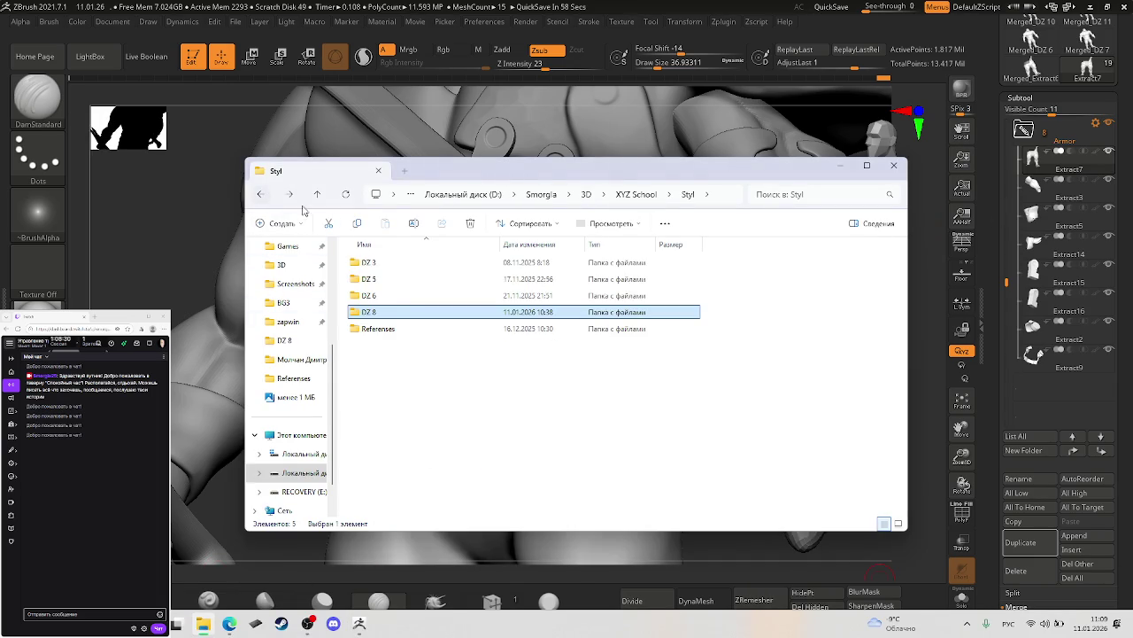
pyautogui.click(376, 328)
pyautogui.doubleClick(376, 329)
pyautogui.click(423, 320)
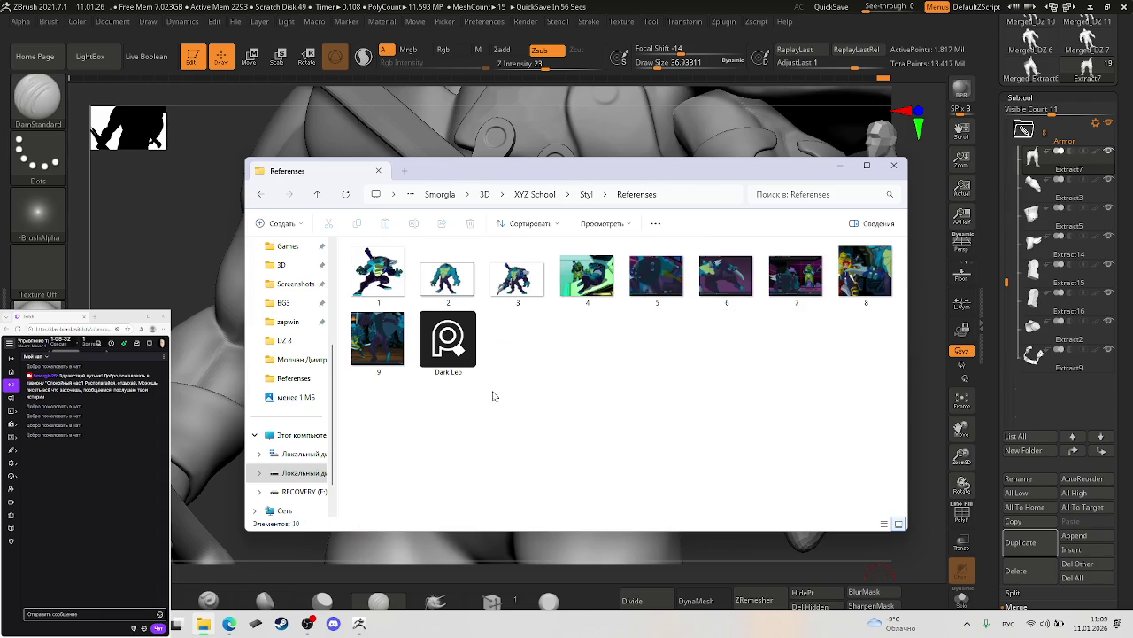
pyautogui.click(259, 194)
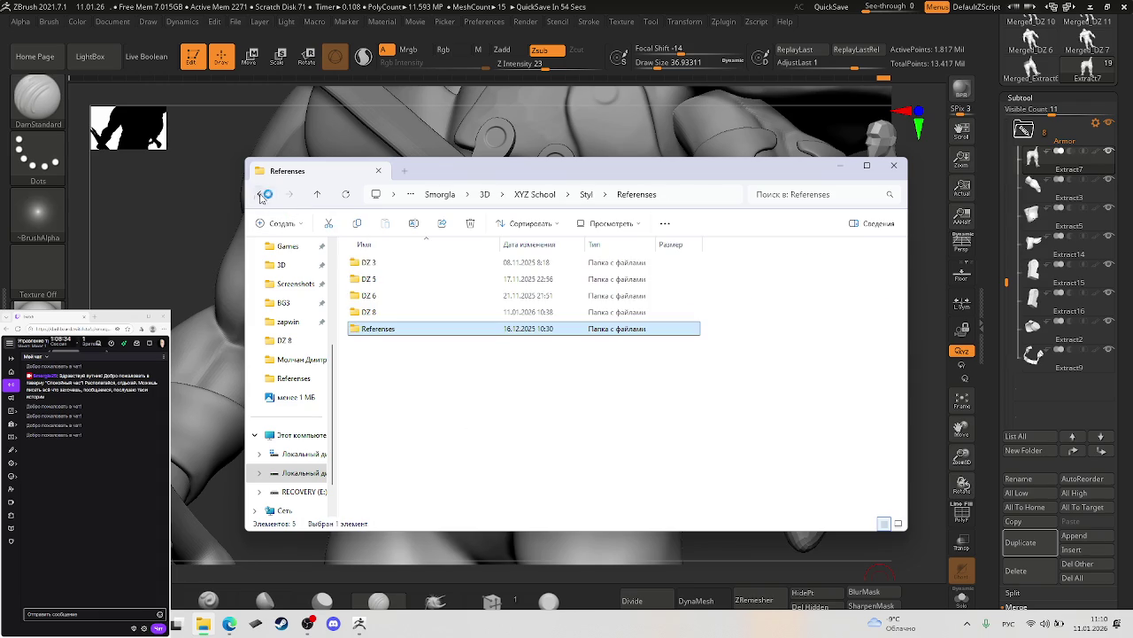
pyautogui.doubleClick(392, 312)
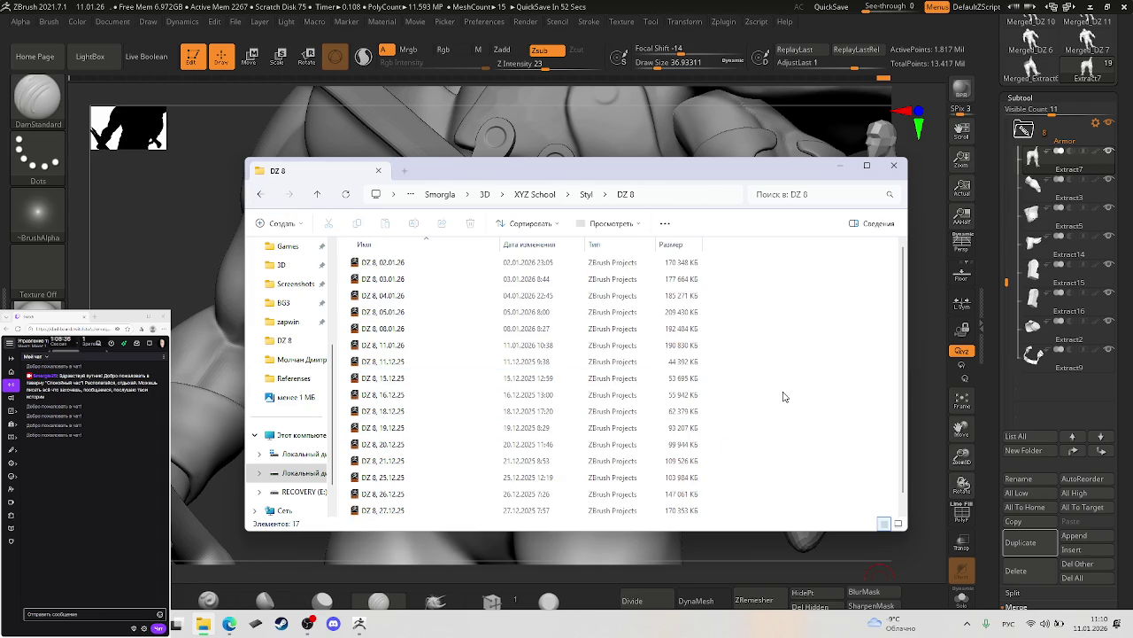
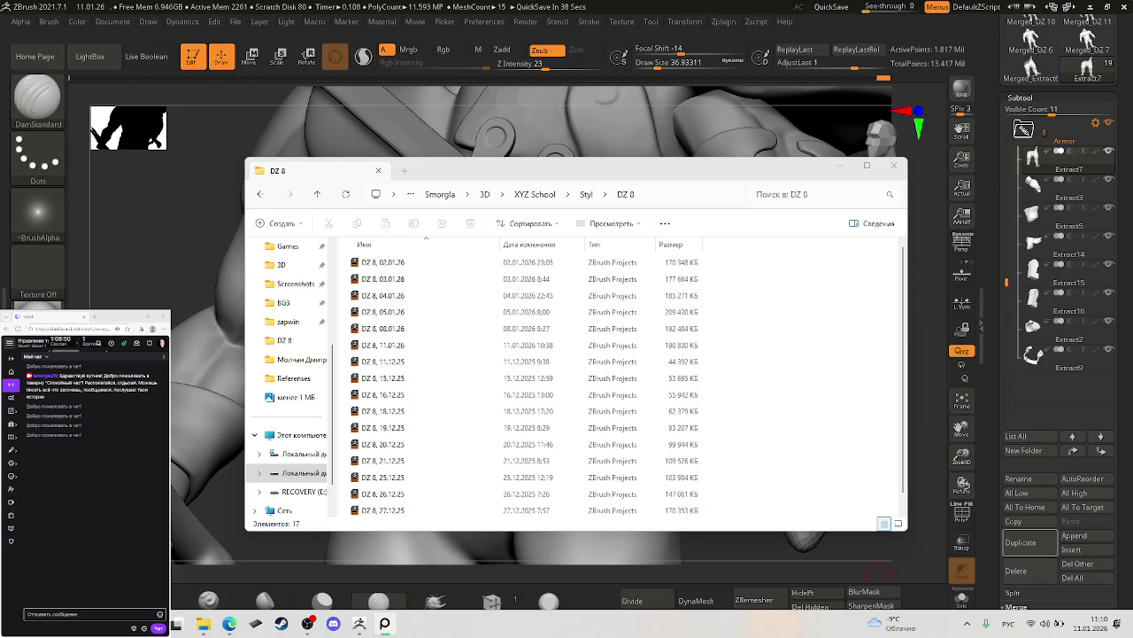
# Step: Return from Explorer to the sculpt and solo the Extract7 pants subtool
pyautogui.click(620, 124)
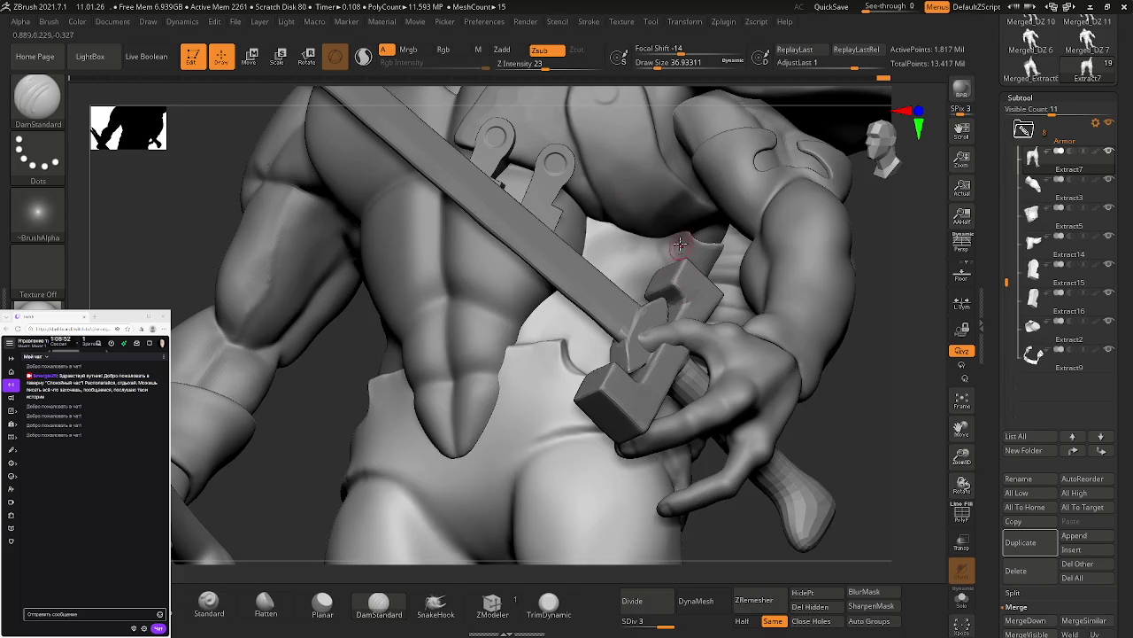
pyautogui.moveTo(715, 226)
pyautogui.mouseDown(button='right')
pyautogui.moveTo(725, 252)
pyautogui.moveTo(773, 252)
pyautogui.moveTo(587, 268)
pyautogui.mouseUp(button='right')
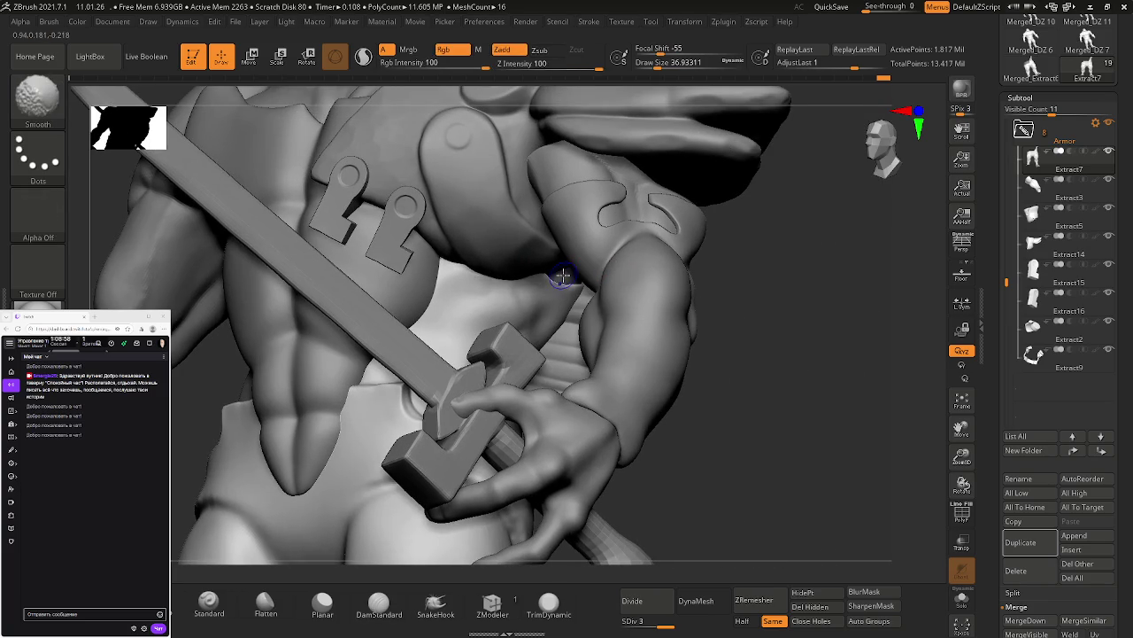
pyautogui.hotkey('shift', 'f')
pyautogui.press('shift')
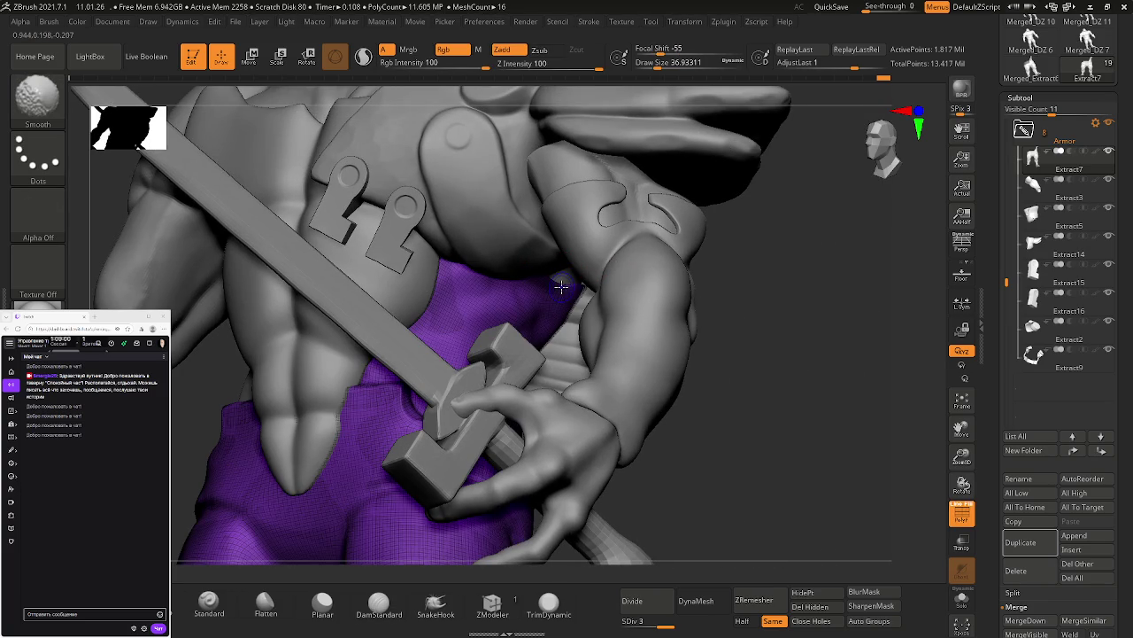
pyautogui.hotkey('shift', 'f')
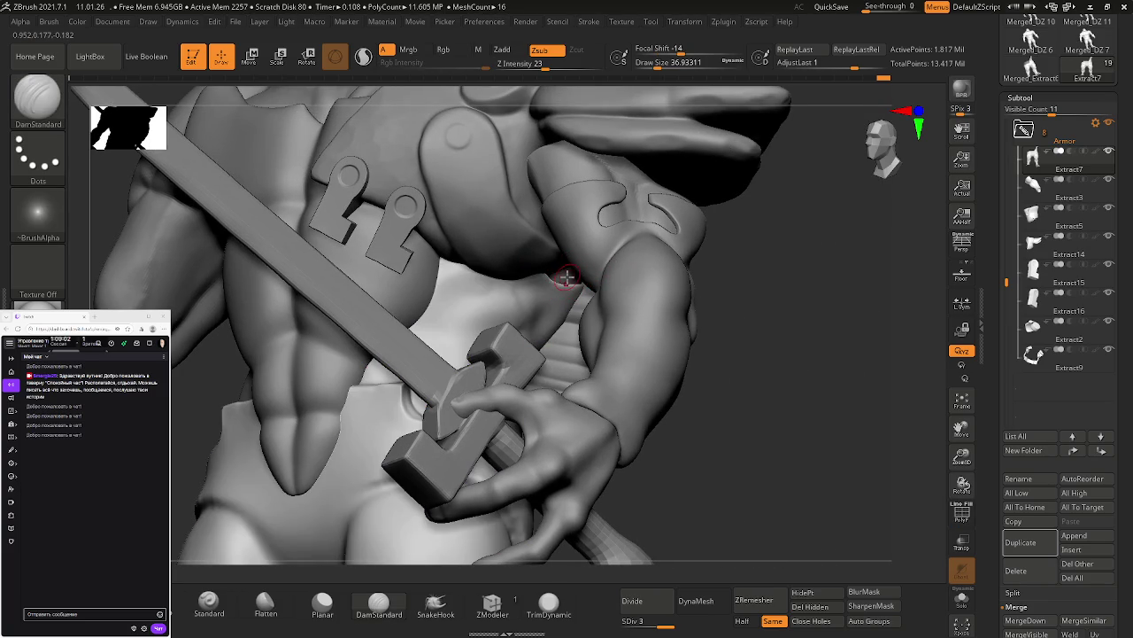
pyautogui.keyDown('shift'); pyautogui.click(1109, 150); pyautogui.keyUp('shift')
pyautogui.moveTo(844, 252)
pyautogui.mouseDown()
pyautogui.moveTo(678, 310)
pyautogui.moveTo(743, 363)
pyautogui.moveTo(572, 350)
pyautogui.moveTo(572, 392)
pyautogui.moveTo(519, 375)
pyautogui.moveTo(573, 372)
pyautogui.moveTo(549, 380)
pyautogui.moveTo(647, 445)
pyautogui.moveTo(673, 416)
pyautogui.moveTo(582, 384)
pyautogui.mouseUp()
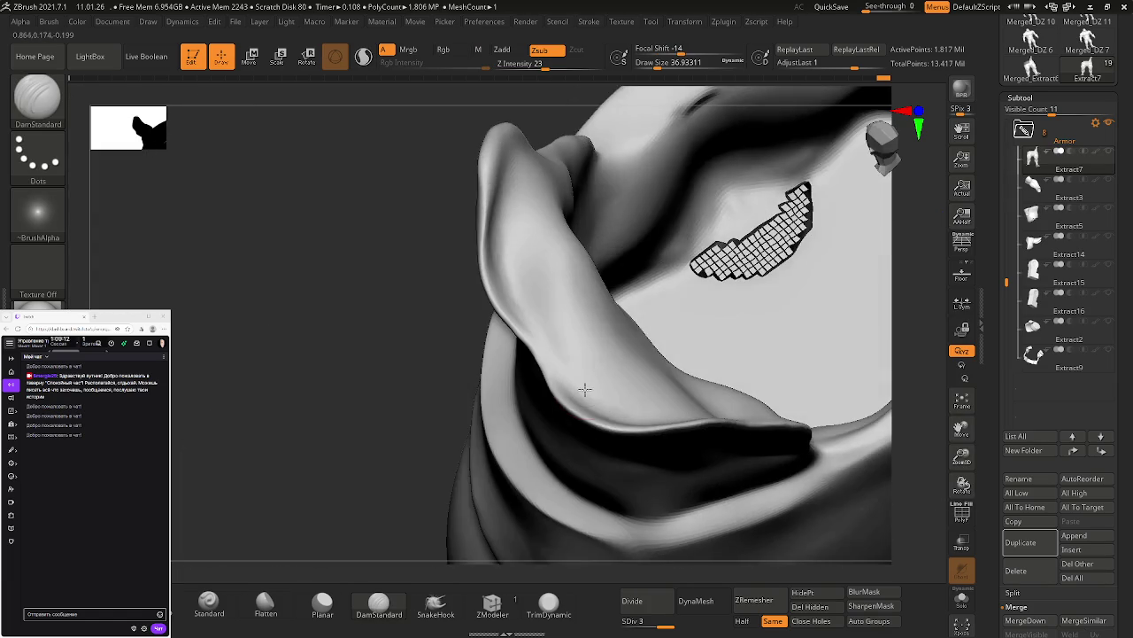
# Step: Thicken the pants' upper cloth edge with several ClayBuildup strokes
pyautogui.press('b')
pyautogui.press('c')
pyautogui.press('b')
pyautogui.moveTo(642, 411)
pyautogui.mouseDown()
pyautogui.moveTo(611, 403)
pyautogui.moveTo(675, 409)
pyautogui.moveTo(587, 399)
pyautogui.moveTo(536, 347)
pyautogui.moveTo(565, 376)
pyautogui.mouseUp()
pyautogui.moveTo(682, 416)
pyautogui.mouseDown()
pyautogui.moveTo(611, 407)
pyautogui.moveTo(552, 354)
pyautogui.mouseUp()
pyautogui.moveTo(596, 394); pyautogui.dragTo(649, 403)
pyautogui.moveTo(547, 352)
pyautogui.mouseDown()
pyautogui.moveTo(576, 380)
pyautogui.moveTo(647, 408)
pyautogui.moveTo(680, 394)
pyautogui.moveTo(540, 350)
pyautogui.moveTo(589, 336)
pyautogui.mouseUp()
pyautogui.moveTo(590, 336); pyautogui.dragTo(637, 323, button='right')
pyautogui.hotkey('shift', 'f')
pyautogui.moveTo(709, 406)
pyautogui.mouseDown(button='right')
pyautogui.moveTo(706, 366)
pyautogui.moveTo(657, 325)
pyautogui.mouseUp(button='right')
pyautogui.hotkey('shift', 'f')
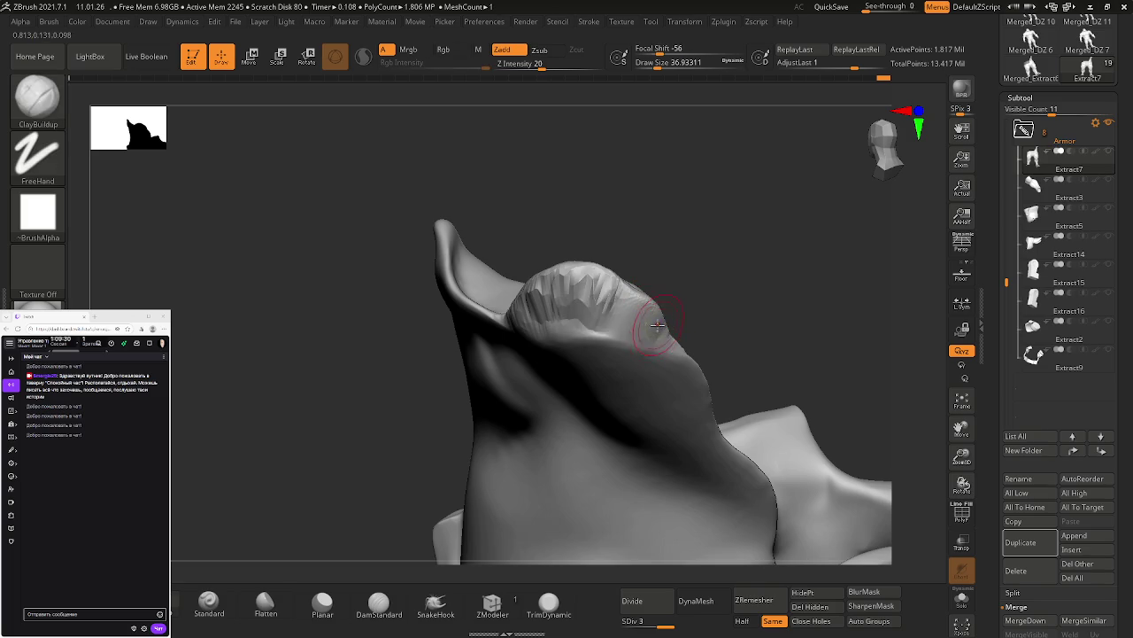
# Step: Re-sculpt the top fold with a raised clay band, undoing one rough stroke
pyautogui.moveTo(657, 325); pyautogui.dragTo(572, 292)
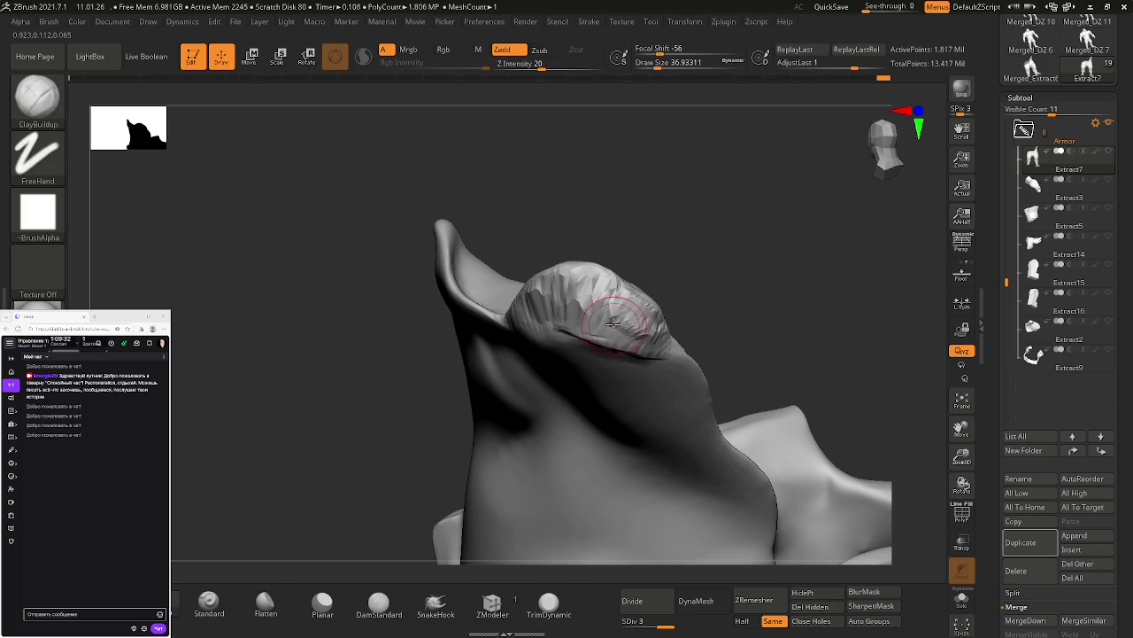
pyautogui.moveTo(614, 324); pyautogui.dragTo(575, 324, button='right')
pyautogui.moveTo(503, 345)
pyautogui.mouseDown()
pyautogui.moveTo(616, 310)
pyautogui.moveTo(549, 332)
pyautogui.moveTo(532, 292)
pyautogui.moveTo(611, 296)
pyautogui.moveTo(546, 316)
pyautogui.moveTo(514, 350)
pyautogui.moveTo(633, 347)
pyautogui.moveTo(585, 293)
pyautogui.moveTo(549, 287)
pyautogui.moveTo(620, 336)
pyautogui.mouseUp()
pyautogui.moveTo(780, 372); pyautogui.dragTo(744, 381)
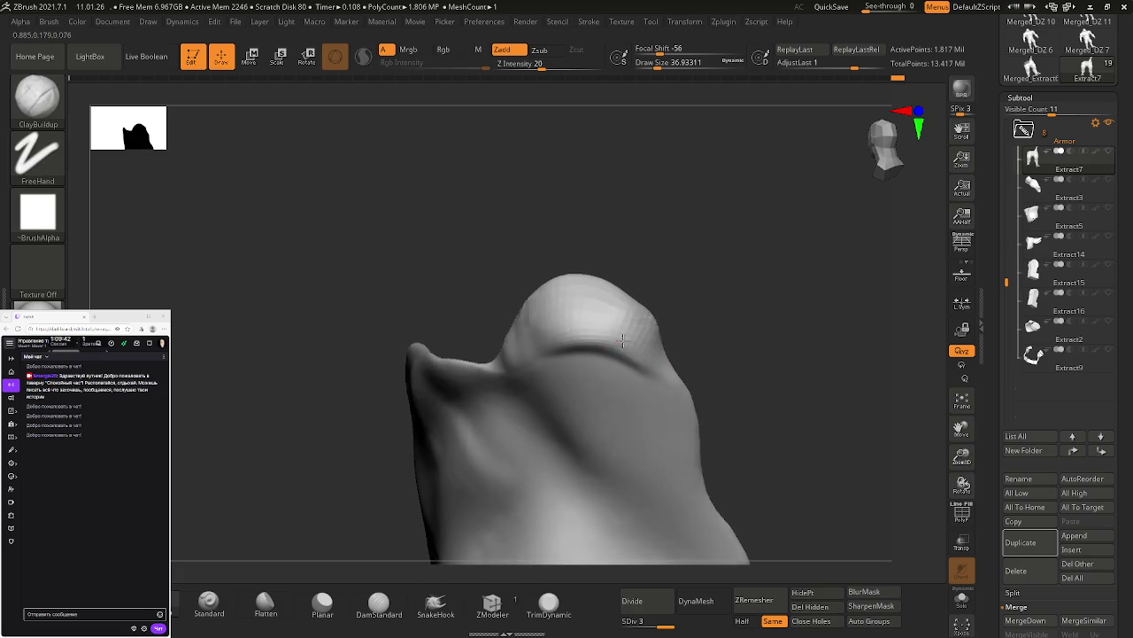
pyautogui.moveTo(566, 344); pyautogui.dragTo(625, 357)
pyautogui.hotkey('ctrl', 'z')
pyautogui.moveTo(770, 381); pyautogui.dragTo(788, 394)
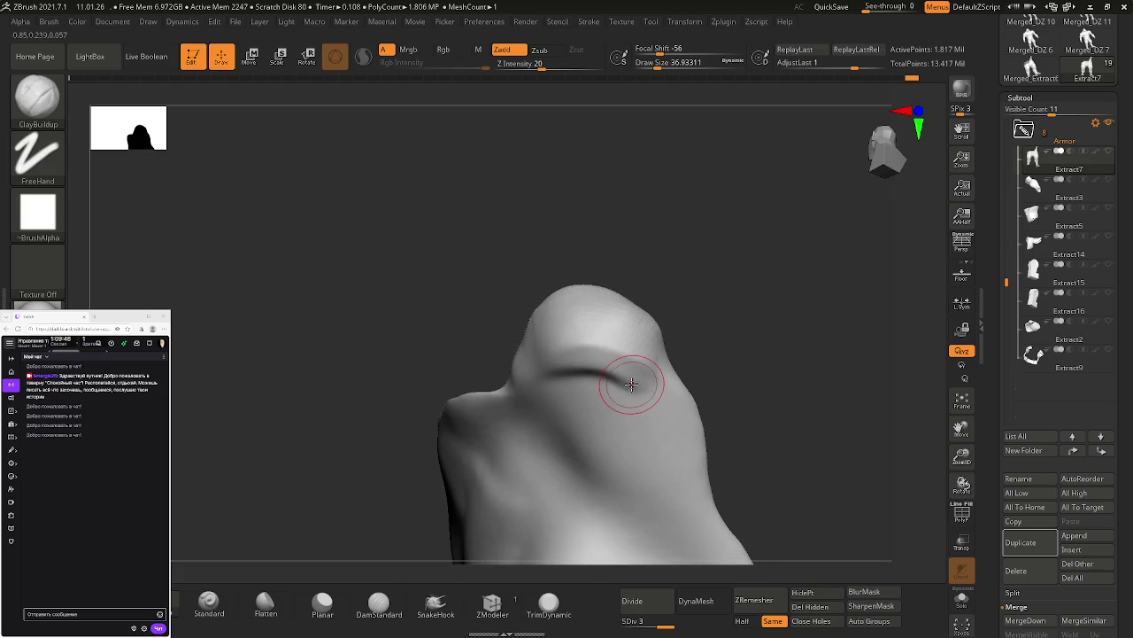
pyautogui.moveTo(629, 386); pyautogui.dragTo(553, 381)
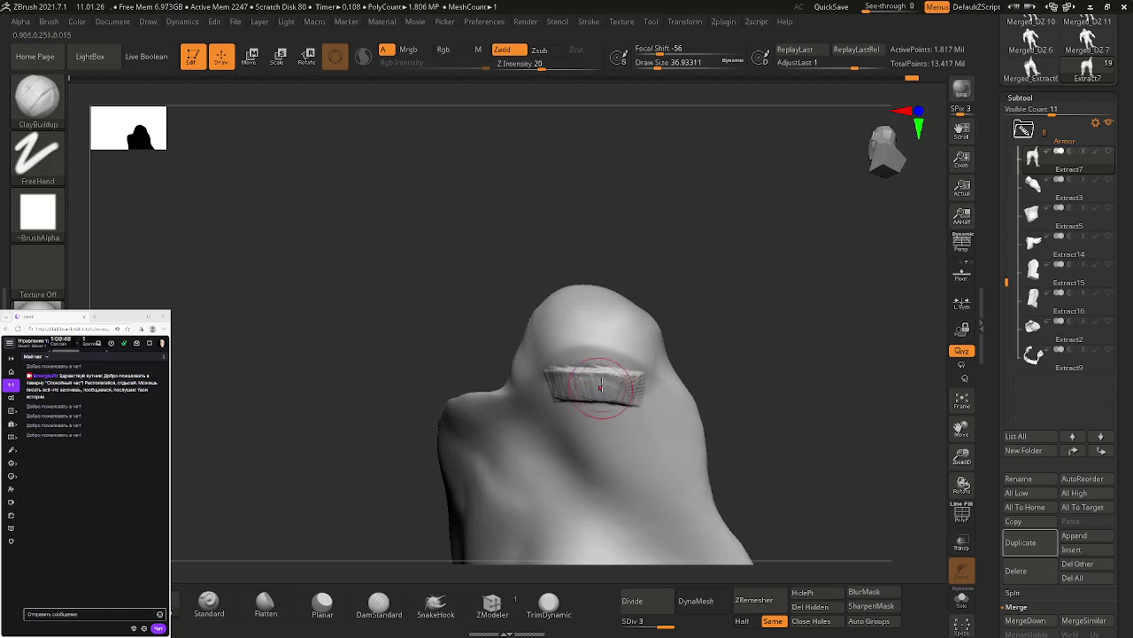
pyautogui.keyDown('shift'); pyautogui.moveTo(624, 400); pyautogui.dragTo(576, 376); pyautogui.keyUp('shift')
# Step: Drop to SDiv 1 and smooth the faceted crease on top of the fold
pyautogui.moveTo(675, 623); pyautogui.dragTo(625, 624)
pyautogui.moveTo(615, 378)
pyautogui.keyDown('shift'); pyautogui.mouseDown()
pyautogui.moveTo(599, 359)
pyautogui.moveTo(576, 412)
pyautogui.mouseUp(); pyautogui.keyUp('shift')
pyautogui.keyDown('shift'); pyautogui.moveTo(602, 328); pyautogui.dragTo(612, 374); pyautogui.keyUp('shift')
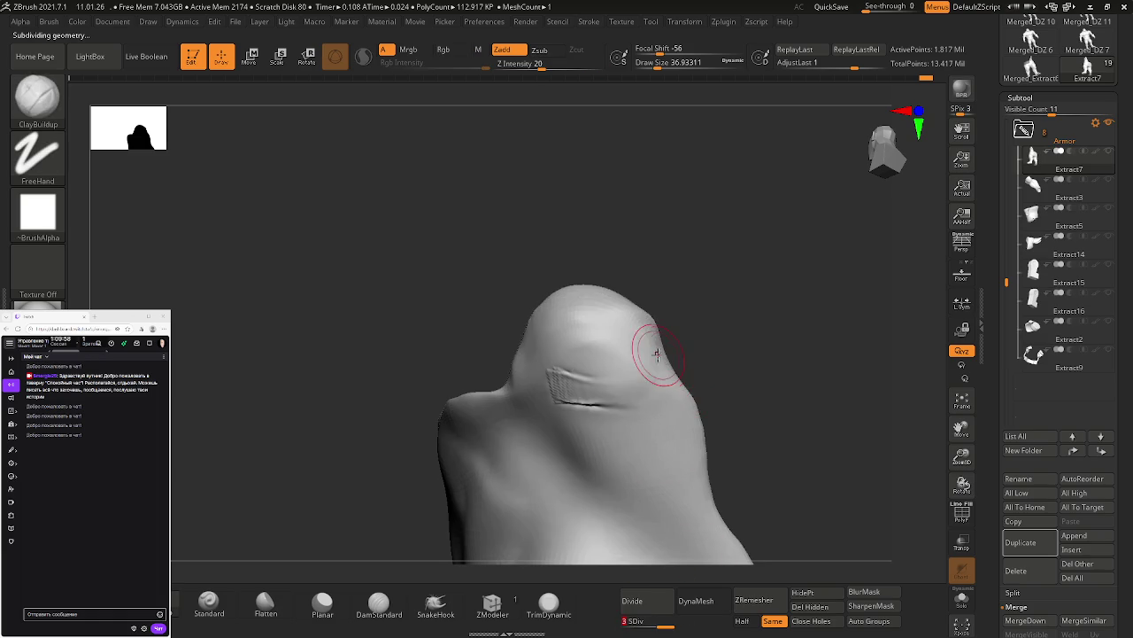
pyautogui.keyDown('shift'); pyautogui.moveTo(576, 372); pyautogui.dragTo(555, 383); pyautogui.keyUp('shift')
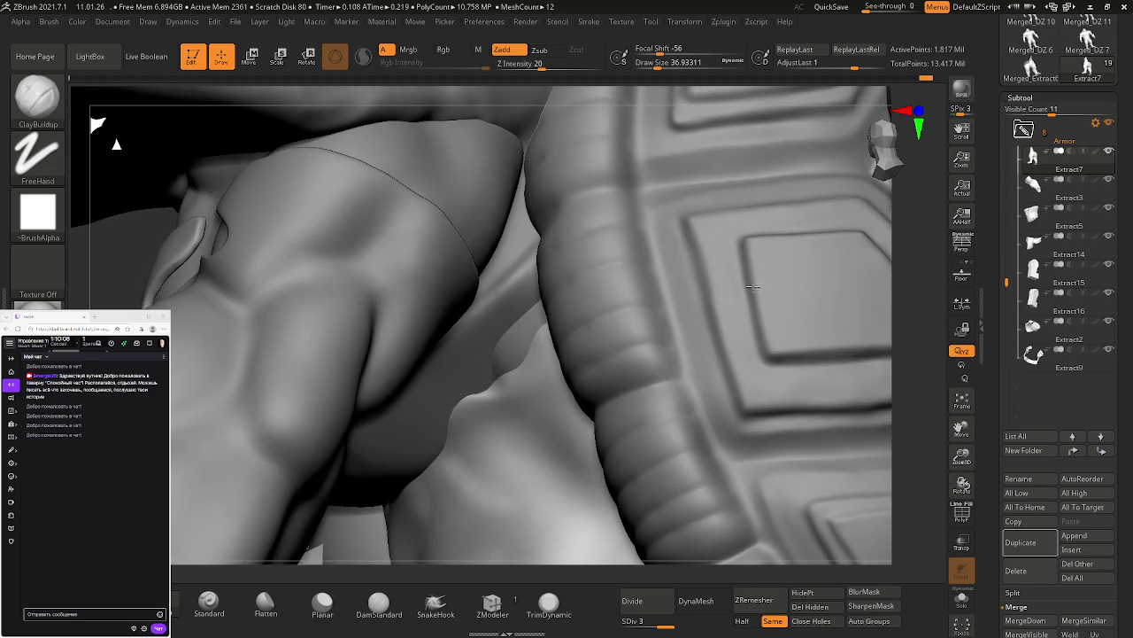
# Step: Build up and smooth a clay bump along the crevice
pyautogui.moveTo(539, 341)
pyautogui.mouseDown()
pyautogui.moveTo(531, 372)
pyautogui.moveTo(509, 355)
pyautogui.moveTo(540, 337)
pyautogui.mouseUp()
pyautogui.moveTo(495, 372)
pyautogui.mouseDown()
pyautogui.moveTo(543, 291)
pyautogui.moveTo(485, 389)
pyautogui.moveTo(459, 408)
pyautogui.mouseUp()
pyautogui.moveTo(509, 352)
pyautogui.mouseDown()
pyautogui.moveTo(481, 379)
pyautogui.moveTo(528, 335)
pyautogui.moveTo(517, 309)
pyautogui.moveTo(500, 381)
pyautogui.moveTo(461, 416)
pyautogui.mouseUp()
pyautogui.moveTo(468, 390); pyautogui.dragTo(456, 406, button='right')
pyautogui.moveTo(454, 402); pyautogui.dragTo(458, 398)
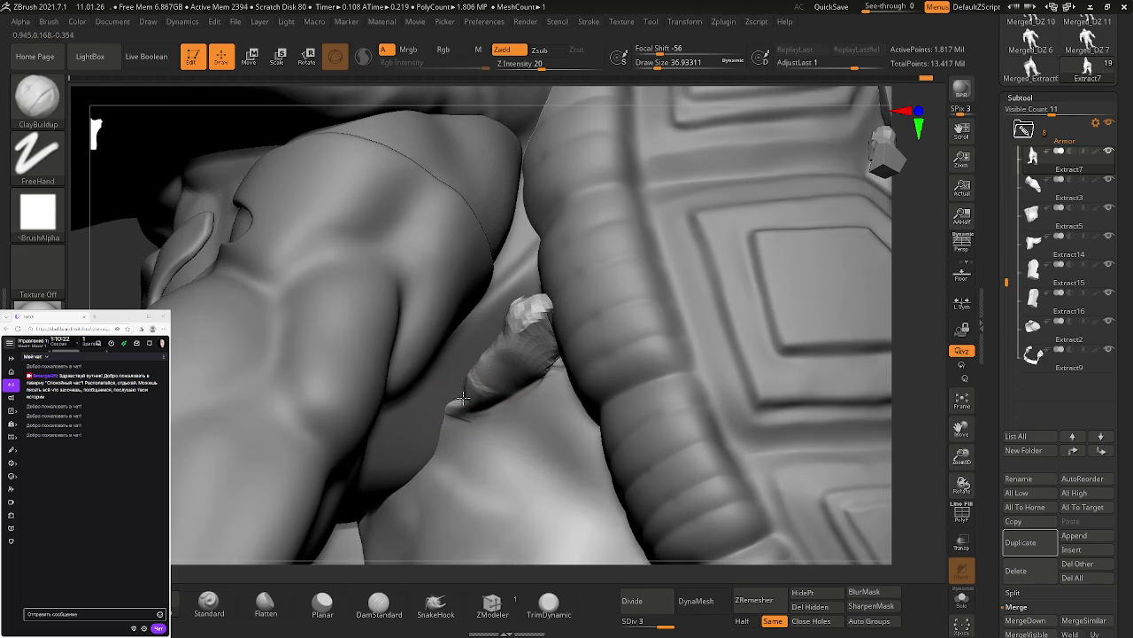
pyautogui.keyDown('shift'); pyautogui.moveTo(532, 385); pyautogui.dragTo(519, 374); pyautogui.keyUp('shift')
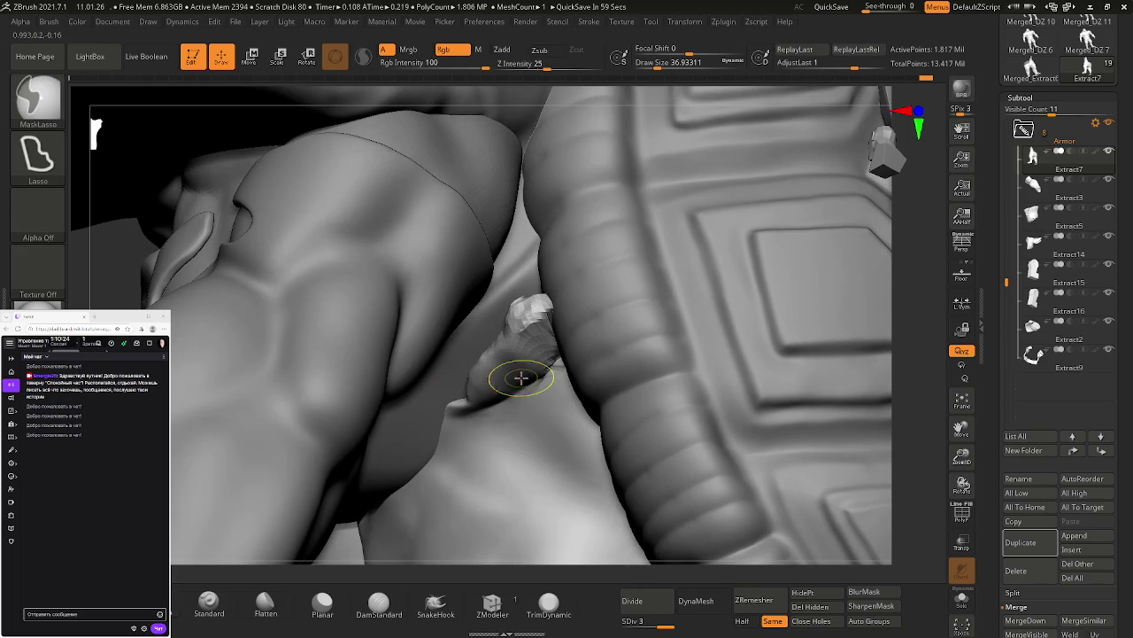
# Step: Solo the first piece, smooth its ridge and re-sculpt the fold with clay
pyautogui.click(1062, 158)
pyautogui.moveTo(679, 329)
pyautogui.mouseDown()
pyautogui.moveTo(499, 406)
pyautogui.moveTo(465, 401)
pyautogui.moveTo(577, 297)
pyautogui.moveTo(451, 394)
pyautogui.moveTo(478, 382)
pyautogui.mouseUp()
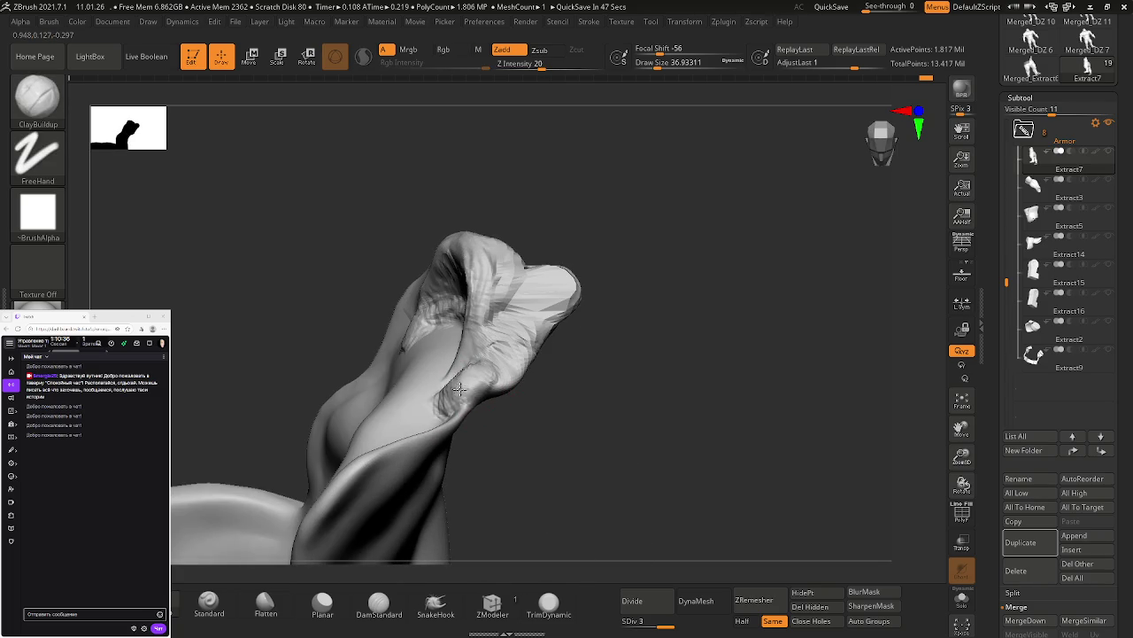
pyautogui.moveTo(460, 404)
pyautogui.mouseDown(button='right')
pyautogui.moveTo(516, 417)
pyautogui.moveTo(457, 374)
pyautogui.mouseUp(button='right')
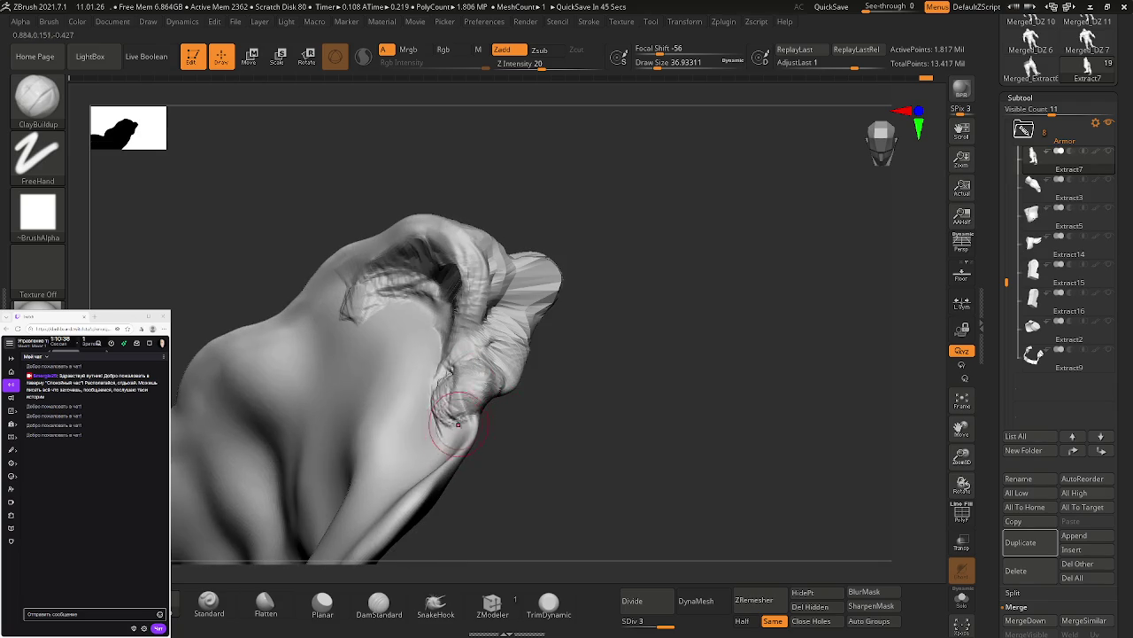
pyautogui.moveTo(457, 424); pyautogui.dragTo(499, 378, button='right')
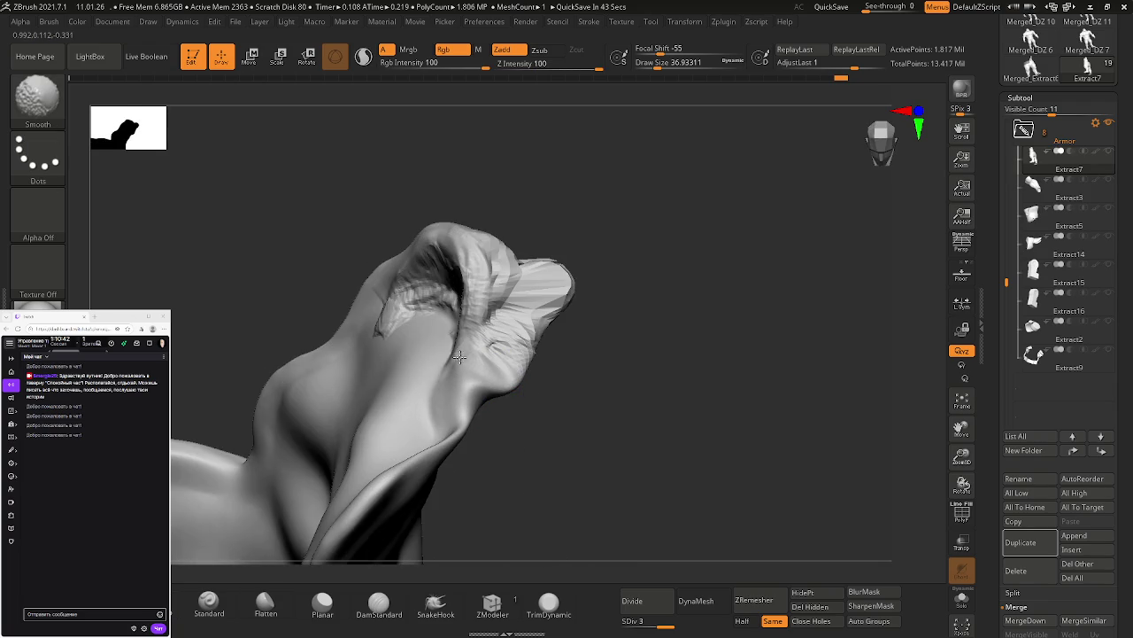
pyautogui.moveTo(460, 356); pyautogui.dragTo(483, 394, button='right')
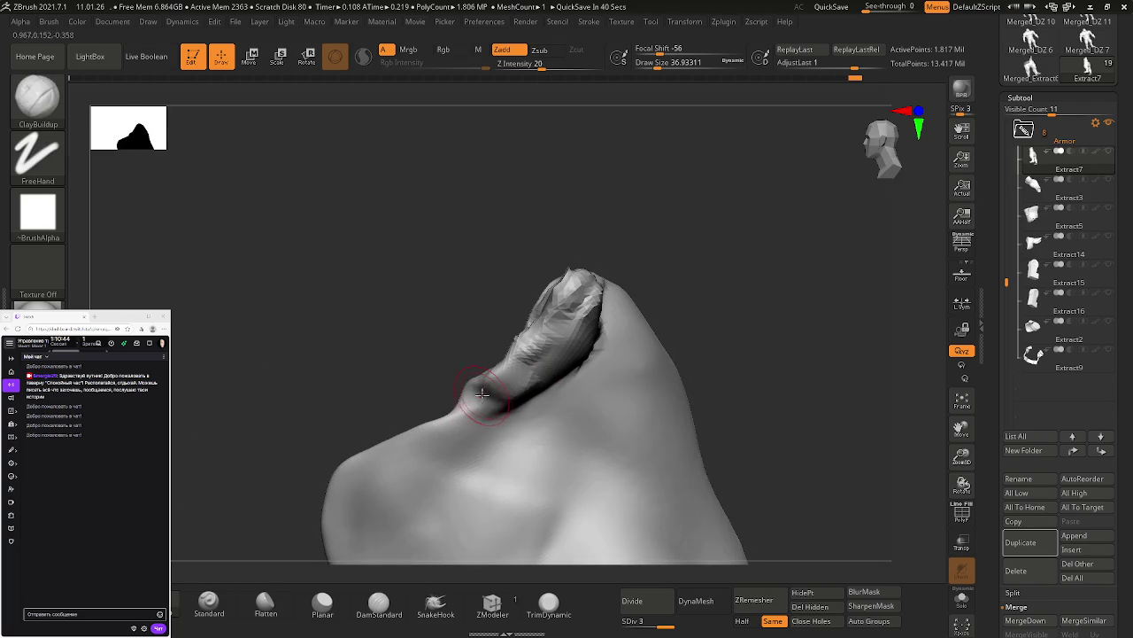
pyautogui.keyDown('shift'); pyautogui.moveTo(488, 390); pyautogui.dragTo(455, 407); pyautogui.keyUp('shift')
pyautogui.moveTo(462, 414)
pyautogui.mouseDown(button='right')
pyautogui.moveTo(513, 395)
pyautogui.moveTo(494, 375)
pyautogui.mouseUp(button='right')
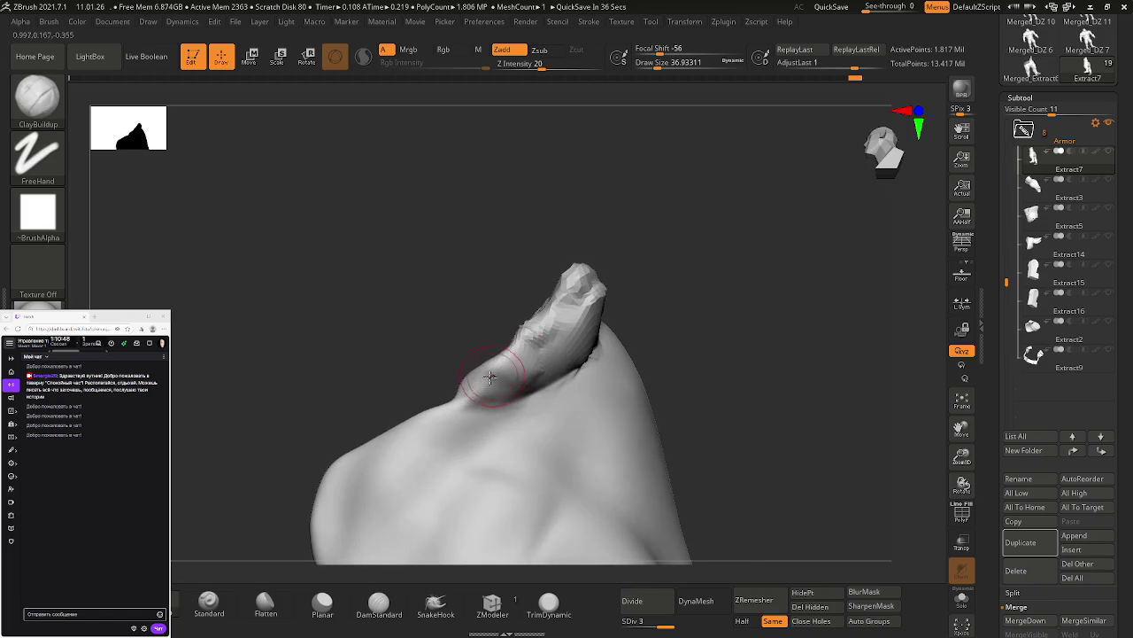
pyautogui.moveTo(488, 370); pyautogui.dragTo(557, 331)
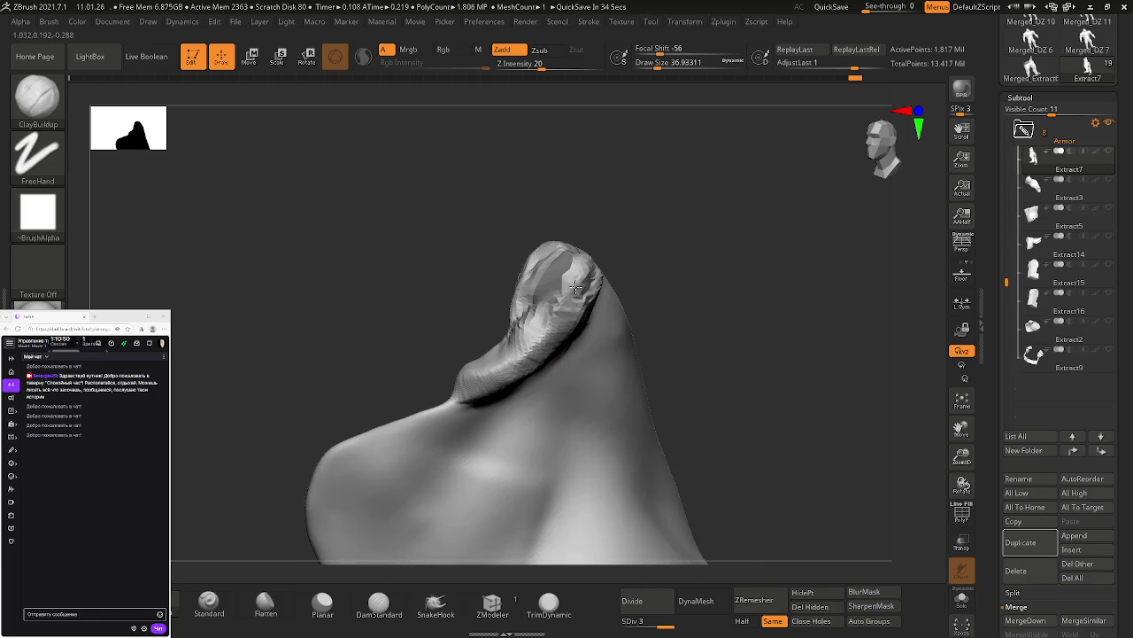
pyautogui.moveTo(575, 295); pyautogui.dragTo(462, 403)
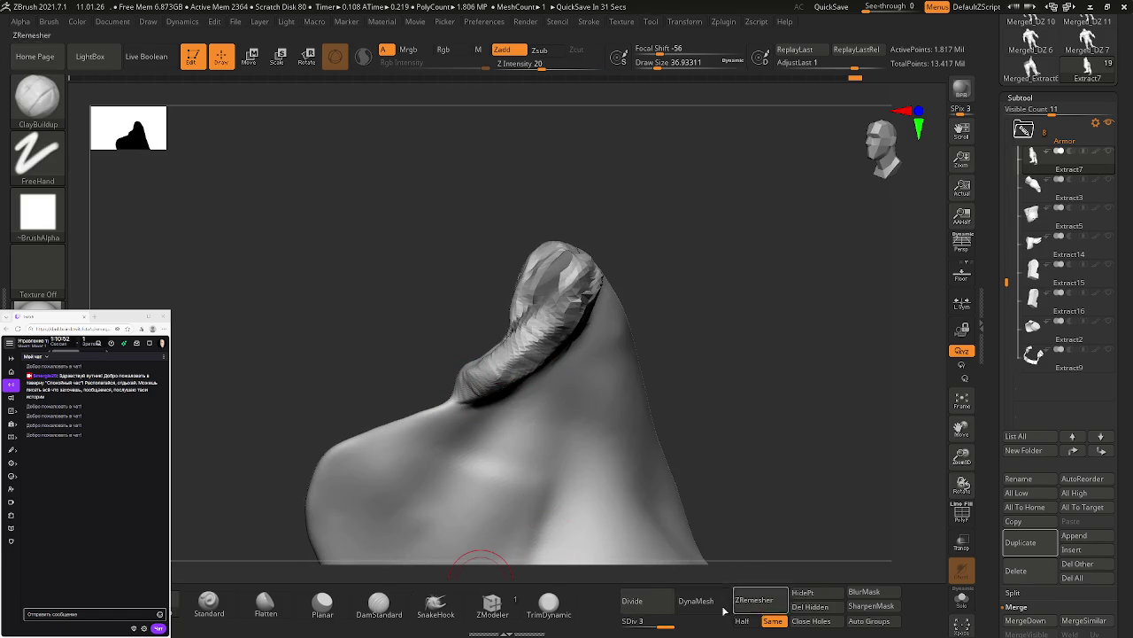
# Step: Smooth the faceted fold tip at SDiv 1, then return to SDiv 3
pyautogui.moveTo(610, 626); pyautogui.dragTo(604, 626)
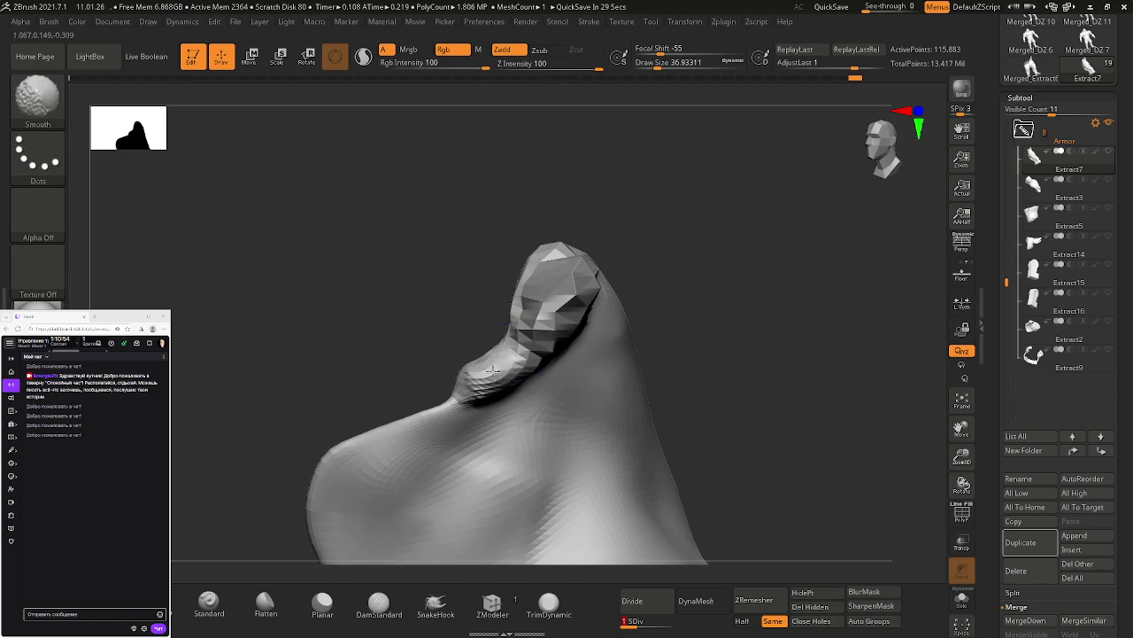
pyautogui.keyDown('shift'); pyautogui.moveTo(549, 295); pyautogui.dragTo(553, 288); pyautogui.keyUp('shift')
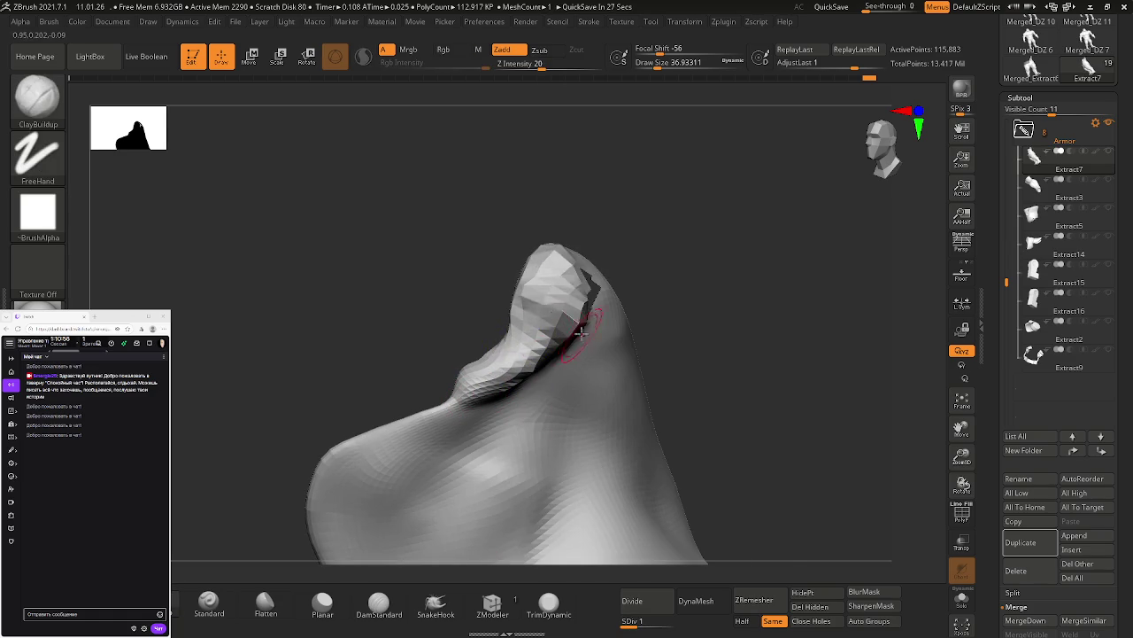
pyautogui.moveTo(554, 292); pyautogui.dragTo(566, 301, button='right')
pyautogui.moveTo(571, 306)
pyautogui.keyDown('shift'); pyautogui.mouseDown()
pyautogui.moveTo(562, 300)
pyautogui.moveTo(576, 324)
pyautogui.moveTo(526, 379)
pyautogui.moveTo(461, 399)
pyautogui.moveTo(426, 394)
pyautogui.mouseUp(); pyautogui.keyUp('shift')
pyautogui.keyDown('shift'); pyautogui.moveTo(531, 324); pyautogui.dragTo(571, 279); pyautogui.keyUp('shift')
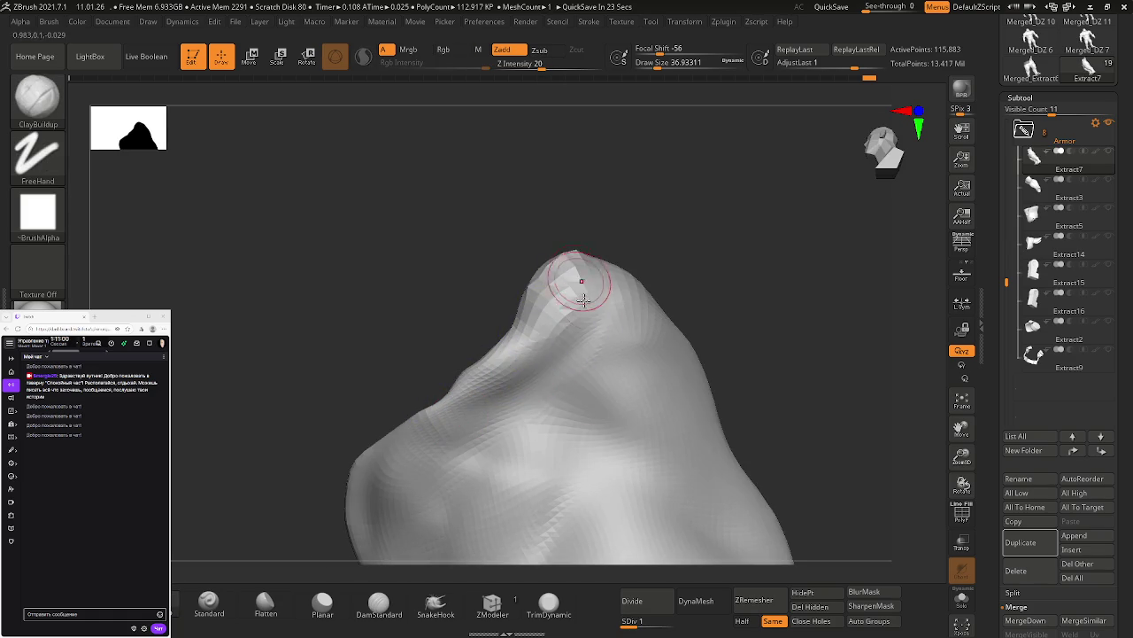
pyautogui.click(634, 624)
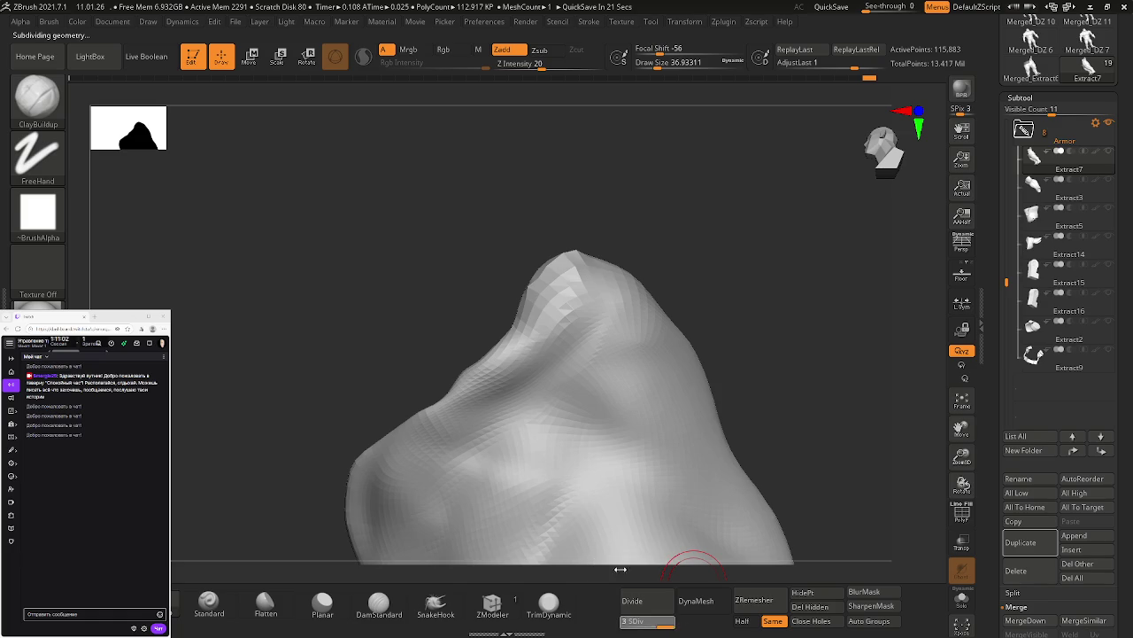
pyautogui.press('Return')
# Step: Smooth the wrinkled fold, add clay near its tip and smooth the pants top
pyautogui.keyDown('shift'); pyautogui.moveTo(568, 280); pyautogui.dragTo(447, 394); pyautogui.keyUp('shift')
pyautogui.keyDown('shift'); pyautogui.moveTo(494, 362); pyautogui.dragTo(554, 297); pyautogui.keyUp('shift')
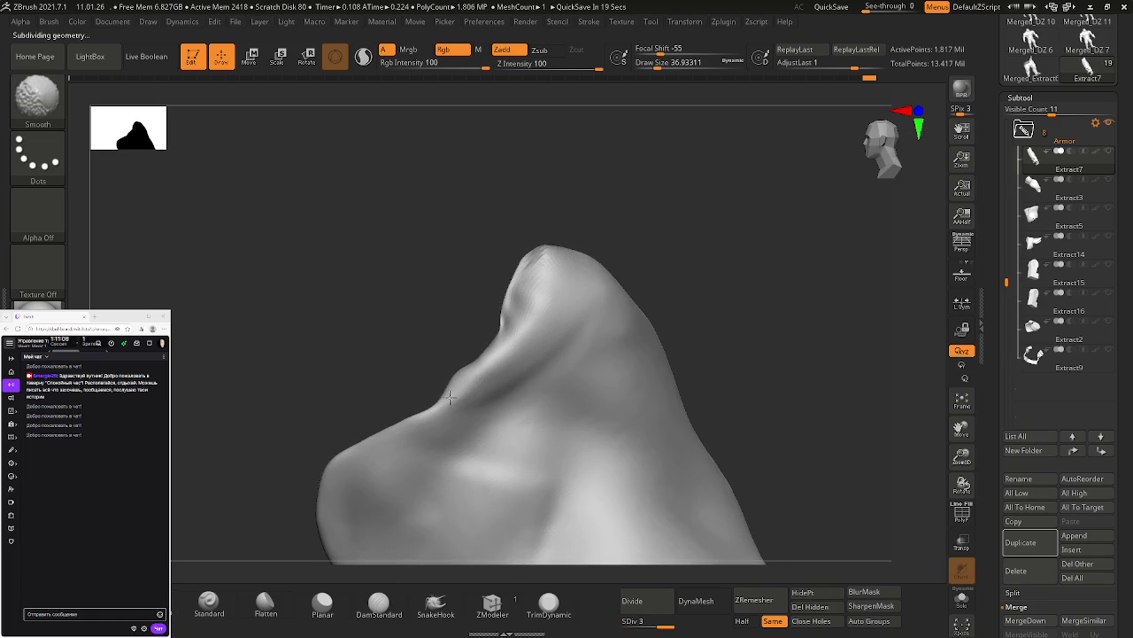
pyautogui.moveTo(451, 394)
pyautogui.mouseDown()
pyautogui.moveTo(496, 372)
pyautogui.moveTo(544, 252)
pyautogui.moveTo(489, 353)
pyautogui.moveTo(416, 427)
pyautogui.mouseUp()
pyautogui.moveTo(534, 264)
pyautogui.mouseDown()
pyautogui.moveTo(454, 394)
pyautogui.moveTo(483, 355)
pyautogui.mouseUp()
pyautogui.moveTo(510, 298)
pyautogui.mouseDown()
pyautogui.moveTo(531, 256)
pyautogui.moveTo(512, 310)
pyautogui.mouseUp()
pyautogui.keyDown('shift'); pyautogui.moveTo(535, 252); pyautogui.dragTo(492, 380); pyautogui.keyUp('shift')
pyautogui.moveTo(440, 423)
pyautogui.keyDown('shift'); pyautogui.mouseDown()
pyautogui.moveTo(468, 379)
pyautogui.moveTo(382, 441)
pyautogui.mouseUp(); pyautogui.keyUp('shift')
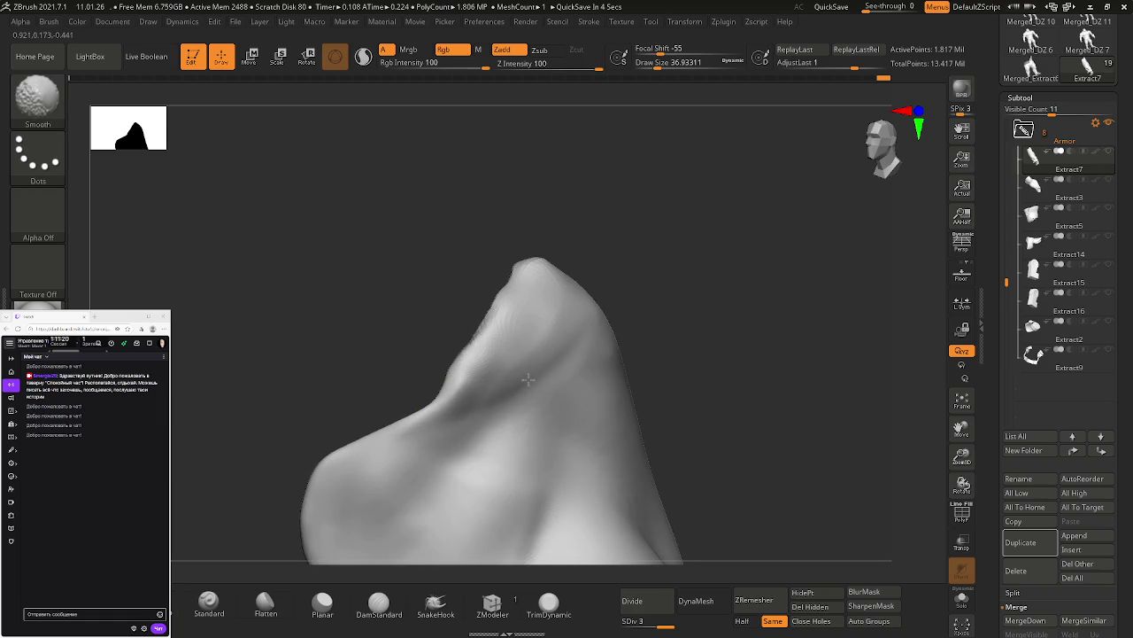
pyautogui.keyDown('shift'); pyautogui.moveTo(477, 368); pyautogui.dragTo(505, 324); pyautogui.keyUp('shift')
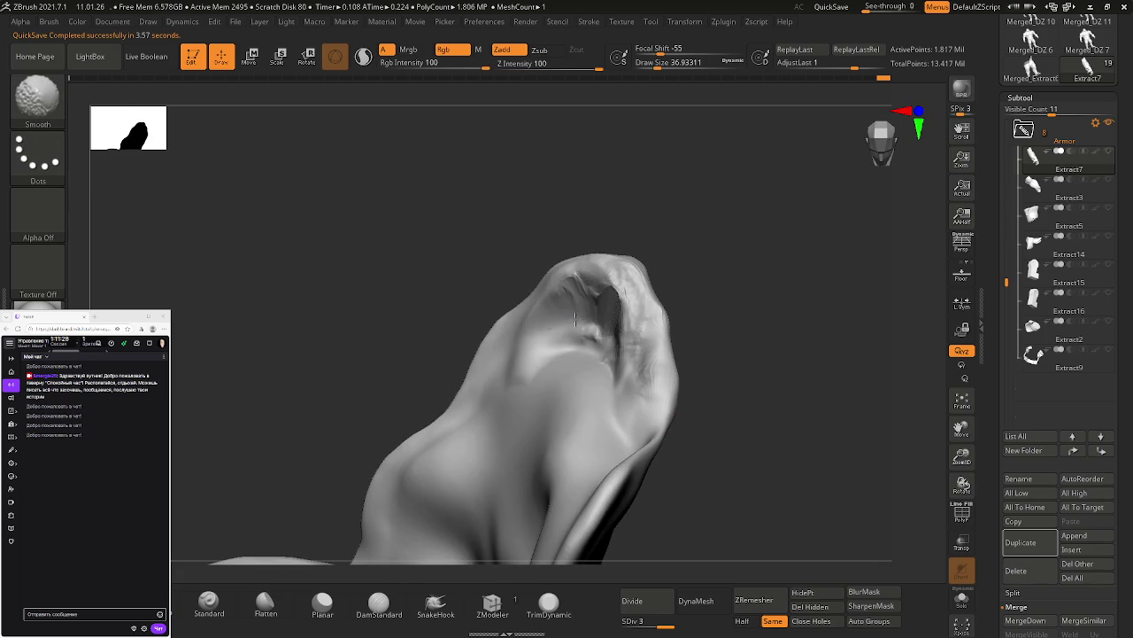
pyautogui.keyDown('shift'); pyautogui.moveTo(560, 301); pyautogui.dragTo(635, 353); pyautogui.keyUp('shift')
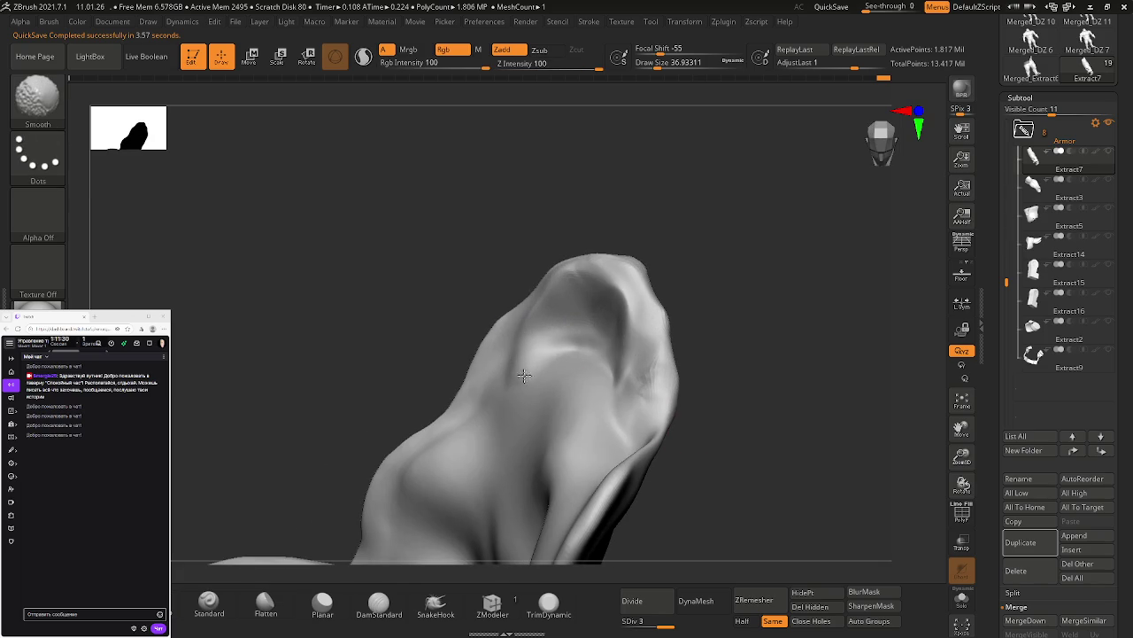
pyautogui.moveTo(585, 391)
pyautogui.mouseDown()
pyautogui.moveTo(791, 430)
pyautogui.moveTo(656, 478)
pyautogui.moveTo(785, 434)
pyautogui.mouseUp()
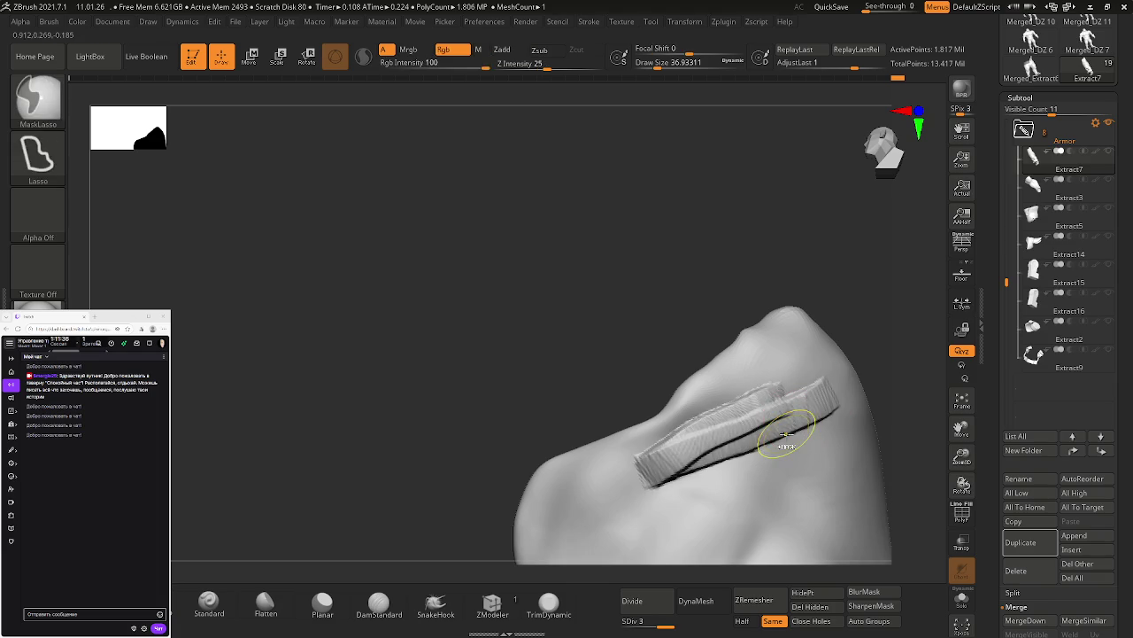
# Step: Undo the two strips, lay a wide clay stroke and reshape it at SDiv 1
pyautogui.hotkey('ctrl', 'z')
pyautogui.hotkey('ctrl', 'z')
pyautogui.press('s')
pyautogui.moveTo(798, 451)
pyautogui.mouseDown()
pyautogui.moveTo(768, 423)
pyautogui.moveTo(648, 452)
pyautogui.mouseUp()
pyautogui.hotkey('shift', 'd')
pyautogui.hotkey('shift', 'd')
pyautogui.keyDown('shift'); pyautogui.moveTo(773, 471); pyautogui.dragTo(748, 408); pyautogui.keyUp('shift')
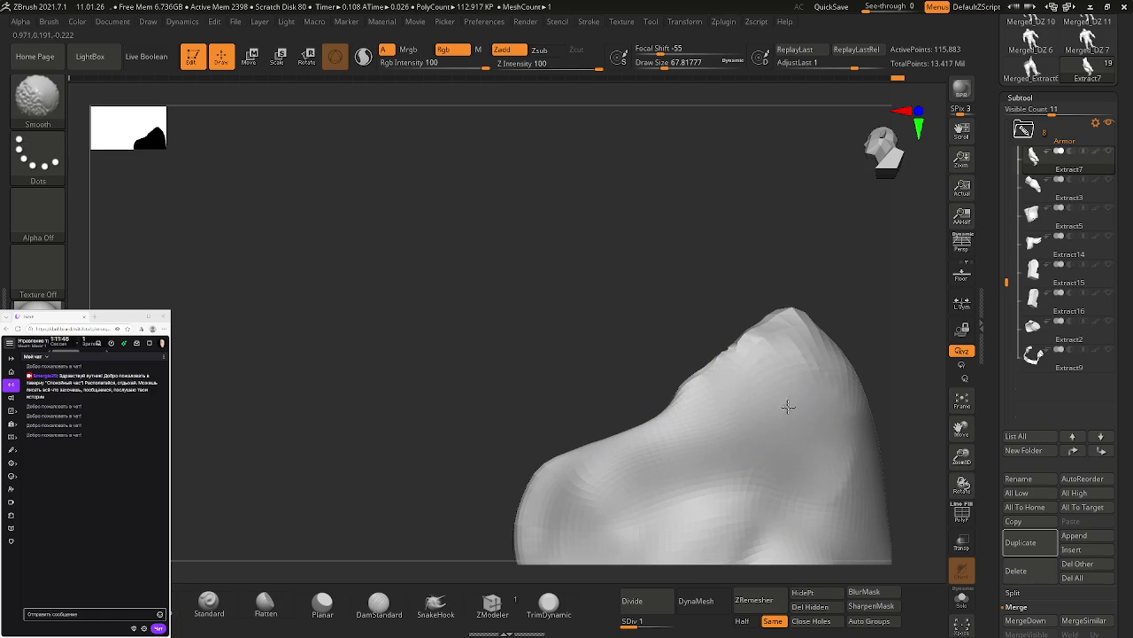
pyautogui.moveTo(784, 417); pyautogui.dragTo(804, 431)
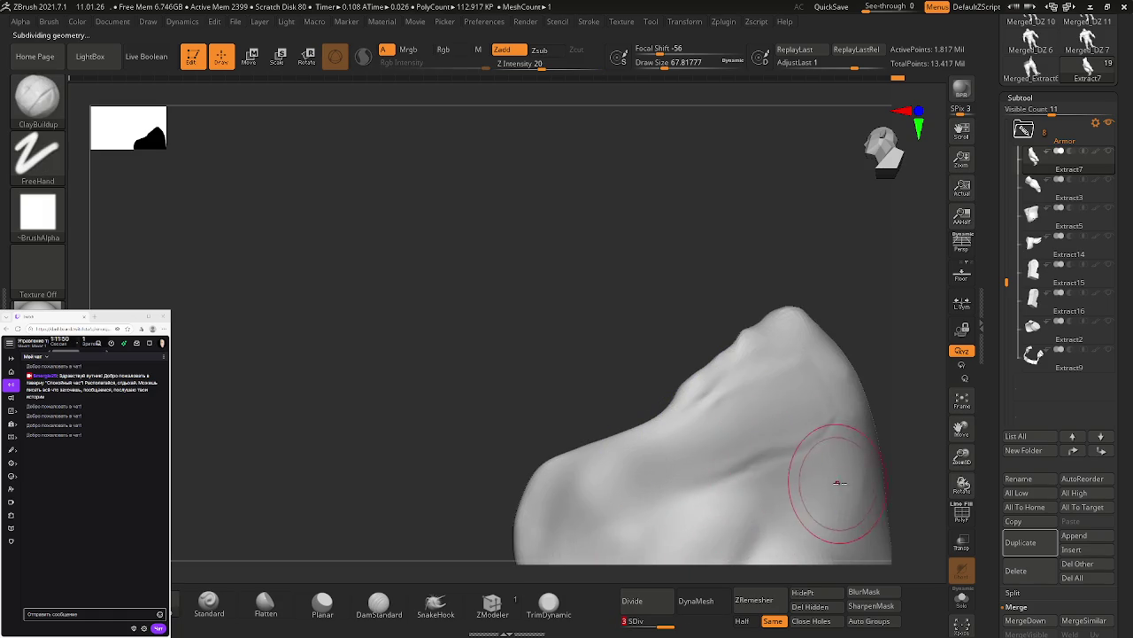
pyautogui.press('shift')
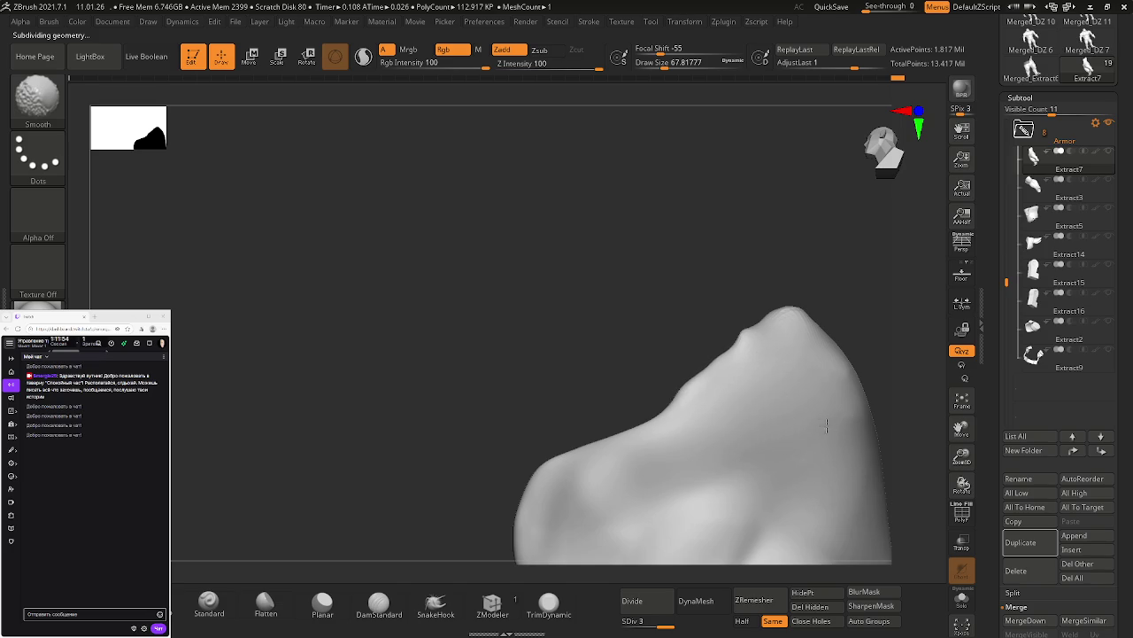
# Step: Carve two short grooves, halve brush size to about 35 and smooth the crest
pyautogui.moveTo(850, 468)
pyautogui.mouseDown()
pyautogui.moveTo(875, 441)
pyautogui.moveTo(688, 328)
pyautogui.moveTo(701, 321)
pyautogui.moveTo(671, 379)
pyautogui.moveTo(709, 363)
pyautogui.moveTo(699, 386)
pyautogui.moveTo(717, 398)
pyautogui.moveTo(695, 392)
pyautogui.mouseUp()
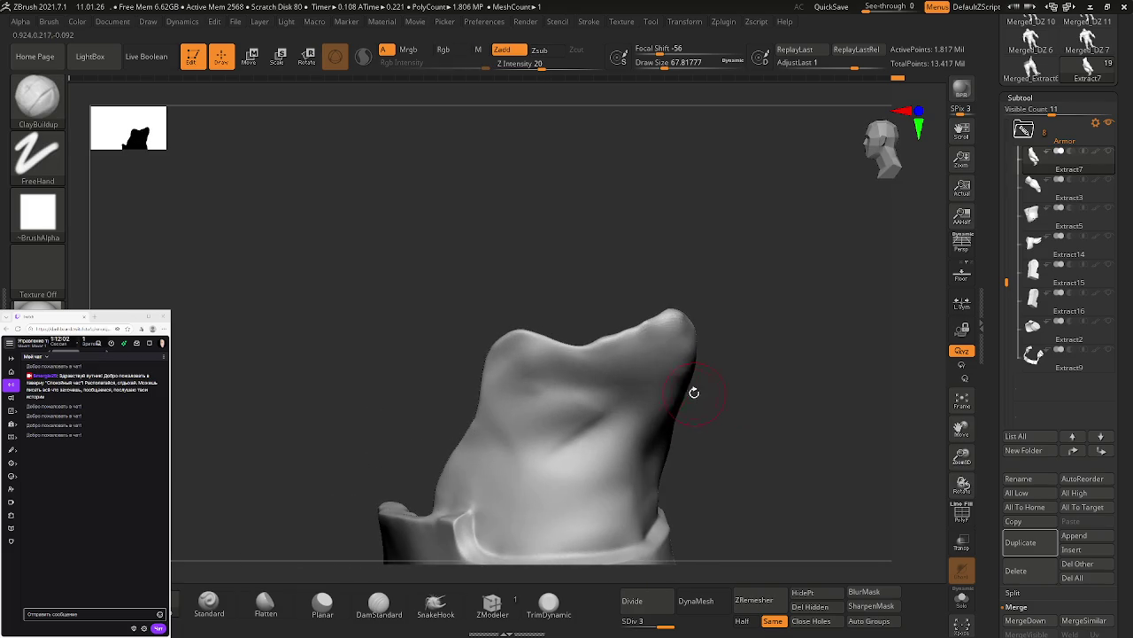
pyautogui.moveTo(657, 321)
pyautogui.mouseDown()
pyautogui.moveTo(682, 374)
pyautogui.moveTo(619, 375)
pyautogui.mouseUp()
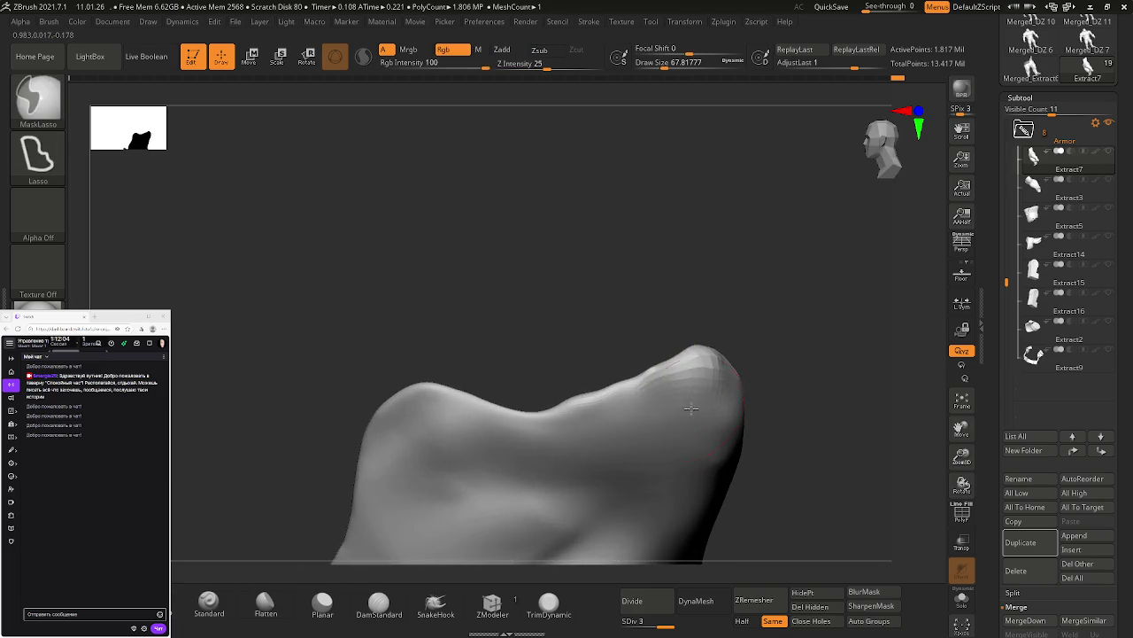
pyautogui.moveTo(606, 429)
pyautogui.mouseDown()
pyautogui.moveTo(639, 387)
pyautogui.moveTo(666, 395)
pyautogui.mouseUp()
pyautogui.press('s')
pyautogui.press('s')
pyautogui.moveTo(657, 402); pyautogui.dragTo(653, 401)
pyautogui.moveTo(630, 387); pyautogui.dragTo(645, 374, button='right')
pyautogui.press('shift')
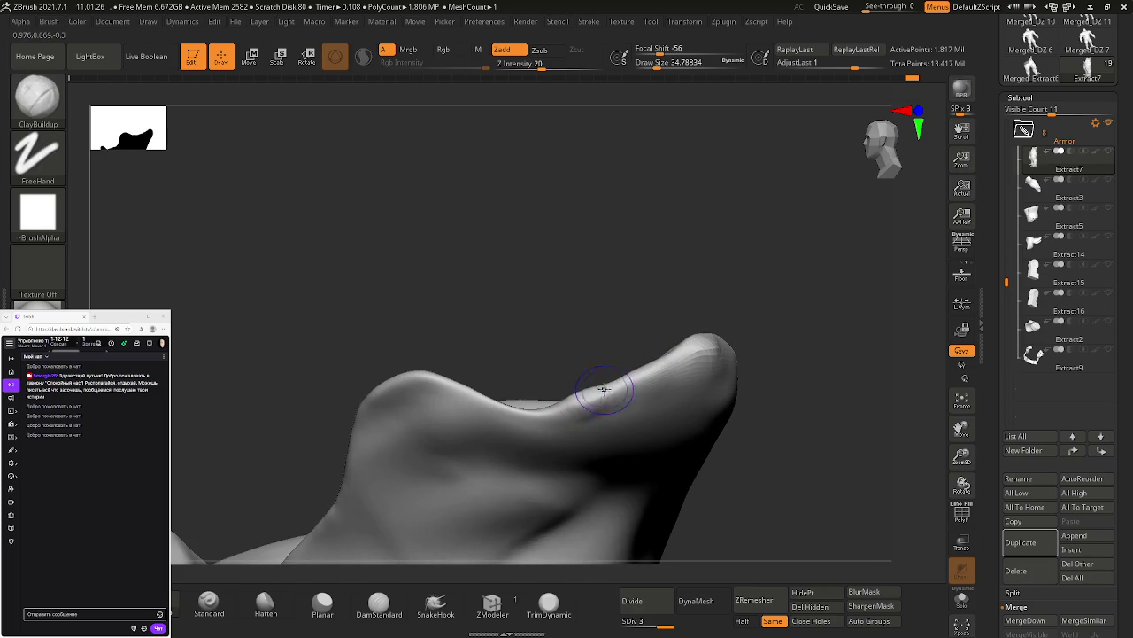
pyautogui.press('shift')
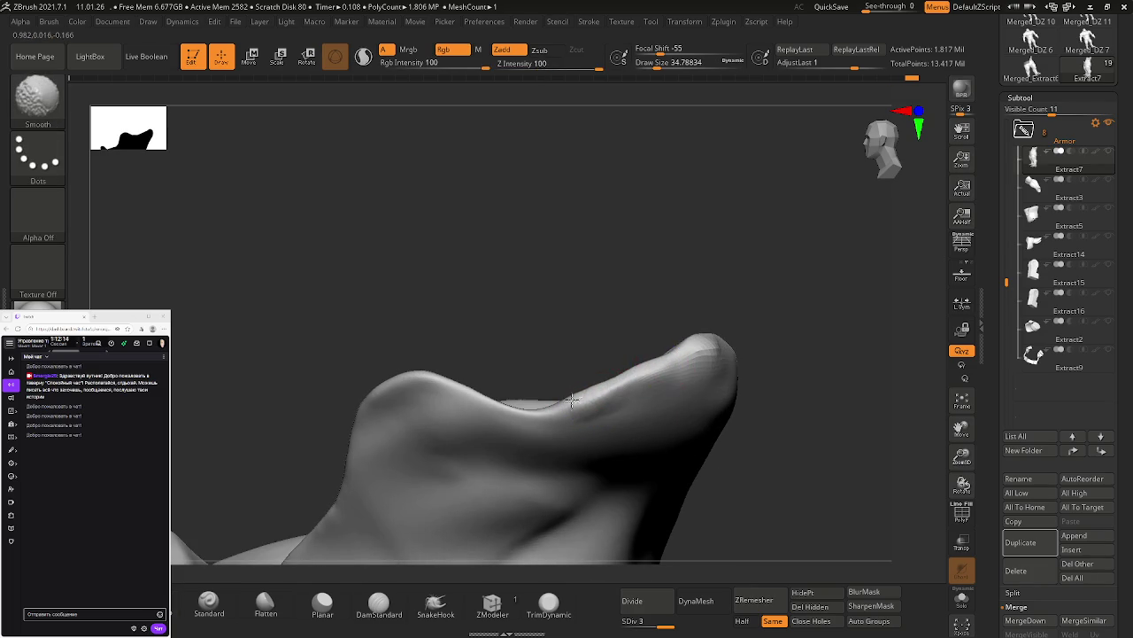
pyautogui.moveTo(574, 410); pyautogui.dragTo(578, 409, button='right')
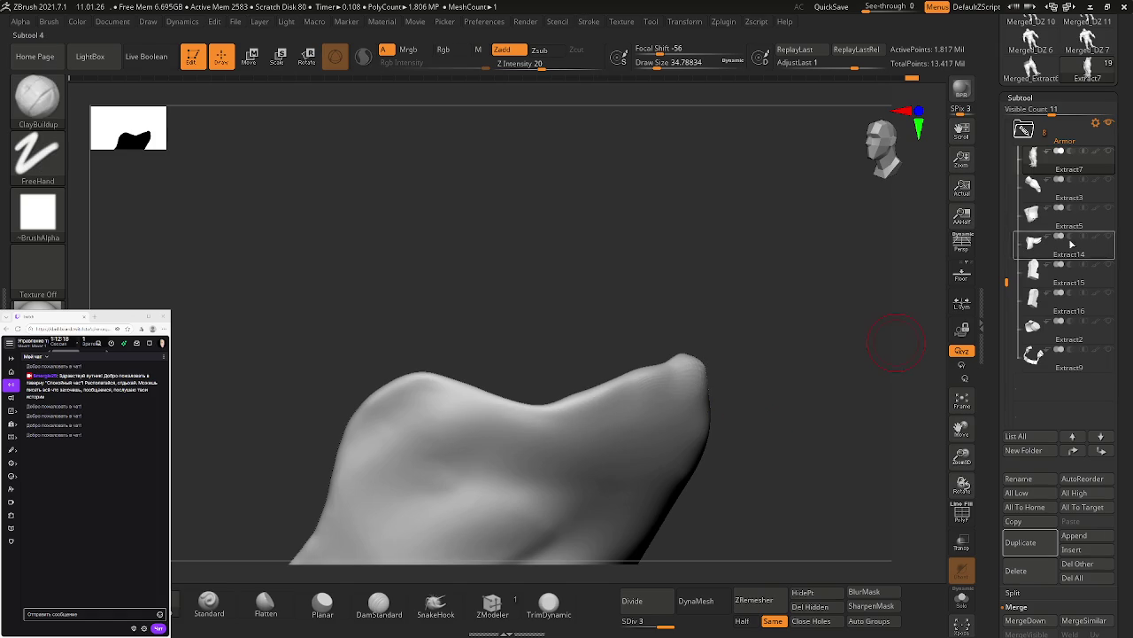
# Step: Show the full character and pull the crotch outward with a 149-size Move brush
pyautogui.press('shift')
pyautogui.keyDown('shift'); pyautogui.click(1109, 153); pyautogui.keyUp('shift')
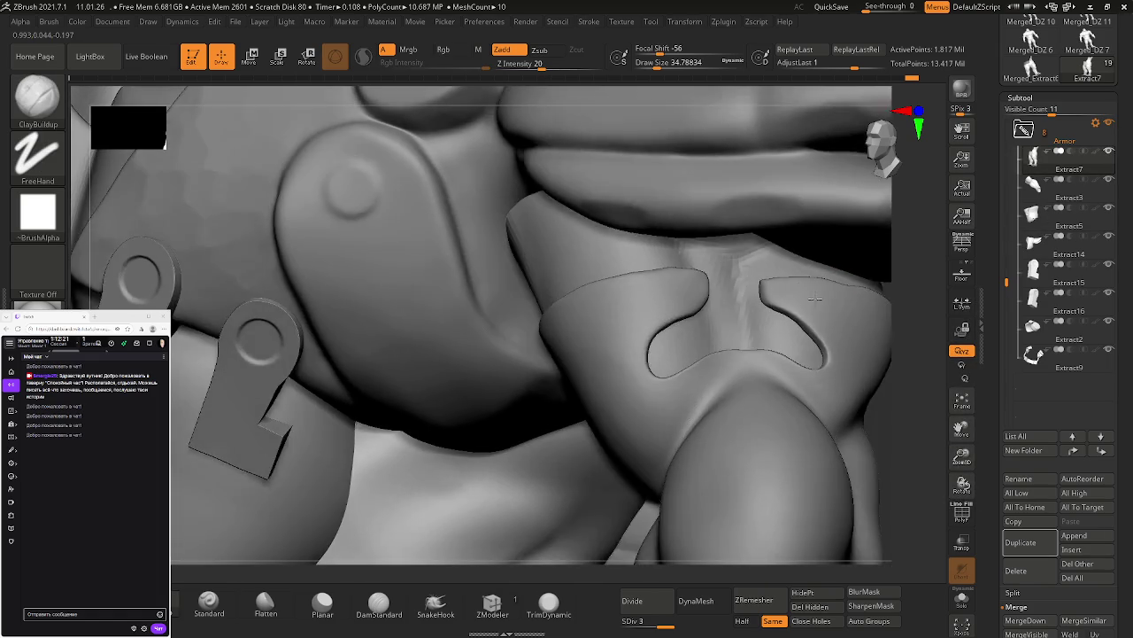
pyautogui.moveTo(814, 298)
pyautogui.mouseDown(button='right')
pyautogui.moveTo(809, 242)
pyautogui.moveTo(791, 240)
pyautogui.moveTo(737, 367)
pyautogui.mouseUp(button='right')
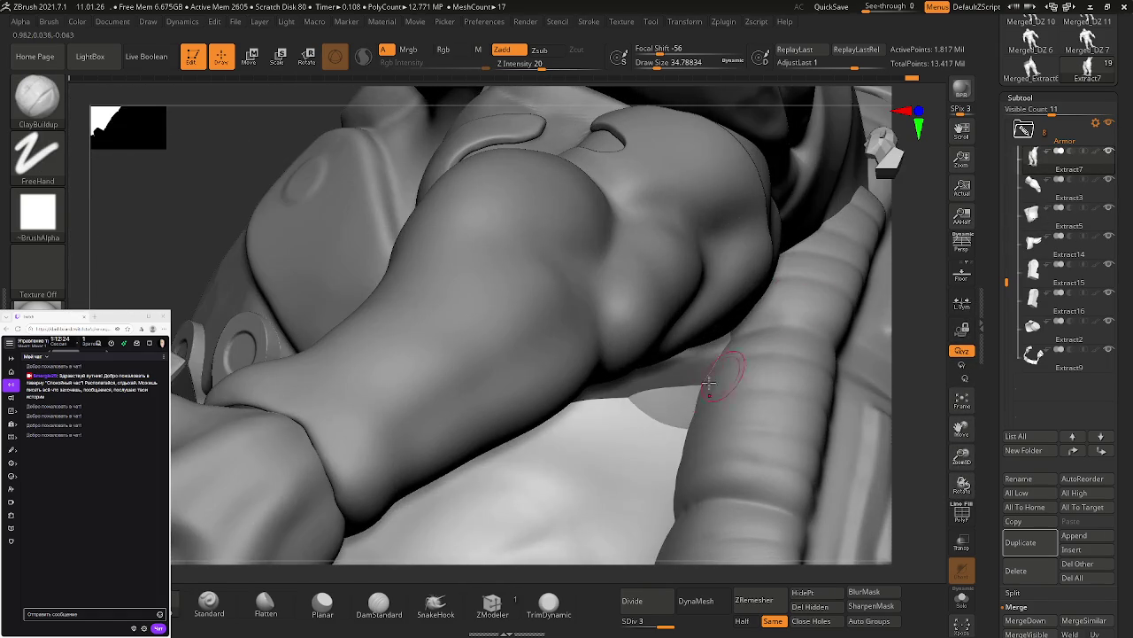
pyautogui.press('b')
pyautogui.press('m')
pyautogui.press('v')
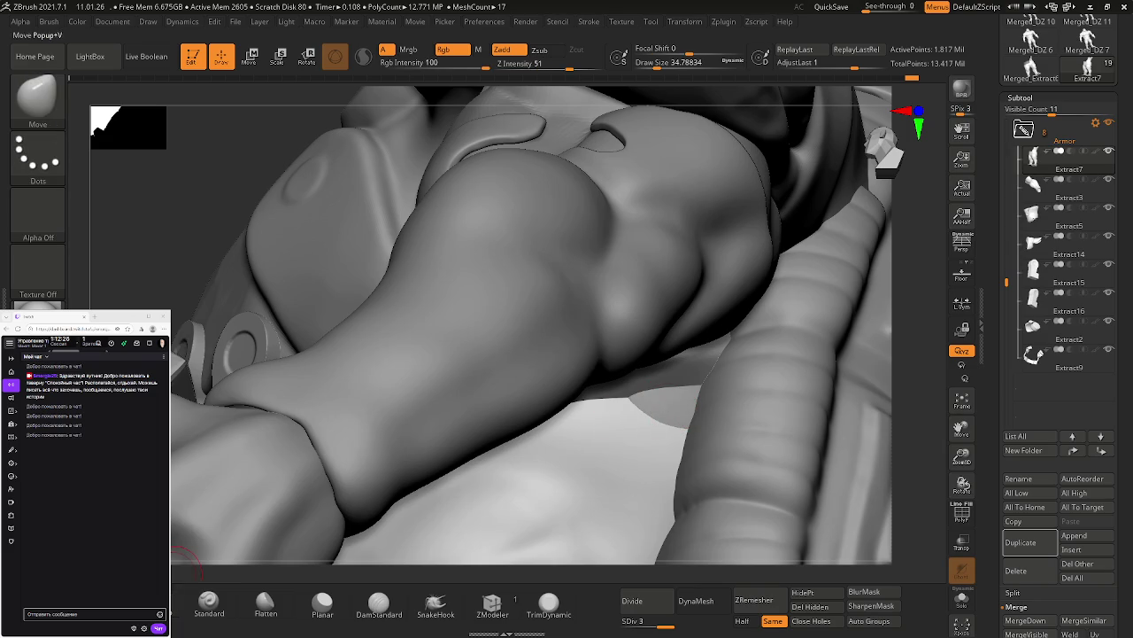
pyautogui.moveTo(666, 408); pyautogui.dragTo(677, 404)
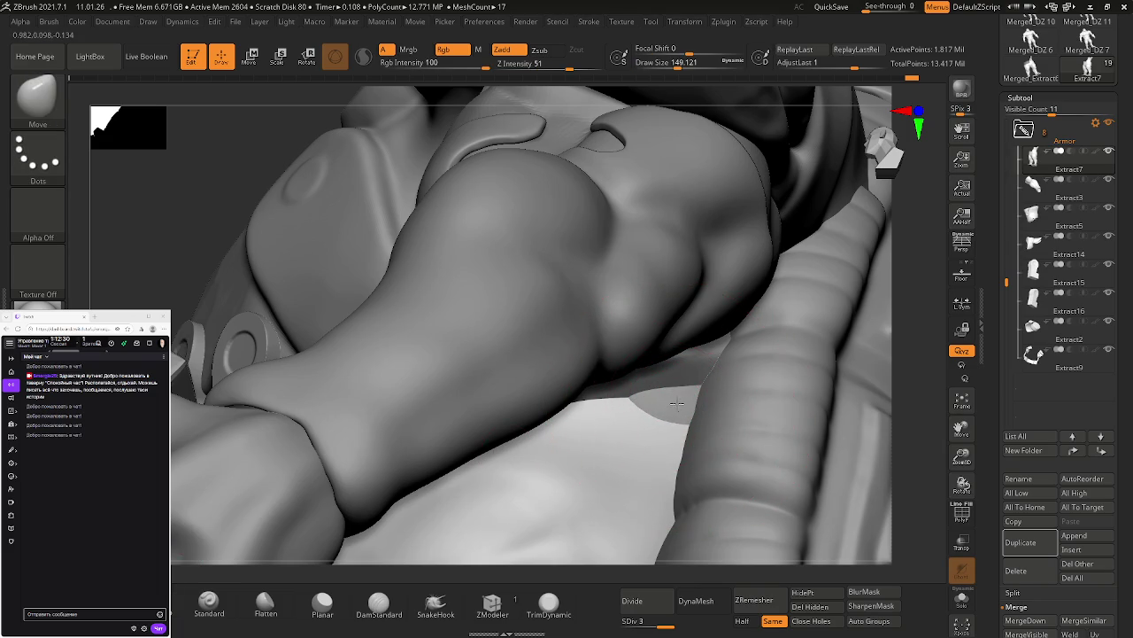
pyautogui.moveTo(686, 380); pyautogui.dragTo(691, 399)
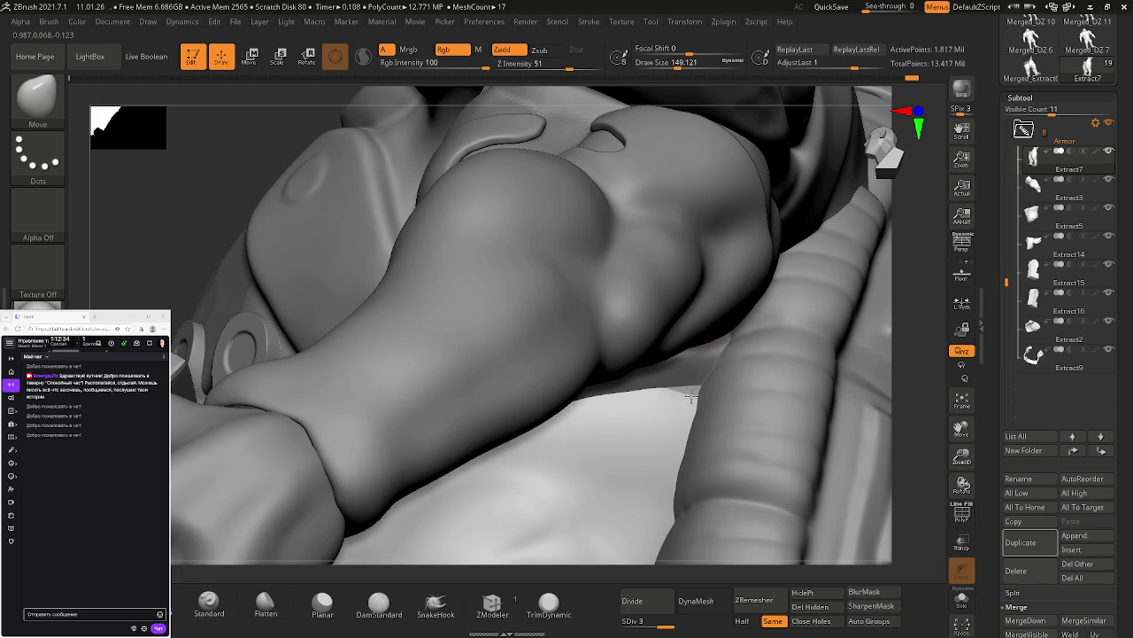
# Step: Pull the pants edge up against the leg, then solo Extract7 again
pyautogui.moveTo(708, 404)
pyautogui.mouseDown(button='right')
pyautogui.moveTo(725, 331)
pyautogui.moveTo(695, 388)
pyautogui.mouseUp(button='right')
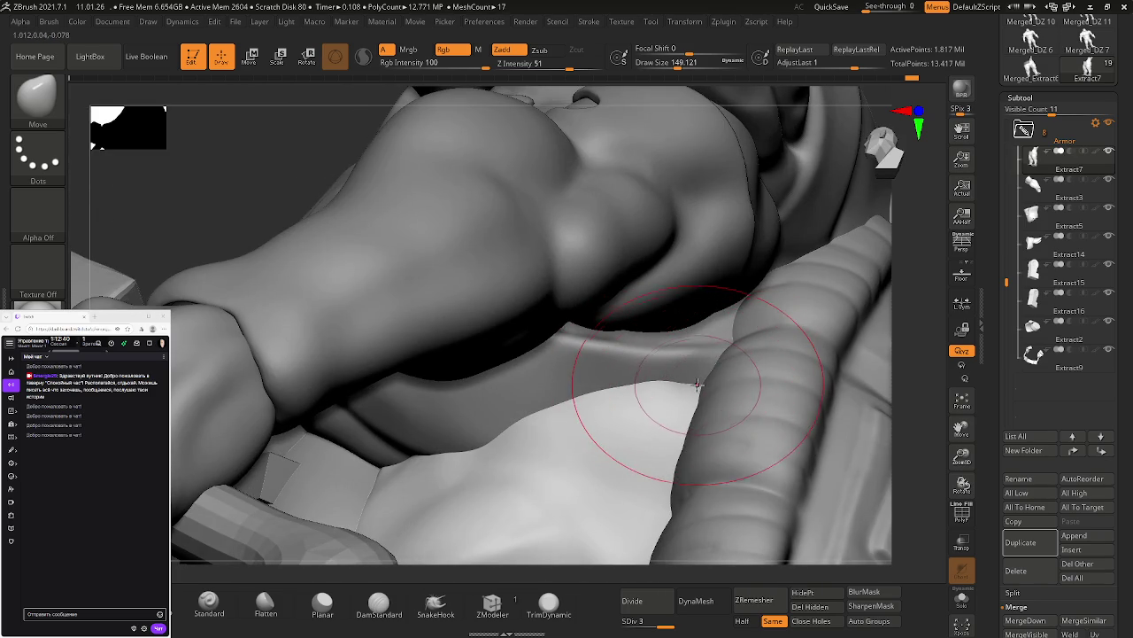
pyautogui.moveTo(699, 383)
pyautogui.mouseDown()
pyautogui.moveTo(716, 378)
pyautogui.moveTo(676, 398)
pyautogui.mouseUp()
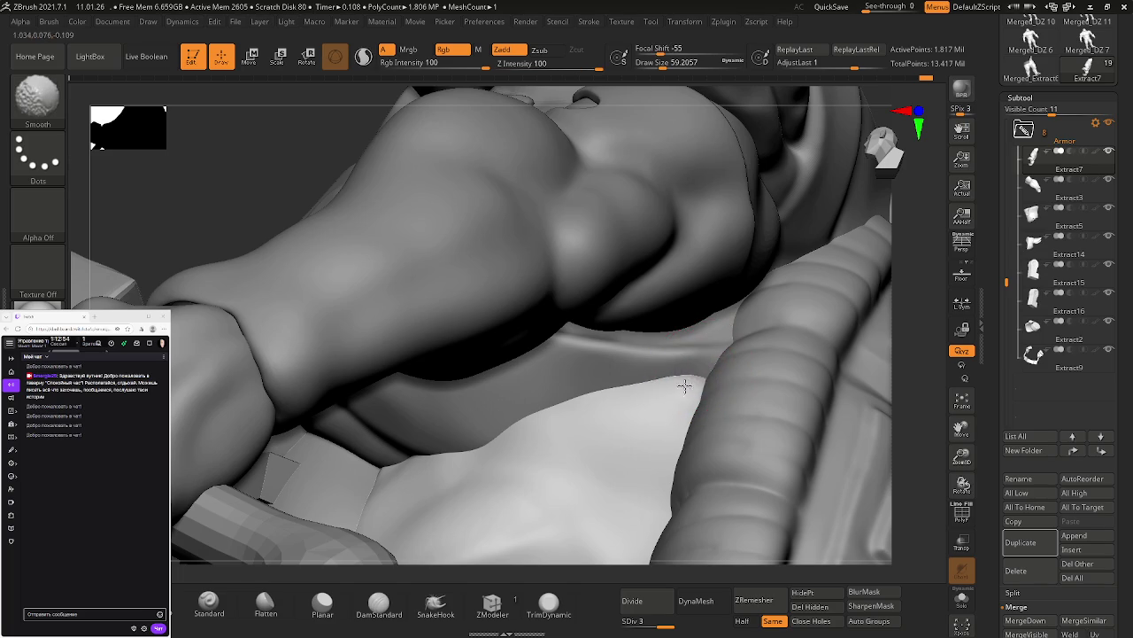
pyautogui.moveTo(678, 392); pyautogui.dragTo(703, 388, button='right')
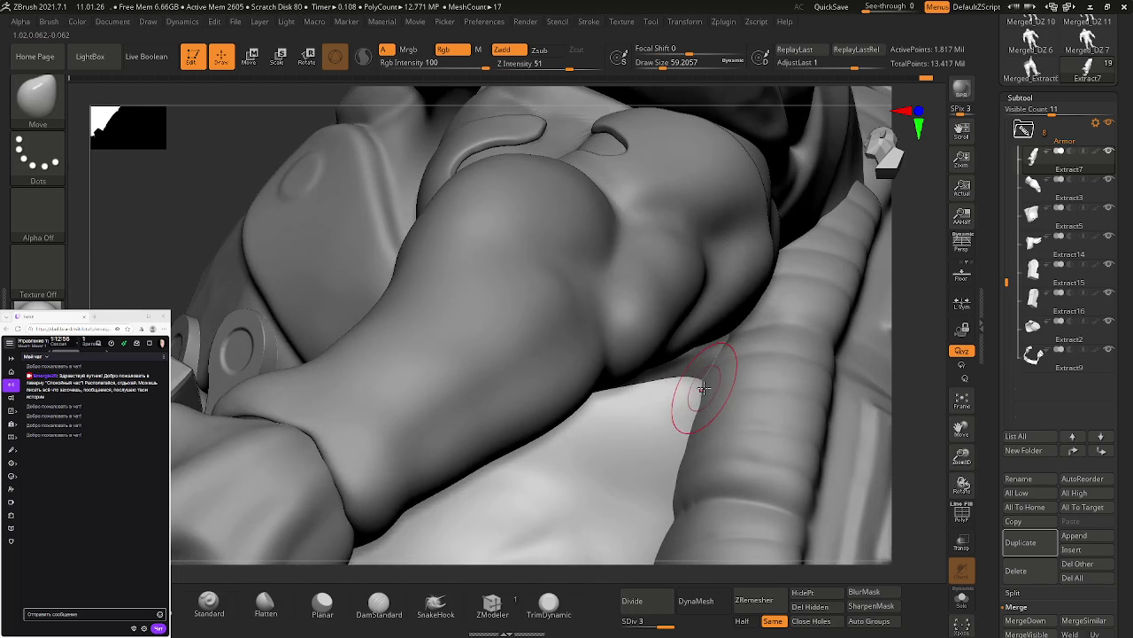
pyautogui.keyDown('shift'); pyautogui.click(1103, 155); pyautogui.keyUp('shift')
pyautogui.moveTo(893, 332); pyautogui.dragTo(820, 378, button='right')
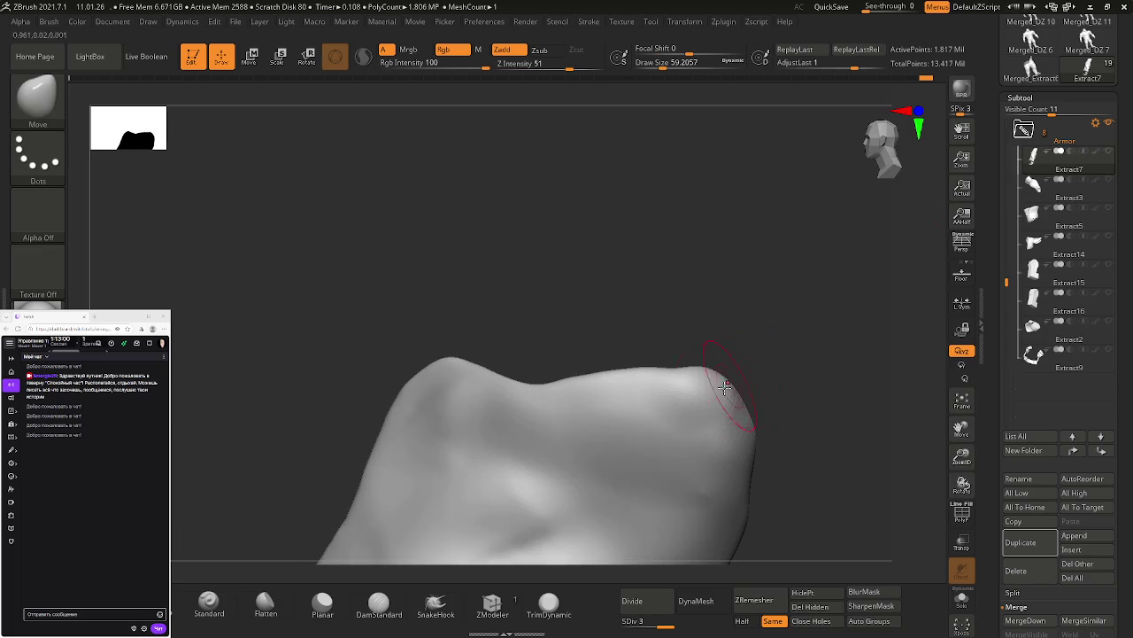
# Step: Smooth the pants top and add ClayBuildup along the ridge, then show all subtools
pyautogui.press('b')
pyautogui.press('c')
pyautogui.press('b')
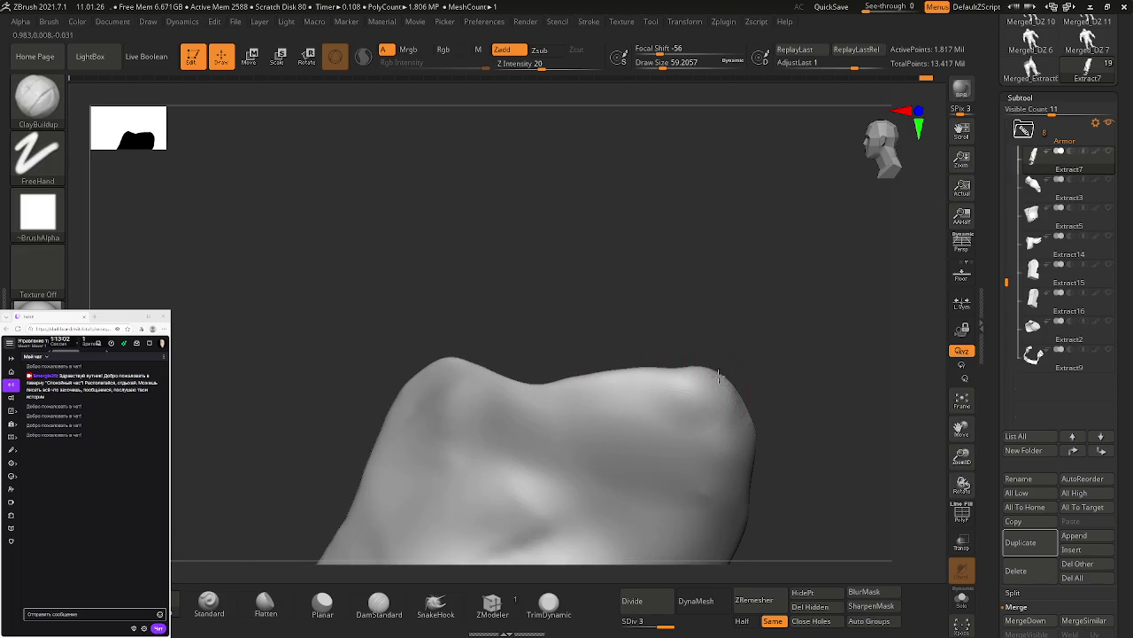
pyautogui.moveTo(769, 408); pyautogui.dragTo(739, 398, button='right')
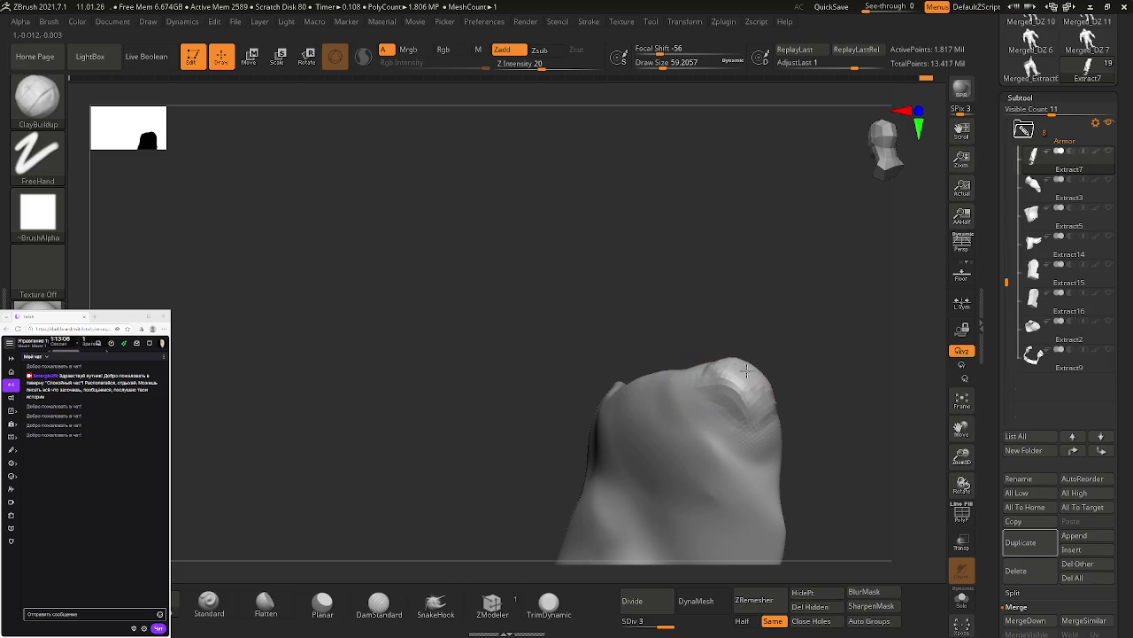
pyautogui.keyDown('shift'); pyautogui.moveTo(761, 392); pyautogui.dragTo(761, 424); pyautogui.keyUp('shift')
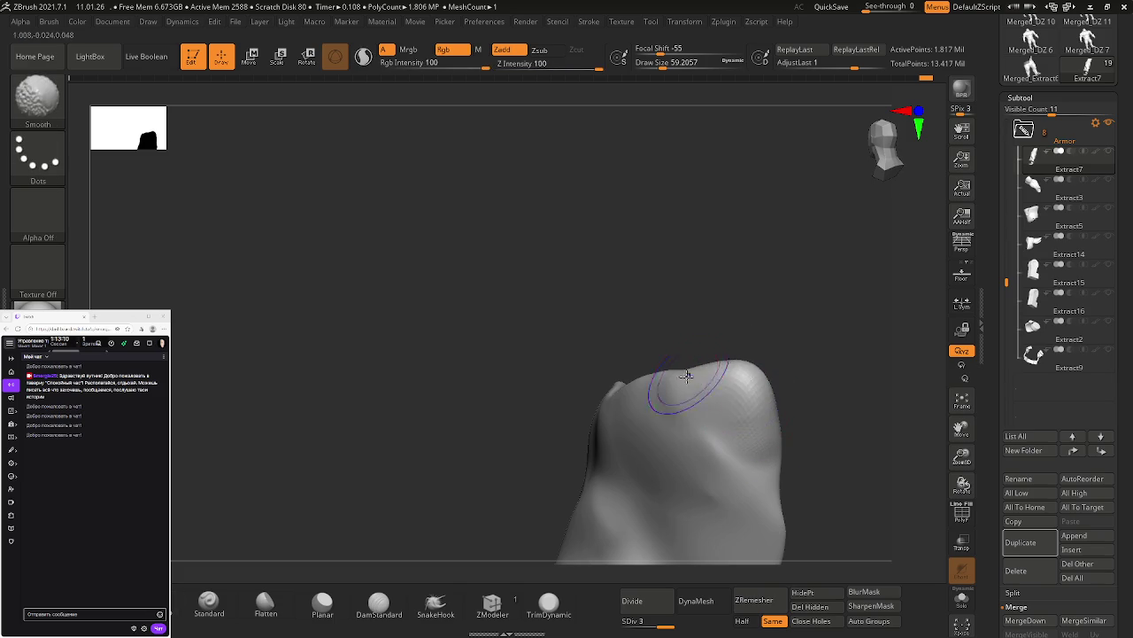
pyautogui.moveTo(729, 399)
pyautogui.mouseDown(button='right')
pyautogui.moveTo(741, 451)
pyautogui.moveTo(757, 390)
pyautogui.mouseUp(button='right')
pyautogui.moveTo(689, 372); pyautogui.dragTo(620, 392)
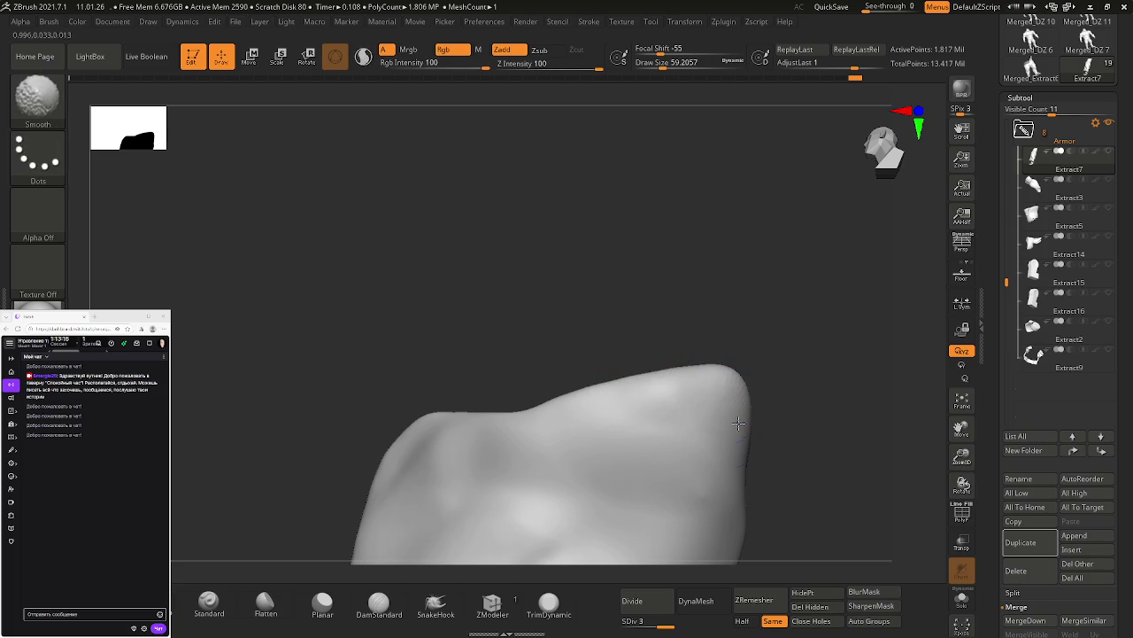
pyautogui.keyDown('shift'); pyautogui.click(1105, 157); pyautogui.keyUp('shift')
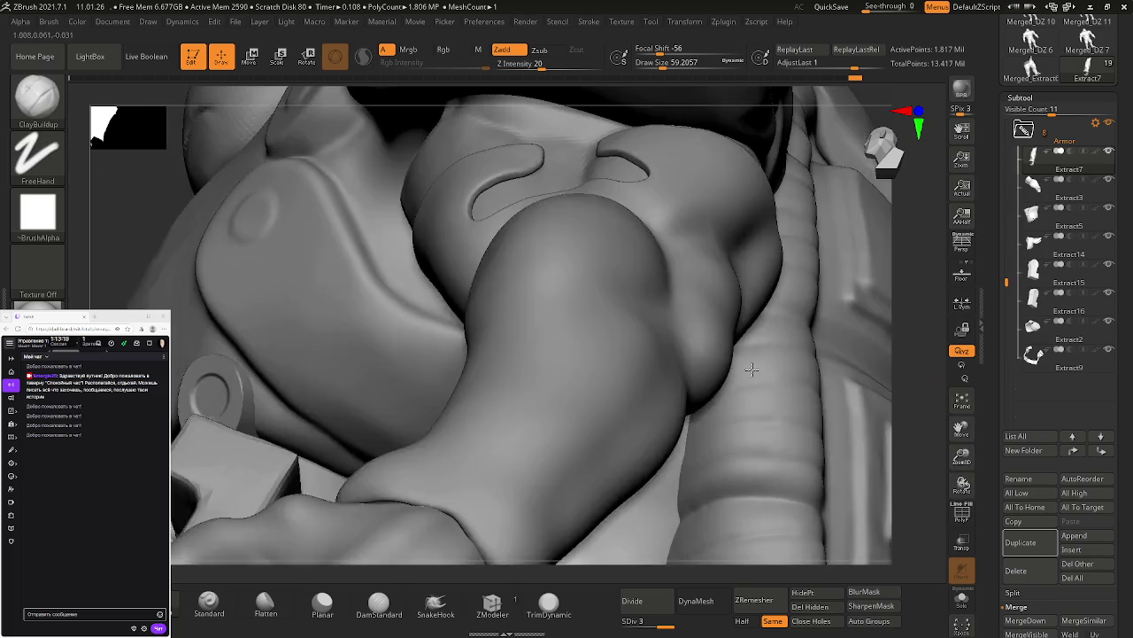
pyautogui.moveTo(751, 368)
pyautogui.mouseDown(button='right')
pyautogui.moveTo(750, 403)
pyautogui.moveTo(648, 428)
pyautogui.moveTo(638, 456)
pyautogui.moveTo(663, 442)
pyautogui.moveTo(646, 436)
pyautogui.mouseUp(button='right')
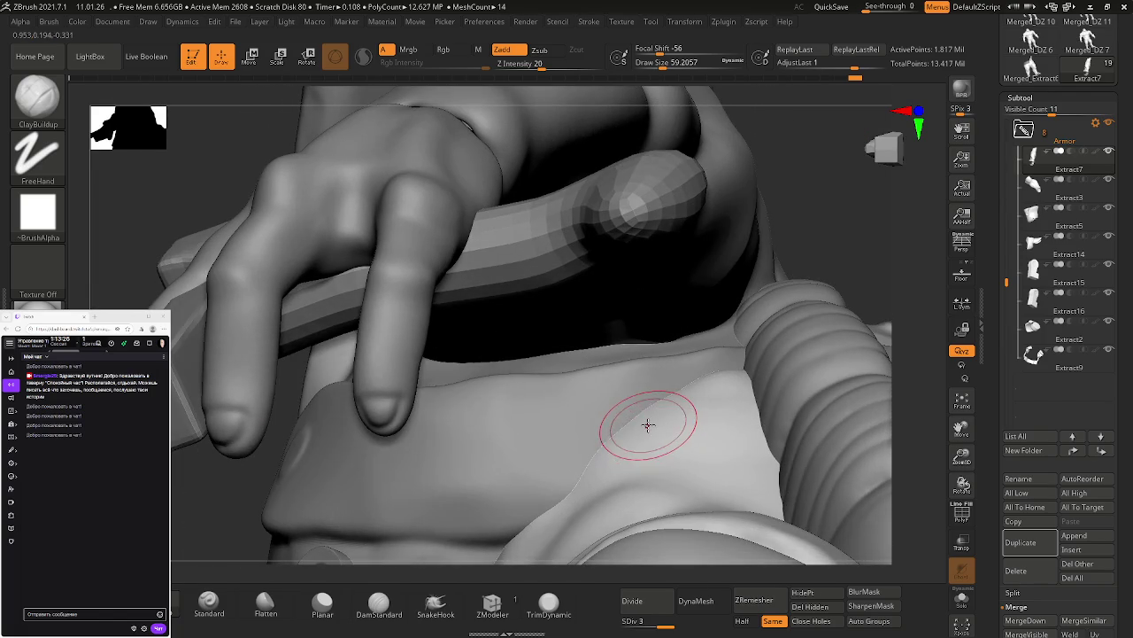
# Step: Smooth the seam along the waistband
pyautogui.press('shift')
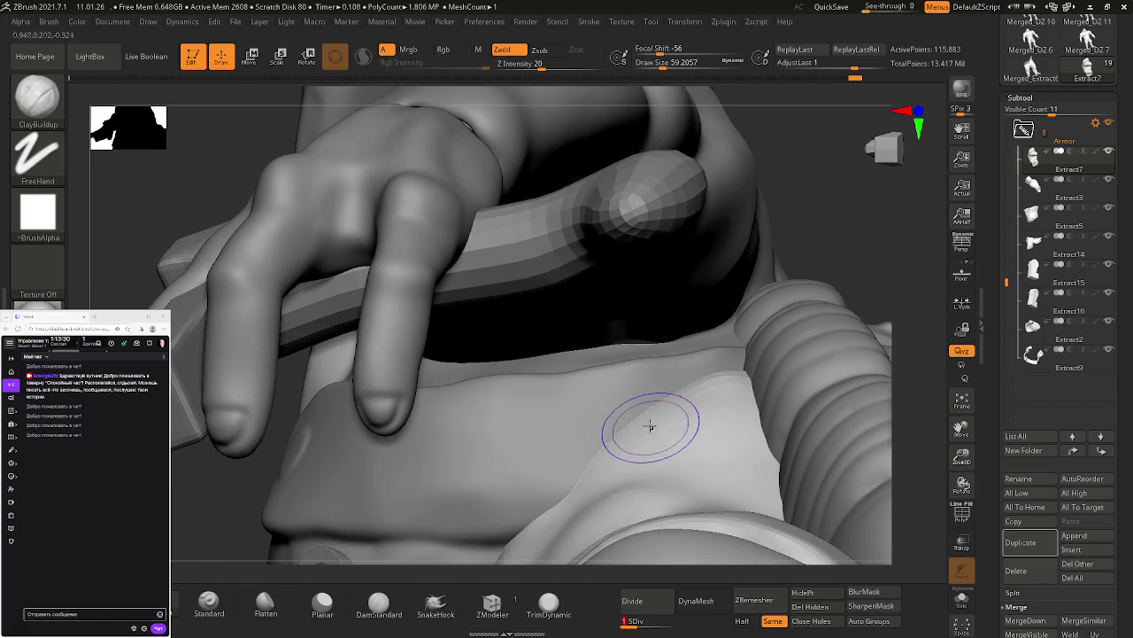
pyautogui.press('shift')
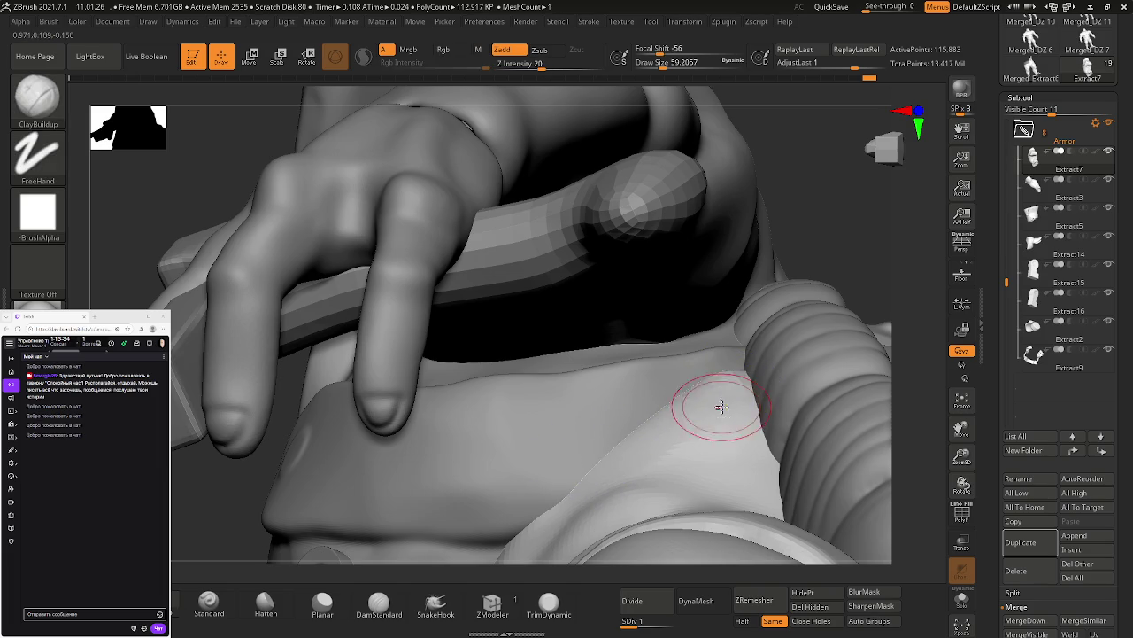
pyautogui.press('shift')
pyautogui.keyDown('shift'); pyautogui.moveTo(608, 430); pyautogui.dragTo(592, 449); pyautogui.keyUp('shift')
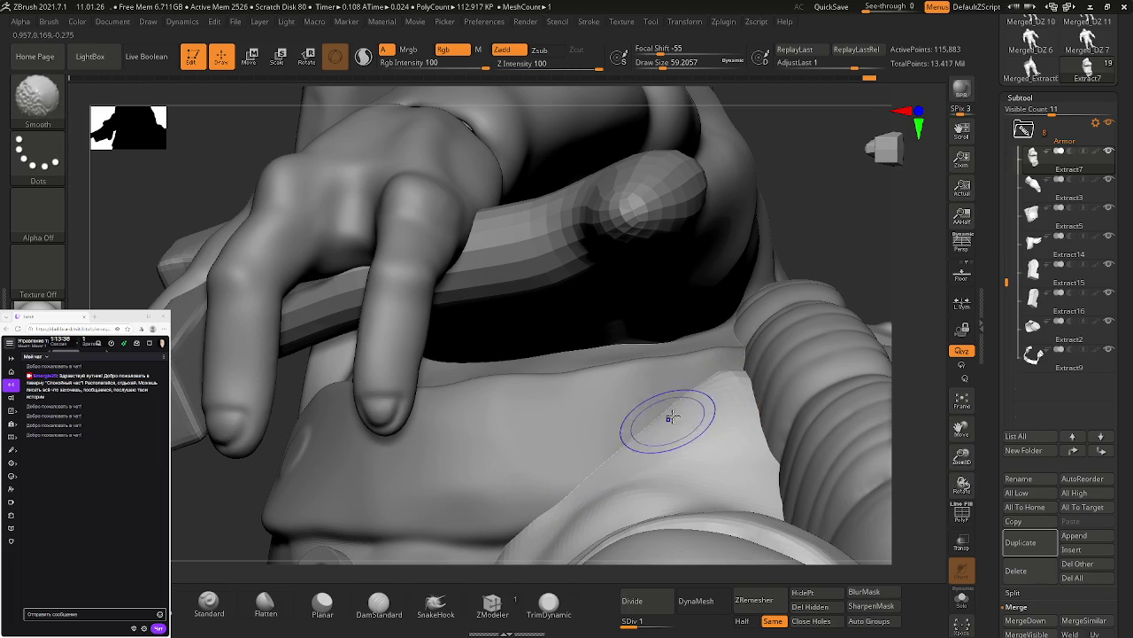
pyautogui.moveTo(721, 384)
pyautogui.mouseDown(button='right')
pyautogui.moveTo(753, 412)
pyautogui.moveTo(747, 357)
pyautogui.mouseUp(button='right')
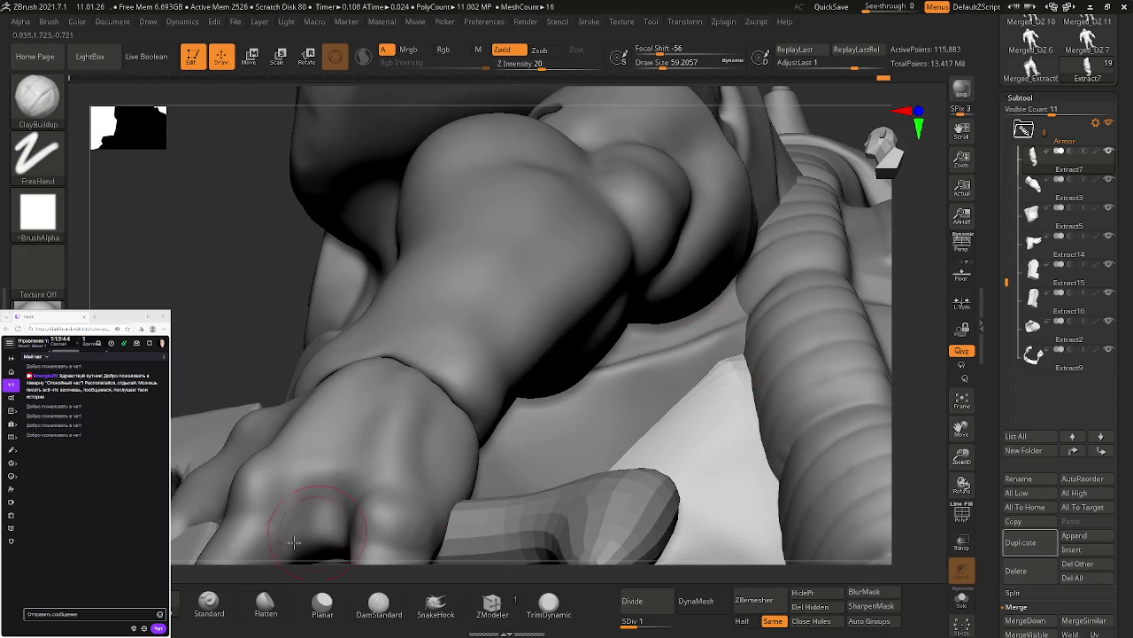
# Step: Pick the Move brush at draw size 25 and view the hand gripping the sword
pyautogui.press('b')
pyautogui.press('m')
pyautogui.press('v')
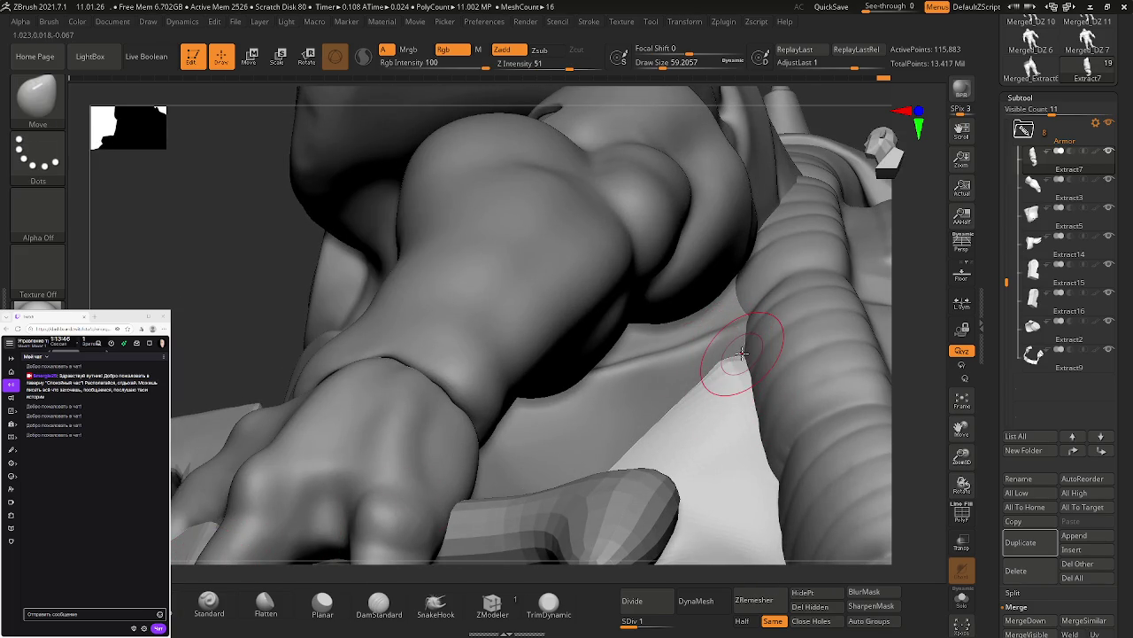
pyautogui.press('s')
pyautogui.moveTo(750, 387); pyautogui.dragTo(744, 370)
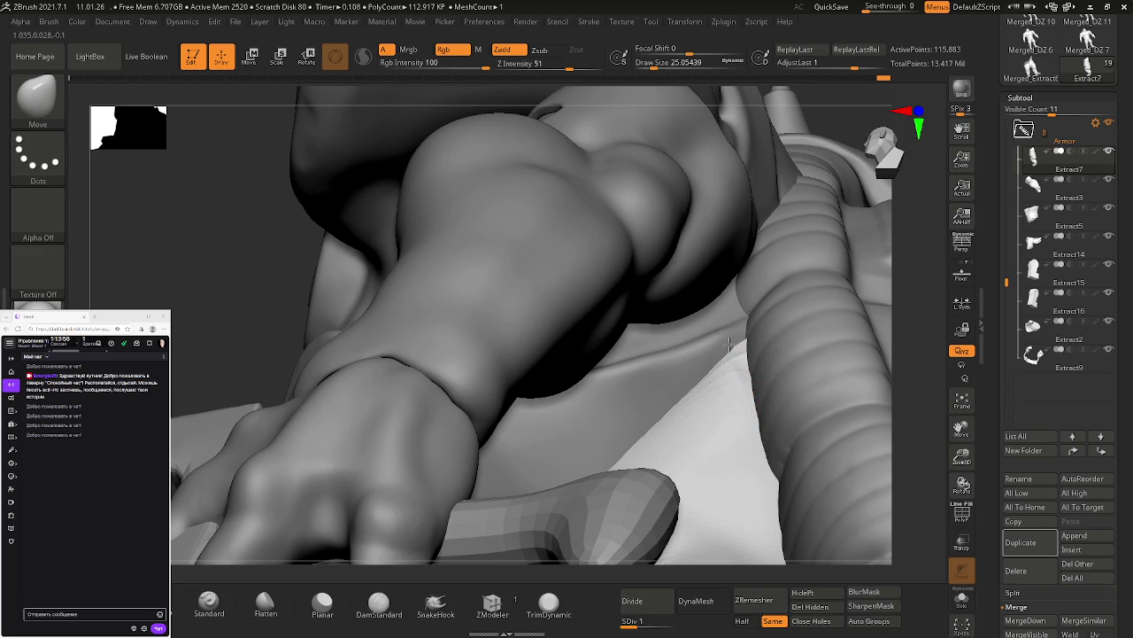
pyautogui.moveTo(737, 405); pyautogui.dragTo(850, 404)
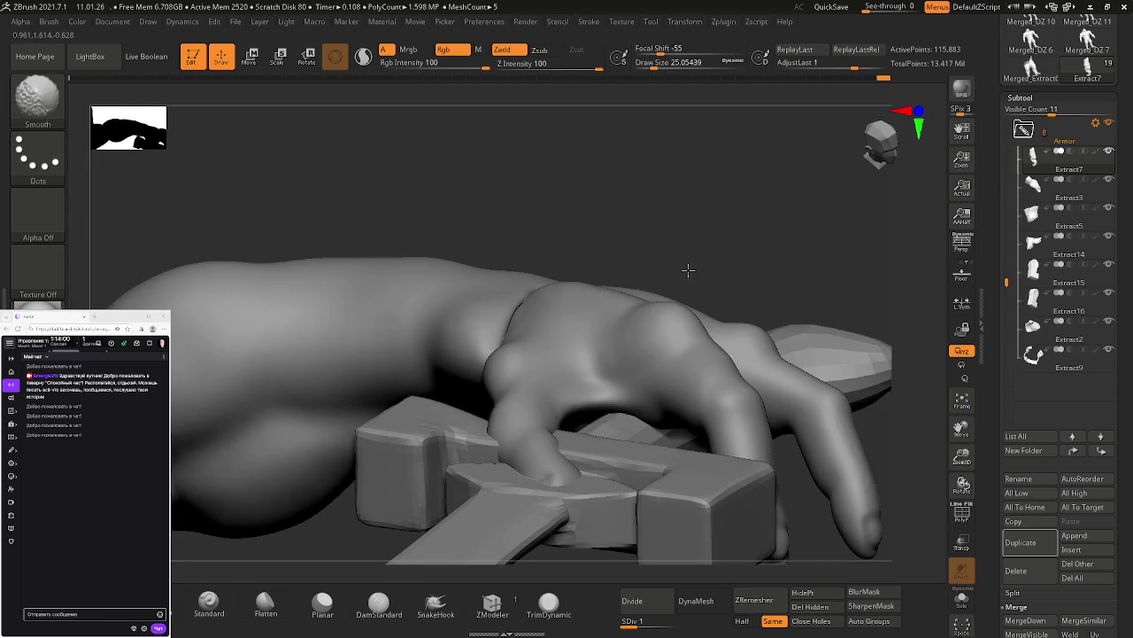
# Step: Hide and reshow mesh parts, then frame the torso from the front
pyautogui.keyDown('ctrl'); pyautogui.keyDown('shift'); pyautogui.moveTo(678, 328); pyautogui.dragTo(506, 284); pyautogui.keyUp('shift'); pyautogui.keyUp('ctrl')
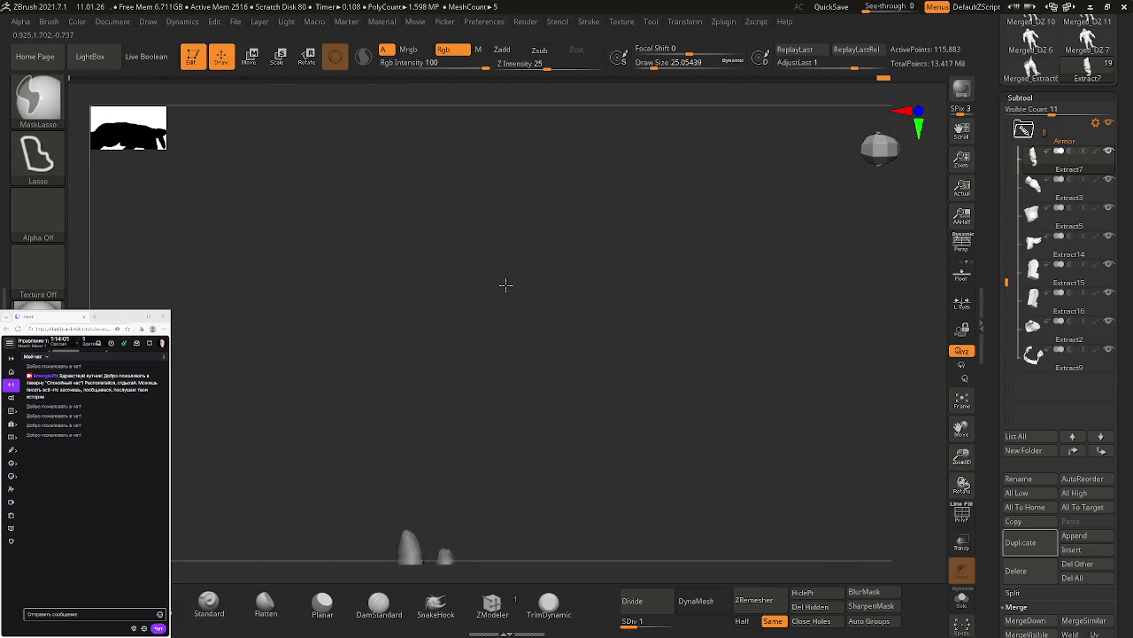
pyautogui.click(923, 110)
pyautogui.keyDown('ctrl'); pyautogui.keyDown('shift'); pyautogui.click(750, 254); pyautogui.keyUp('shift'); pyautogui.keyUp('ctrl')
pyautogui.moveTo(749, 284)
pyautogui.mouseDown()
pyautogui.moveTo(678, 316)
pyautogui.moveTo(636, 276)
pyautogui.moveTo(708, 270)
pyautogui.moveTo(688, 286)
pyautogui.moveTo(711, 314)
pyautogui.mouseUp()
pyautogui.press('space')
pyautogui.moveTo(608, 307)
pyautogui.keyDown('ctrl'); pyautogui.mouseDown(button='right')
pyautogui.moveTo(544, 359)
pyautogui.moveTo(608, 344)
pyautogui.mouseUp(button='right'); pyautogui.keyUp('ctrl')
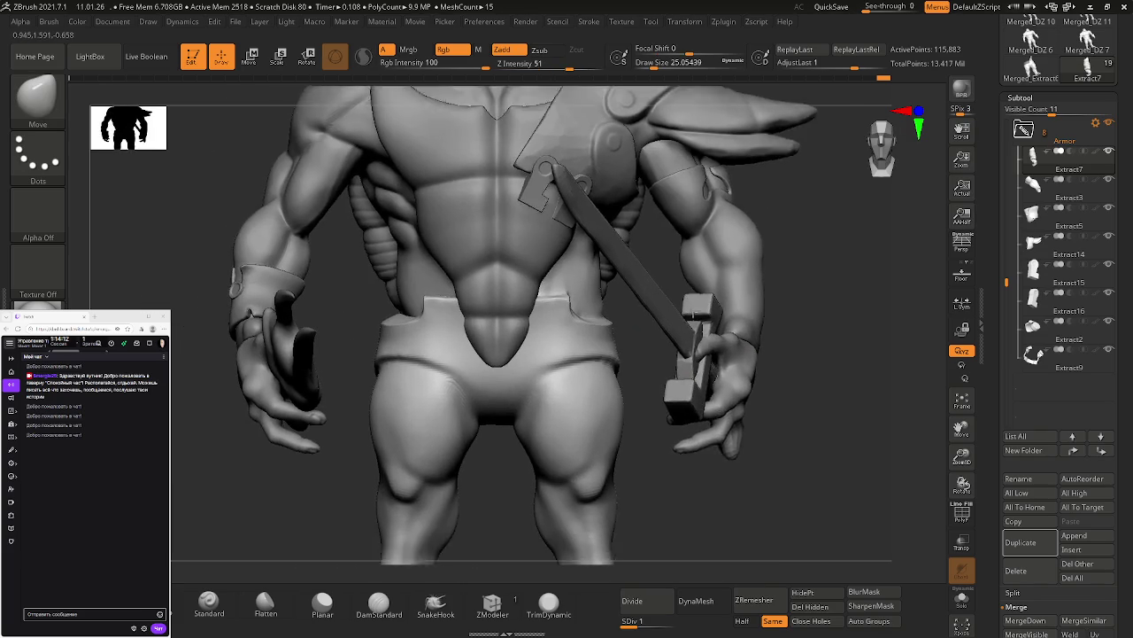
# Step: Save the project over the existing 11.01.26 file
pyautogui.hotkey('ctrl', 's')
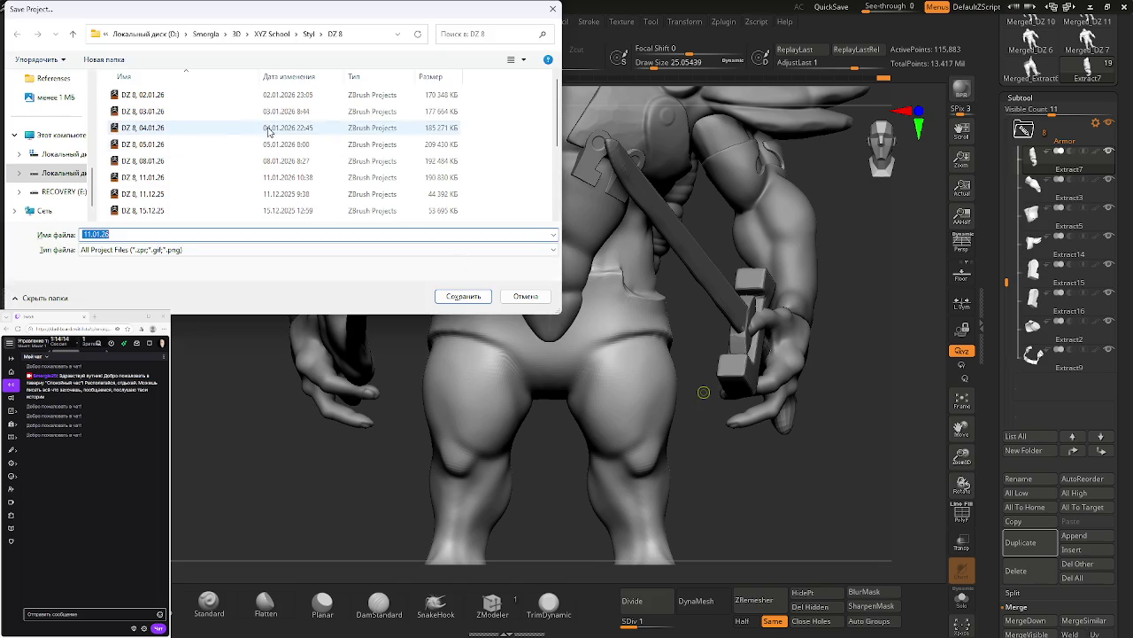
pyautogui.click(154, 176)
pyautogui.press('Return')
pyautogui.click(595, 310)
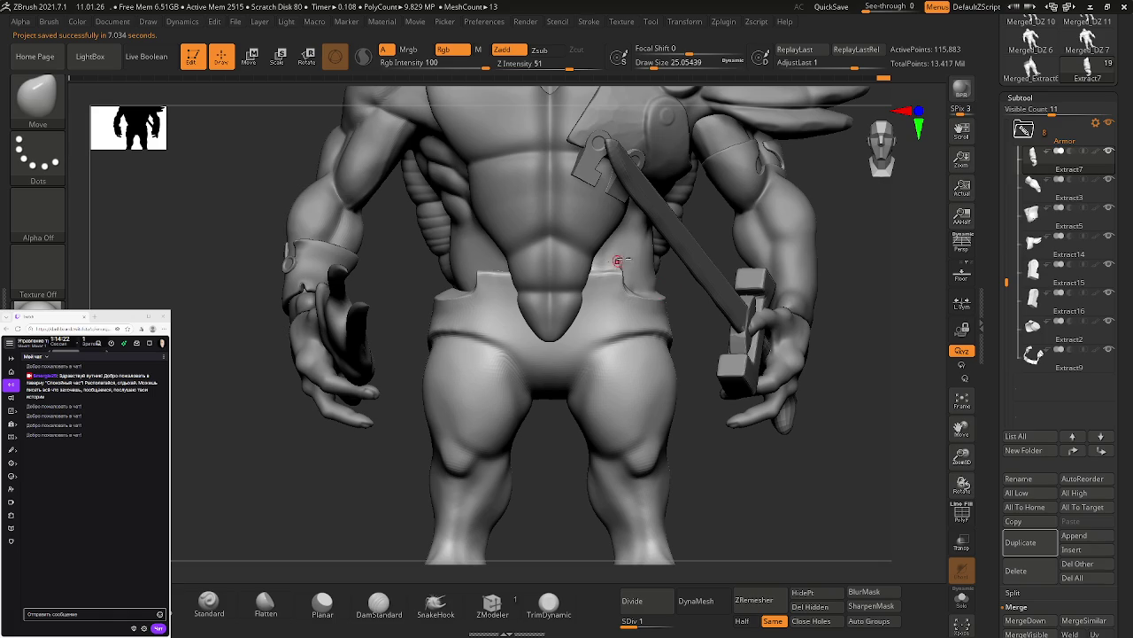
# Step: View the lower back and hips and subdivide the pants to SDiv 3
pyautogui.moveTo(650, 245); pyautogui.dragTo(627, 220, button='right')
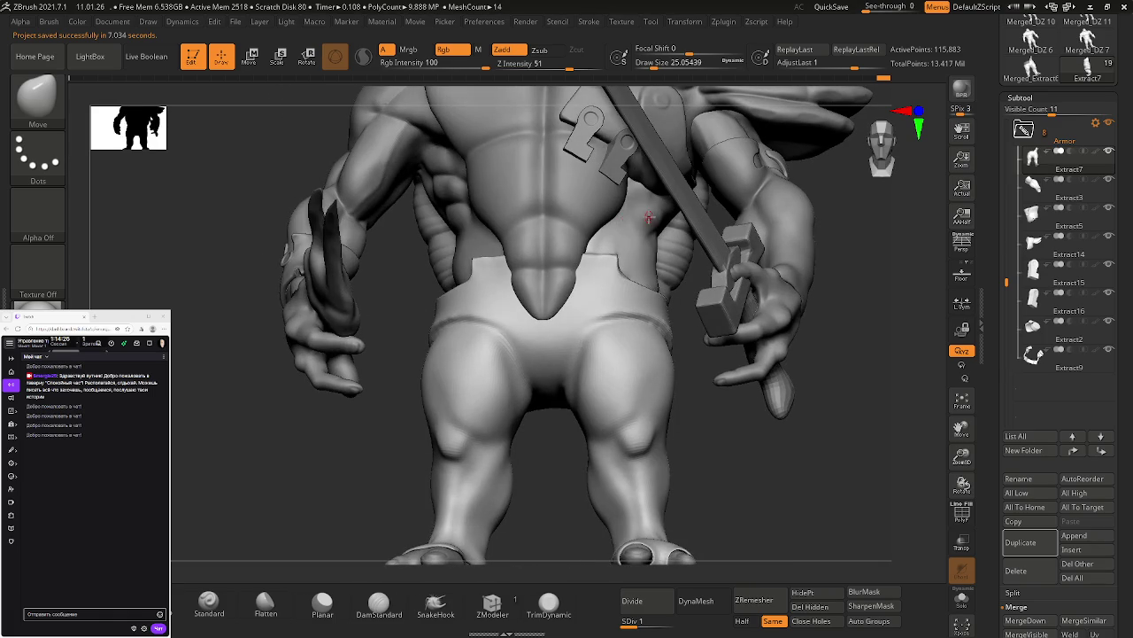
pyautogui.moveTo(686, 276); pyautogui.dragTo(625, 290, button='right')
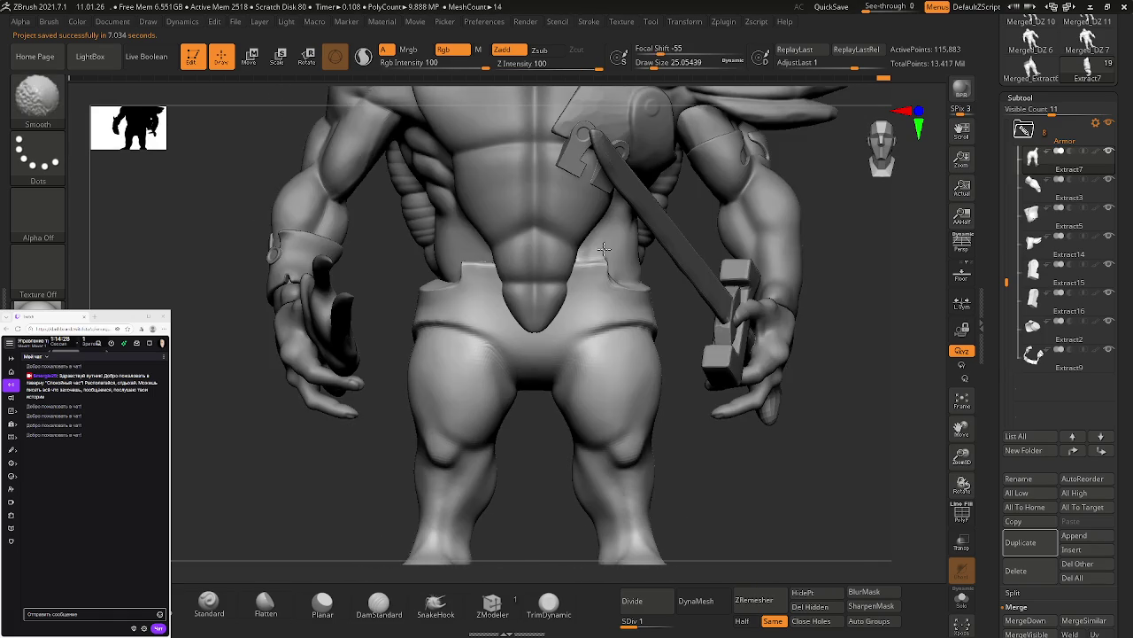
pyautogui.keyDown('ctrl'); pyautogui.moveTo(549, 363); pyautogui.dragTo(592, 325, button='right'); pyautogui.keyUp('ctrl')
pyautogui.hotkey('ctrl', 'd')
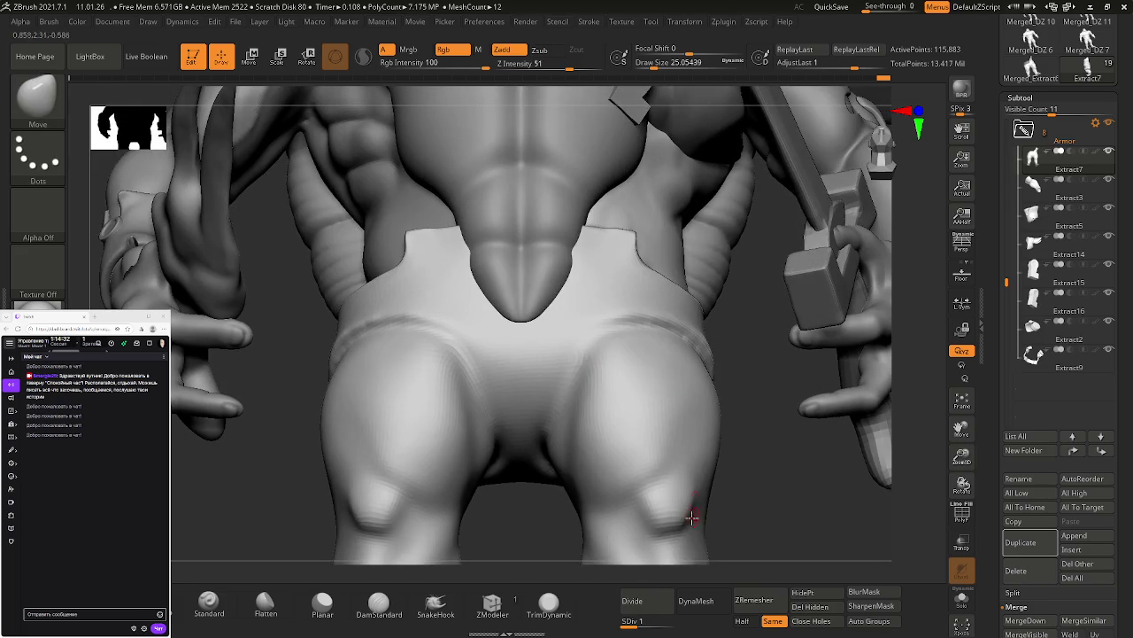
# Step: Solo the Armor folder and zoom in close on the waistband seam
pyautogui.keyDown('shift'); pyautogui.click(1109, 156); pyautogui.keyUp('shift')
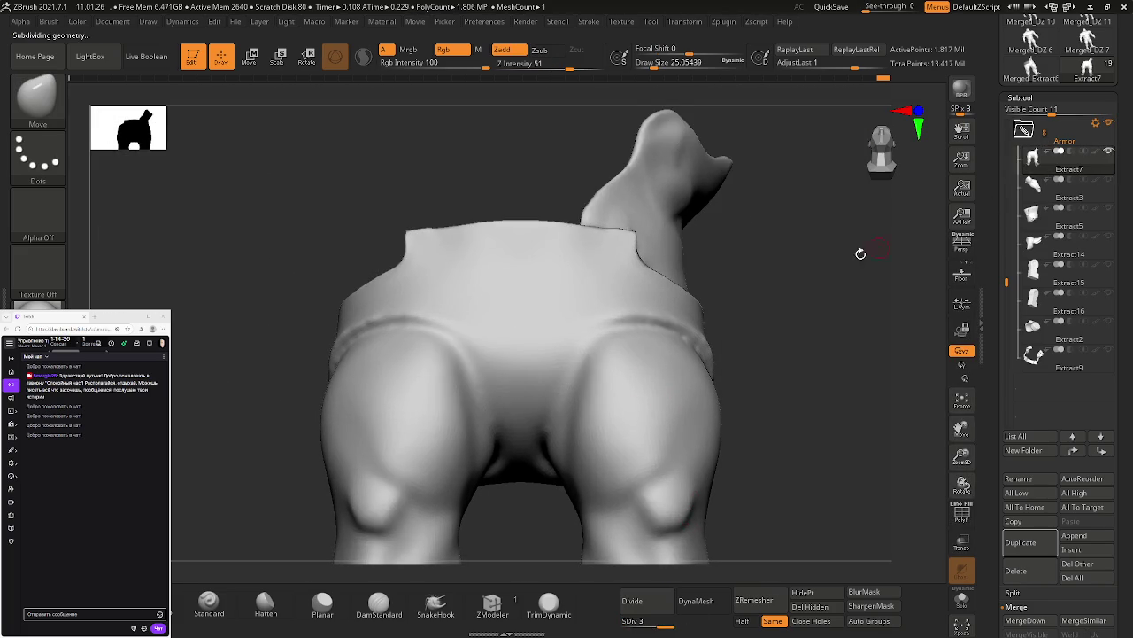
pyautogui.moveTo(873, 288); pyautogui.dragTo(739, 233)
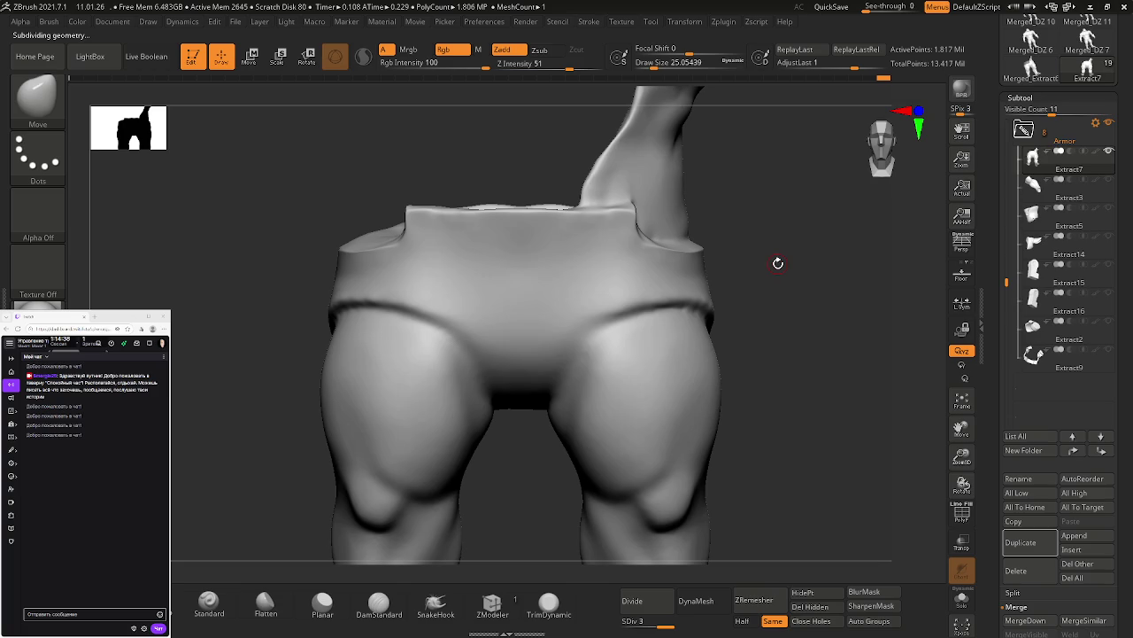
pyautogui.moveTo(650, 182)
pyautogui.keyDown('ctrl'); pyautogui.mouseDown(button='right')
pyautogui.moveTo(708, 272)
pyautogui.moveTo(590, 253)
pyautogui.mouseUp(button='right'); pyautogui.keyUp('ctrl')
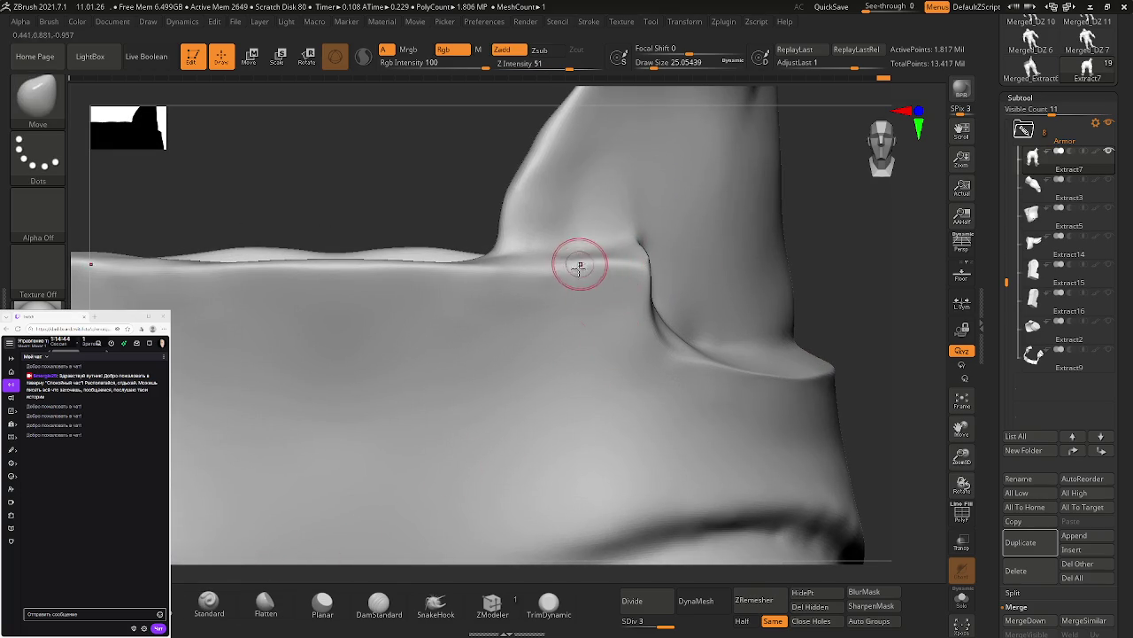
# Step: Flatten the waistband ridge and surface with the Flatten brush, undoing one grooved stroke
pyautogui.click(266, 602)
pyautogui.moveTo(328, 551)
pyautogui.mouseDown()
pyautogui.moveTo(566, 252)
pyautogui.moveTo(519, 271)
pyautogui.moveTo(536, 273)
pyautogui.mouseUp()
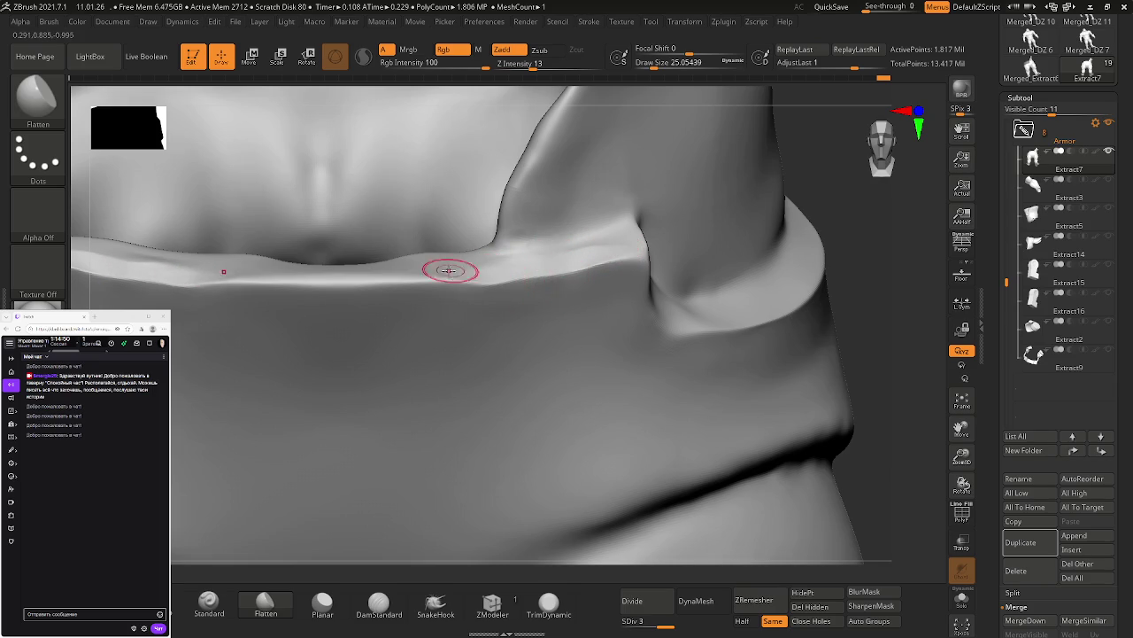
pyautogui.moveTo(577, 303)
pyautogui.mouseDown()
pyautogui.moveTo(524, 273)
pyautogui.moveTo(582, 259)
pyautogui.mouseUp()
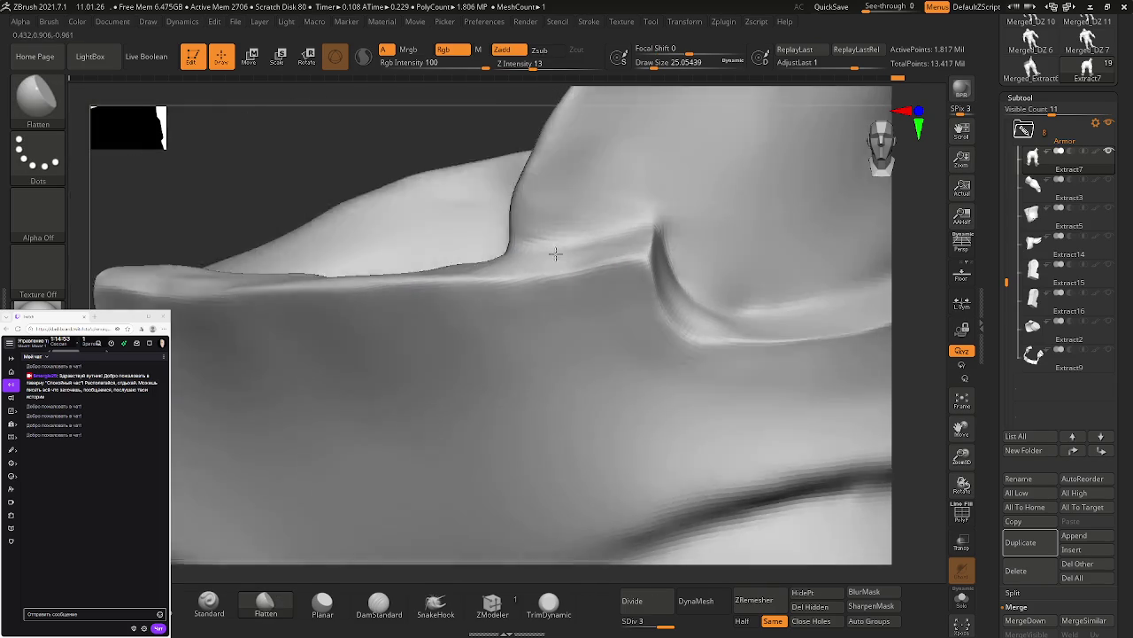
pyautogui.moveTo(559, 254); pyautogui.dragTo(589, 285, button='right')
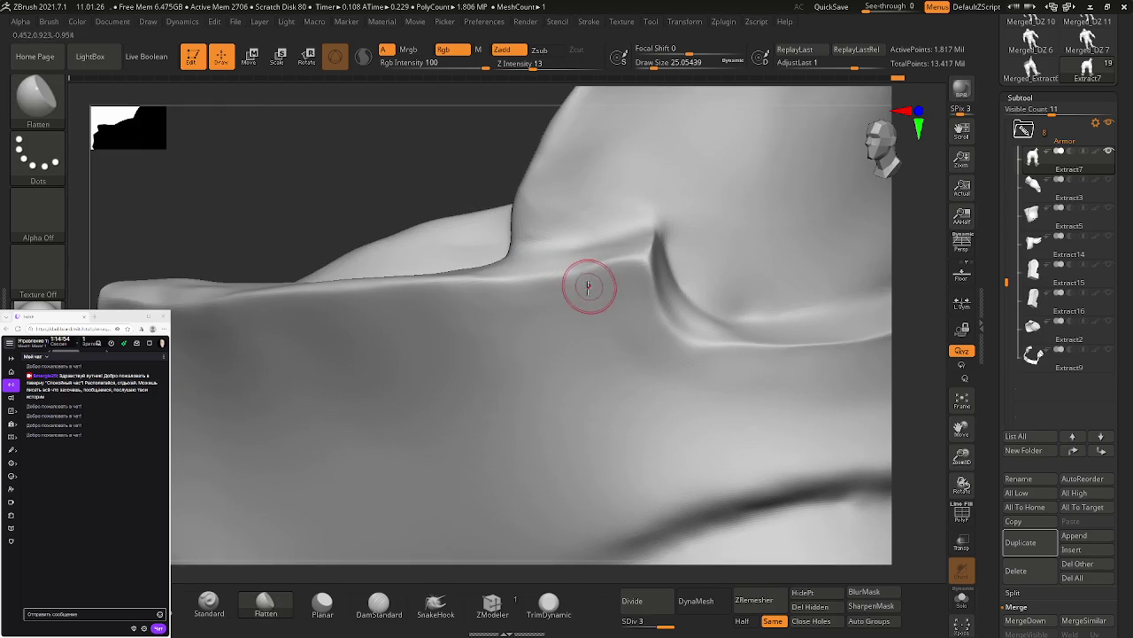
pyautogui.moveTo(567, 298); pyautogui.dragTo(486, 304)
pyautogui.moveTo(532, 290); pyautogui.dragTo(580, 301, button='right')
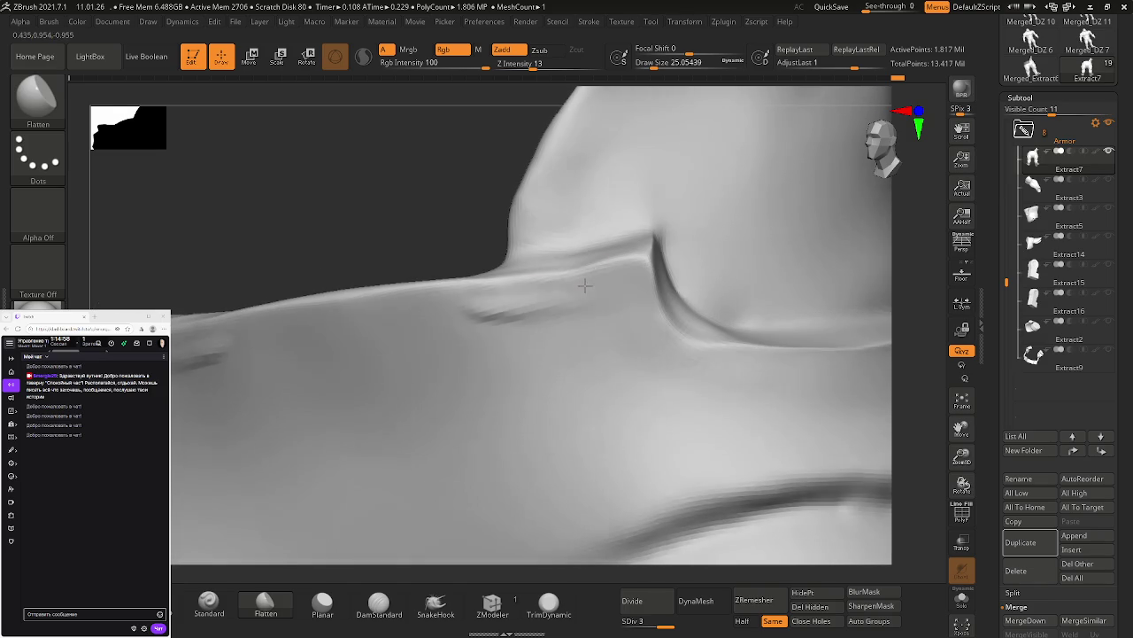
pyautogui.hotkey('ctrl', 'z')
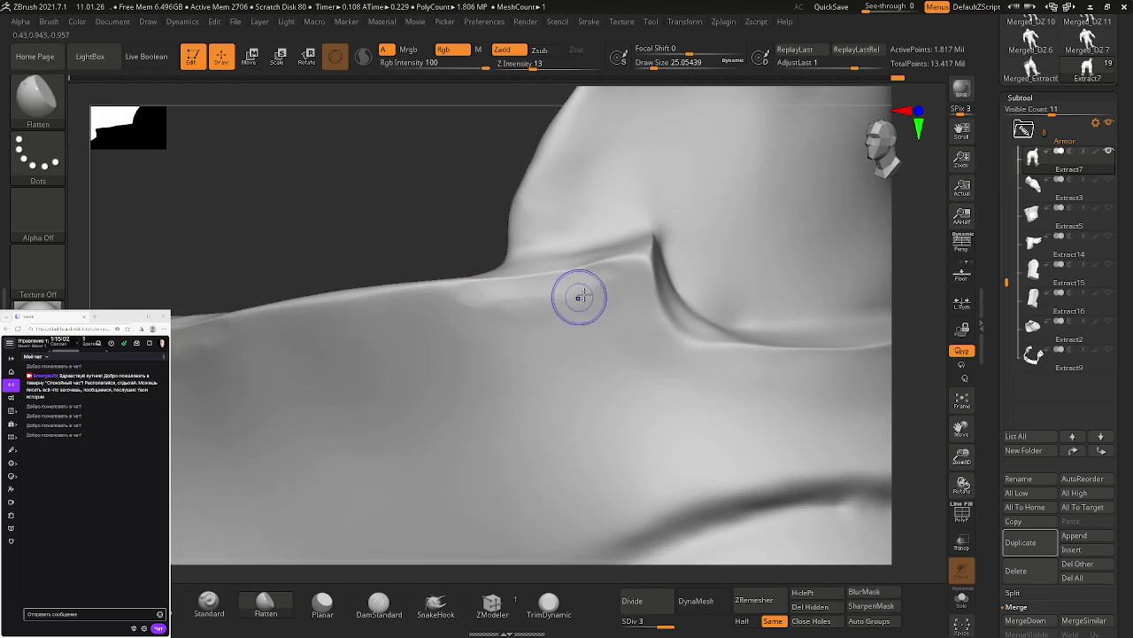
# Step: Shift-smooth the bright ridge along the waistband edge
pyautogui.press('shift')
pyautogui.moveTo(466, 303)
pyautogui.mouseDown(button='right')
pyautogui.moveTo(590, 299)
pyautogui.moveTo(600, 248)
pyautogui.mouseUp(button='right')
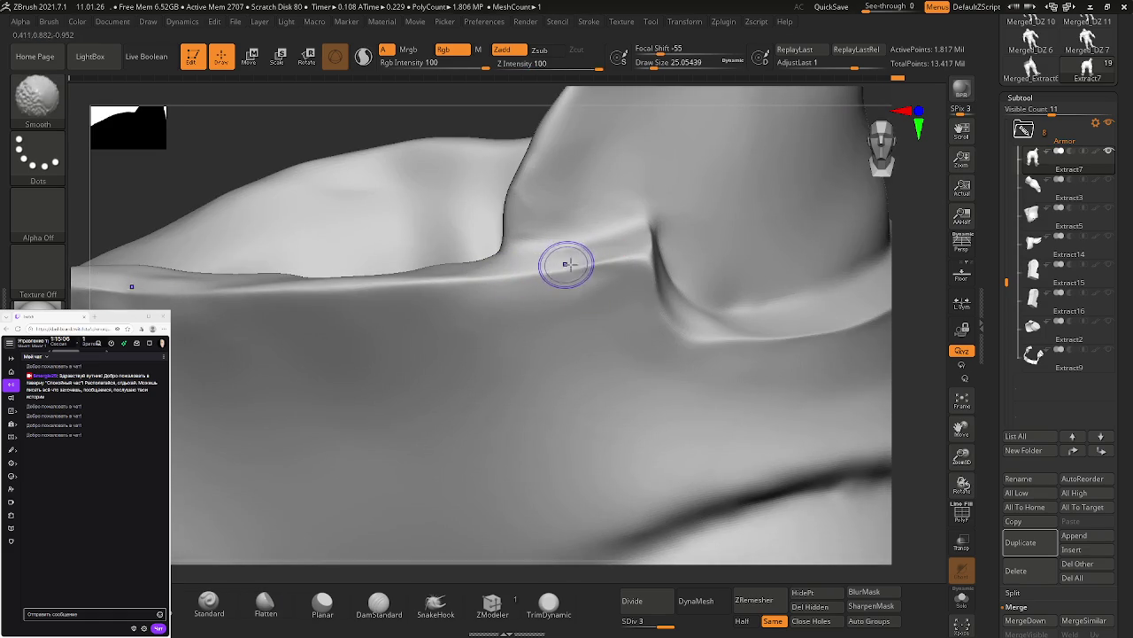
pyautogui.press('shift')
pyautogui.moveTo(449, 319)
pyautogui.mouseDown(button='right')
pyautogui.moveTo(551, 293)
pyautogui.moveTo(498, 273)
pyautogui.moveTo(420, 292)
pyautogui.mouseUp(button='right')
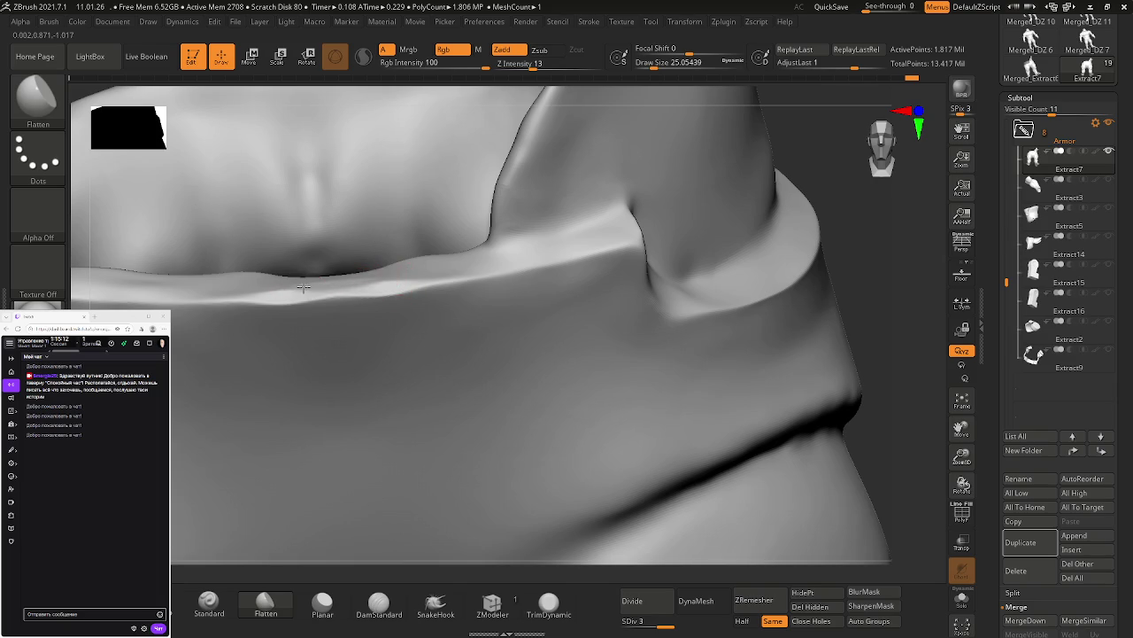
pyautogui.press('ctrl')
pyautogui.keyDown('shift'); pyautogui.moveTo(392, 278); pyautogui.dragTo(265, 294); pyautogui.keyUp('shift')
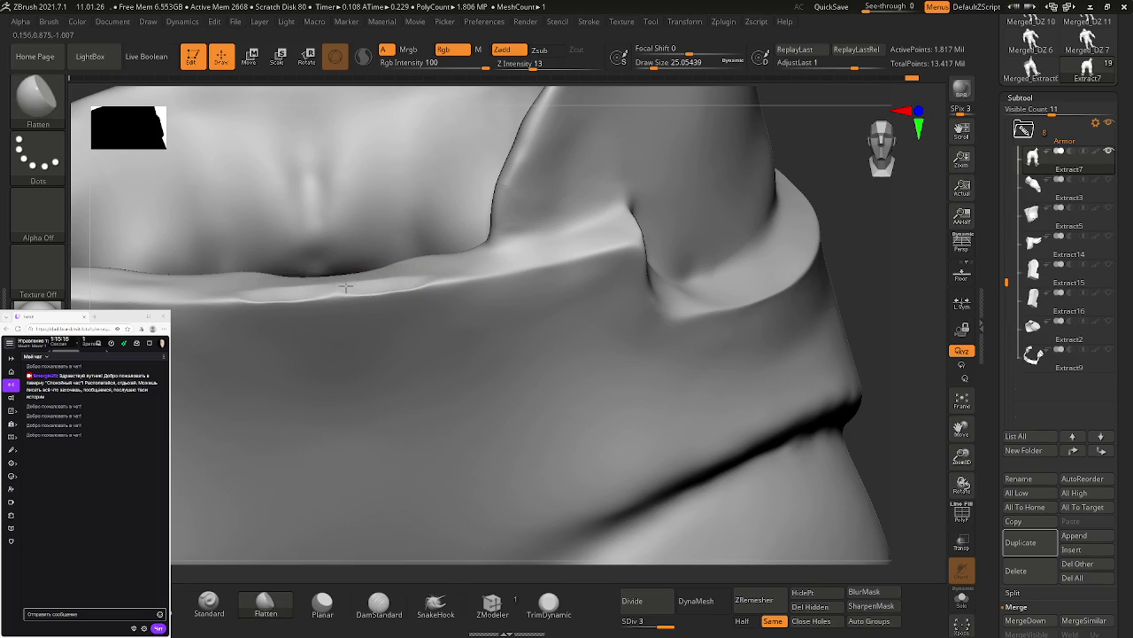
pyautogui.press('shift')
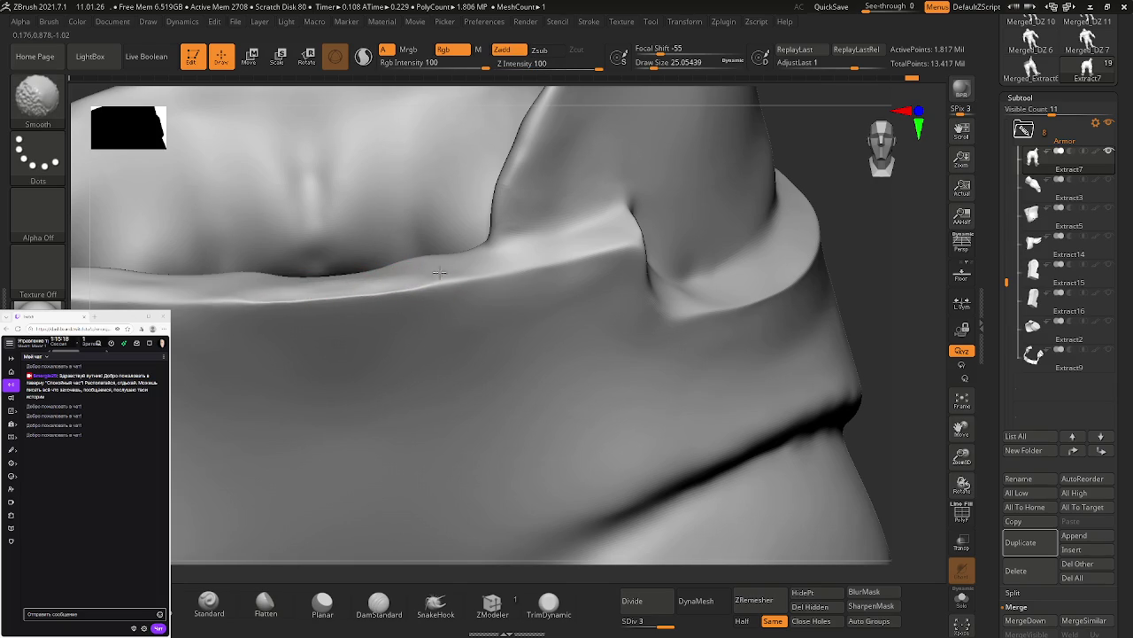
pyautogui.keyDown('shift'); pyautogui.moveTo(443, 265); pyautogui.dragTo(389, 271); pyautogui.keyUp('shift')
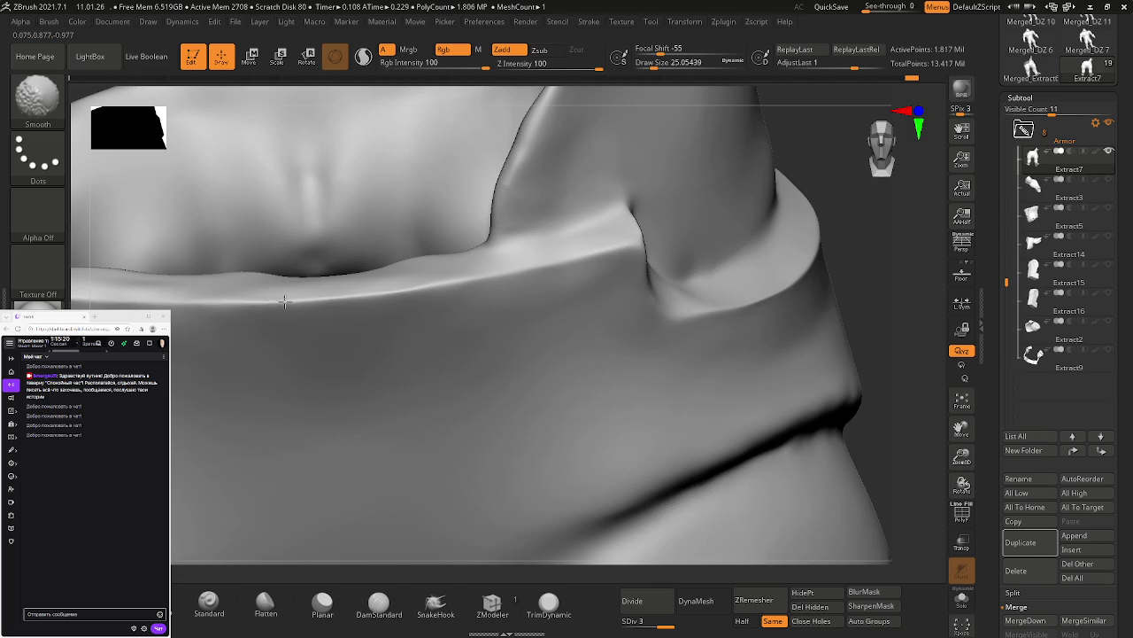
# Step: Smooth out the notch at the waistband corner, then zoom out to the whole pants
pyautogui.moveTo(599, 352)
pyautogui.mouseDown(button='right')
pyautogui.moveTo(632, 316)
pyautogui.moveTo(593, 322)
pyautogui.moveTo(638, 304)
pyautogui.moveTo(598, 286)
pyautogui.moveTo(523, 289)
pyautogui.mouseUp(button='right')
pyautogui.press('ctrl')
pyautogui.moveTo(523, 288)
pyautogui.mouseDown()
pyautogui.moveTo(513, 291)
pyautogui.moveTo(532, 305)
pyautogui.moveTo(579, 301)
pyautogui.moveTo(571, 284)
pyautogui.mouseUp()
pyautogui.moveTo(549, 276)
pyautogui.mouseDown(button='right')
pyautogui.moveTo(506, 265)
pyautogui.moveTo(523, 263)
pyautogui.mouseUp(button='right')
pyautogui.moveTo(626, 280)
pyautogui.mouseDown(button='right')
pyautogui.moveTo(607, 286)
pyautogui.moveTo(620, 265)
pyautogui.moveTo(624, 335)
pyautogui.moveTo(626, 322)
pyautogui.moveTo(549, 295)
pyautogui.moveTo(614, 324)
pyautogui.moveTo(585, 324)
pyautogui.mouseUp(button='right')
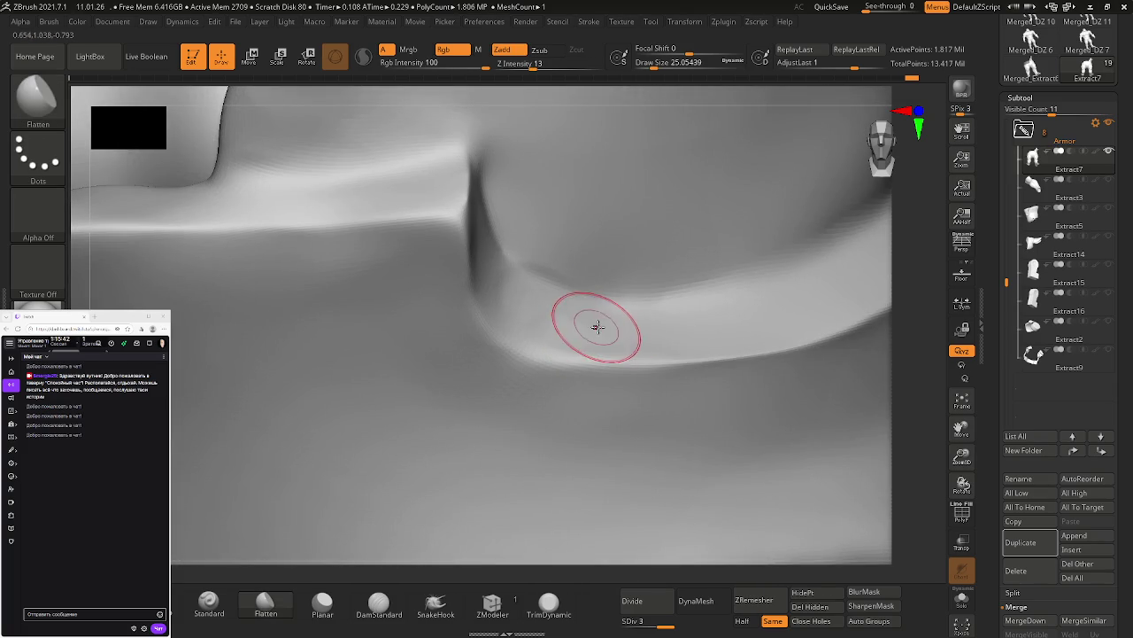
# Step: Save the project as 11.01.26 and shrink the brush size to about 13
pyautogui.hotkey('ctrl', 's')
pyautogui.press('Return')
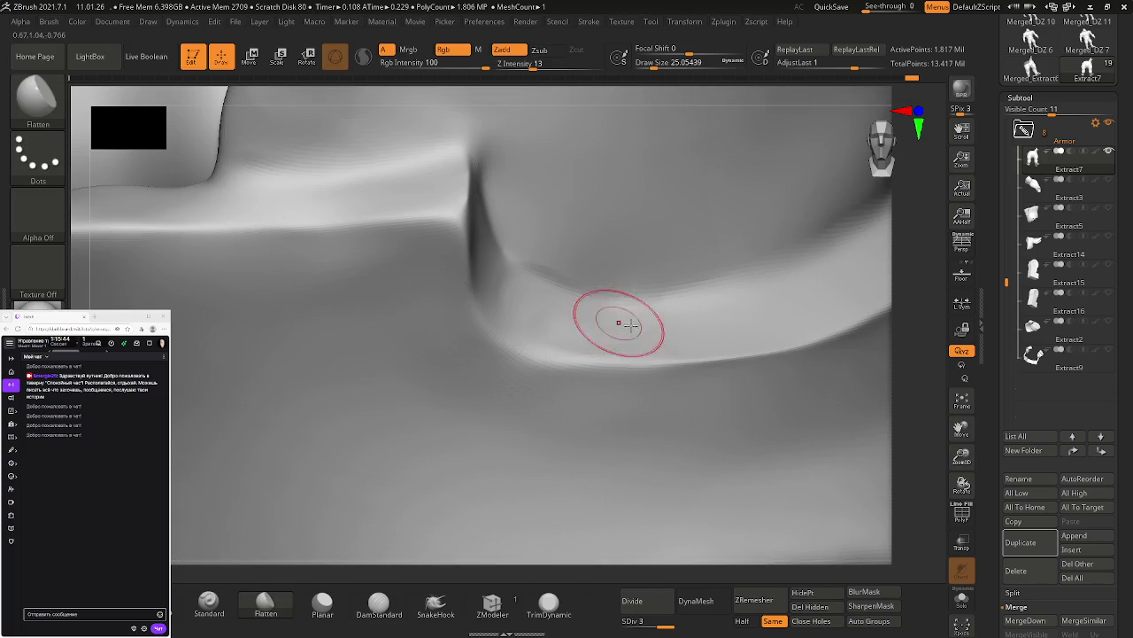
pyautogui.press('s')
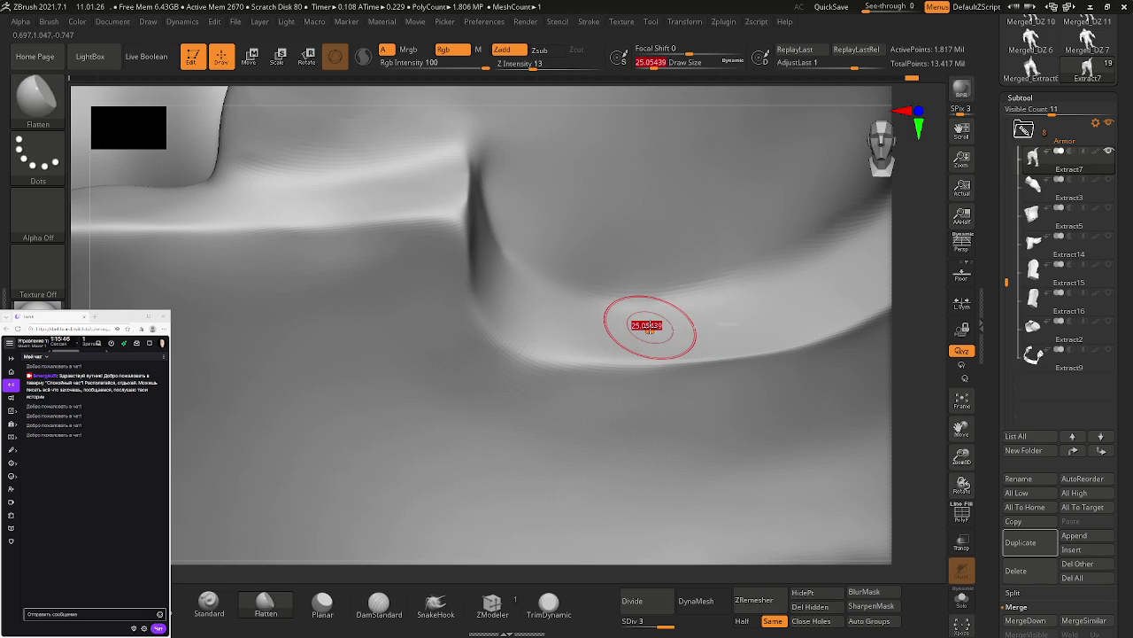
pyautogui.moveTo(638, 325); pyautogui.dragTo(606, 319)
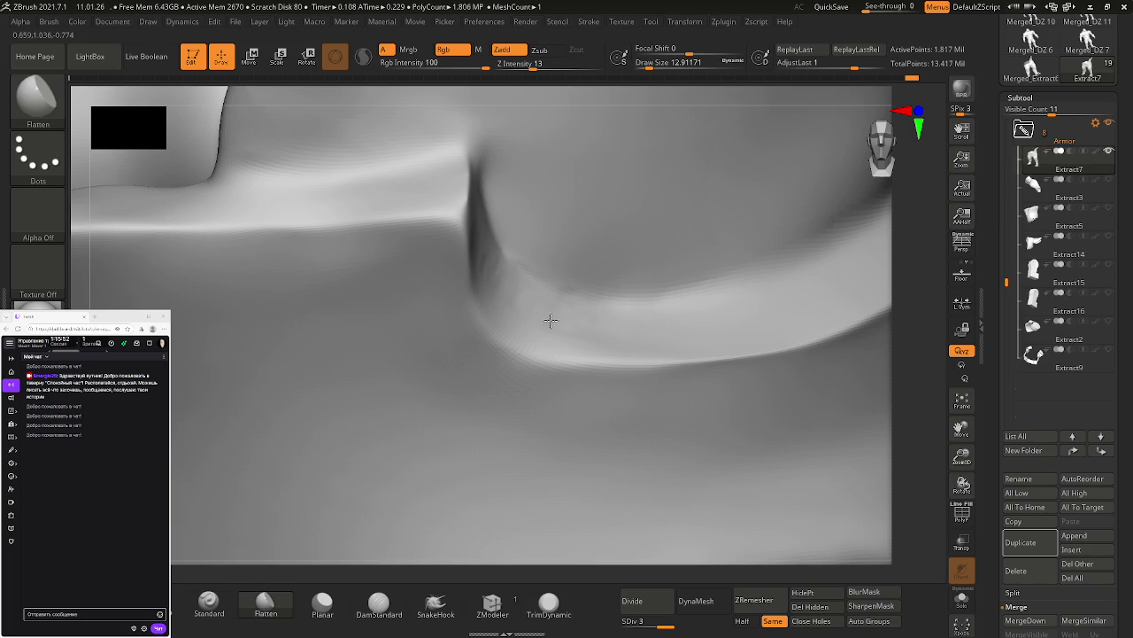
# Step: Shift-smooth the deep crease, then pull back to see the whole pants front
pyautogui.press('shift')
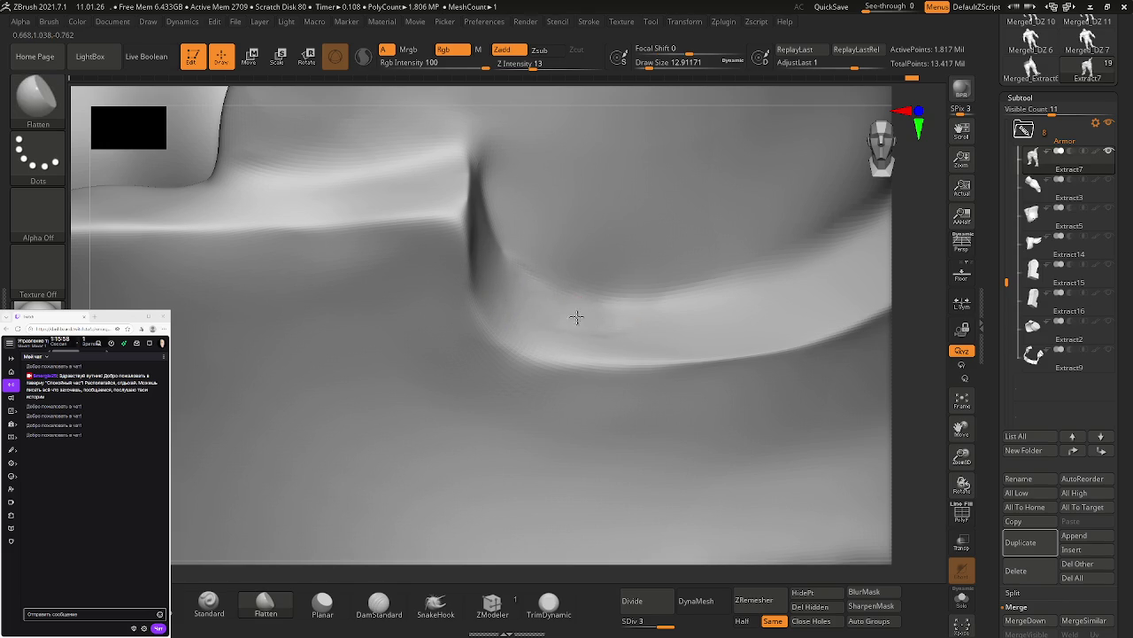
pyautogui.press('shift')
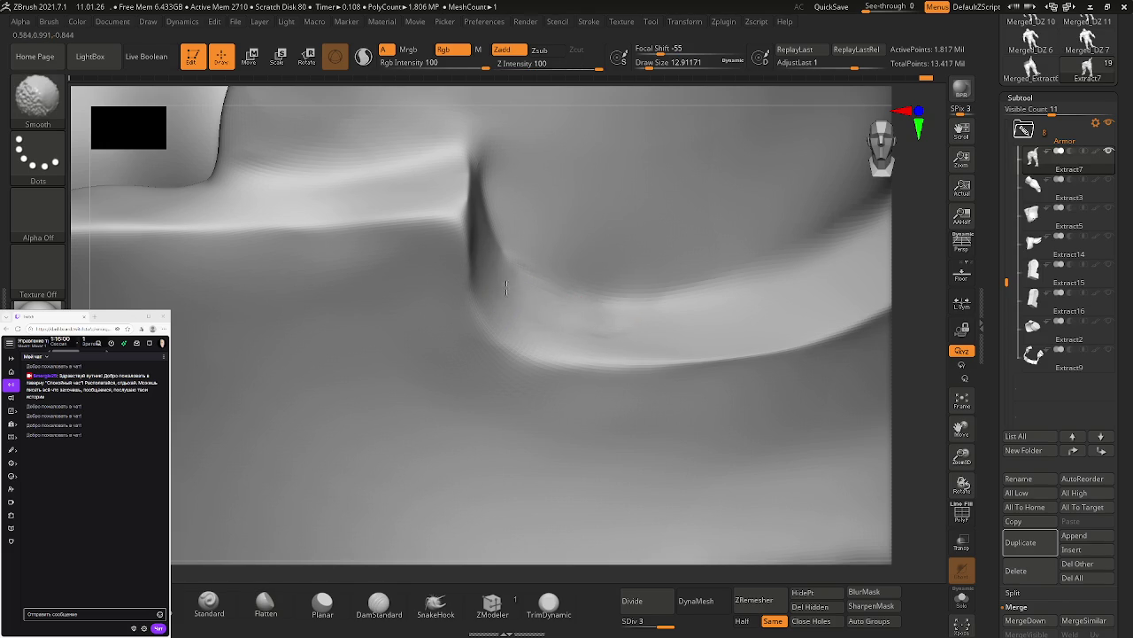
pyautogui.press('ctrl')
pyautogui.moveTo(613, 327)
pyautogui.mouseDown(button='right')
pyautogui.moveTo(683, 329)
pyautogui.moveTo(688, 417)
pyautogui.moveTo(637, 353)
pyautogui.mouseUp(button='right')
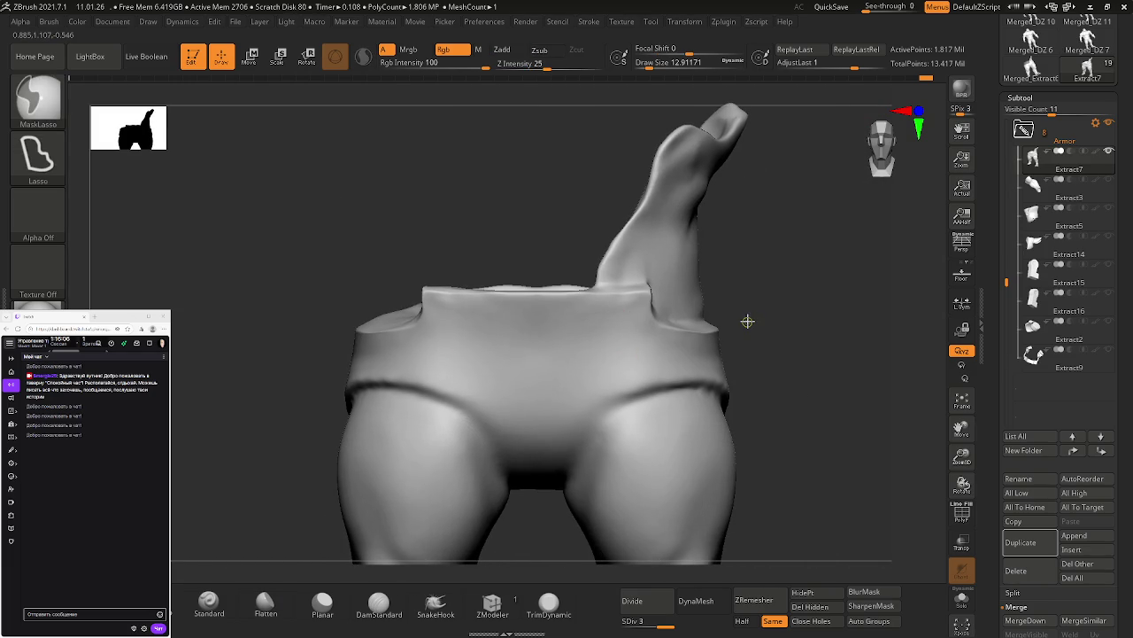
# Step: Overwrite the DZ 8, 11.01.26 project file and zoom out to the whole model with legs
pyautogui.hotkey('ctrl', 's')
pyautogui.click(165, 177)
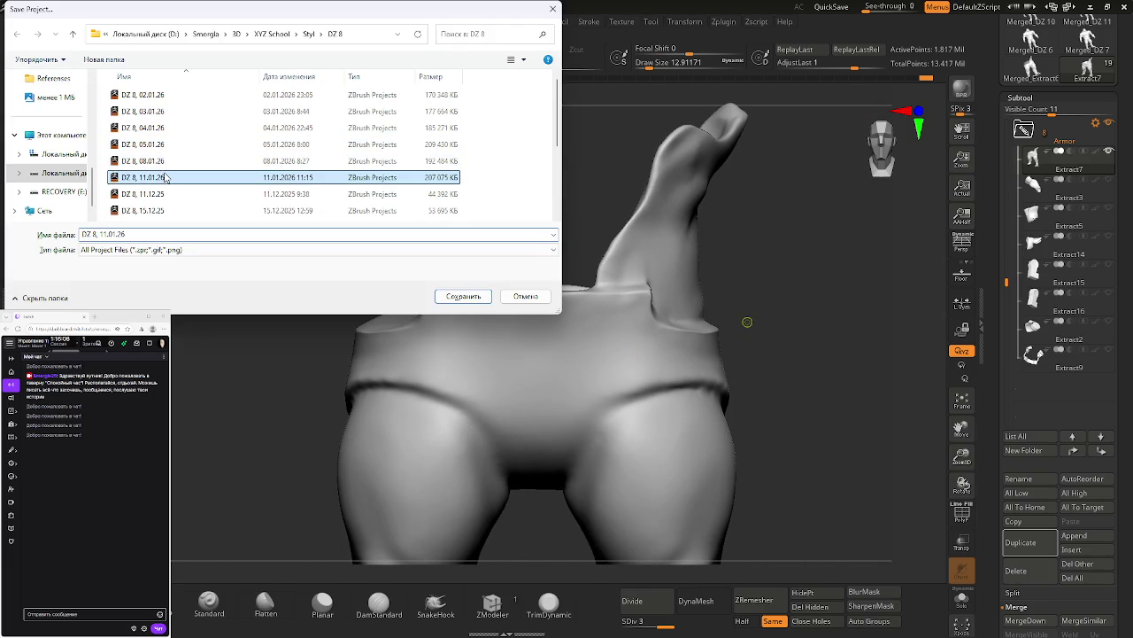
pyautogui.press('Return')
pyautogui.press('Left')
pyautogui.press('Return')
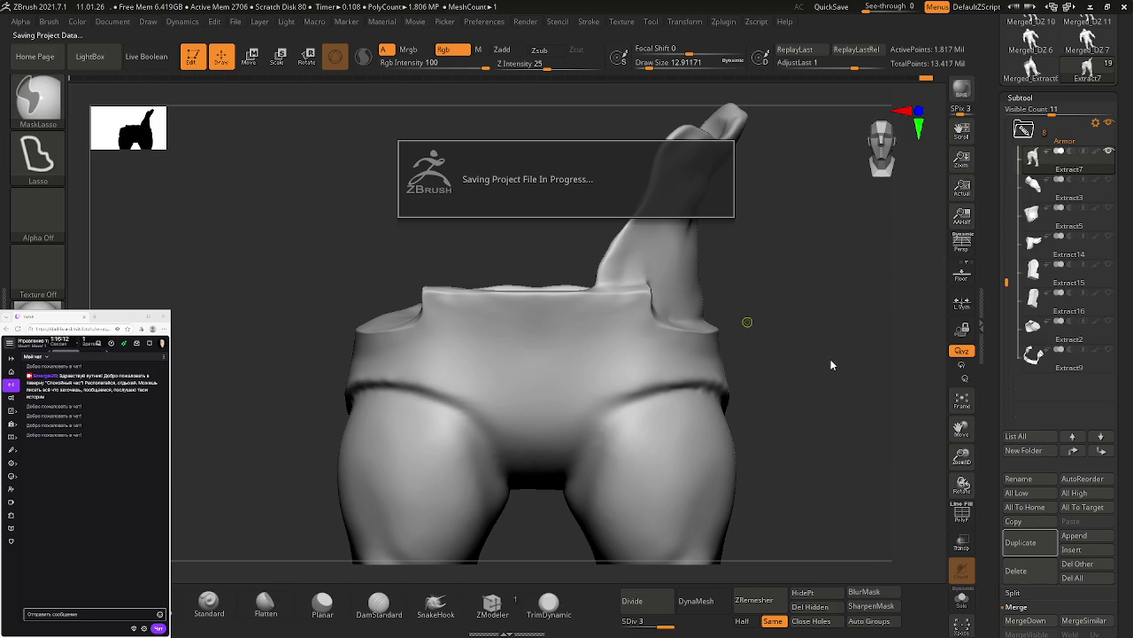
pyautogui.moveTo(835, 344)
pyautogui.keyDown('ctrl'); pyautogui.mouseDown(button='right')
pyautogui.moveTo(688, 268)
pyautogui.moveTo(708, 322)
pyautogui.moveTo(724, 326)
pyautogui.moveTo(711, 296)
pyautogui.mouseUp(button='right'); pyautogui.keyUp('ctrl')
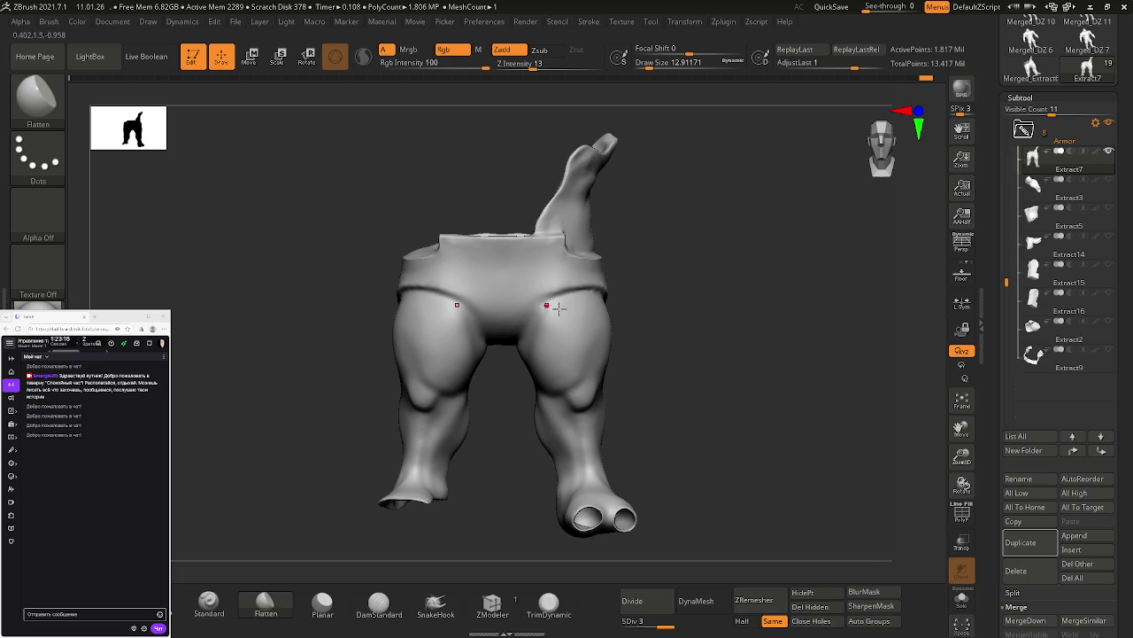
pyautogui.press('ctrl')
pyautogui.scroll(-2, 567, 310)
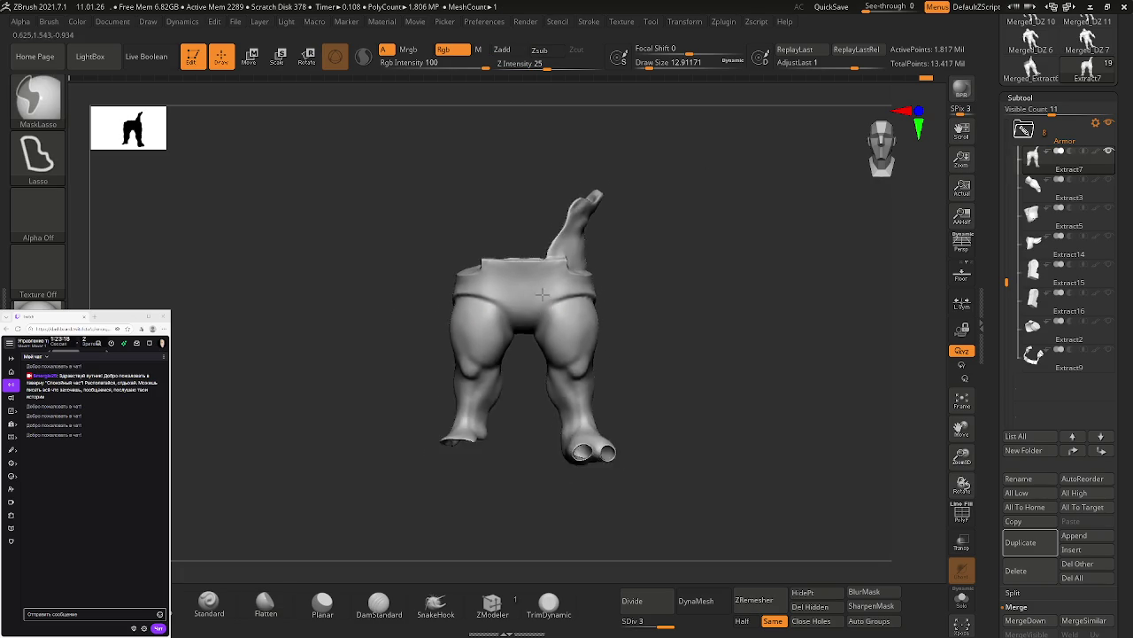
pyautogui.scroll(5, 571, 312)
pyautogui.scroll(3, 578, 316)
pyautogui.moveTo(578, 316); pyautogui.dragTo(580, 351, button='right')
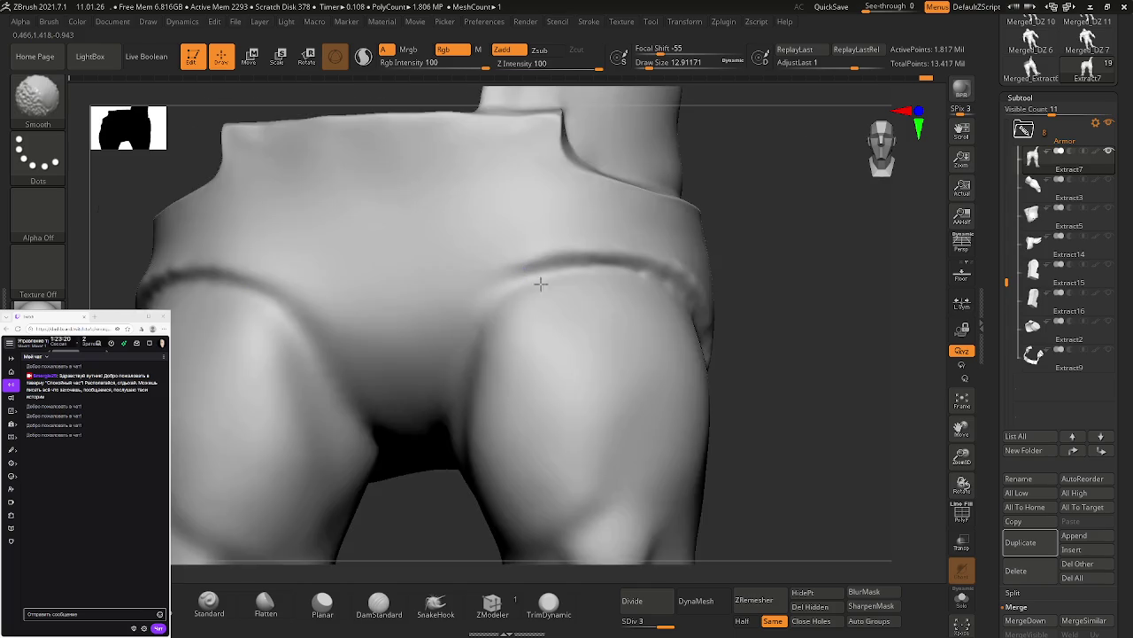
pyautogui.scroll(3, 580, 351)
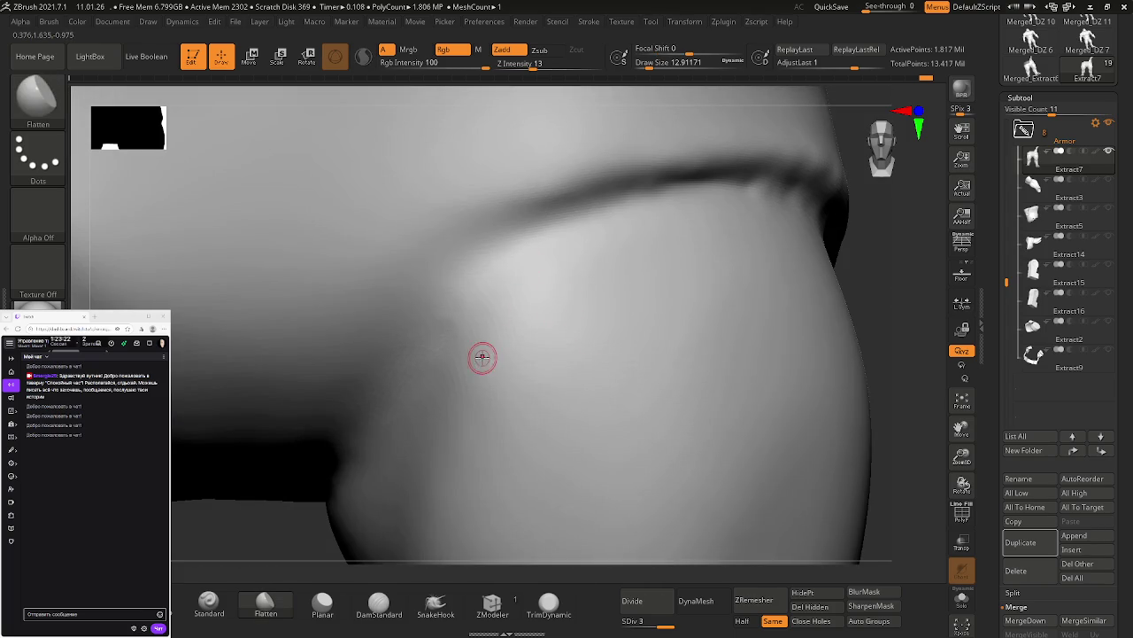
pyautogui.scroll(4, 625, 225)
pyautogui.press('ctrl')
pyautogui.scroll(-3, 727, 240)
pyautogui.scroll(-4, 518, 133)
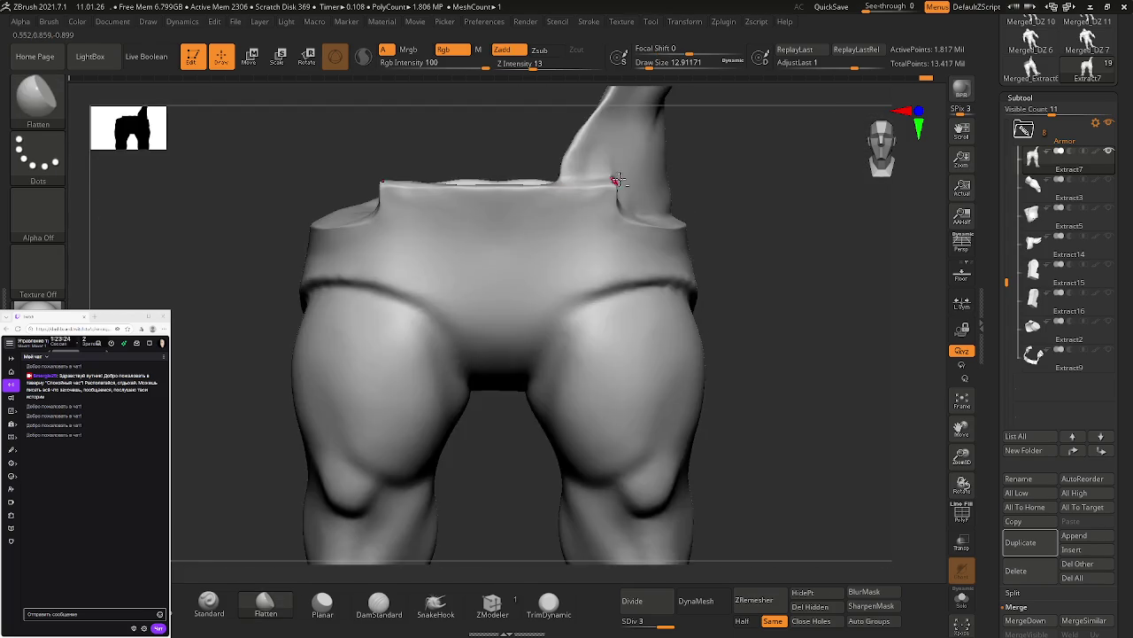
pyautogui.scroll(4, 585, 267)
pyautogui.scroll(2, 584, 268)
pyautogui.scroll(-2, 642, 180)
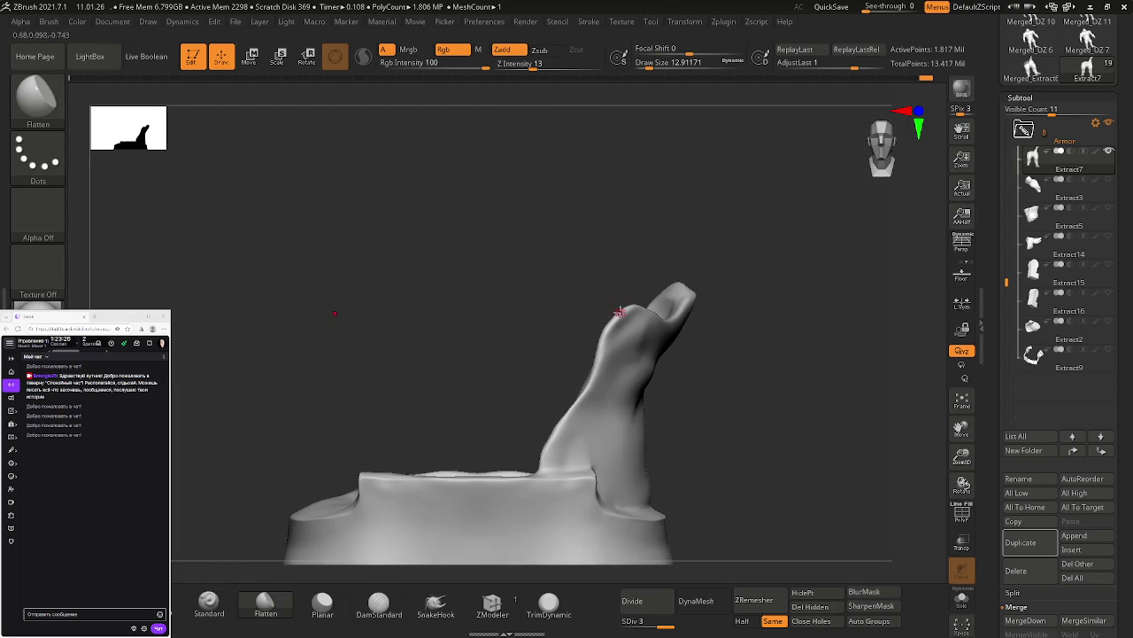
pyautogui.scroll(4, 656, 345)
pyautogui.scroll(-1, 665, 372)
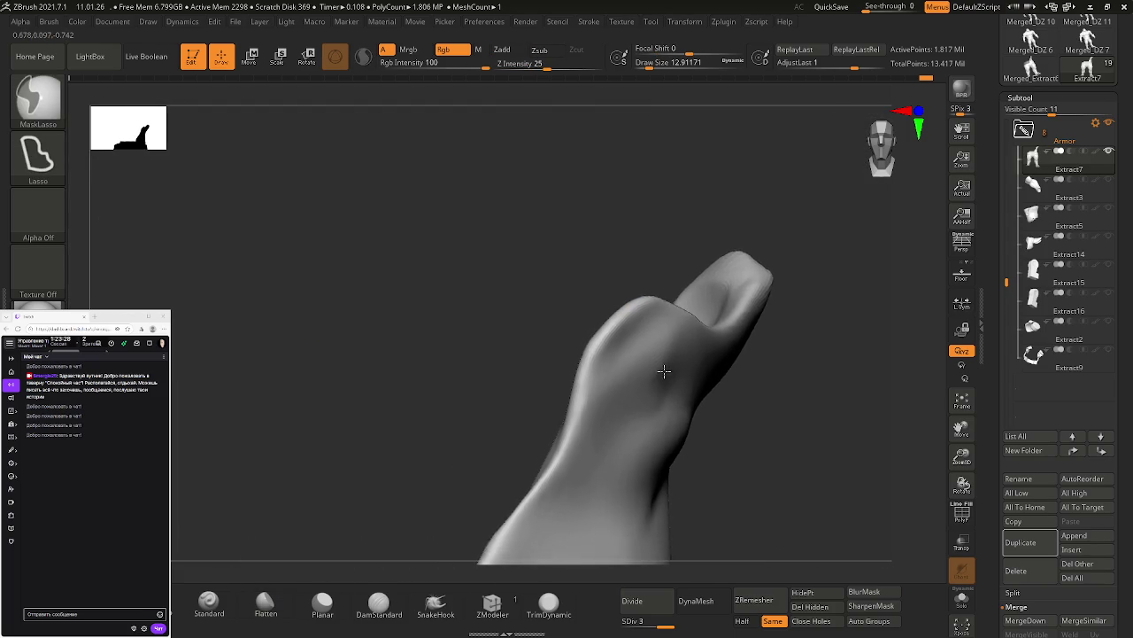
pyautogui.scroll(-3, 587, 286)
pyautogui.scroll(-2, 586, 248)
pyautogui.scroll(1, 586, 207)
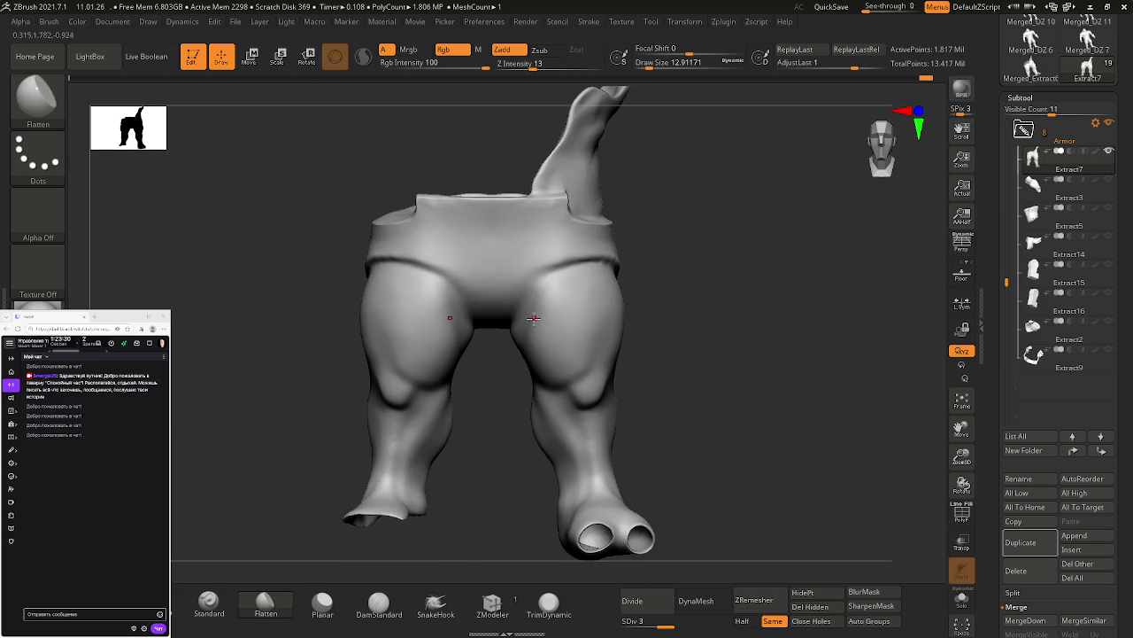
pyautogui.scroll(2, 552, 291)
pyautogui.scroll(2, 587, 305)
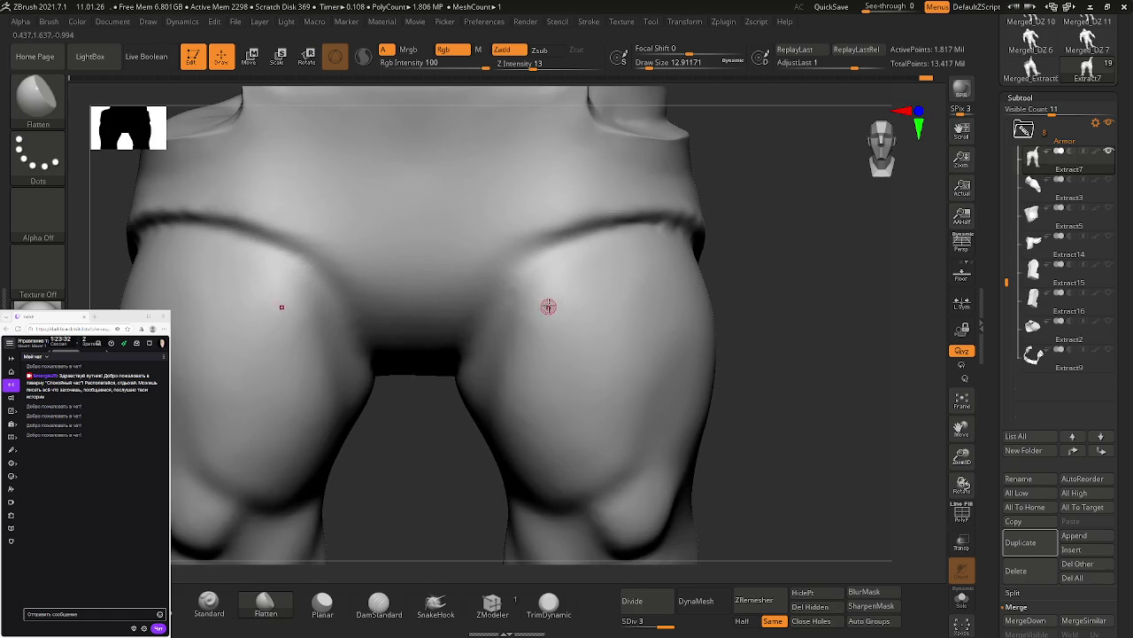
pyautogui.scroll(1, 546, 306)
pyautogui.scroll(2, 543, 283)
pyautogui.scroll(2, 586, 246)
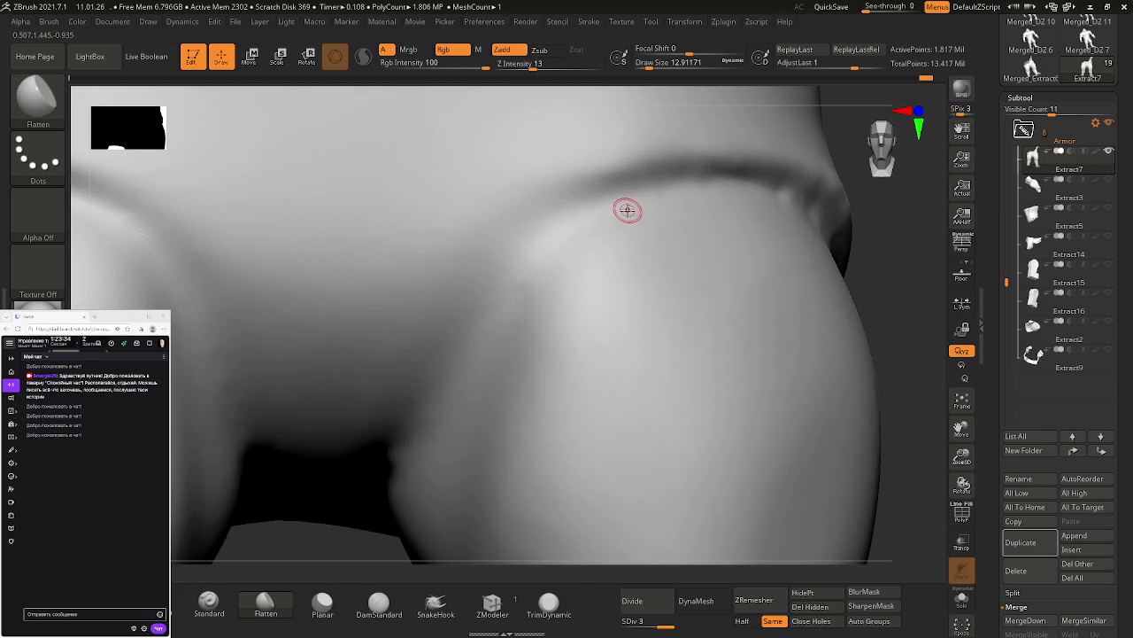
pyautogui.click(379, 604)
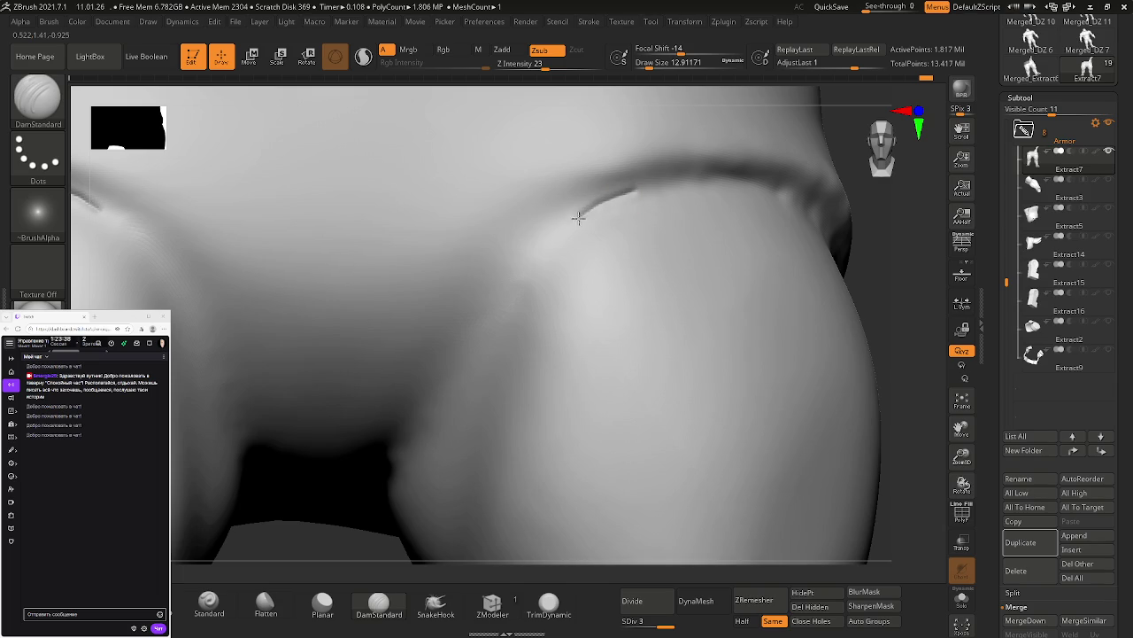
# Step: Set DamStandard size to 90, carve two thigh-fold creases and soften their upper ends
pyautogui.press('s')
pyautogui.moveTo(633, 257); pyautogui.dragTo(660, 257)
pyautogui.moveTo(636, 193)
pyautogui.mouseDown()
pyautogui.moveTo(483, 309)
pyautogui.moveTo(392, 496)
pyautogui.mouseUp()
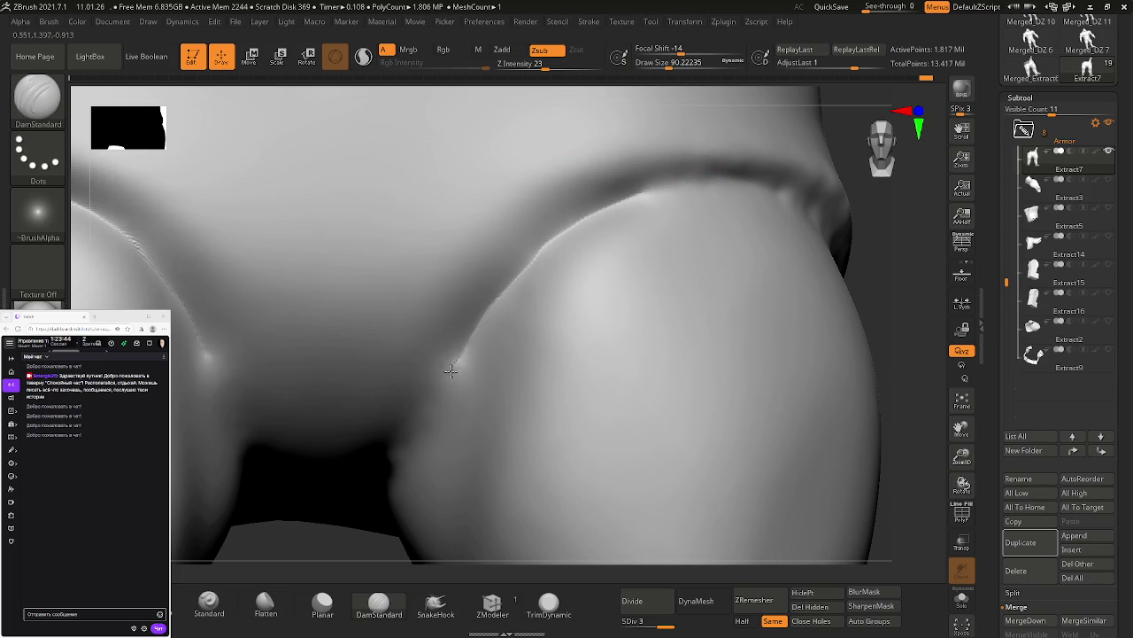
pyautogui.moveTo(458, 428); pyautogui.dragTo(618, 271, button='right')
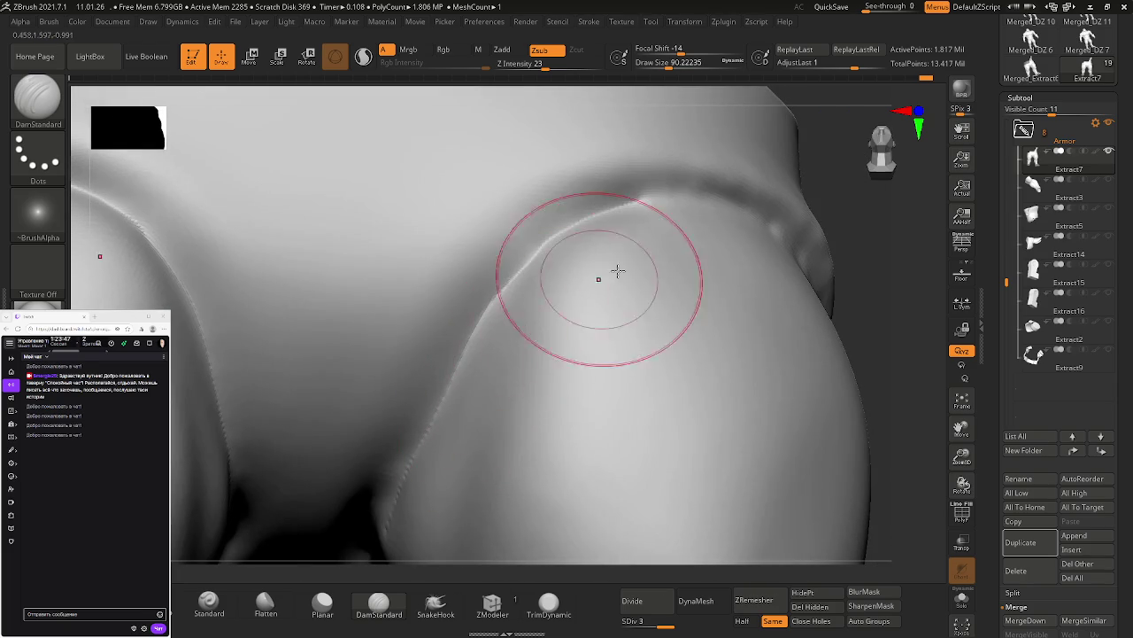
pyautogui.moveTo(618, 271)
pyautogui.keyDown('shift'); pyautogui.mouseDown()
pyautogui.moveTo(632, 222)
pyautogui.moveTo(597, 253)
pyautogui.moveTo(549, 341)
pyautogui.moveTo(558, 302)
pyautogui.moveTo(481, 450)
pyautogui.moveTo(435, 458)
pyautogui.moveTo(431, 442)
pyautogui.mouseUp(); pyautogui.keyUp('shift')
pyautogui.moveTo(430, 443)
pyautogui.mouseDown(button='right')
pyautogui.moveTo(489, 227)
pyautogui.moveTo(476, 237)
pyautogui.mouseUp(button='right')
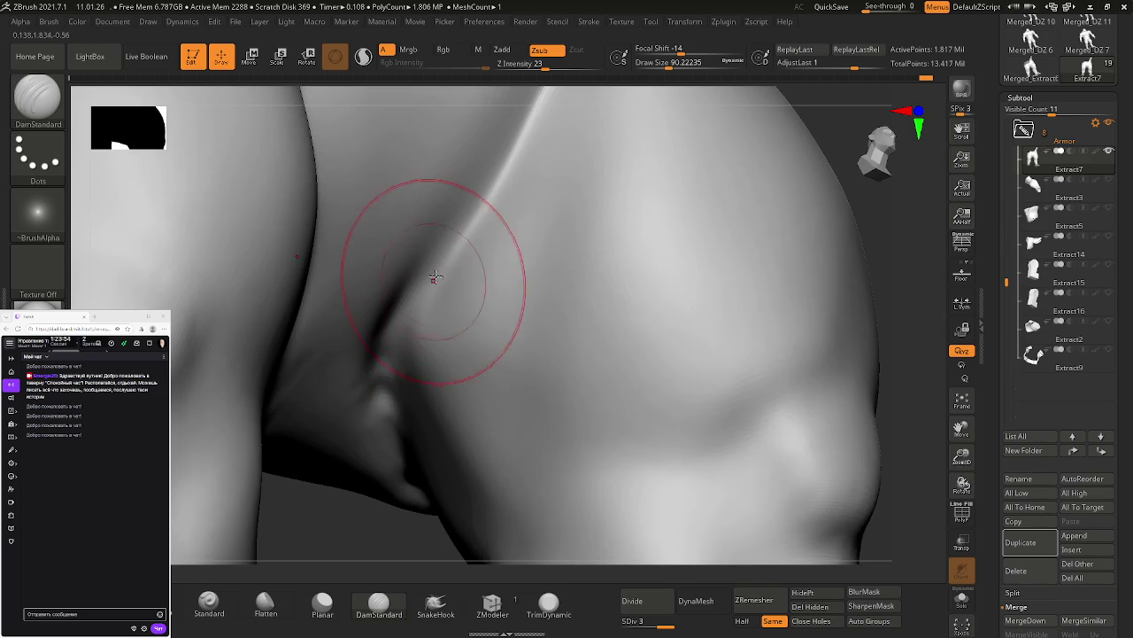
pyautogui.moveTo(468, 190)
pyautogui.mouseDown()
pyautogui.moveTo(416, 315)
pyautogui.moveTo(397, 460)
pyautogui.mouseUp()
pyautogui.moveTo(397, 460); pyautogui.dragTo(366, 291, button='right')
pyautogui.moveTo(366, 291)
pyautogui.keyDown('shift'); pyautogui.mouseDown()
pyautogui.moveTo(430, 177)
pyautogui.moveTo(395, 215)
pyautogui.mouseUp(); pyautogui.keyUp('shift')
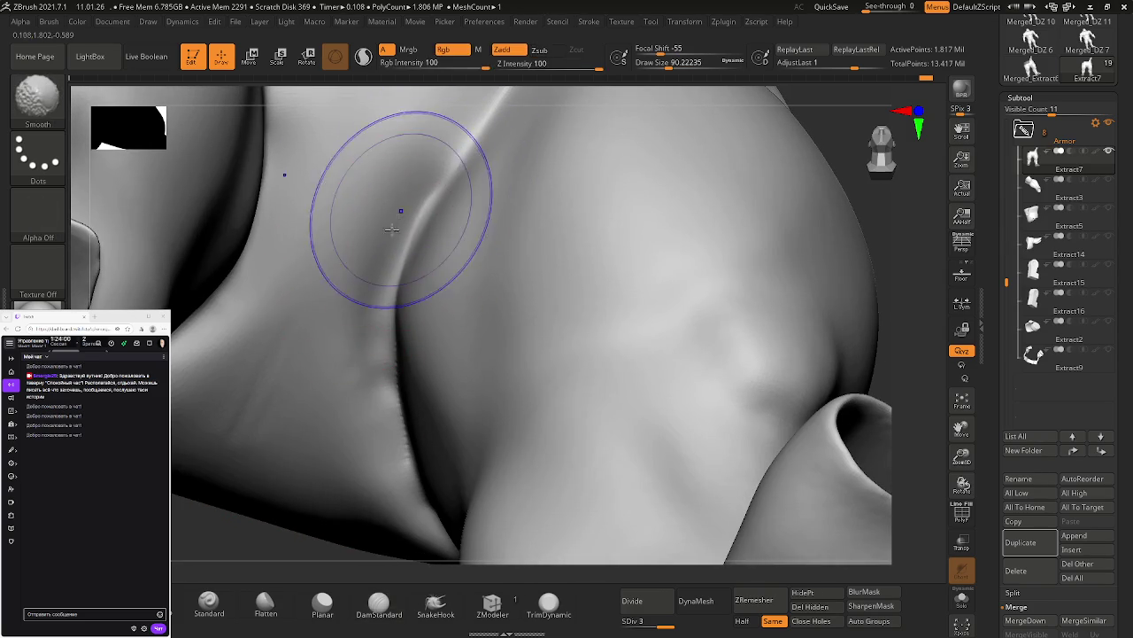
# Step: Flatten around the thigh crease, resize the brush, and soften the groove down the fold
pyautogui.click(265, 604)
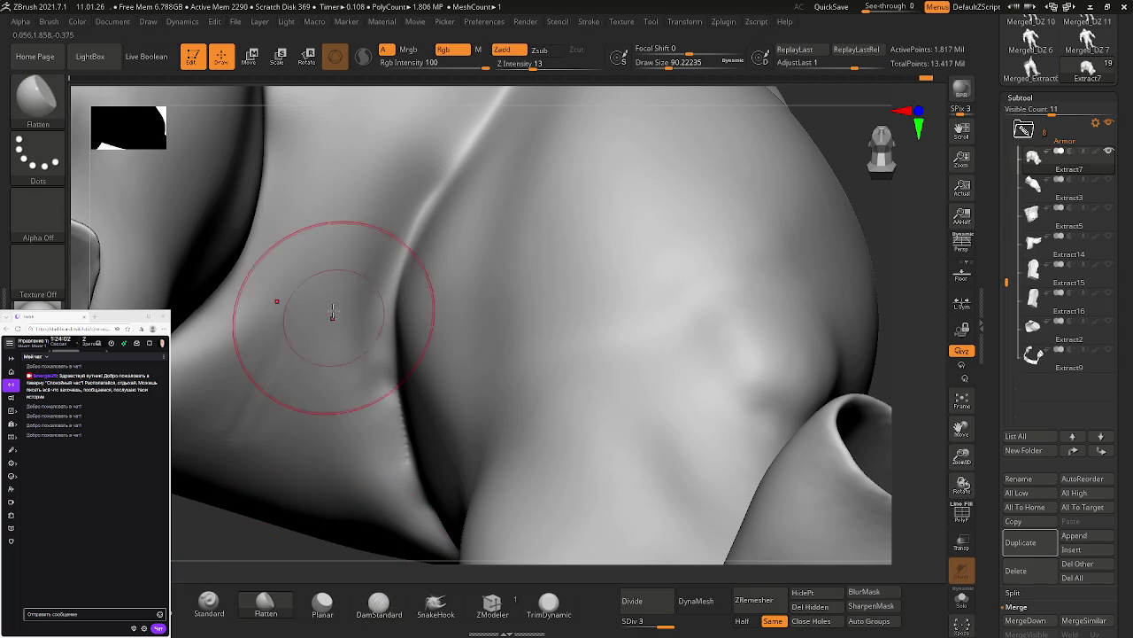
pyautogui.moveTo(367, 215)
pyautogui.mouseDown()
pyautogui.moveTo(376, 244)
pyautogui.moveTo(366, 379)
pyautogui.mouseUp()
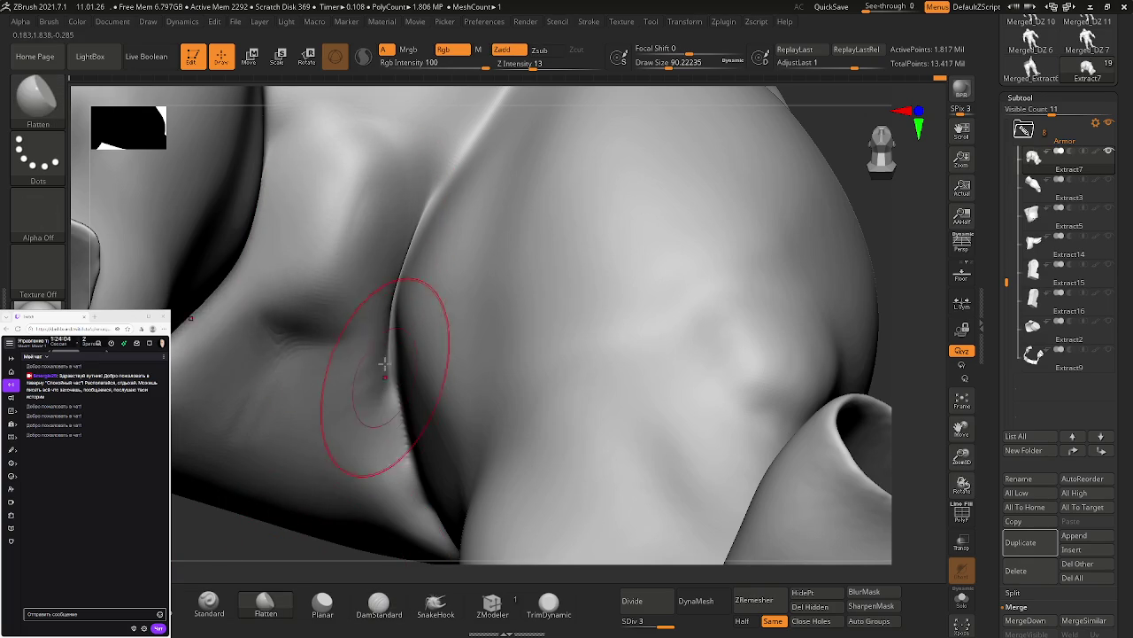
pyautogui.moveTo(392, 296)
pyautogui.keyDown('shift'); pyautogui.mouseDown()
pyautogui.moveTo(442, 273)
pyautogui.moveTo(423, 264)
pyautogui.mouseUp(); pyautogui.keyUp('shift')
pyautogui.press('s')
pyautogui.moveTo(413, 168); pyautogui.dragTo(380, 343)
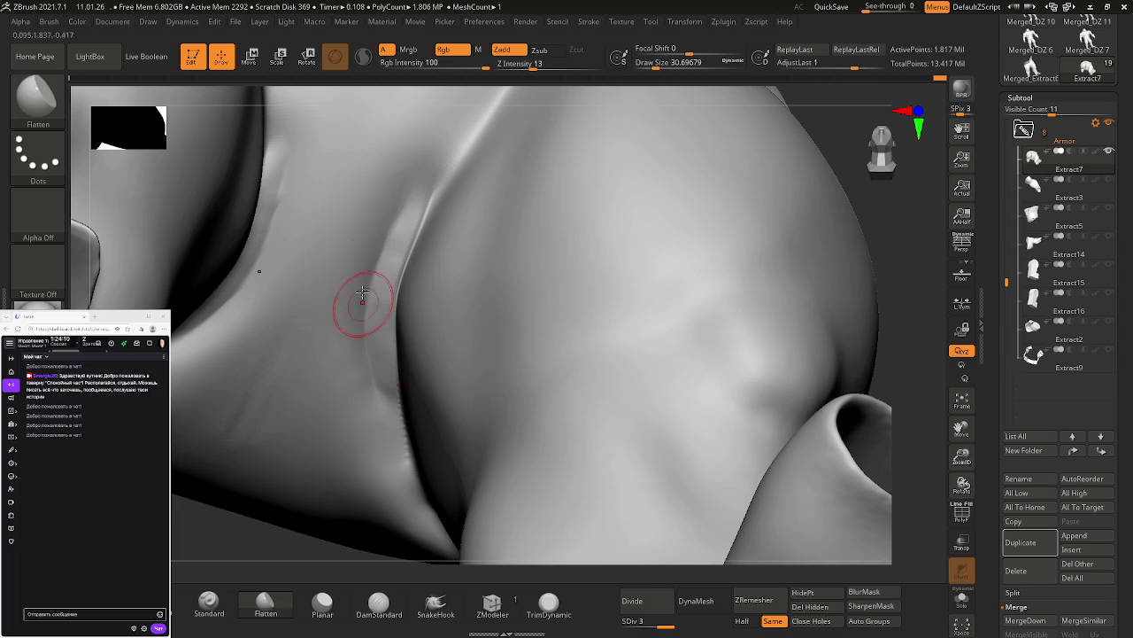
pyautogui.moveTo(384, 207)
pyautogui.keyDown('shift'); pyautogui.mouseDown()
pyautogui.moveTo(372, 380)
pyautogui.moveTo(404, 240)
pyautogui.mouseUp(); pyautogui.keyUp('shift')
pyautogui.keyDown('shift'); pyautogui.moveTo(389, 308); pyautogui.dragTo(379, 392); pyautogui.keyUp('shift')
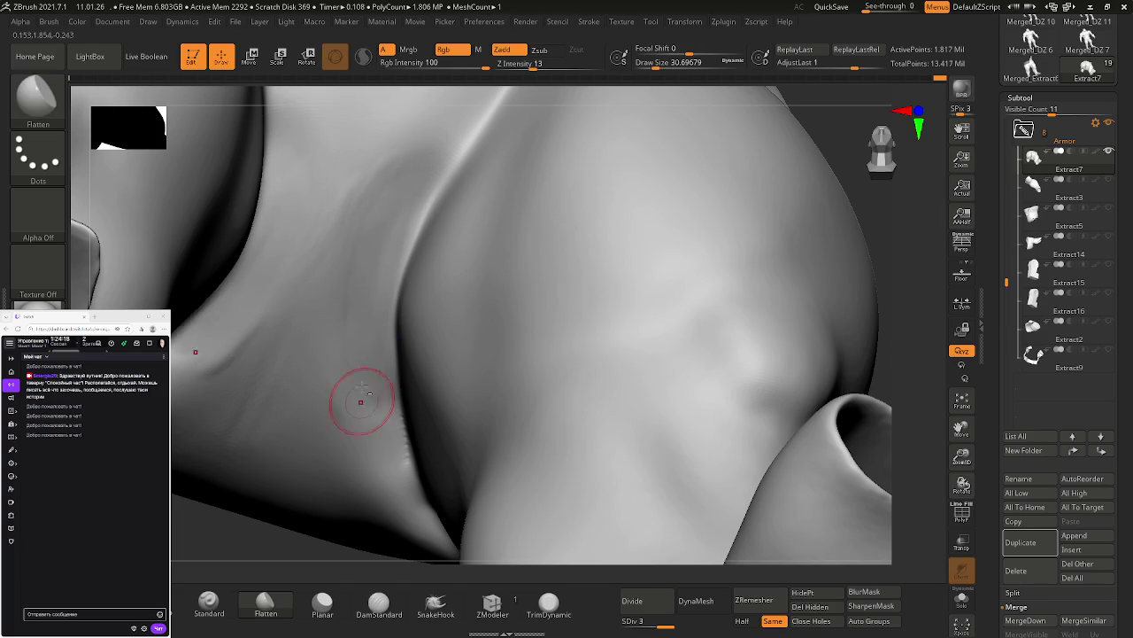
# Step: Shift-smooth the surface and rotate onto the left ridge fold
pyautogui.press('shift')
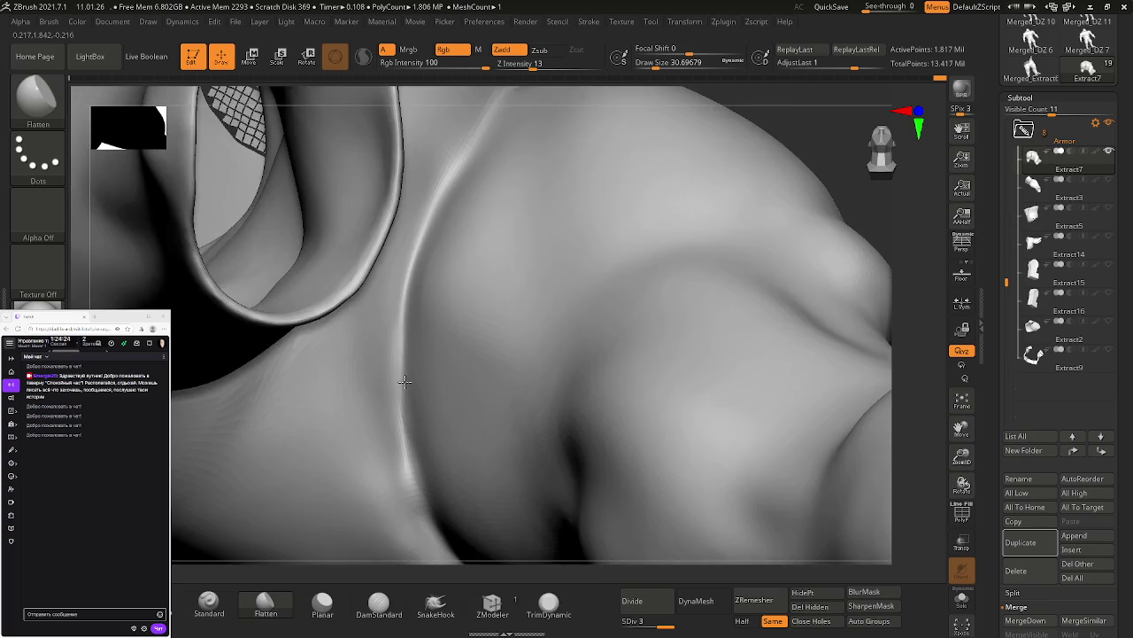
pyautogui.moveTo(386, 458); pyautogui.dragTo(386, 278, button='right')
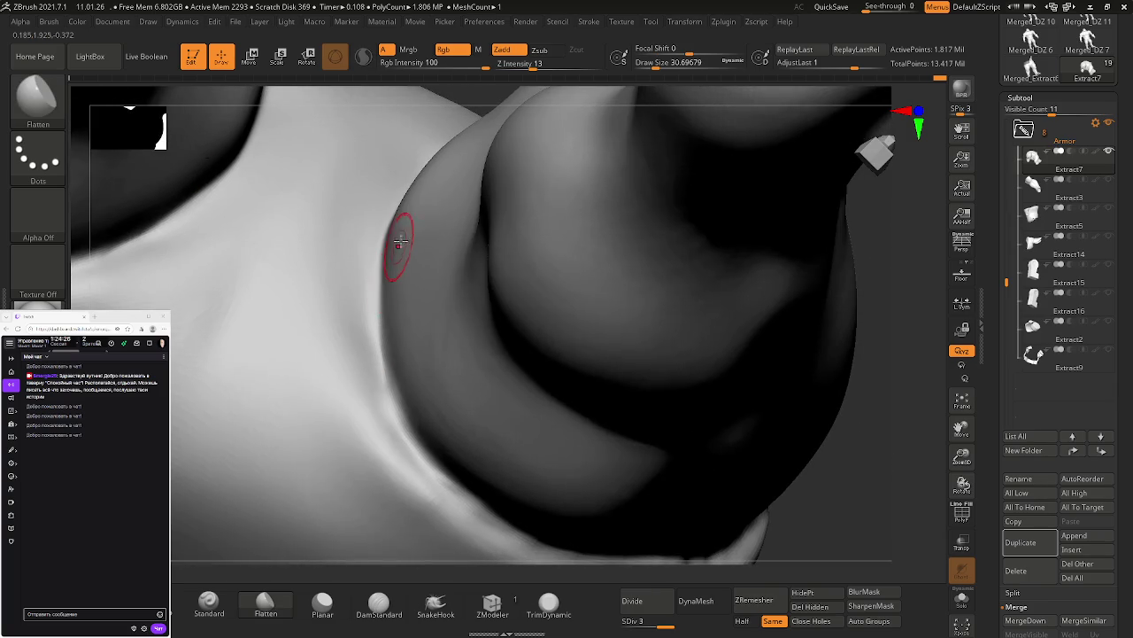
pyautogui.moveTo(399, 240); pyautogui.dragTo(412, 228, button='right')
pyautogui.press('space')
pyautogui.moveTo(587, 319); pyautogui.dragTo(410, 321, button='right')
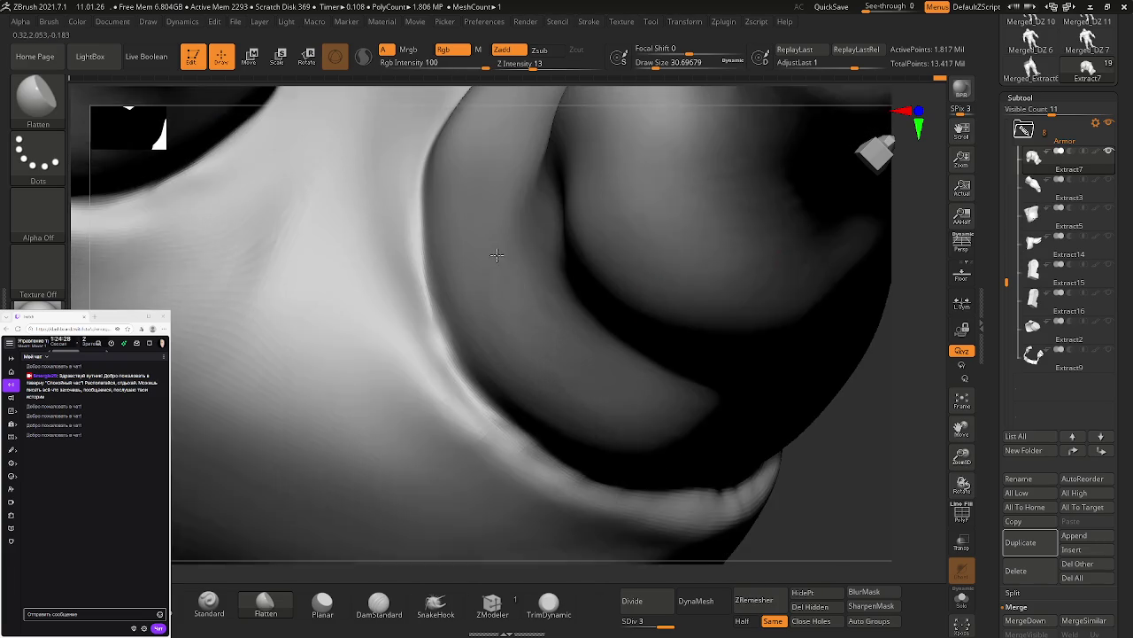
pyautogui.moveTo(509, 260)
pyautogui.mouseDown(button='right')
pyautogui.moveTo(519, 304)
pyautogui.moveTo(523, 291)
pyautogui.moveTo(550, 317)
pyautogui.moveTo(393, 363)
pyautogui.mouseUp(button='right')
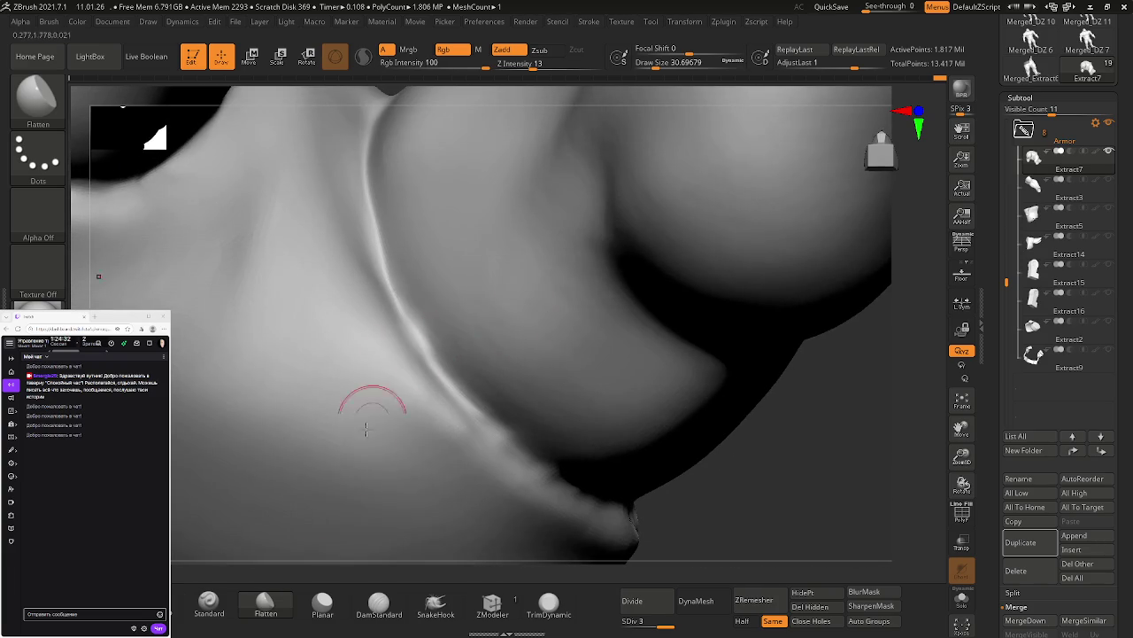
# Step: Carve a DamStandard crease along the ridge fold and smooth its rough edges
pyautogui.click(379, 604)
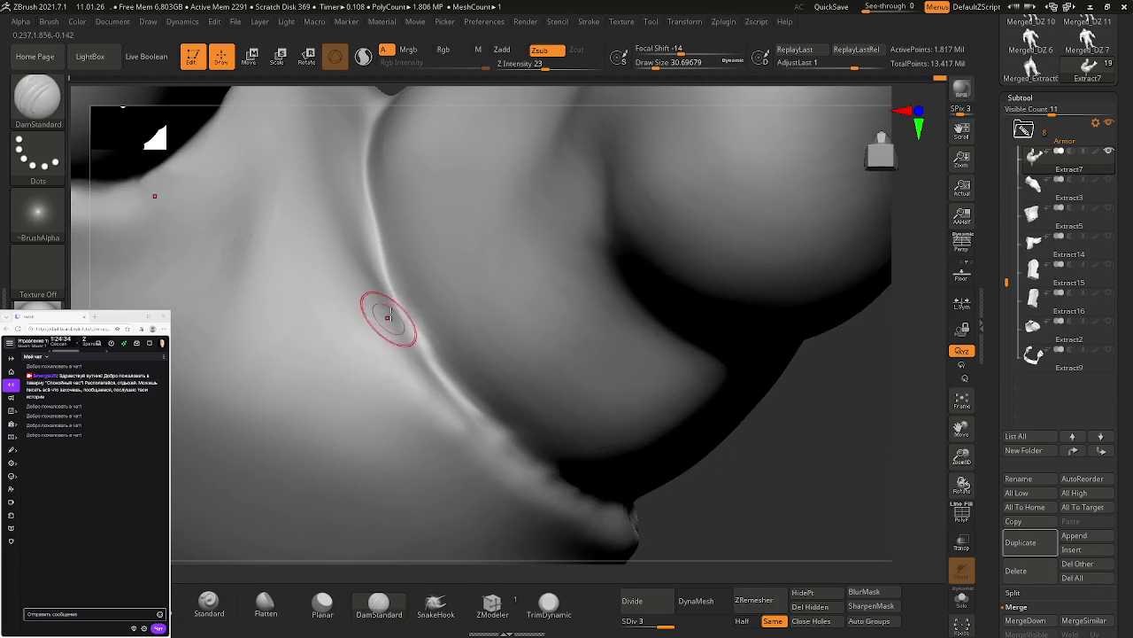
pyautogui.moveTo(398, 299); pyautogui.dragTo(412, 348)
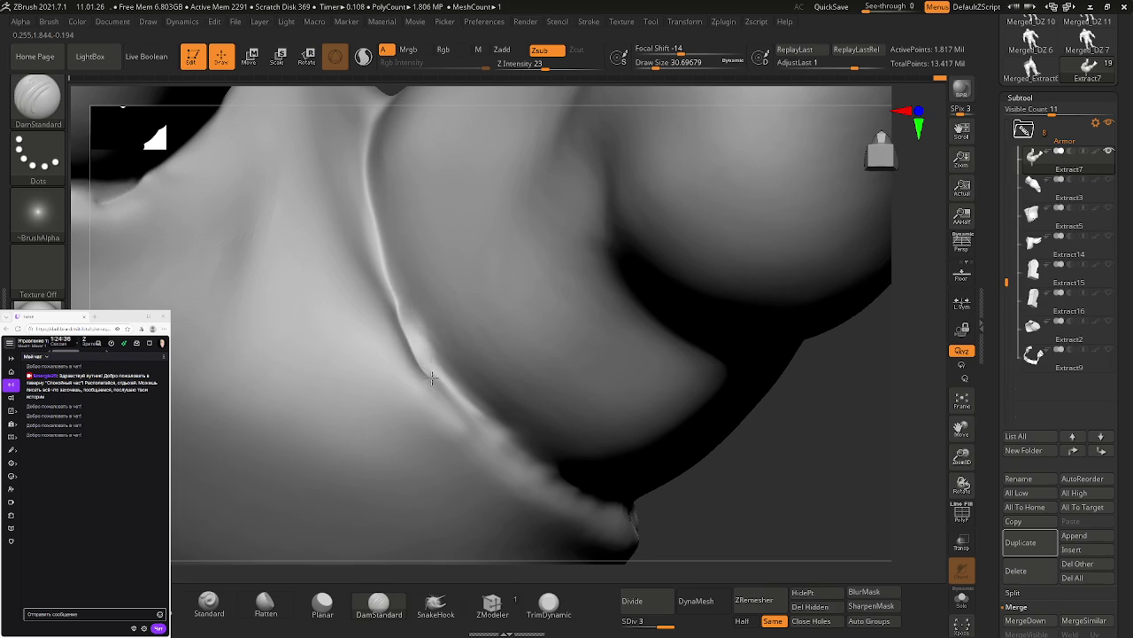
pyautogui.moveTo(544, 399); pyautogui.dragTo(537, 425, button='right')
pyautogui.press('ctrl')
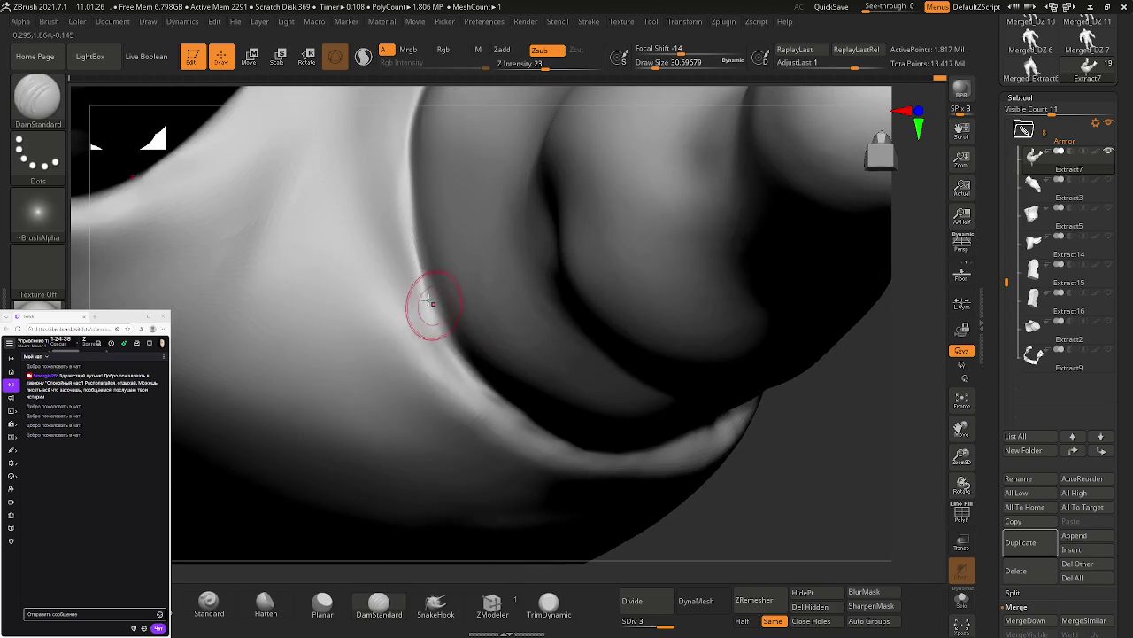
pyautogui.press('ctrl')
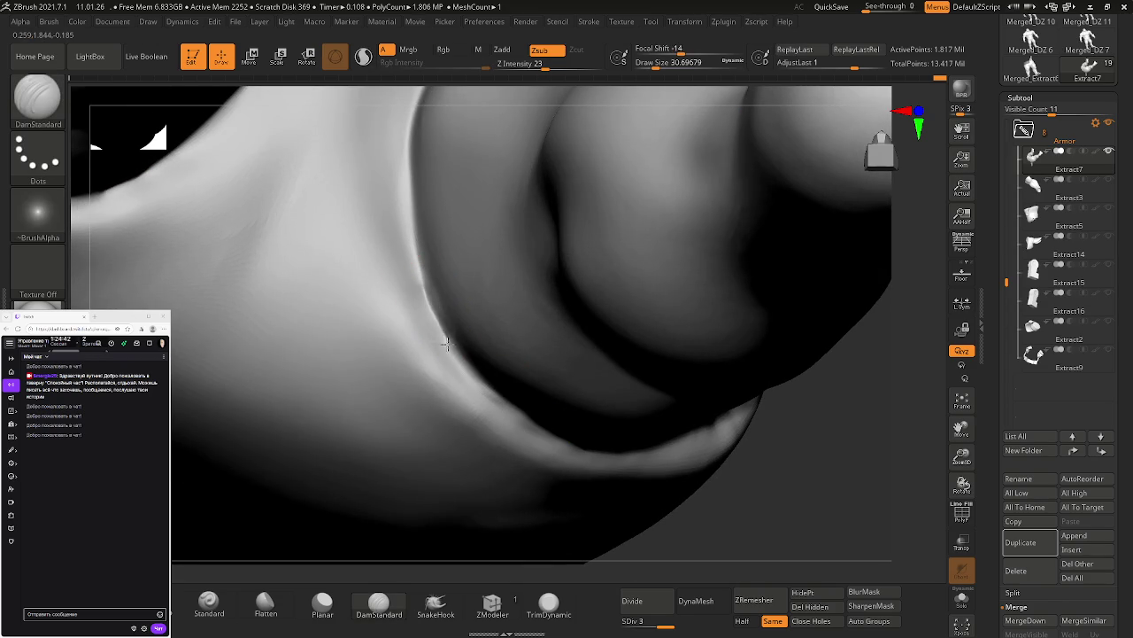
pyautogui.moveTo(463, 370); pyautogui.dragTo(440, 350, button='right')
pyautogui.press('shift')
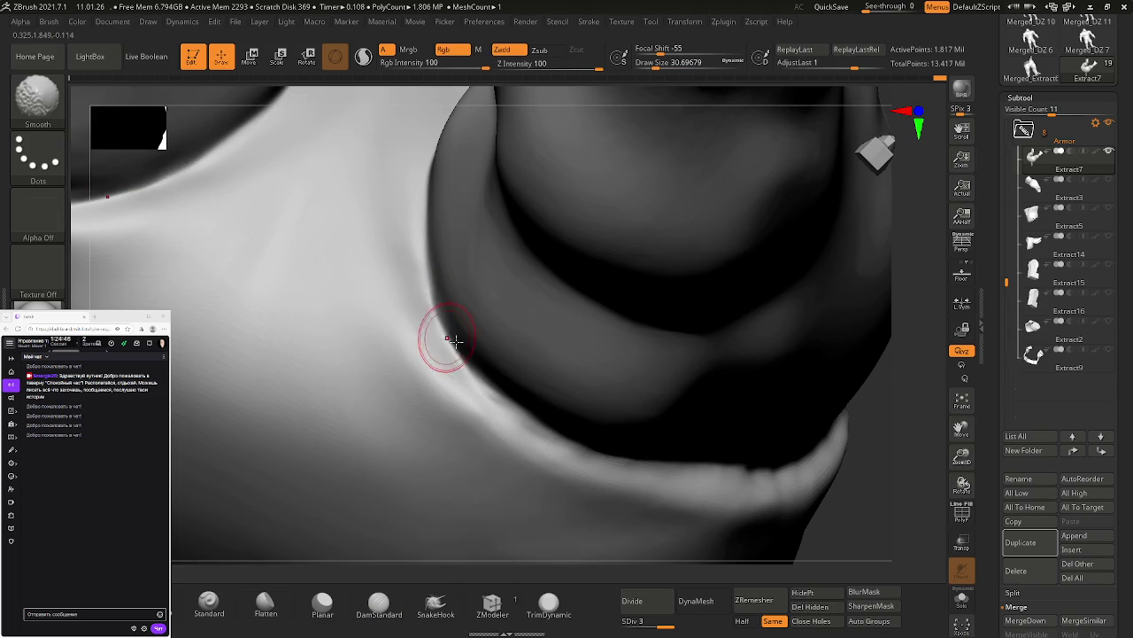
pyautogui.moveTo(505, 355)
pyautogui.mouseDown(button='right')
pyautogui.moveTo(508, 387)
pyautogui.moveTo(480, 378)
pyautogui.moveTo(489, 372)
pyautogui.mouseUp(button='right')
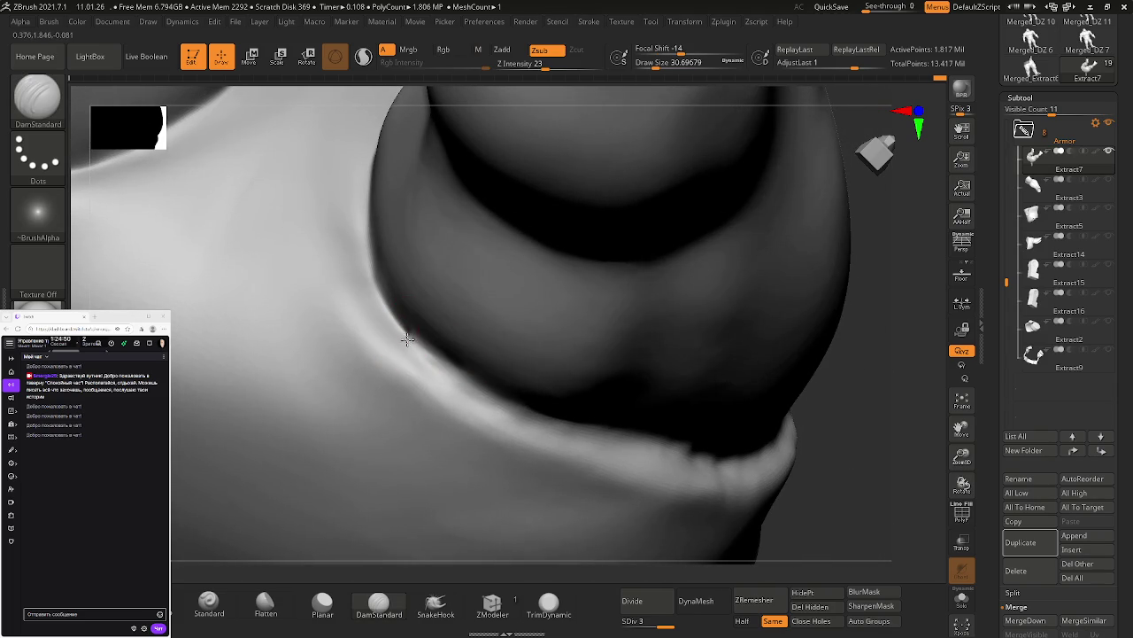
pyautogui.moveTo(456, 372)
pyautogui.mouseDown(button='right')
pyautogui.moveTo(470, 369)
pyautogui.moveTo(453, 331)
pyautogui.mouseUp(button='right')
pyautogui.rightClick(470, 369)
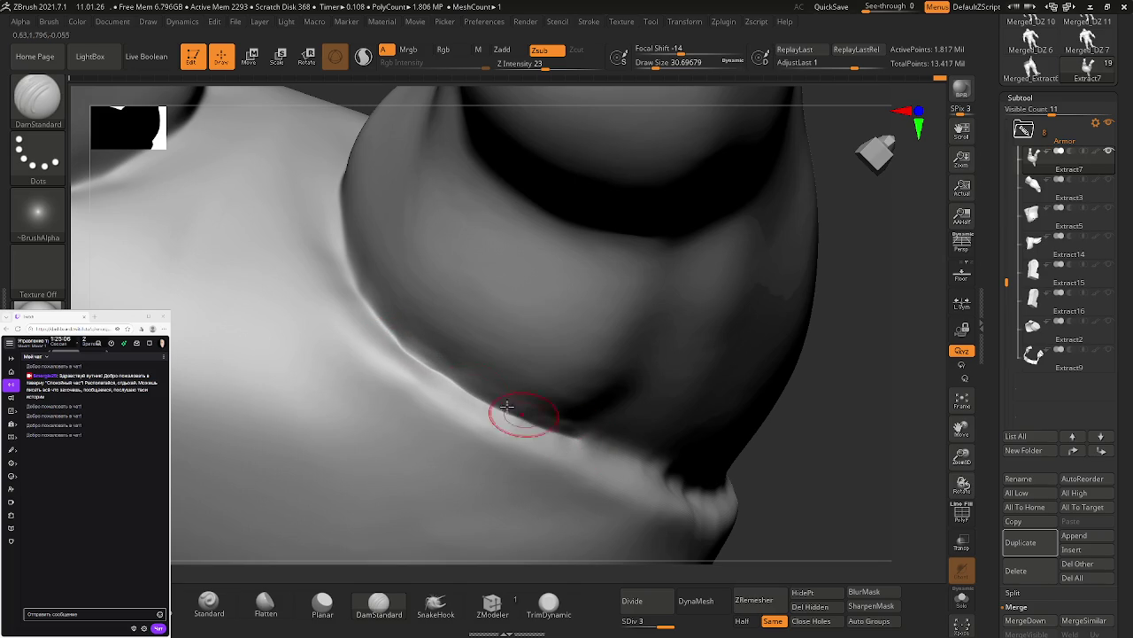
# Step: Carve a deeper crease along the zoomed-in fold, smooth it, and rotate to check it
pyautogui.press('shift')
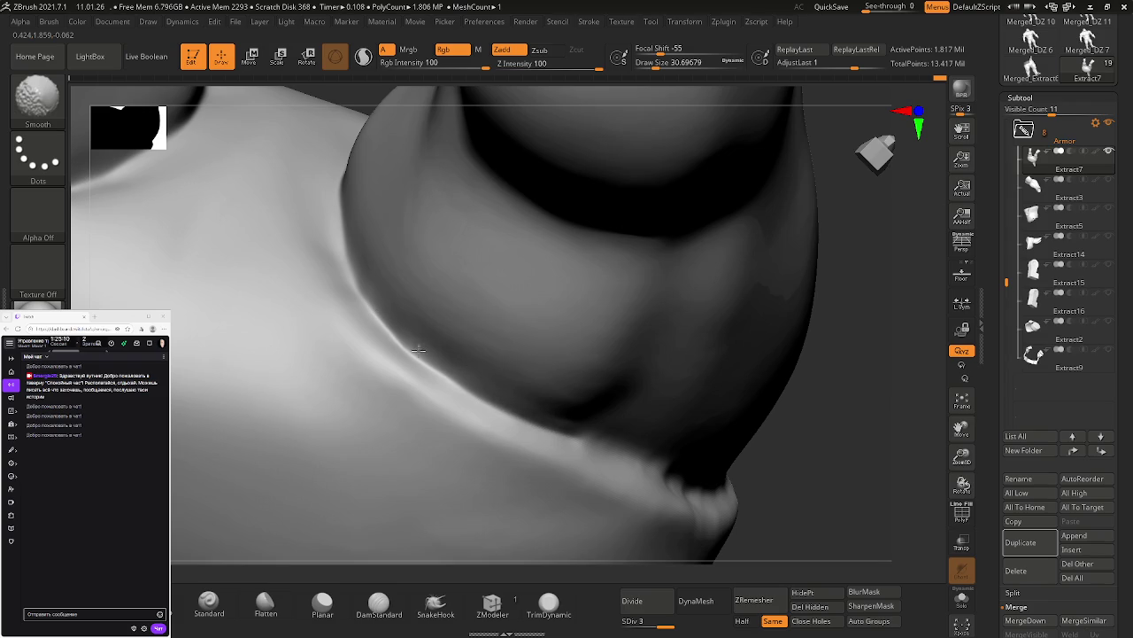
pyautogui.moveTo(405, 346)
pyautogui.mouseDown(button='right')
pyautogui.moveTo(611, 312)
pyautogui.moveTo(532, 292)
pyautogui.mouseUp(button='right')
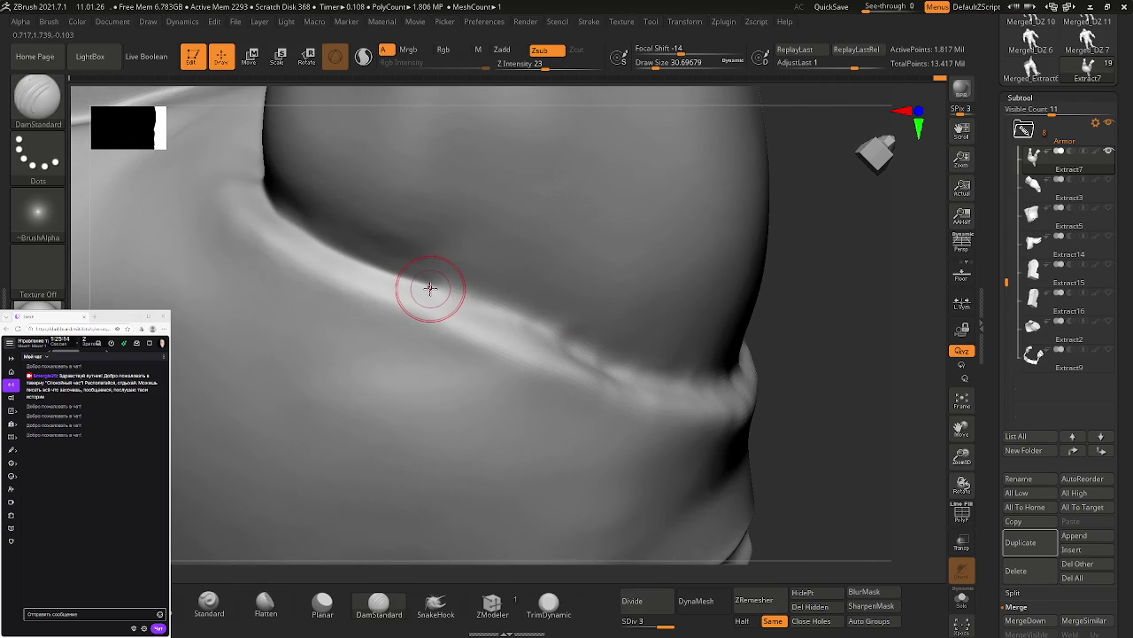
pyautogui.moveTo(429, 284); pyautogui.dragTo(492, 311)
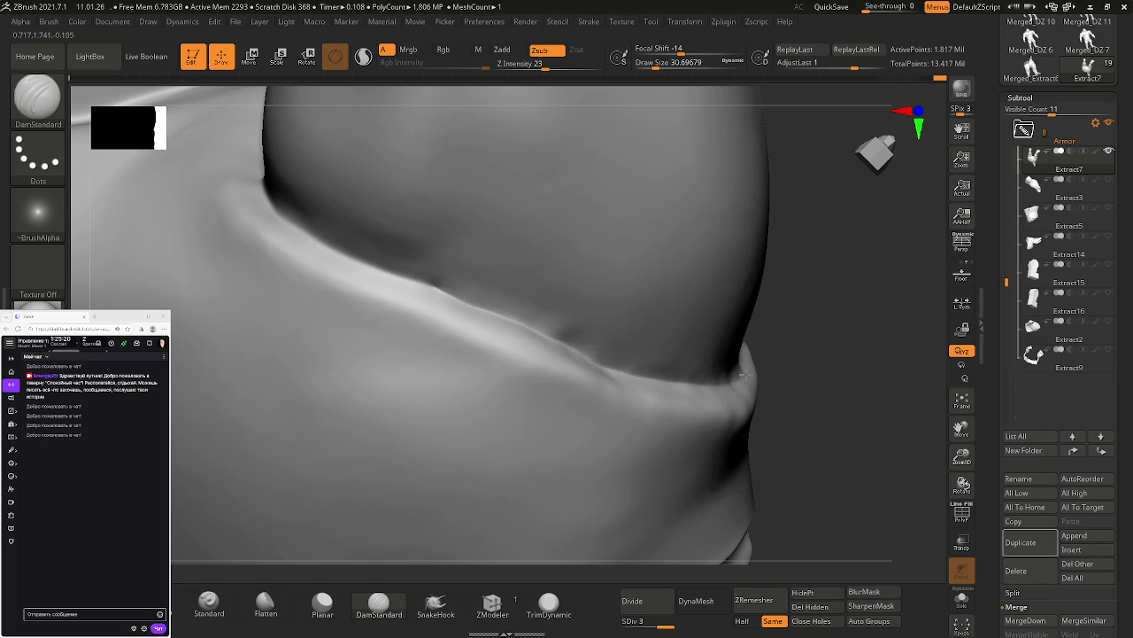
pyautogui.moveTo(617, 362); pyautogui.dragTo(514, 326, button='right')
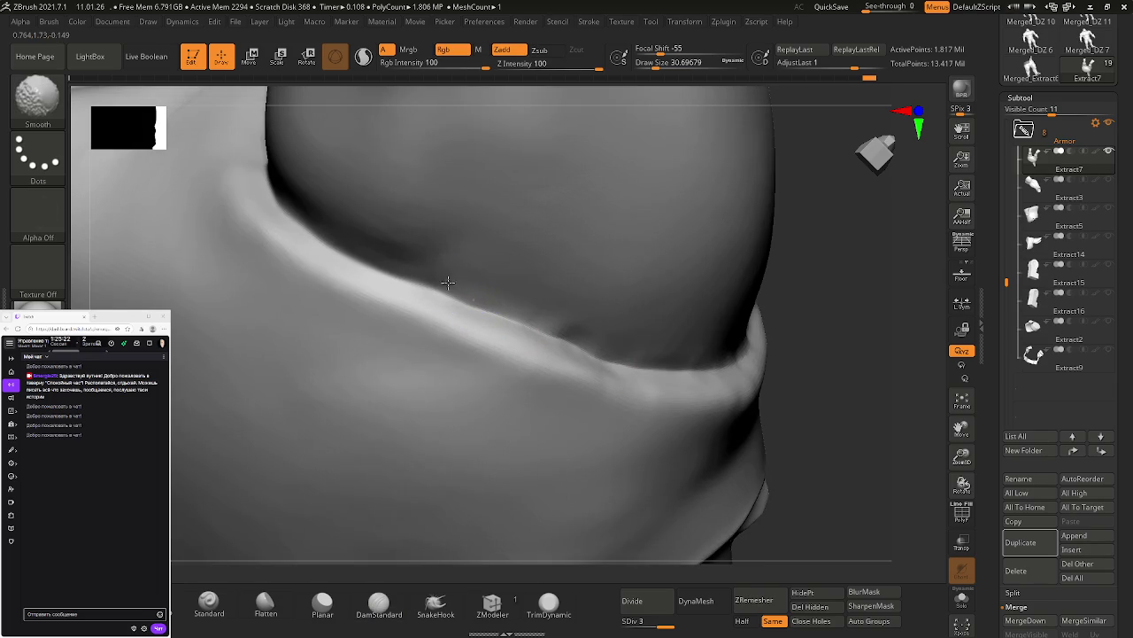
pyautogui.moveTo(578, 341)
pyautogui.mouseDown(button='right')
pyautogui.moveTo(599, 332)
pyautogui.moveTo(486, 302)
pyautogui.mouseUp(button='right')
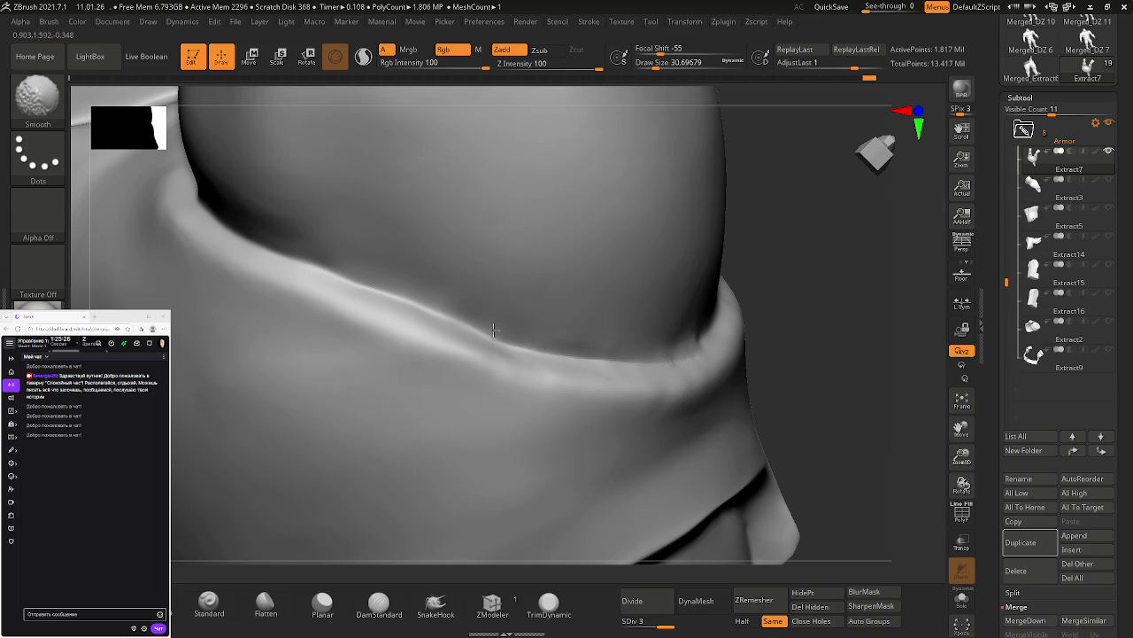
pyautogui.moveTo(563, 332); pyautogui.dragTo(505, 328, button='right')
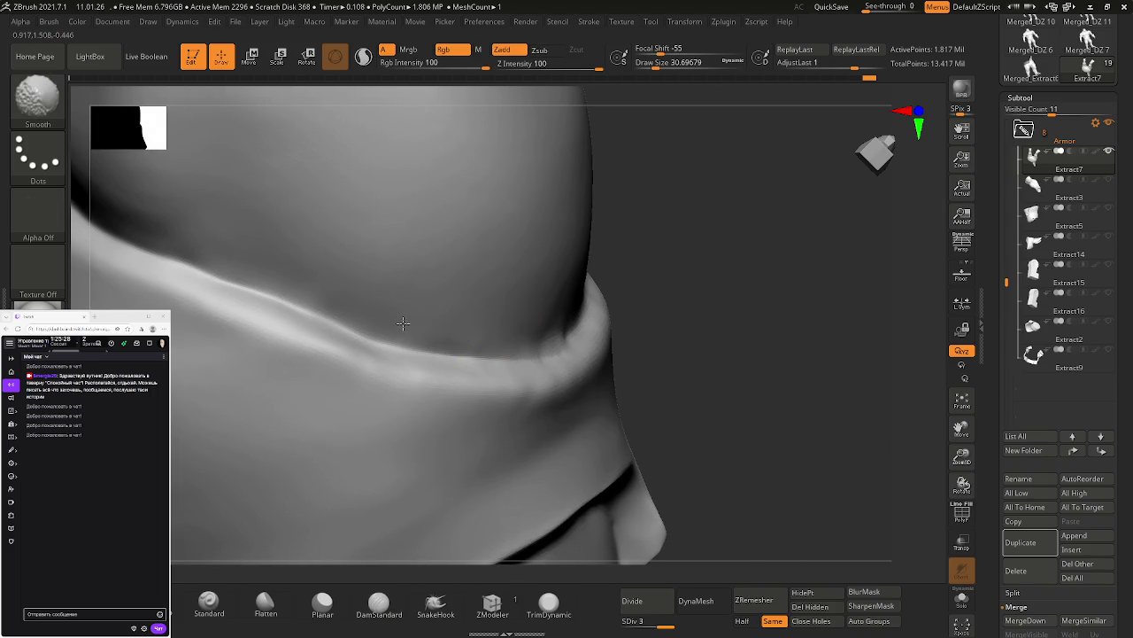
pyautogui.moveTo(365, 309)
pyautogui.mouseDown(button='right')
pyautogui.moveTo(534, 333)
pyautogui.moveTo(585, 306)
pyautogui.mouseUp(button='right')
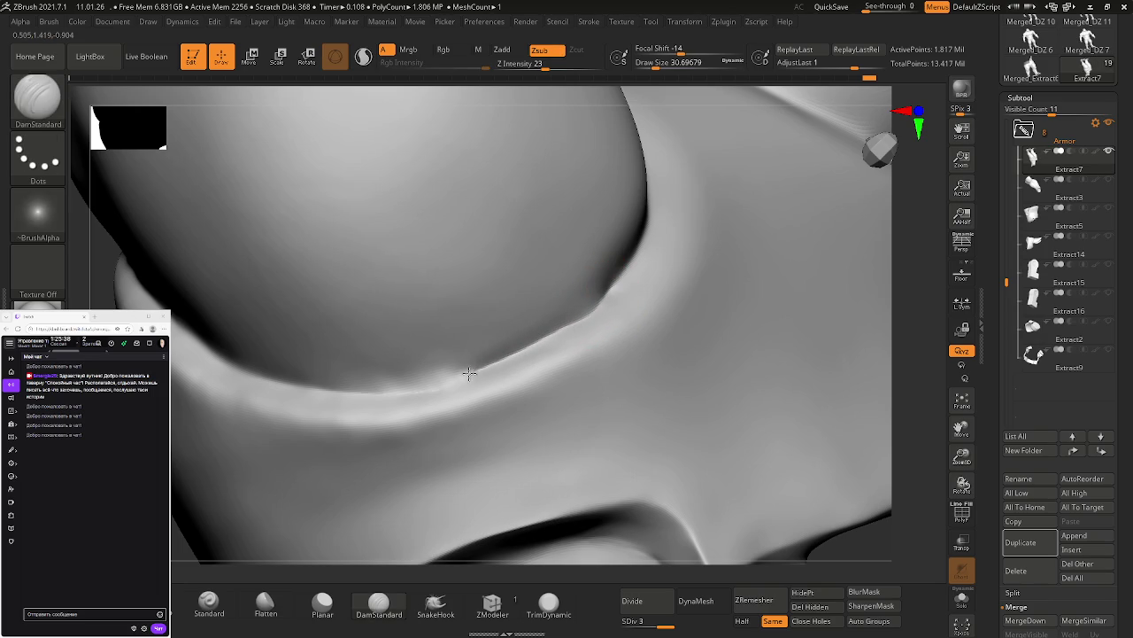
# Step: Carve a short crease into the fold and smooth it, then reframe the fold diagonally
pyautogui.press('shift')
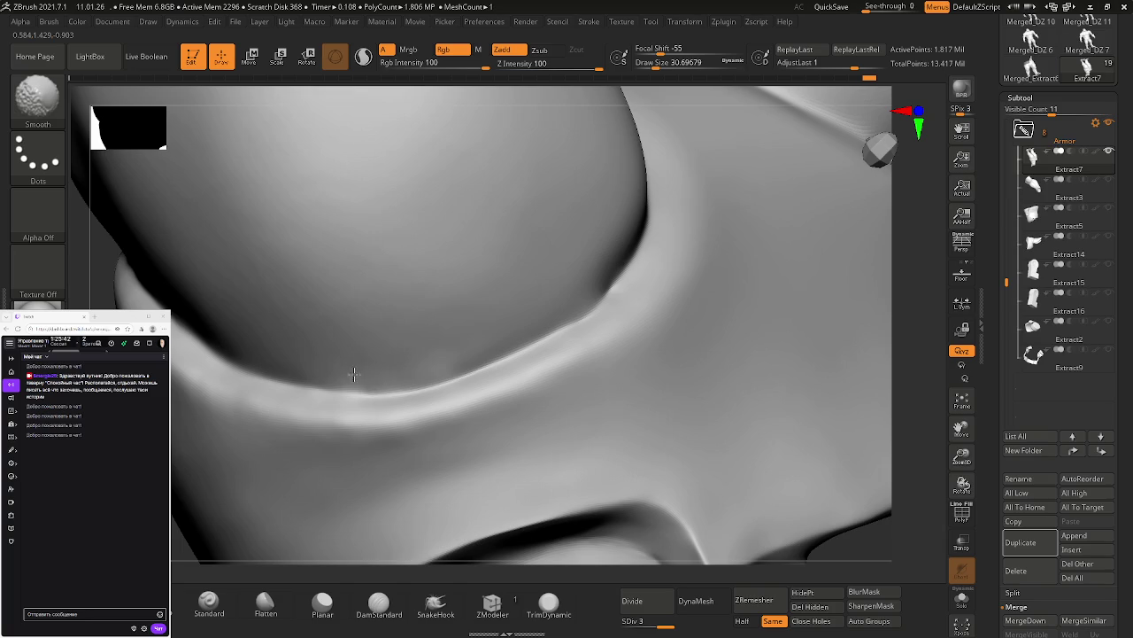
pyautogui.press('shift')
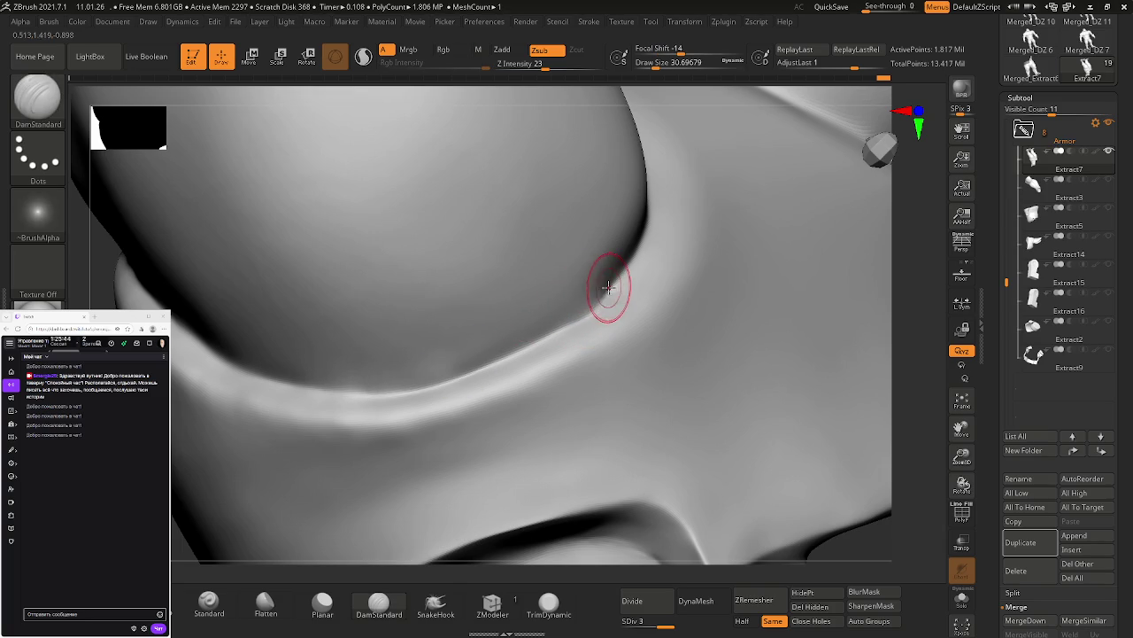
pyautogui.moveTo(614, 275); pyautogui.dragTo(599, 294)
pyautogui.press('shift')
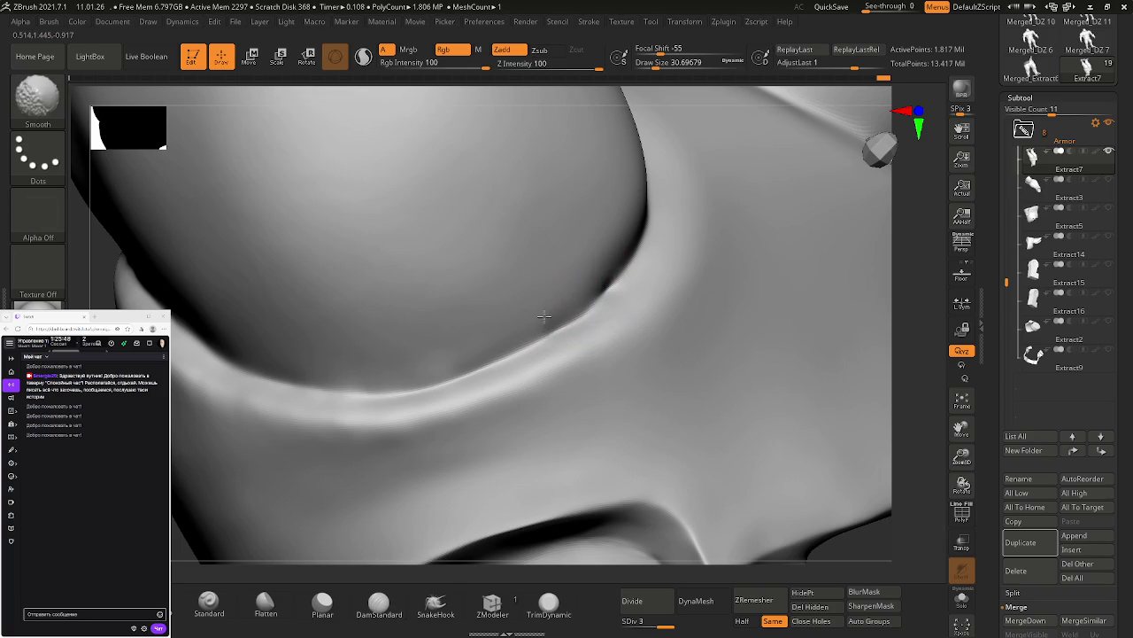
pyautogui.moveTo(584, 278)
pyautogui.mouseDown(button='right')
pyautogui.moveTo(554, 298)
pyautogui.moveTo(541, 289)
pyautogui.mouseUp(button='right')
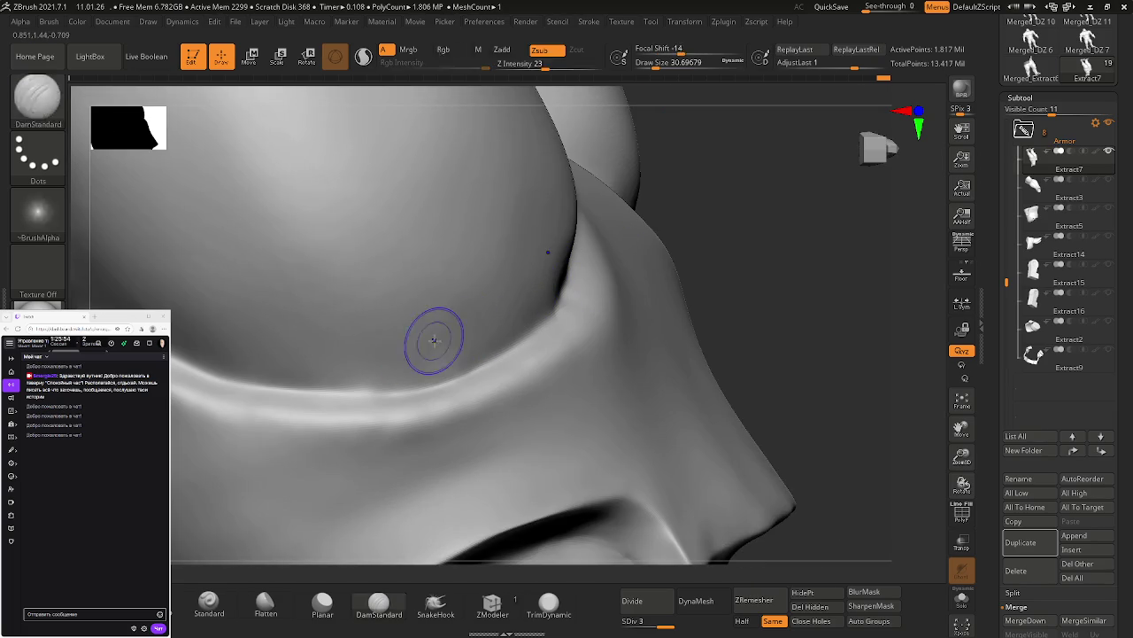
pyautogui.moveTo(329, 358); pyautogui.dragTo(475, 316, button='right')
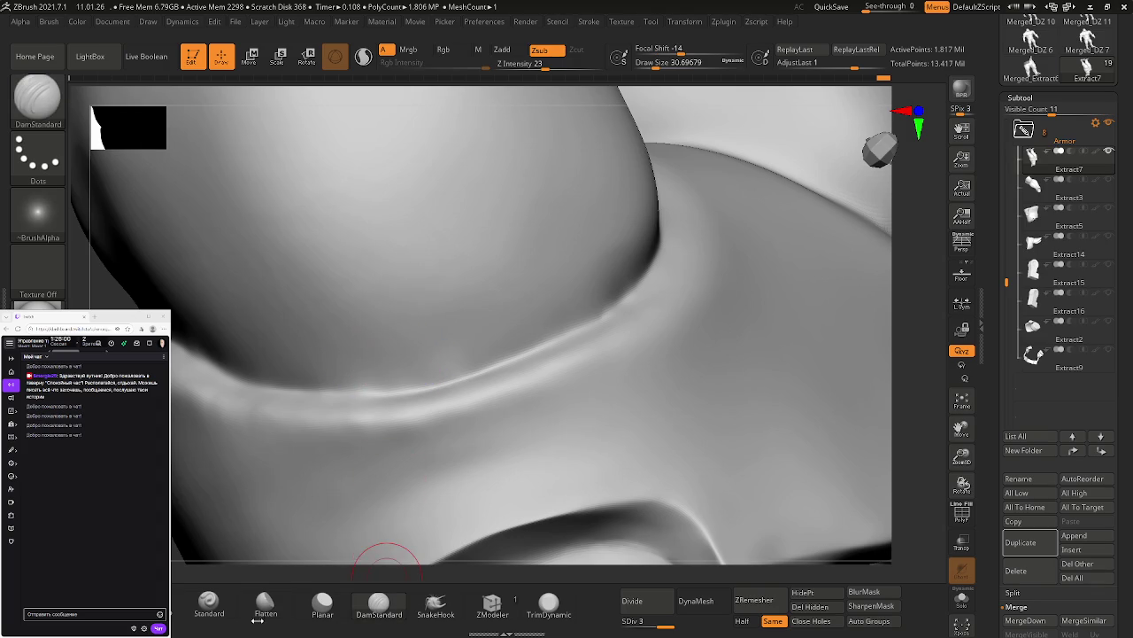
# Step: Flatten the surface along the fold and smooth out its dent
pyautogui.click(266, 602)
pyautogui.moveTo(339, 349); pyautogui.dragTo(372, 375)
pyautogui.keyDown('shift'); pyautogui.moveTo(448, 322); pyautogui.dragTo(401, 352); pyautogui.keyUp('shift')
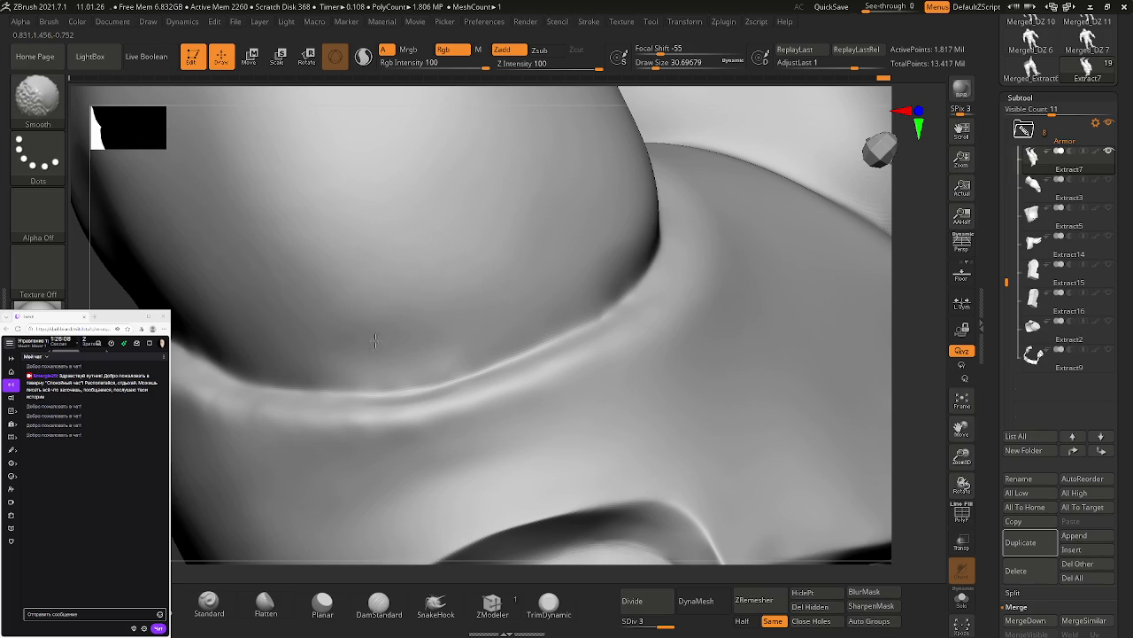
pyautogui.moveTo(435, 319)
pyautogui.mouseDown(button='right')
pyautogui.moveTo(430, 361)
pyautogui.moveTo(519, 301)
pyautogui.mouseUp(button='right')
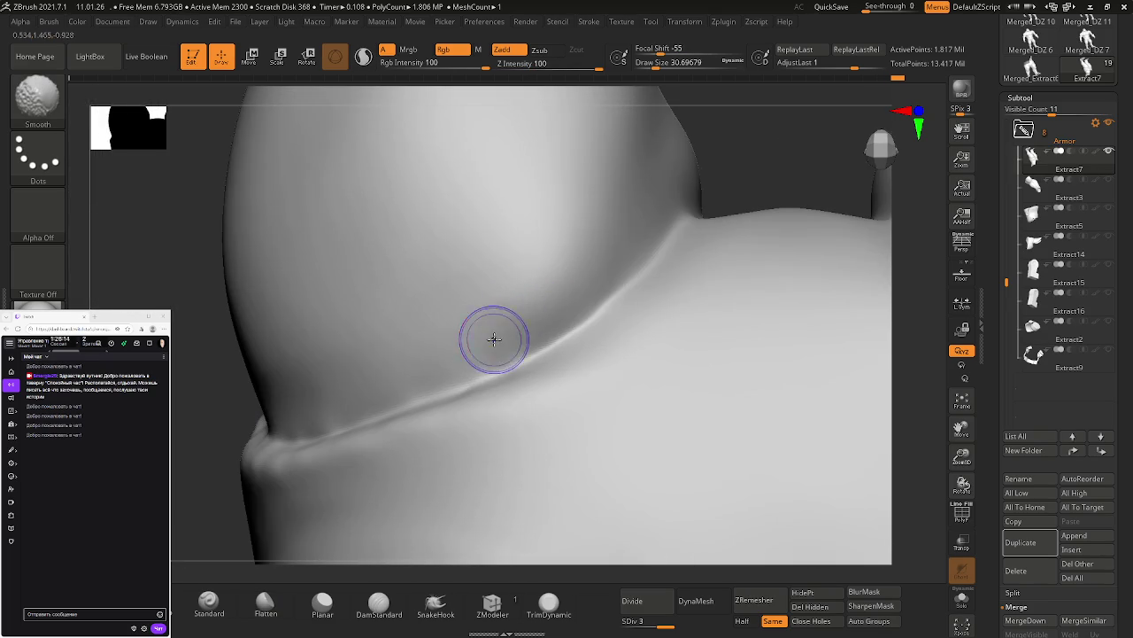
pyautogui.moveTo(463, 342)
pyautogui.mouseDown(button='right')
pyautogui.moveTo(554, 265)
pyautogui.moveTo(718, 222)
pyautogui.moveTo(652, 263)
pyautogui.moveTo(653, 283)
pyautogui.mouseUp(button='right')
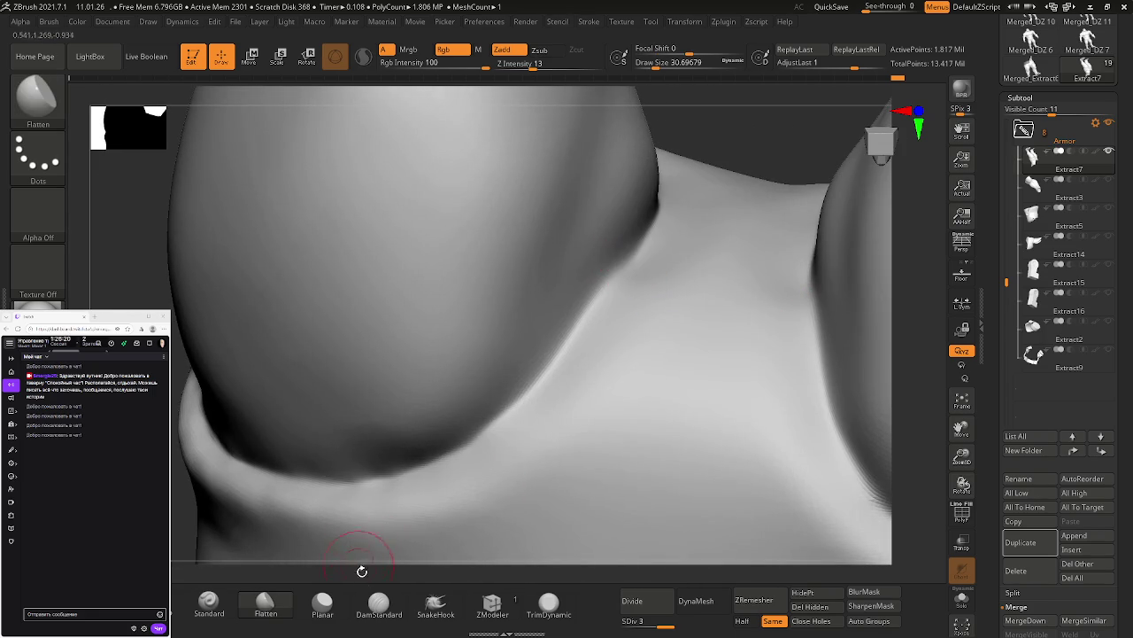
# Step: Carve a DamStandard crease along the fold and soften it with Shift-smoothing
pyautogui.click(378, 602)
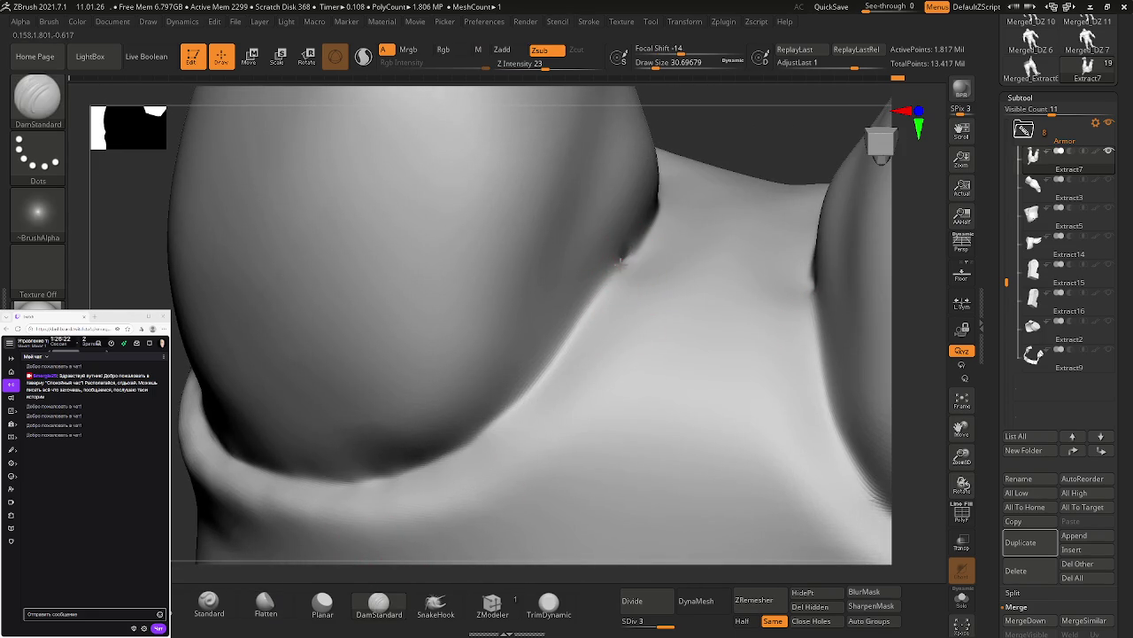
pyautogui.moveTo(621, 262); pyautogui.dragTo(563, 352)
pyautogui.moveTo(563, 352); pyautogui.dragTo(653, 271, button='right')
pyautogui.press('shift')
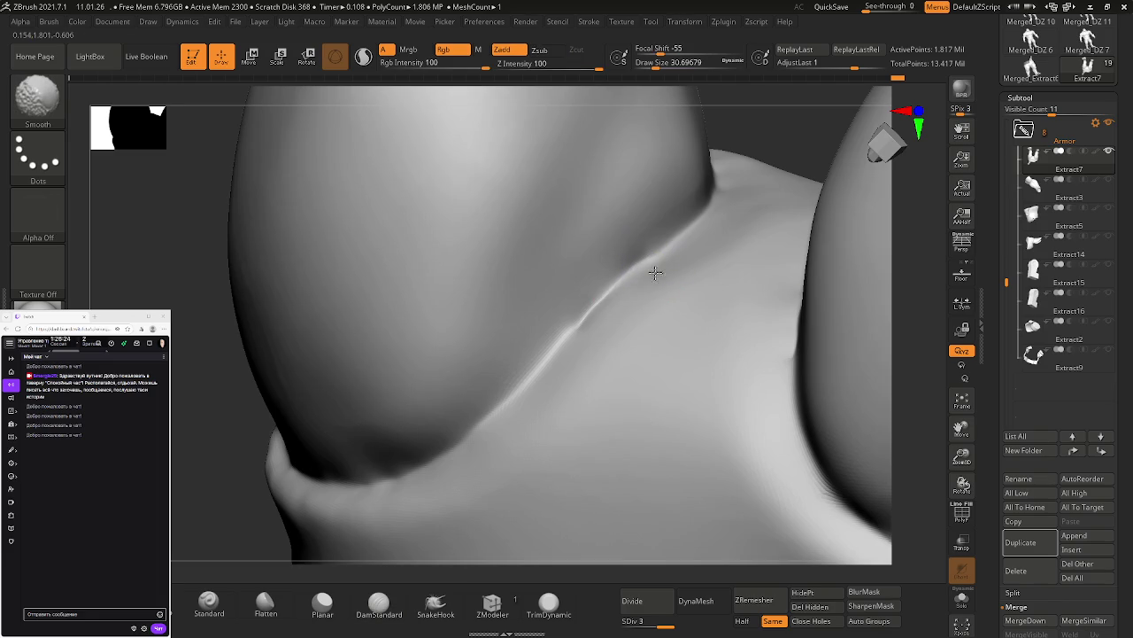
pyautogui.keyDown('shift'); pyautogui.moveTo(586, 317); pyautogui.dragTo(644, 249); pyautogui.keyUp('shift')
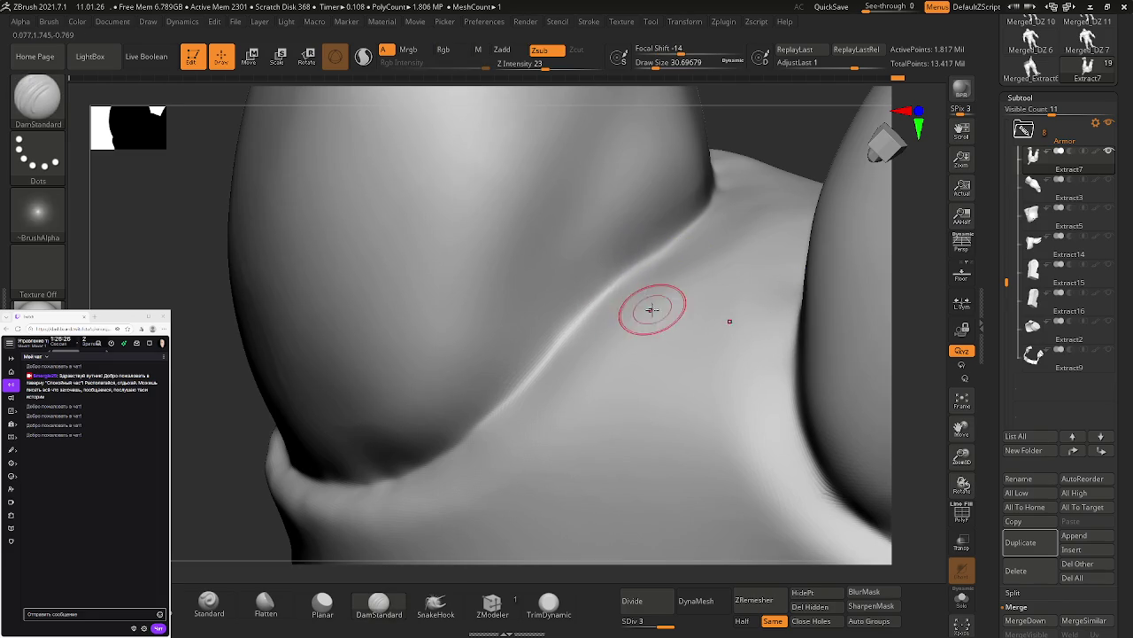
pyautogui.moveTo(650, 306); pyautogui.dragTo(644, 308, button='right')
pyautogui.moveTo(584, 337)
pyautogui.mouseDown(button='right')
pyautogui.moveTo(526, 260)
pyautogui.moveTo(544, 286)
pyautogui.moveTo(550, 271)
pyautogui.moveTo(417, 303)
pyautogui.mouseUp(button='right')
pyautogui.moveTo(443, 354); pyautogui.dragTo(531, 362, button='right')
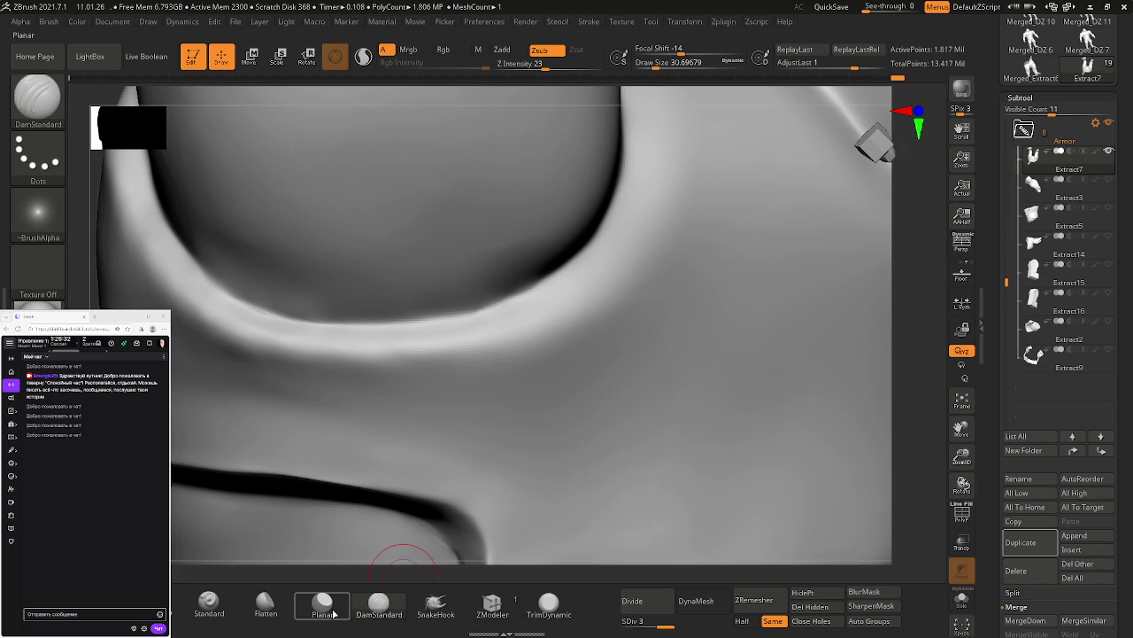
# Step: Reduce the brush to about 25, plane down the fold edge and flatten the band rim
pyautogui.press('ctrl')
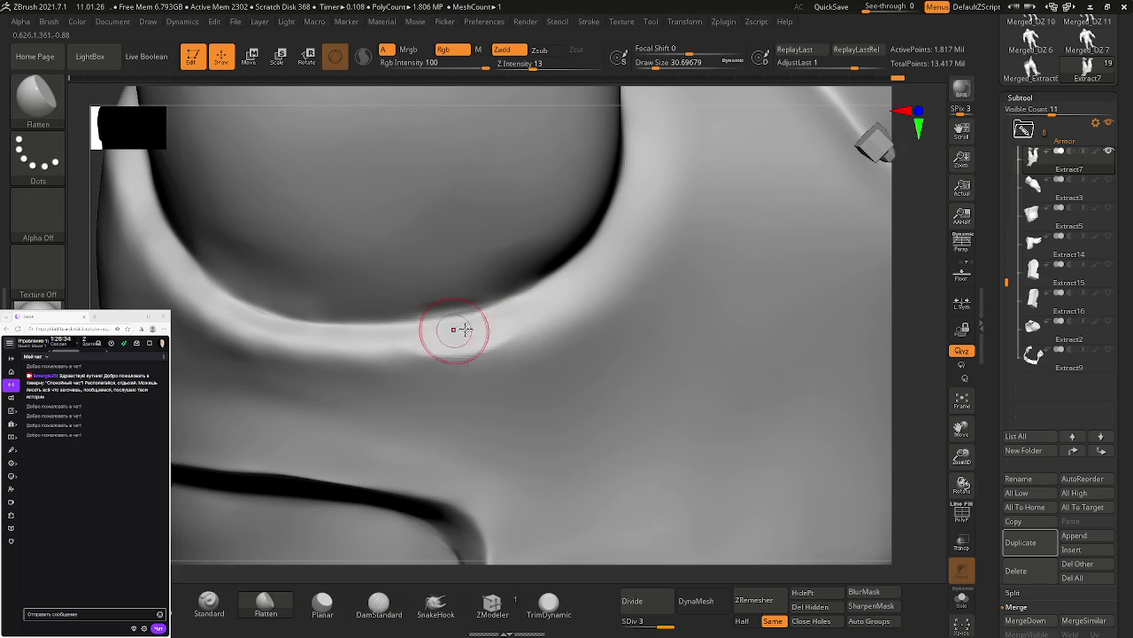
pyautogui.press('s')
pyautogui.moveTo(509, 338); pyautogui.dragTo(500, 340)
pyautogui.click(322, 604)
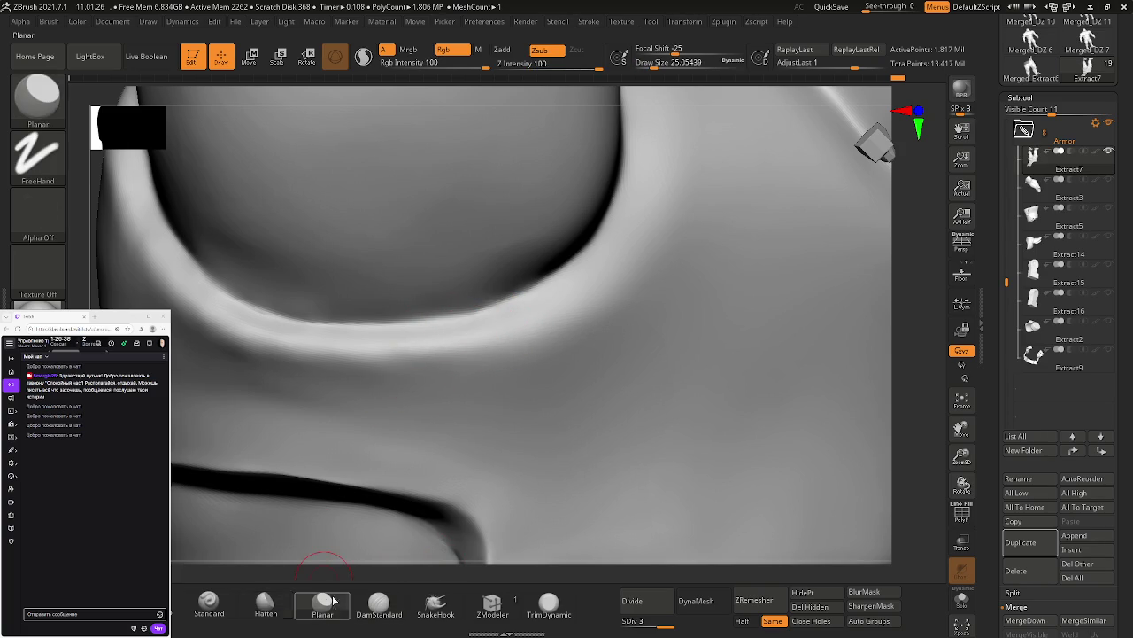
pyautogui.moveTo(424, 328)
pyautogui.mouseDown()
pyautogui.moveTo(410, 342)
pyautogui.moveTo(476, 334)
pyautogui.mouseUp()
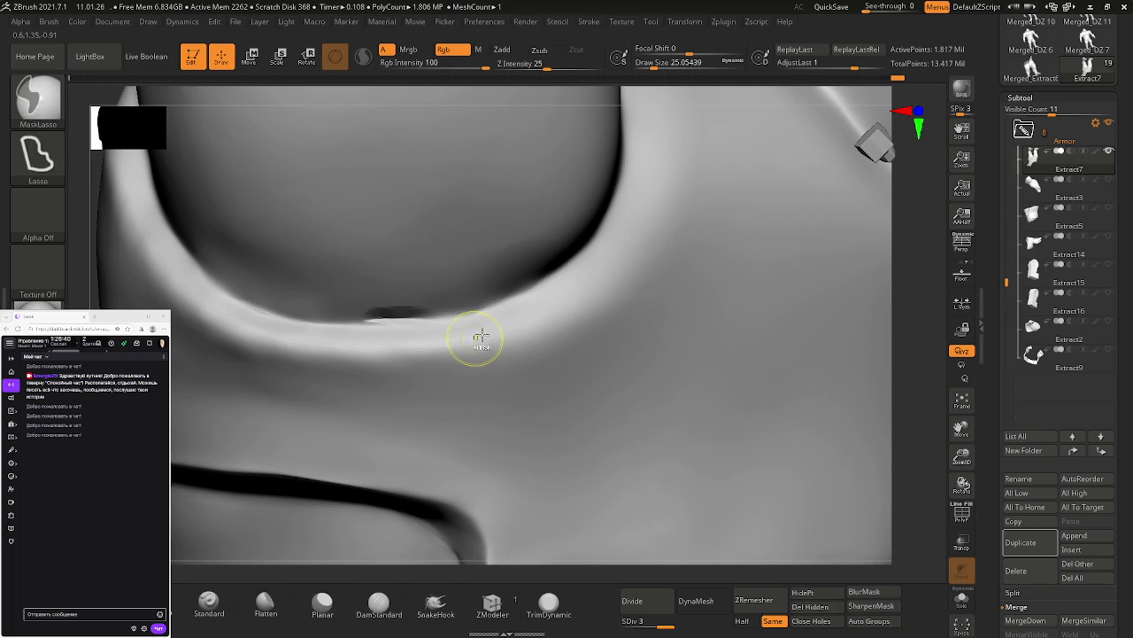
pyautogui.click(277, 612)
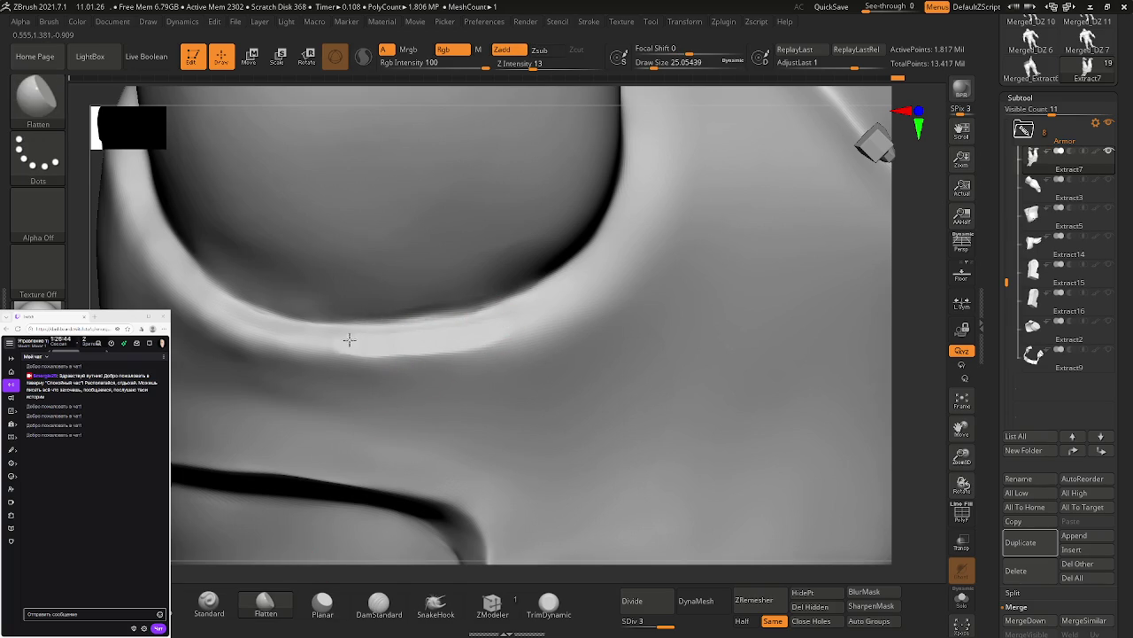
pyautogui.moveTo(353, 340)
pyautogui.mouseDown()
pyautogui.moveTo(215, 304)
pyautogui.moveTo(354, 335)
pyautogui.mouseUp()
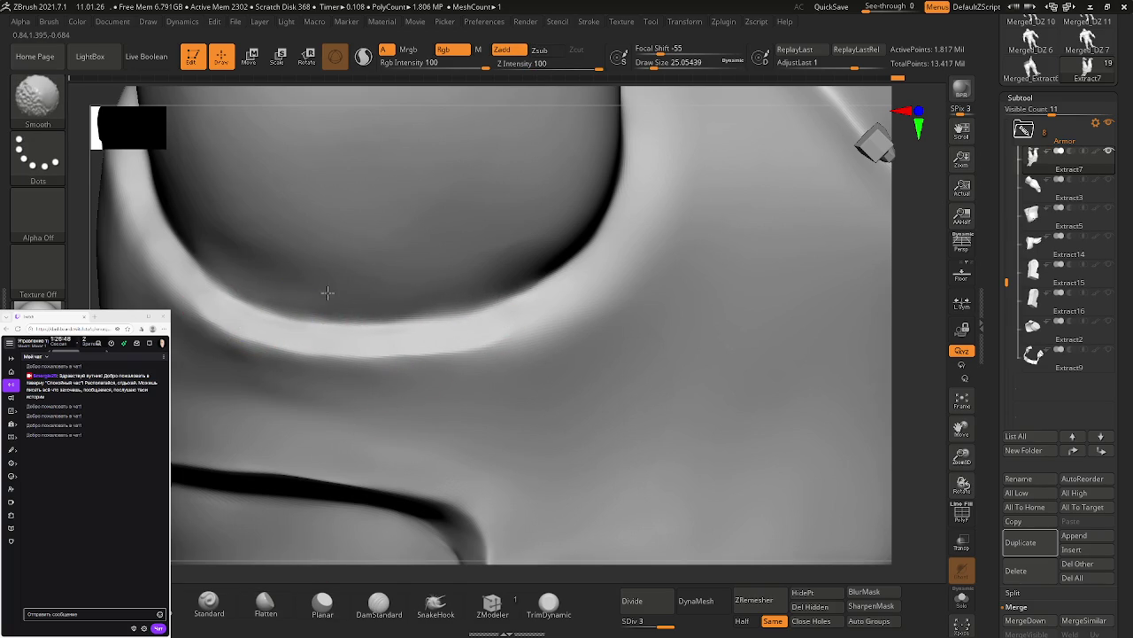
# Step: Smooth and flatten the surface along the lower left fold
pyautogui.moveTo(305, 298)
pyautogui.mouseDown(button='right')
pyautogui.moveTo(523, 321)
pyautogui.moveTo(405, 334)
pyautogui.mouseUp(button='right')
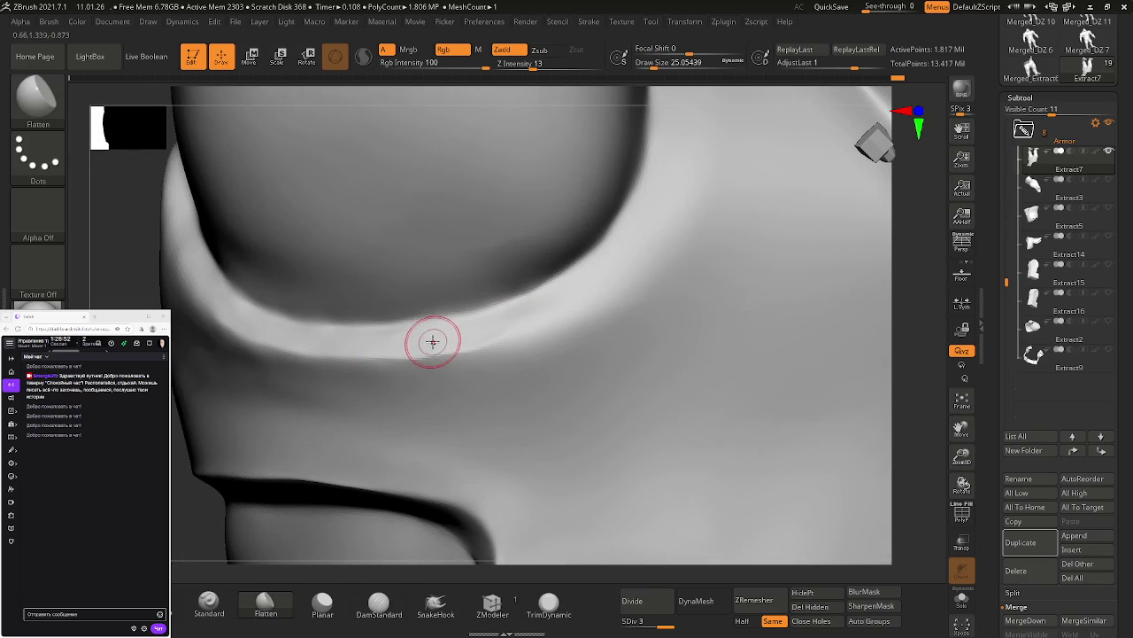
pyautogui.press('ctrl')
pyautogui.press('ctrl')
pyautogui.press('ctrl')
pyautogui.press('ctrl')
pyautogui.press('shift')
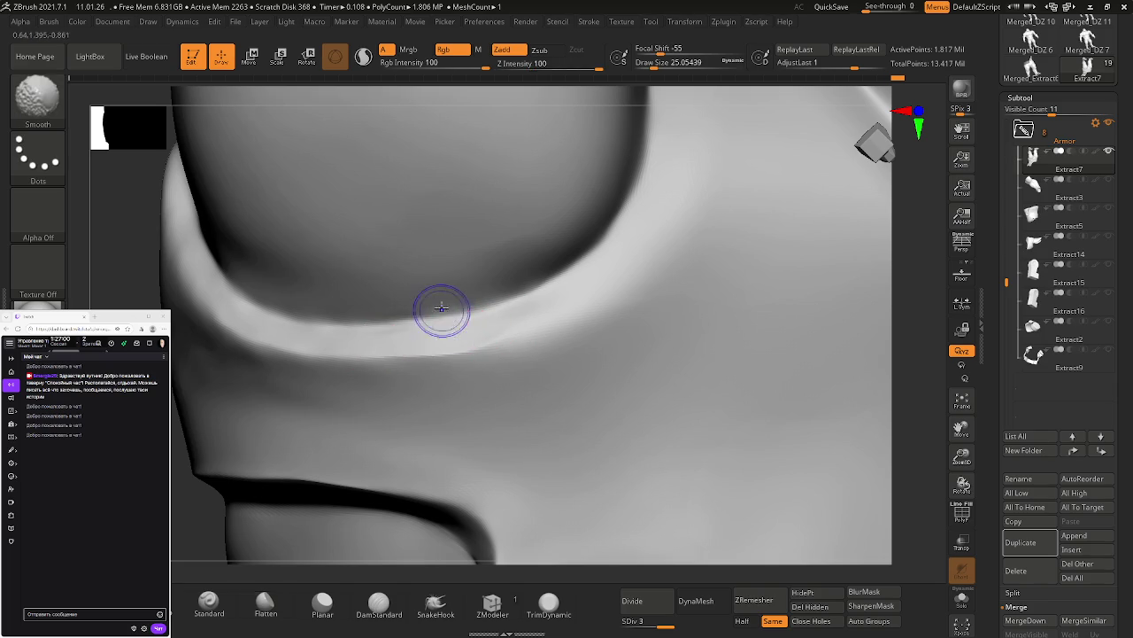
pyautogui.press('shift')
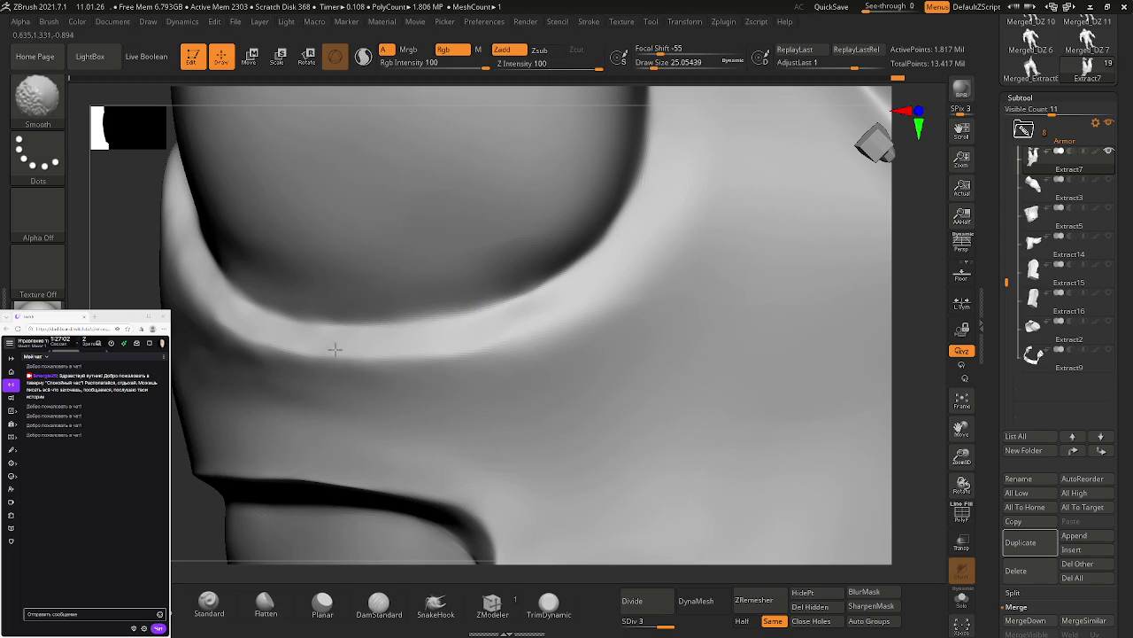
pyautogui.moveTo(496, 337)
pyautogui.mouseDown(button='right')
pyautogui.moveTo(510, 313)
pyautogui.moveTo(519, 392)
pyautogui.moveTo(587, 303)
pyautogui.moveTo(481, 351)
pyautogui.moveTo(492, 365)
pyautogui.moveTo(529, 349)
pyautogui.moveTo(369, 397)
pyautogui.mouseUp(button='right')
pyautogui.moveTo(365, 414); pyautogui.dragTo(375, 393)
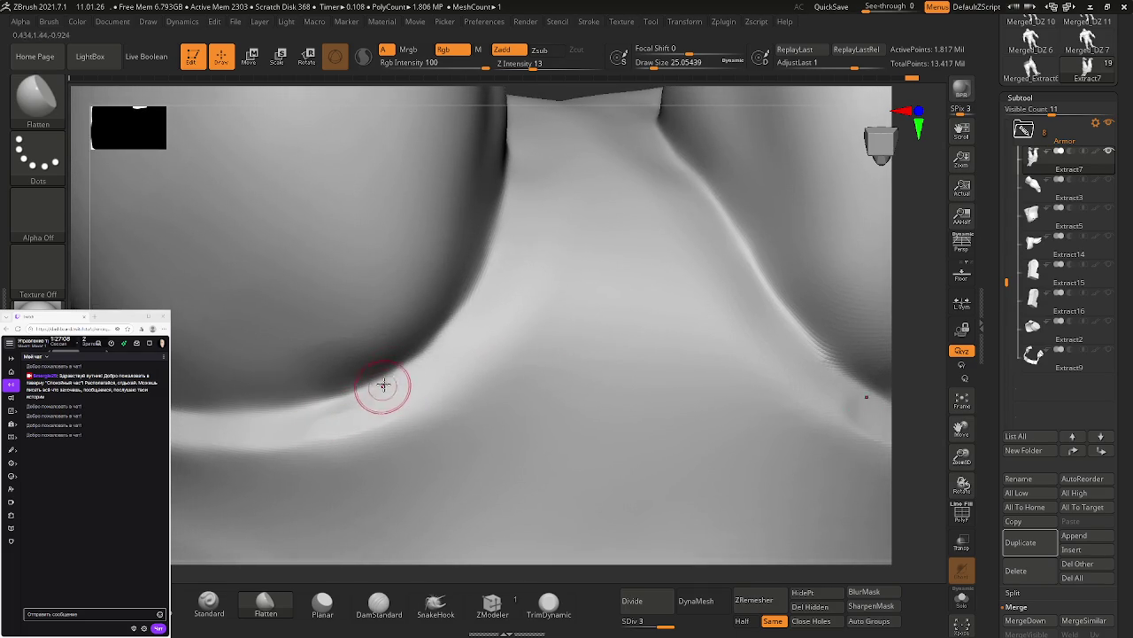
# Step: Flatten the lower left fold and smooth the creases in the crotch valley between the legs
pyautogui.moveTo(350, 341); pyautogui.dragTo(366, 327)
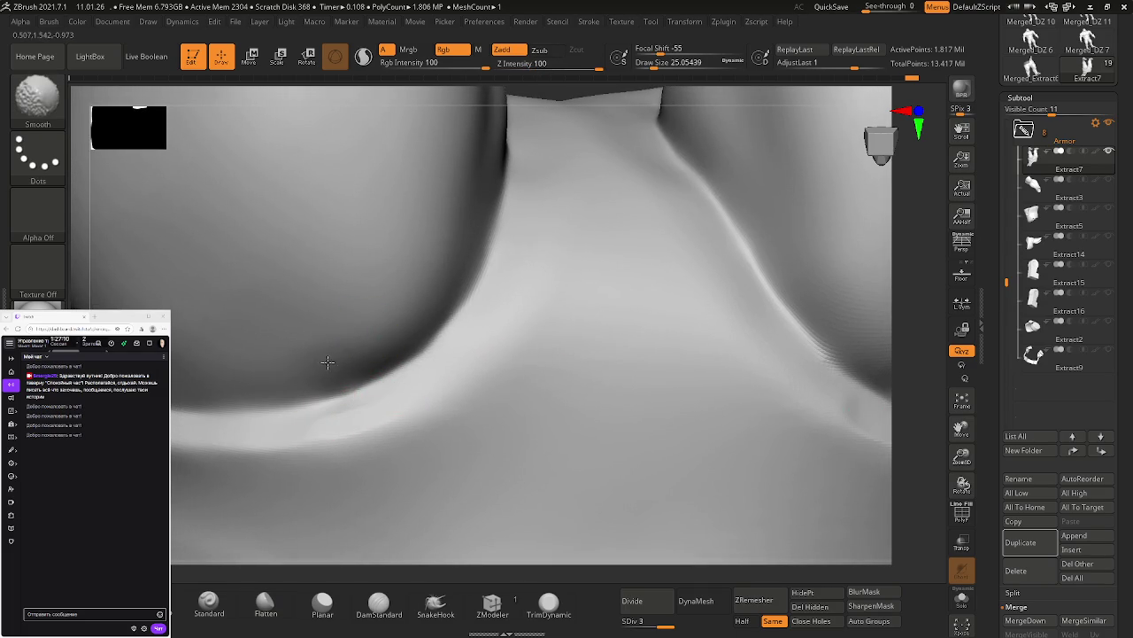
pyautogui.moveTo(321, 366); pyautogui.dragTo(353, 414, button='right')
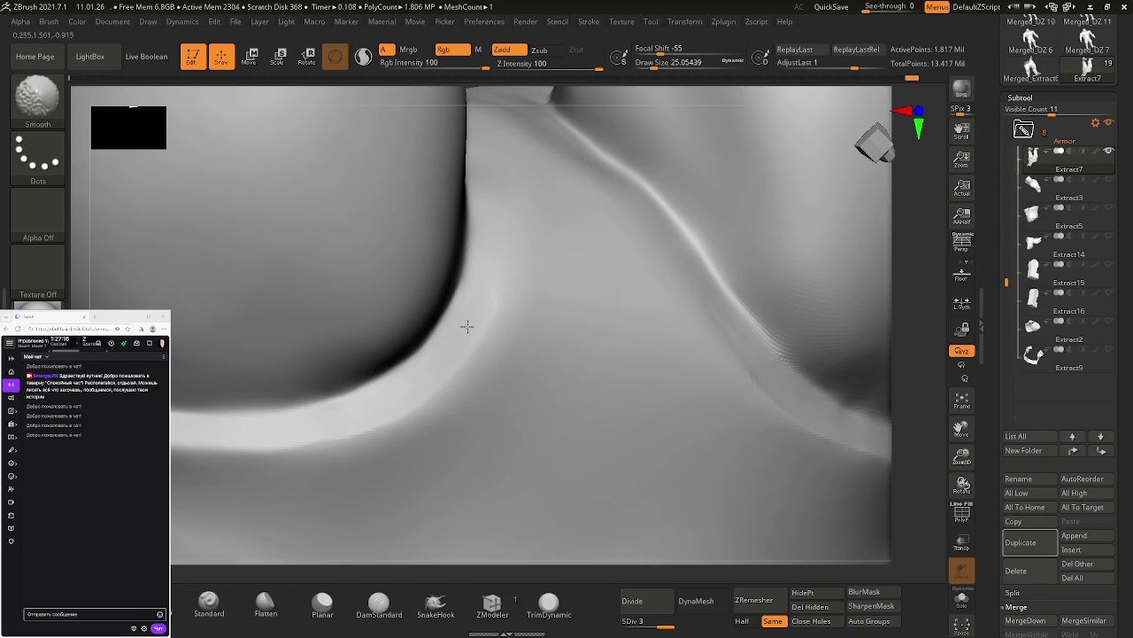
pyautogui.moveTo(456, 360)
pyautogui.mouseDown(button='right')
pyautogui.moveTo(488, 280)
pyautogui.moveTo(469, 342)
pyautogui.moveTo(514, 354)
pyautogui.moveTo(474, 429)
pyautogui.mouseUp(button='right')
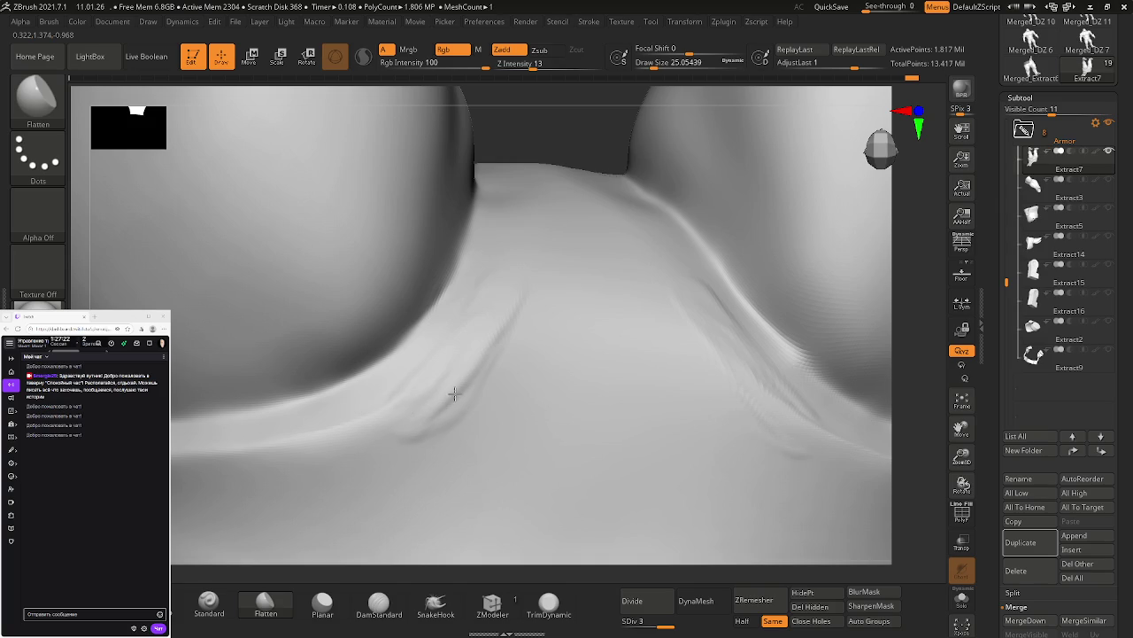
pyautogui.moveTo(481, 397); pyautogui.dragTo(493, 398, button='right')
pyautogui.keyDown('shift'); pyautogui.moveTo(470, 329); pyautogui.dragTo(506, 356); pyautogui.keyUp('shift')
pyautogui.keyDown('shift'); pyautogui.moveTo(478, 413); pyautogui.dragTo(511, 430); pyautogui.keyUp('shift')
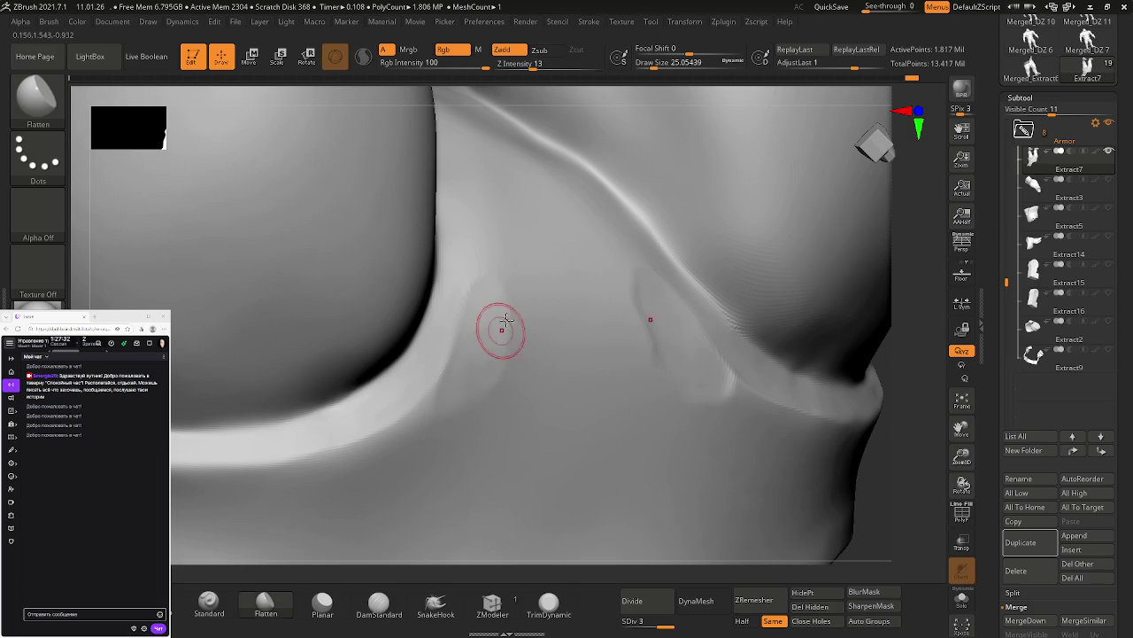
pyautogui.press('shift')
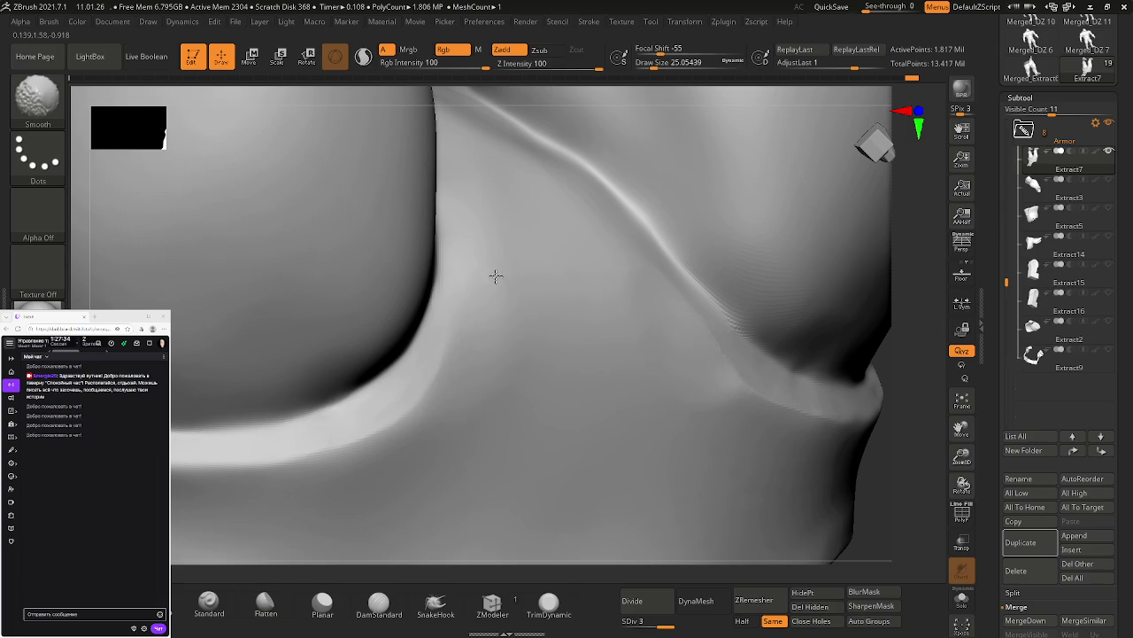
pyautogui.moveTo(399, 481); pyautogui.dragTo(486, 316, button='right')
pyautogui.moveTo(541, 277)
pyautogui.mouseDown(button='right')
pyautogui.moveTo(526, 316)
pyautogui.moveTo(561, 278)
pyautogui.moveTo(485, 339)
pyautogui.moveTo(446, 314)
pyautogui.moveTo(433, 326)
pyautogui.moveTo(673, 175)
pyautogui.mouseUp(button='right')
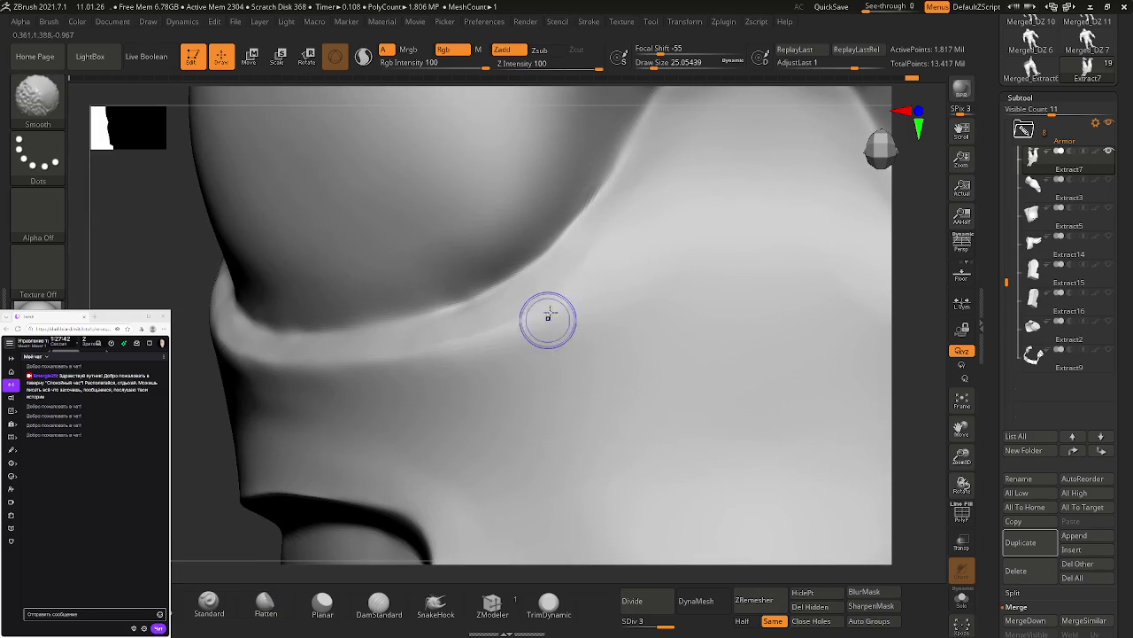
# Step: Smooth and flatten the raised band rim along the channel between the forms
pyautogui.moveTo(481, 359)
pyautogui.mouseDown(button='right')
pyautogui.moveTo(678, 309)
pyautogui.moveTo(605, 283)
pyautogui.moveTo(546, 367)
pyautogui.mouseUp(button='right')
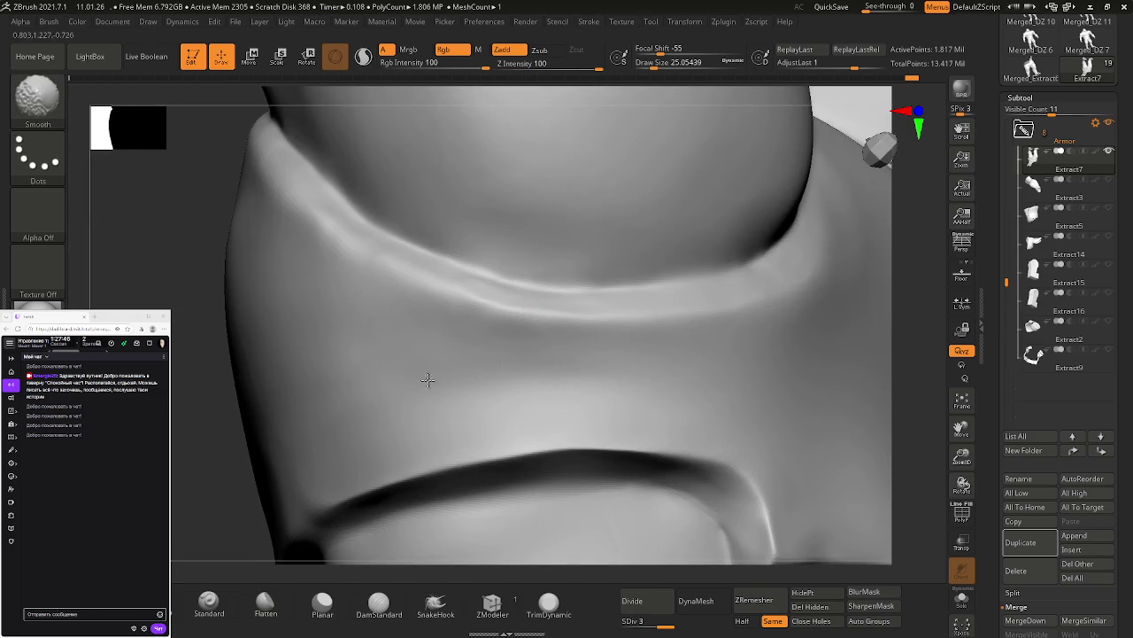
pyautogui.moveTo(576, 329)
pyautogui.mouseDown(button='right')
pyautogui.moveTo(638, 348)
pyautogui.moveTo(572, 359)
pyautogui.moveTo(573, 374)
pyautogui.moveTo(577, 336)
pyautogui.mouseUp(button='right')
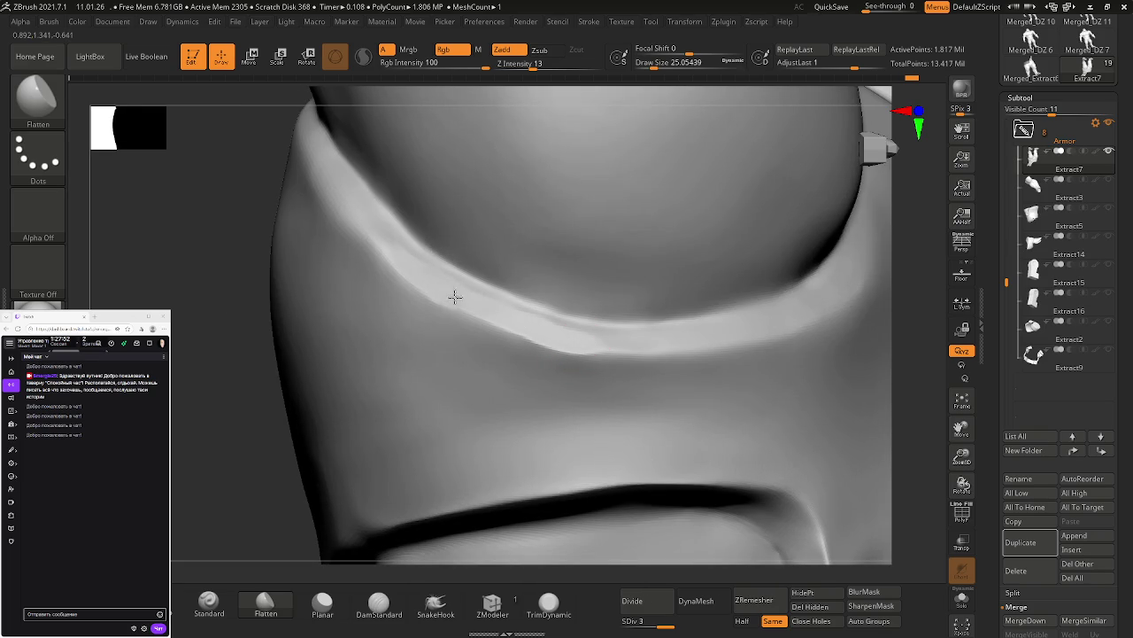
pyautogui.keyDown('shift'); pyautogui.moveTo(630, 347); pyautogui.dragTo(558, 327); pyautogui.keyUp('shift')
pyautogui.moveTo(495, 313)
pyautogui.keyDown('shift'); pyautogui.mouseDown()
pyautogui.moveTo(405, 263)
pyautogui.moveTo(448, 298)
pyautogui.moveTo(607, 354)
pyautogui.moveTo(658, 355)
pyautogui.mouseUp(); pyautogui.keyUp('shift')
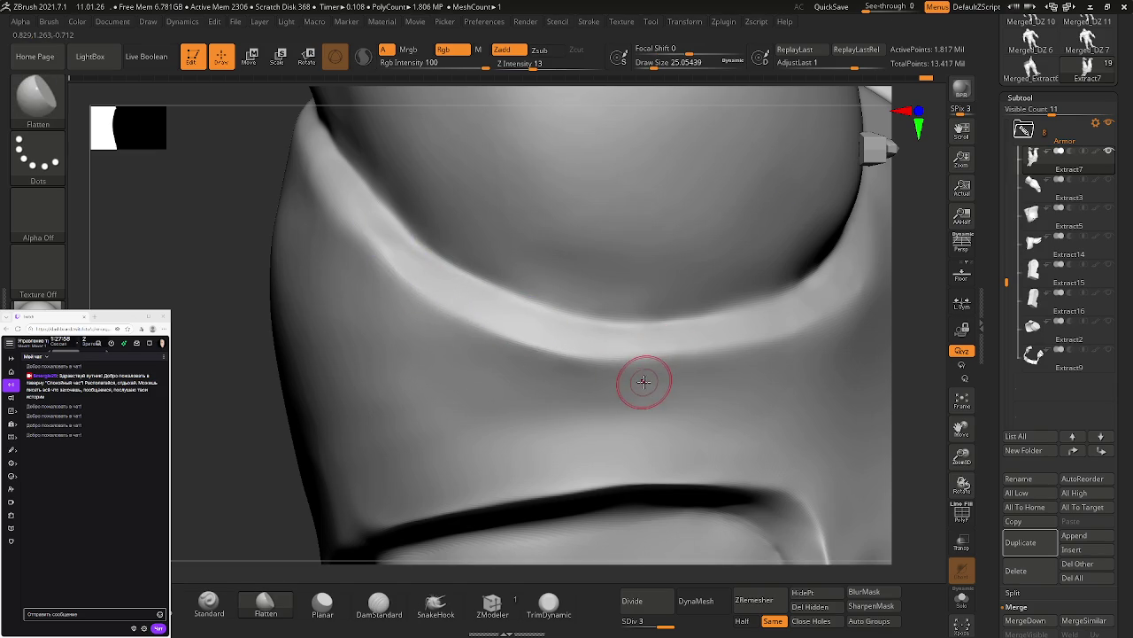
pyautogui.moveTo(513, 361)
pyautogui.mouseDown()
pyautogui.moveTo(642, 378)
pyautogui.moveTo(613, 370)
pyautogui.mouseUp()
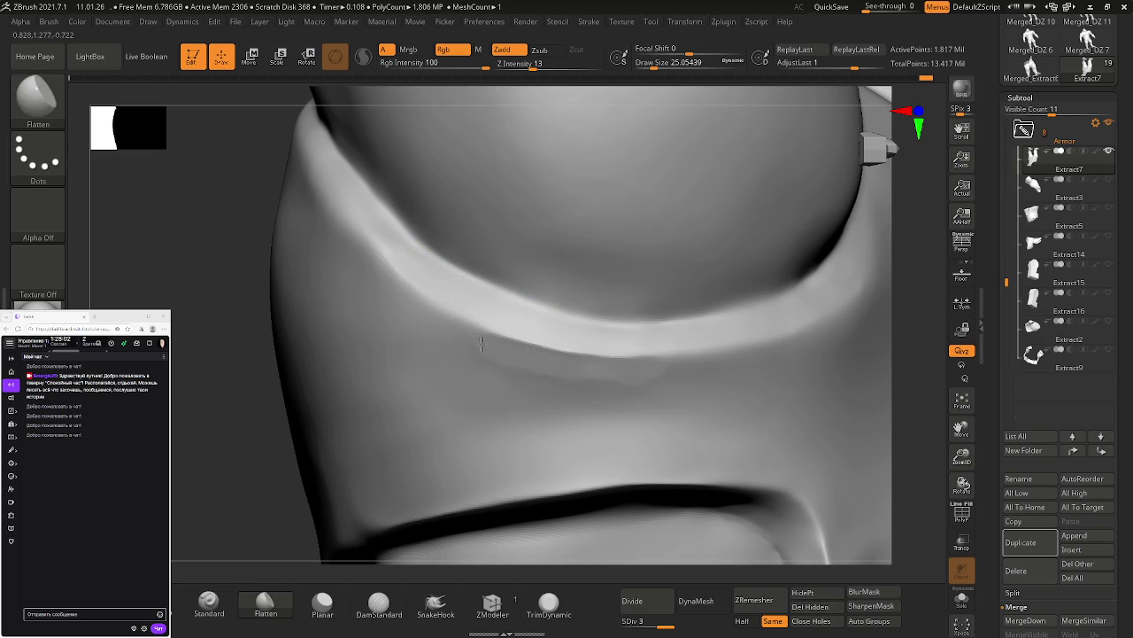
pyautogui.keyDown('shift'); pyautogui.moveTo(623, 352); pyautogui.dragTo(543, 371); pyautogui.keyUp('shift')
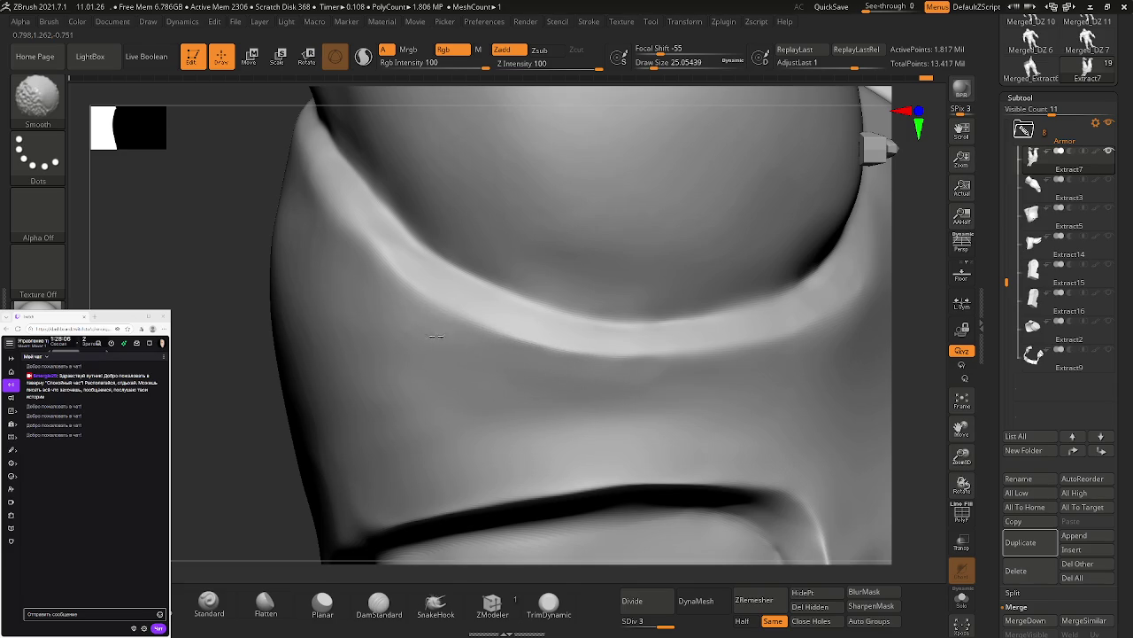
pyautogui.moveTo(558, 354); pyautogui.dragTo(626, 405, button='right')
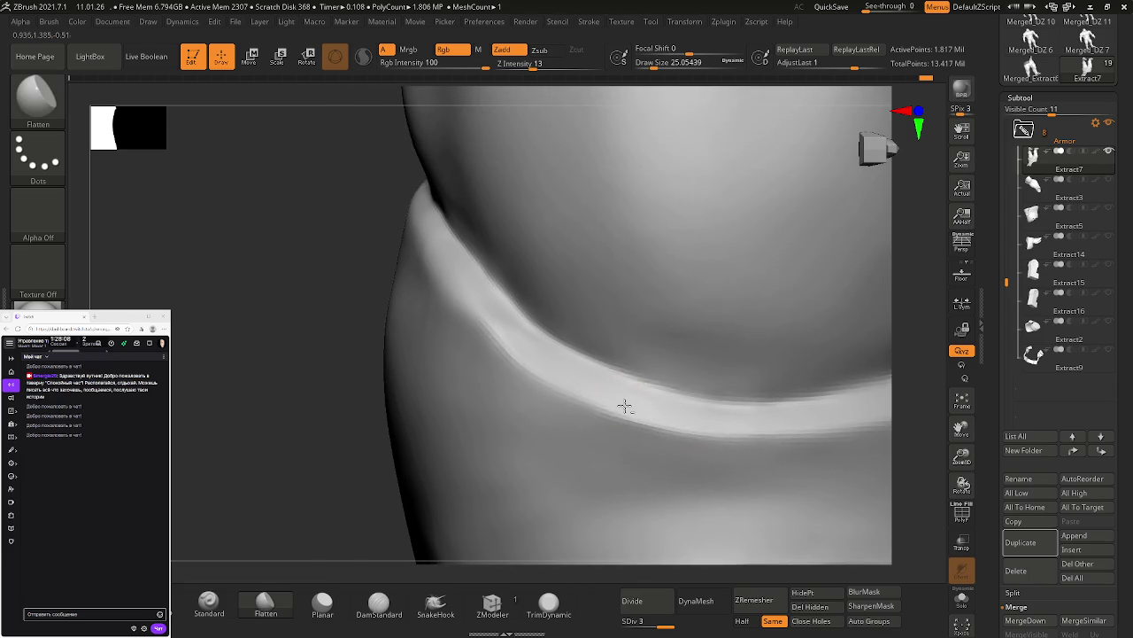
# Step: Soften the raised band and crease along the rim
pyautogui.moveTo(568, 310)
pyautogui.mouseDown(button='right')
pyautogui.moveTo(481, 240)
pyautogui.moveTo(549, 380)
pyautogui.moveTo(538, 298)
pyautogui.mouseUp(button='right')
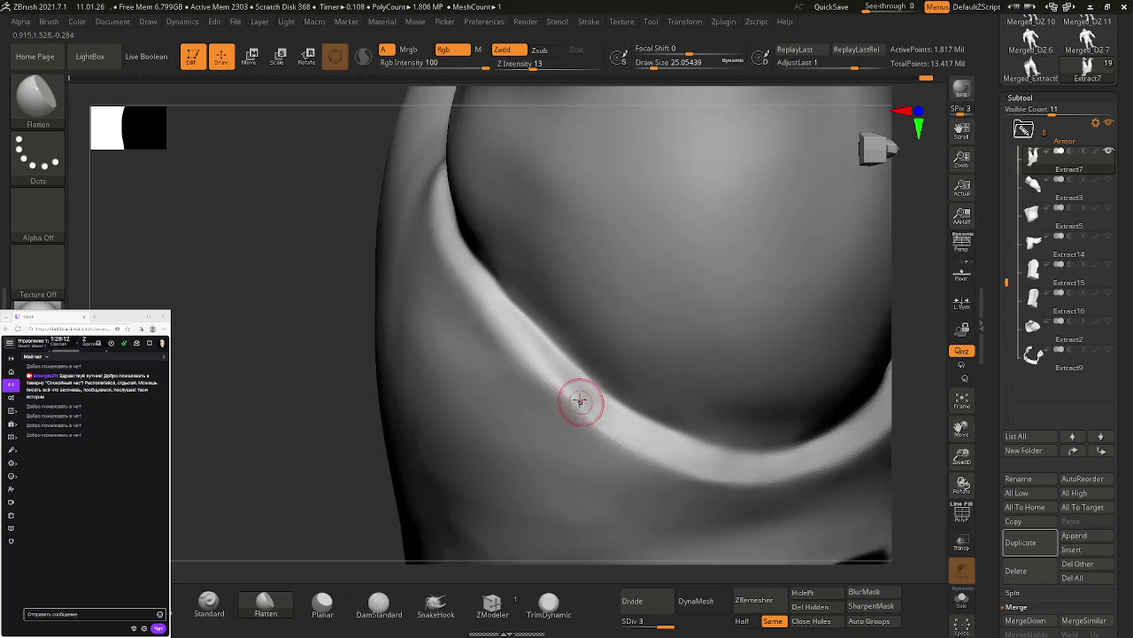
pyautogui.moveTo(585, 432)
pyautogui.keyDown('ctrl'); pyautogui.mouseDown(button='right')
pyautogui.moveTo(633, 418)
pyautogui.moveTo(640, 375)
pyautogui.mouseUp(button='right'); pyautogui.keyUp('ctrl')
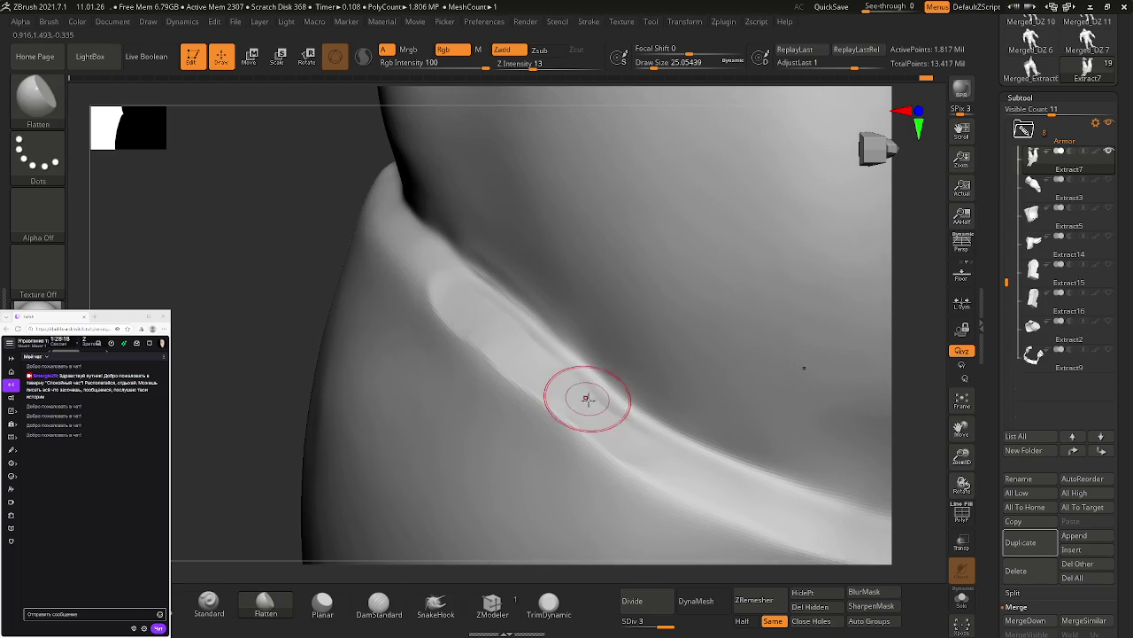
pyautogui.keyDown('shift'); pyautogui.moveTo(589, 392); pyautogui.dragTo(644, 405); pyautogui.keyUp('shift')
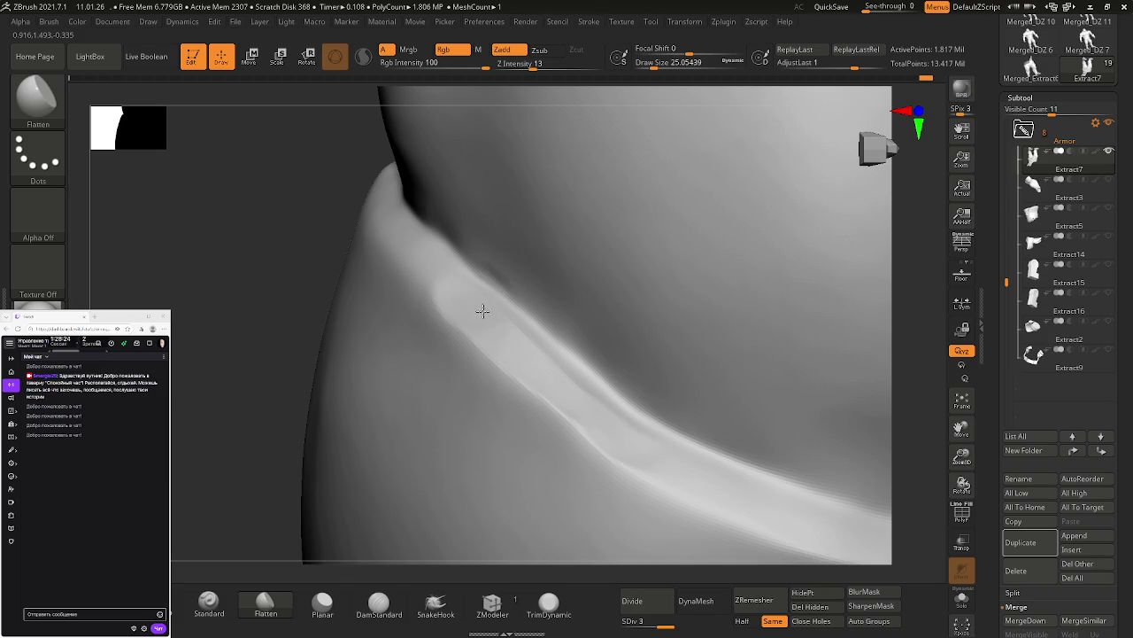
pyautogui.keyDown('shift'); pyautogui.moveTo(579, 394); pyautogui.dragTo(653, 449); pyautogui.keyUp('shift')
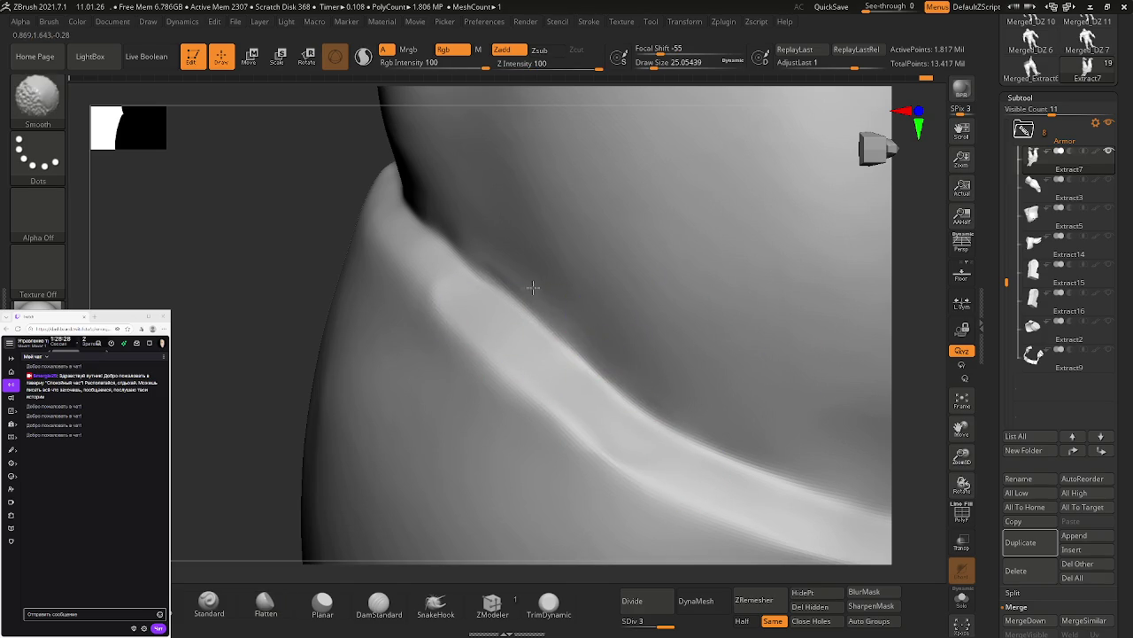
pyautogui.moveTo(565, 302)
pyautogui.keyDown('alt'); pyautogui.mouseDown(button='right')
pyautogui.moveTo(683, 375)
pyautogui.moveTo(608, 329)
pyautogui.mouseUp(button='right'); pyautogui.keyUp('alt')
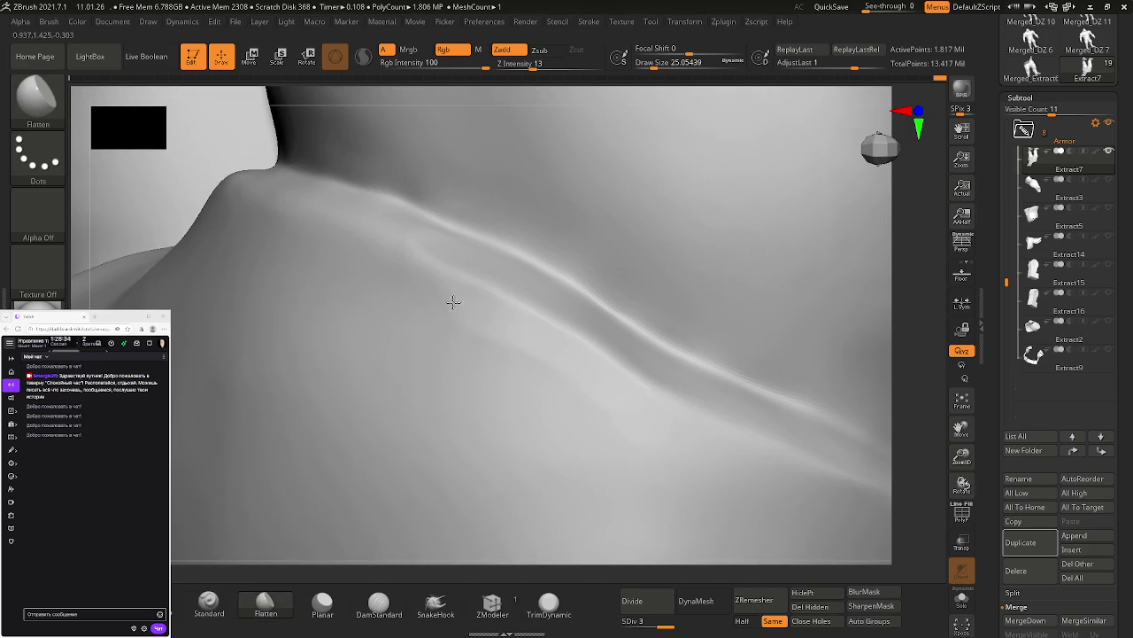
# Step: Smooth the fold ridge into a softer crease where the pants meet the leg
pyautogui.moveTo(472, 364); pyautogui.dragTo(557, 405, button='right')
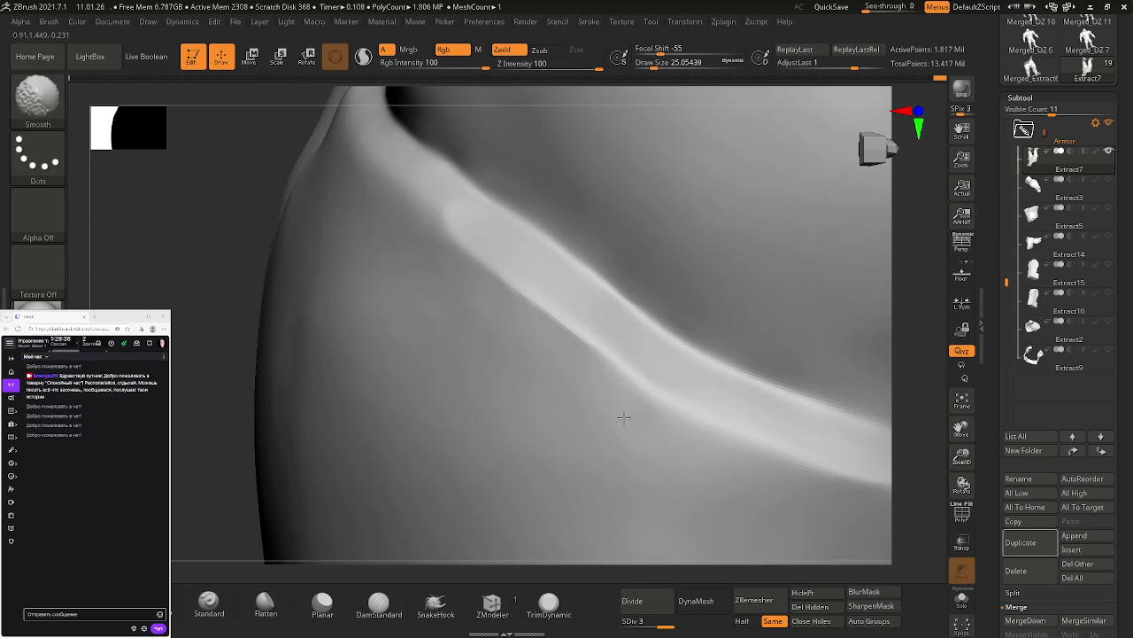
pyautogui.moveTo(531, 310)
pyautogui.mouseDown(button='right')
pyautogui.moveTo(613, 364)
pyautogui.moveTo(617, 331)
pyautogui.moveTo(589, 301)
pyautogui.moveTo(658, 377)
pyautogui.moveTo(572, 293)
pyautogui.moveTo(602, 332)
pyautogui.moveTo(676, 372)
pyautogui.moveTo(655, 354)
pyautogui.moveTo(670, 375)
pyautogui.moveTo(632, 375)
pyautogui.moveTo(638, 405)
pyautogui.mouseUp(button='right')
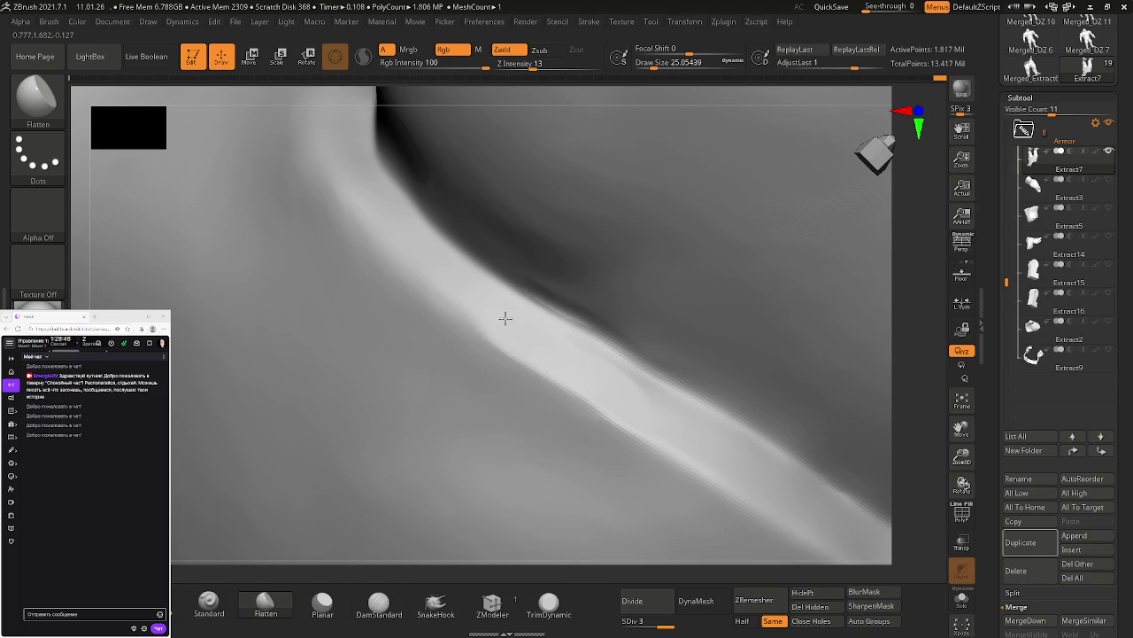
pyautogui.moveTo(455, 282)
pyautogui.mouseDown()
pyautogui.moveTo(412, 232)
pyautogui.moveTo(417, 189)
pyautogui.mouseUp()
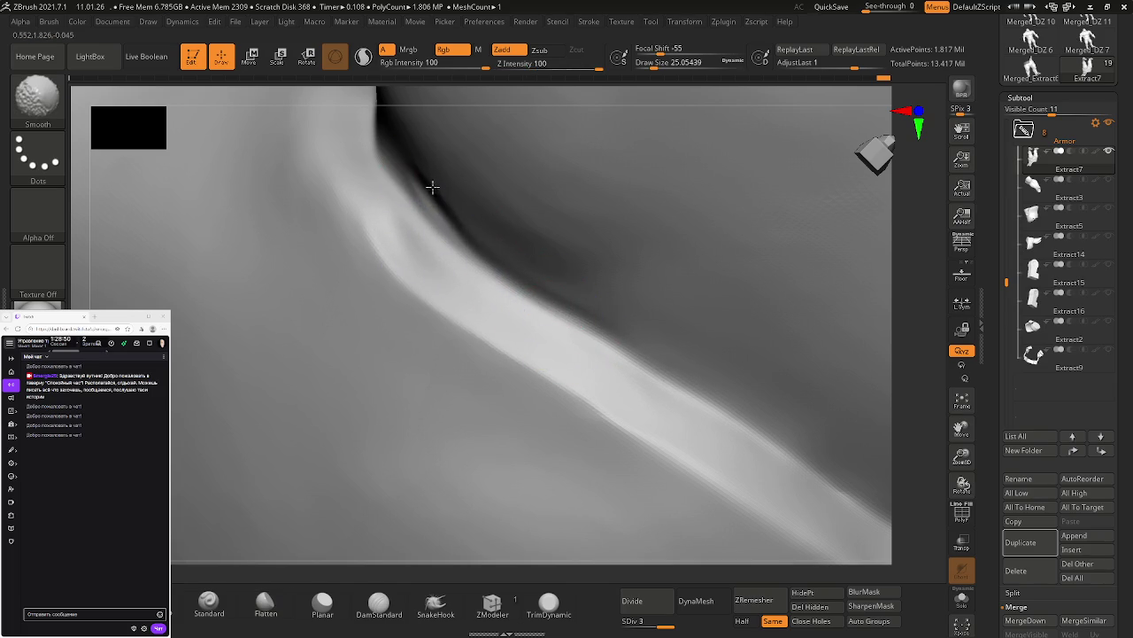
pyautogui.moveTo(514, 230); pyautogui.dragTo(481, 223)
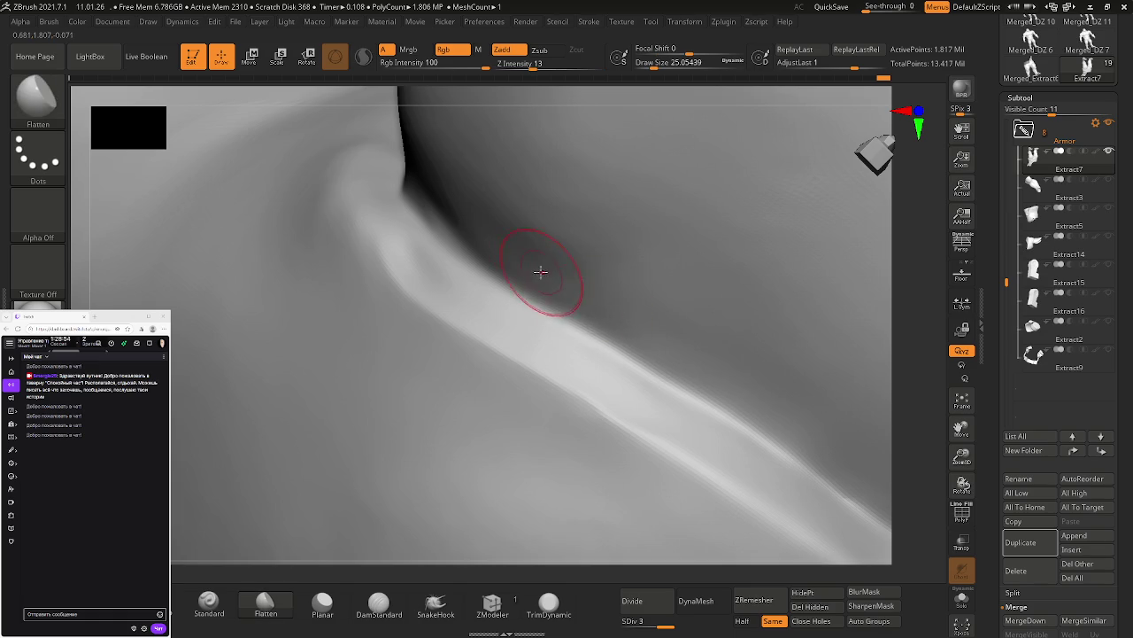
pyautogui.moveTo(531, 265); pyautogui.dragTo(570, 291)
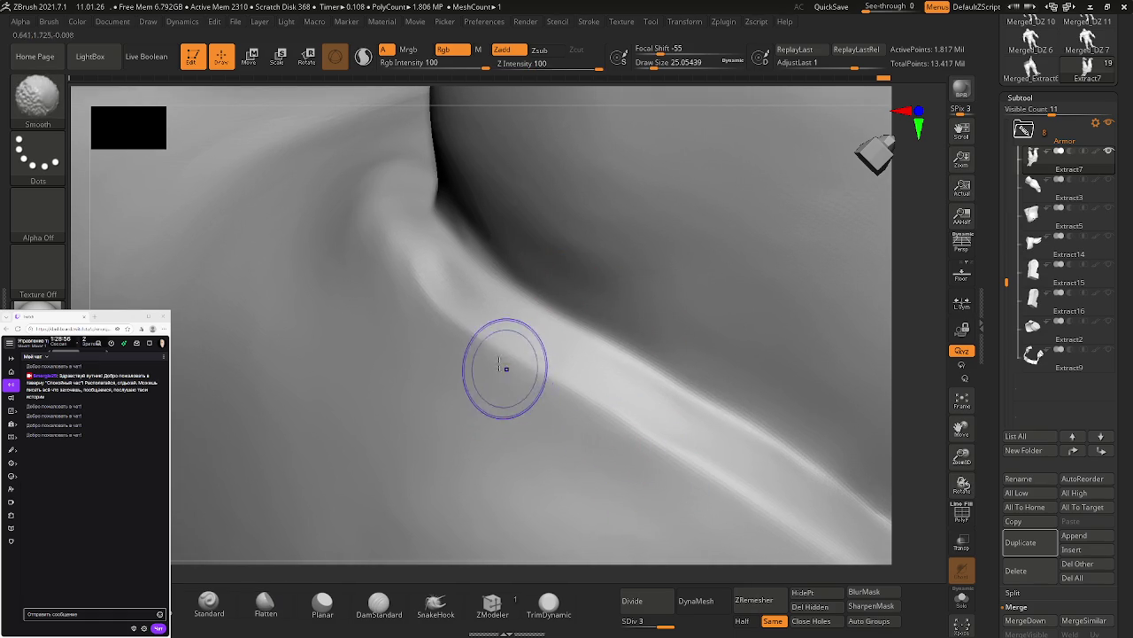
# Step: Flatten and smooth the fold along the crease, then pull back to a wider pants view
pyautogui.moveTo(442, 322)
pyautogui.keyDown('ctrl'); pyautogui.mouseDown(button='right')
pyautogui.moveTo(560, 320)
pyautogui.moveTo(392, 218)
pyautogui.moveTo(546, 310)
pyautogui.moveTo(513, 331)
pyautogui.mouseUp(button='right'); pyautogui.keyUp('ctrl')
pyautogui.moveTo(576, 386); pyautogui.dragTo(598, 401)
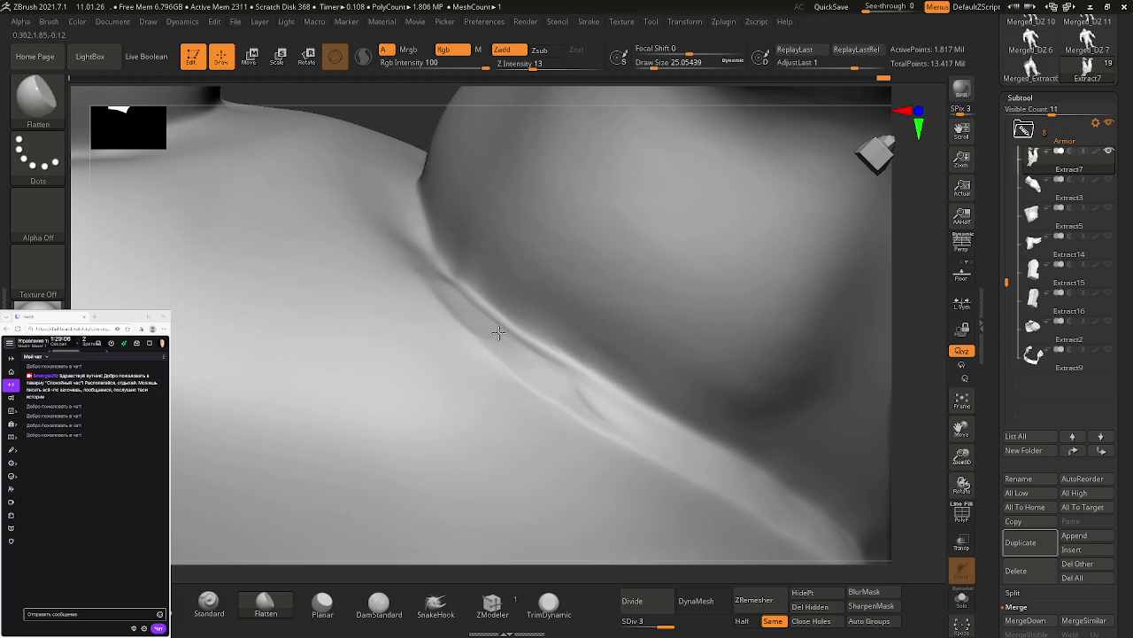
pyautogui.keyDown('shift'); pyautogui.moveTo(607, 404); pyautogui.dragTo(557, 379); pyautogui.keyUp('shift')
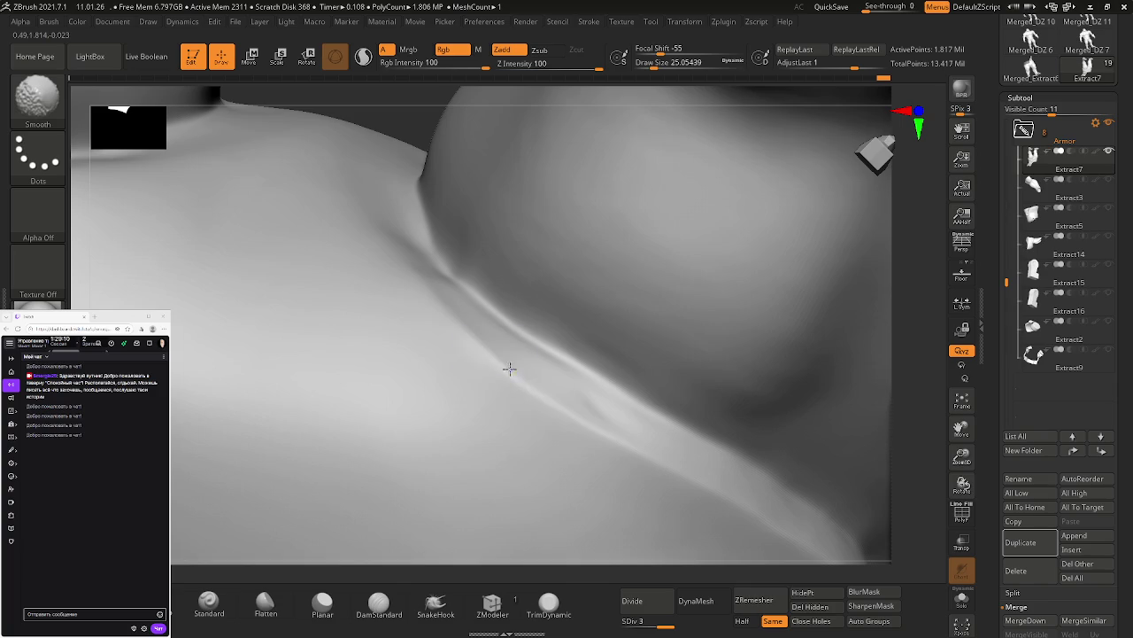
pyautogui.moveTo(587, 399)
pyautogui.mouseDown(button='right')
pyautogui.moveTo(591, 389)
pyautogui.moveTo(576, 395)
pyautogui.mouseUp(button='right')
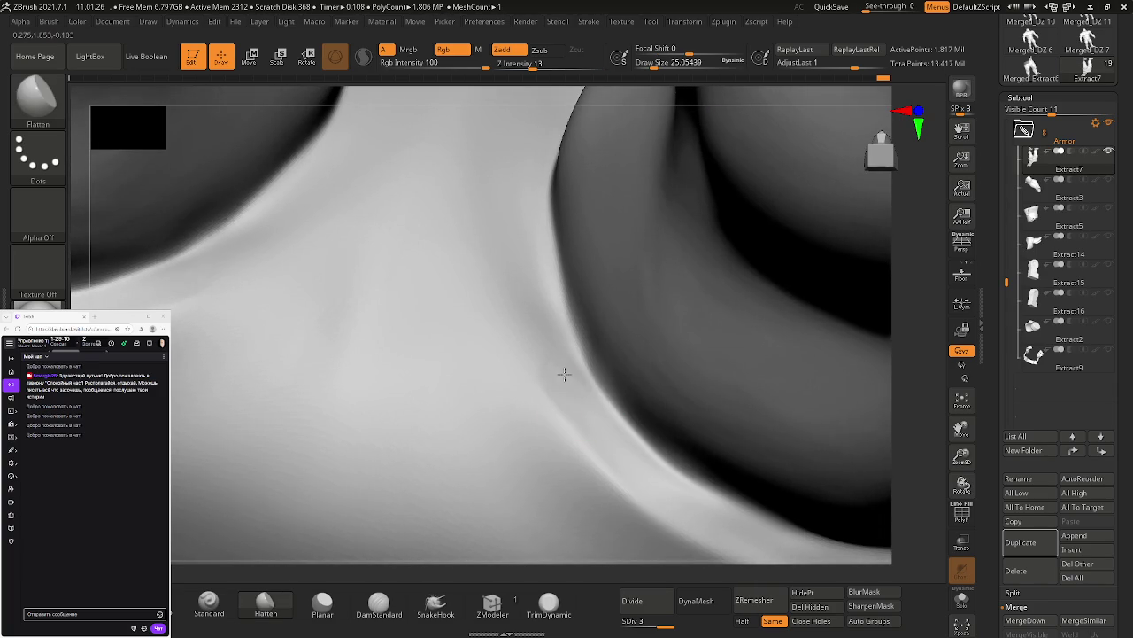
pyautogui.moveTo(541, 295); pyautogui.dragTo(533, 301, button='right')
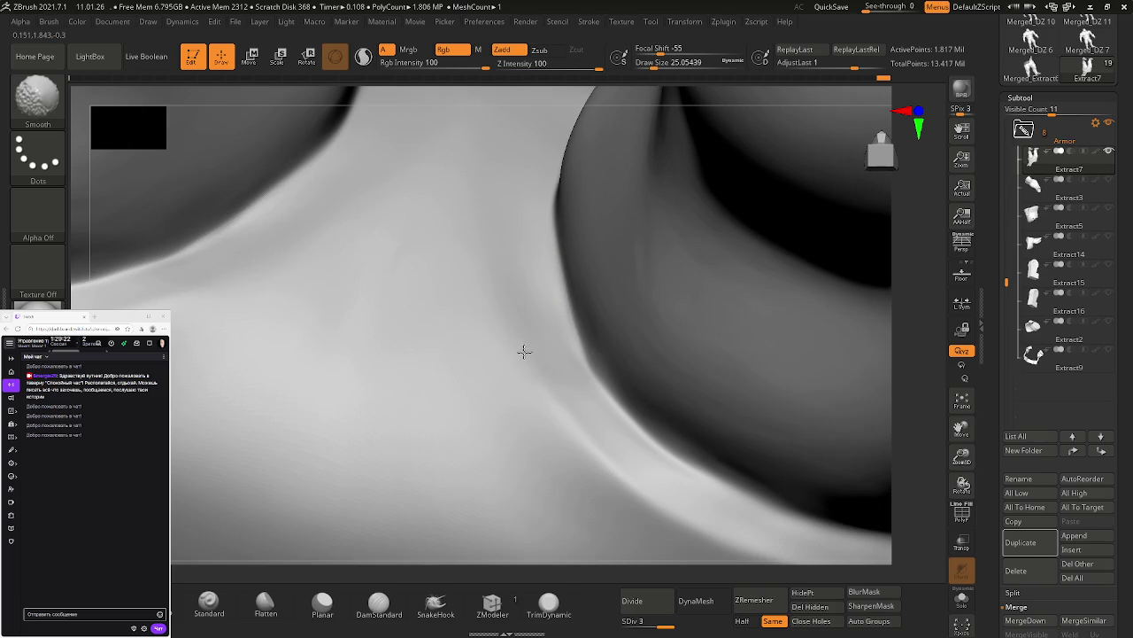
pyautogui.keyDown('alt'); pyautogui.moveTo(580, 429); pyautogui.dragTo(617, 413, button='right'); pyautogui.keyUp('alt')
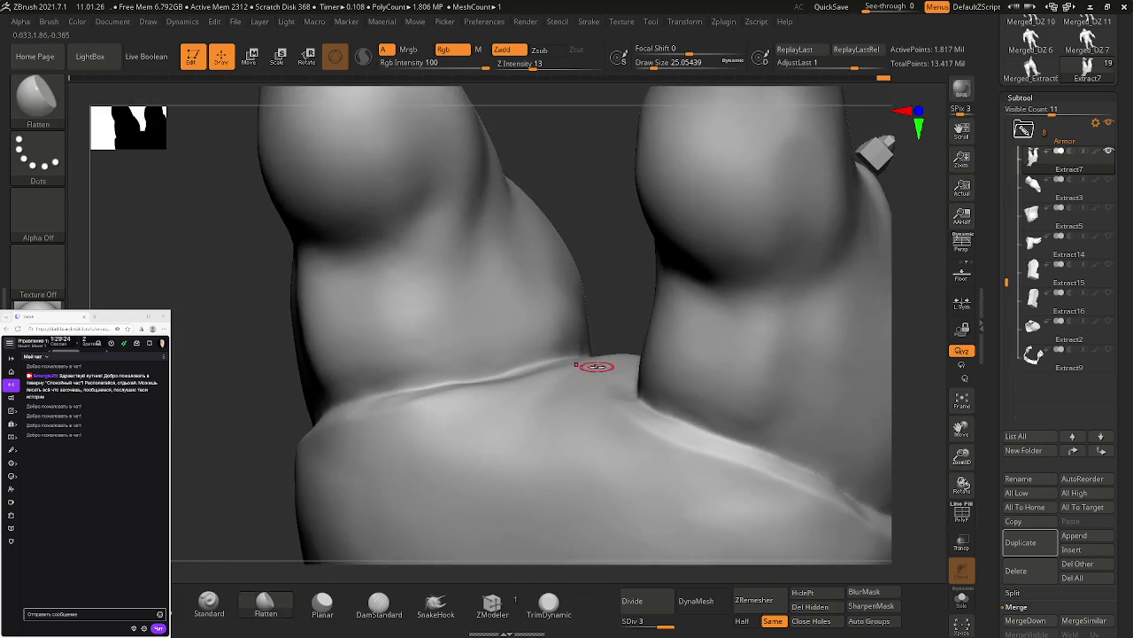
# Step: Snap to front view, raise brush size to about 158, and try Flatten strokes on the crotch, undoing them
pyautogui.press('shift')
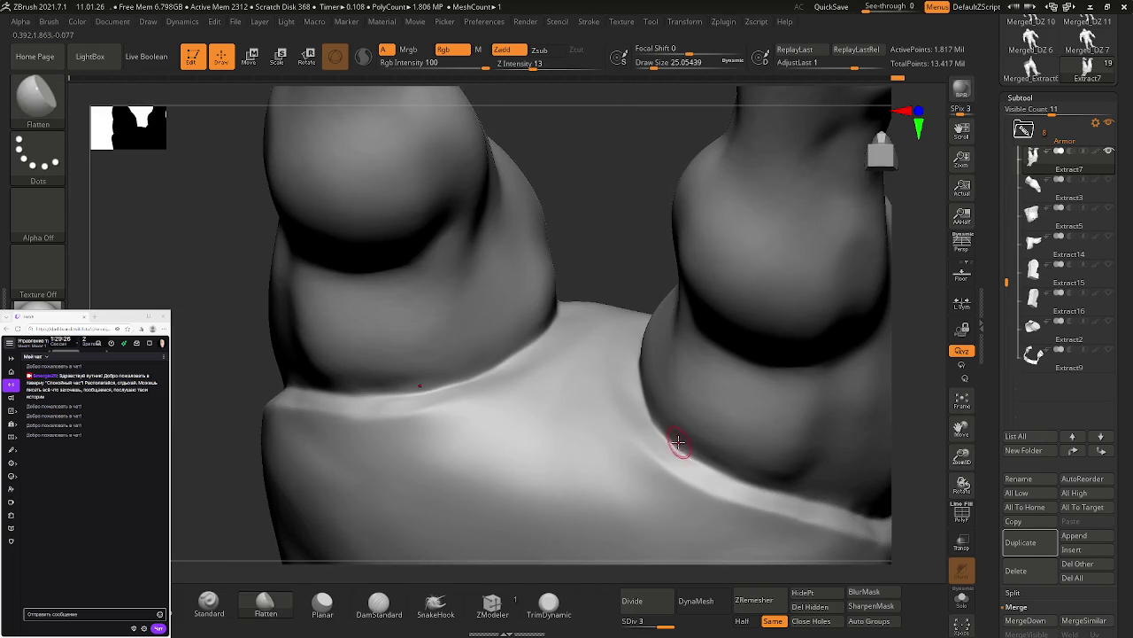
pyautogui.moveTo(615, 450)
pyautogui.keyDown('shift'); pyautogui.mouseDown(button='right')
pyautogui.moveTo(718, 443)
pyautogui.moveTo(529, 331)
pyautogui.moveTo(682, 372)
pyautogui.moveTo(696, 485)
pyautogui.moveTo(682, 430)
pyautogui.moveTo(803, 478)
pyautogui.moveTo(670, 434)
pyautogui.moveTo(633, 454)
pyautogui.moveTo(592, 420)
pyautogui.moveTo(592, 257)
pyautogui.moveTo(607, 460)
pyautogui.moveTo(598, 448)
pyautogui.moveTo(648, 463)
pyautogui.moveTo(665, 430)
pyautogui.moveTo(611, 438)
pyautogui.mouseUp(button='right'); pyautogui.keyUp('shift')
pyautogui.press('space')
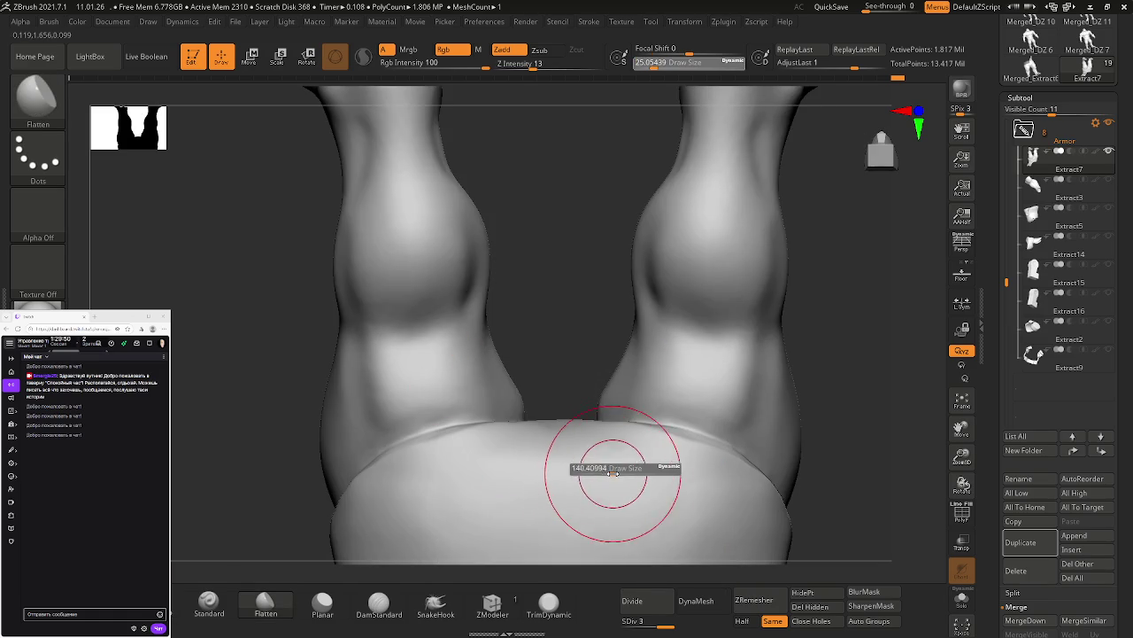
pyautogui.moveTo(604, 472); pyautogui.dragTo(659, 467)
pyautogui.moveTo(562, 432); pyautogui.dragTo(567, 432)
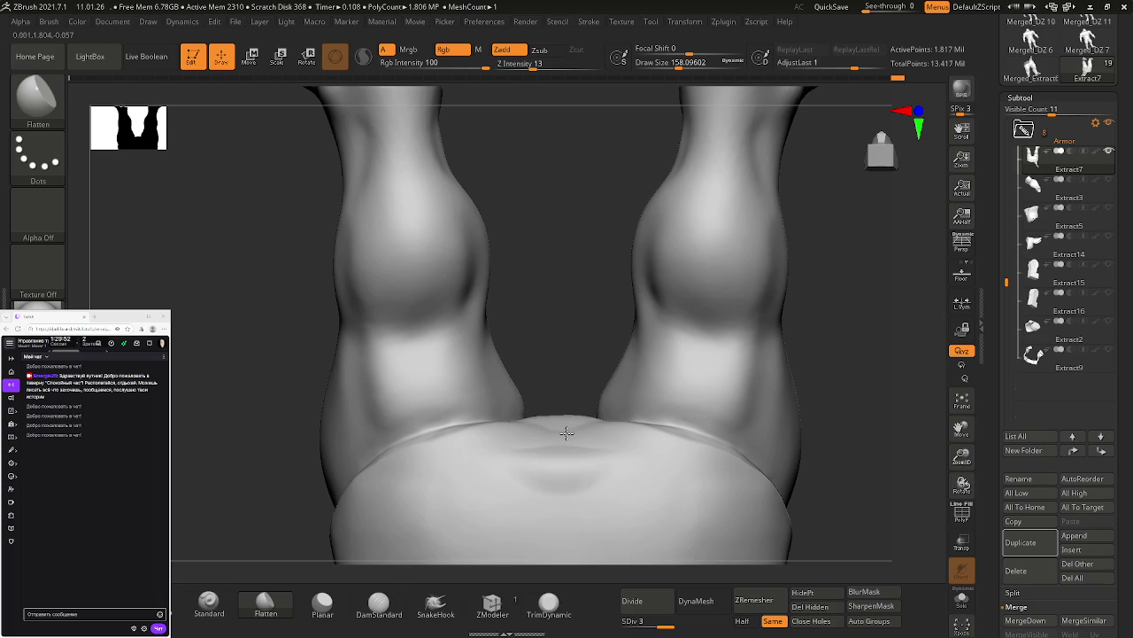
pyautogui.hotkey('ctrl', 'z')
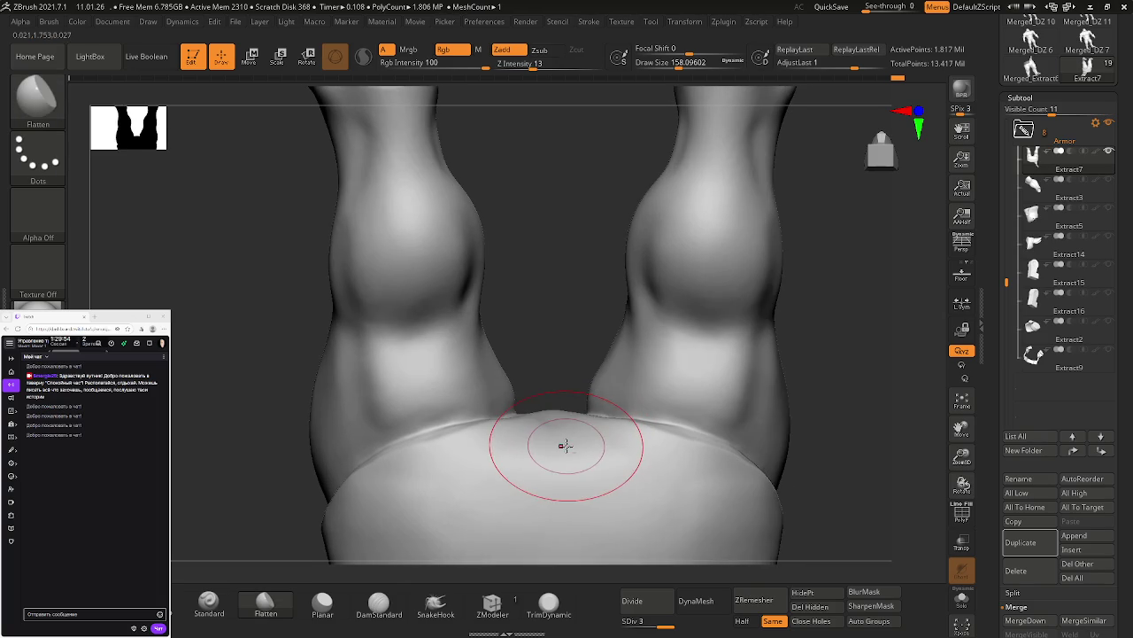
pyautogui.moveTo(562, 445); pyautogui.dragTo(597, 454)
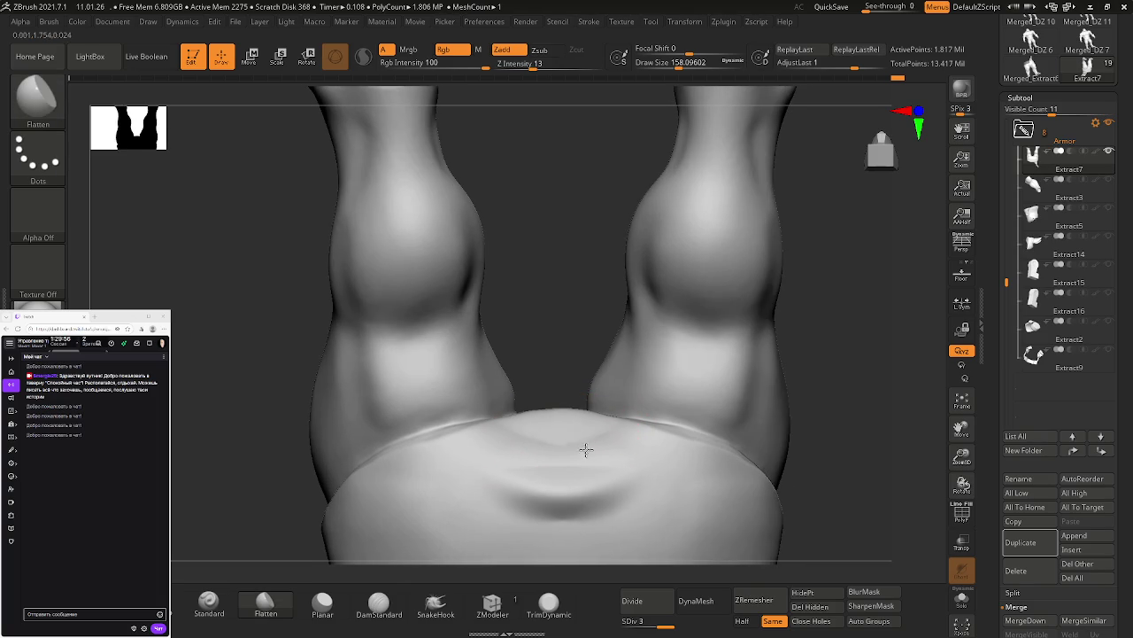
pyautogui.hotkey('ctrl', 'z')
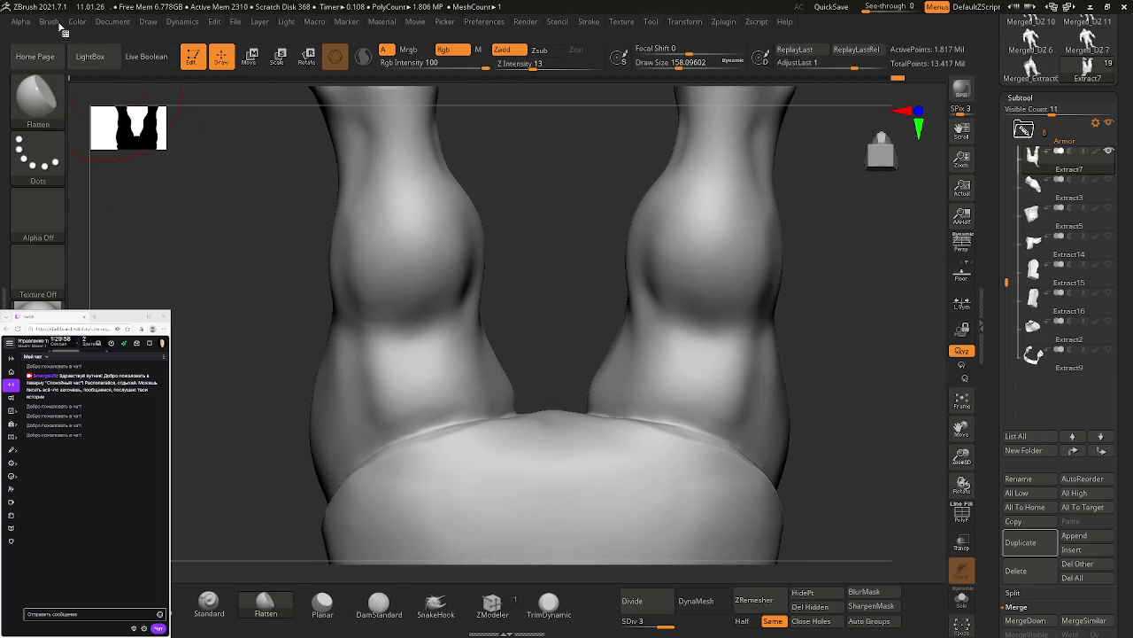
# Step: Smooth the dark crease between the legs
pyautogui.click(40, 23)
pyautogui.scroll(-5, 115, 230)
pyautogui.scroll(-3, 116, 230)
pyautogui.click(575, 432)
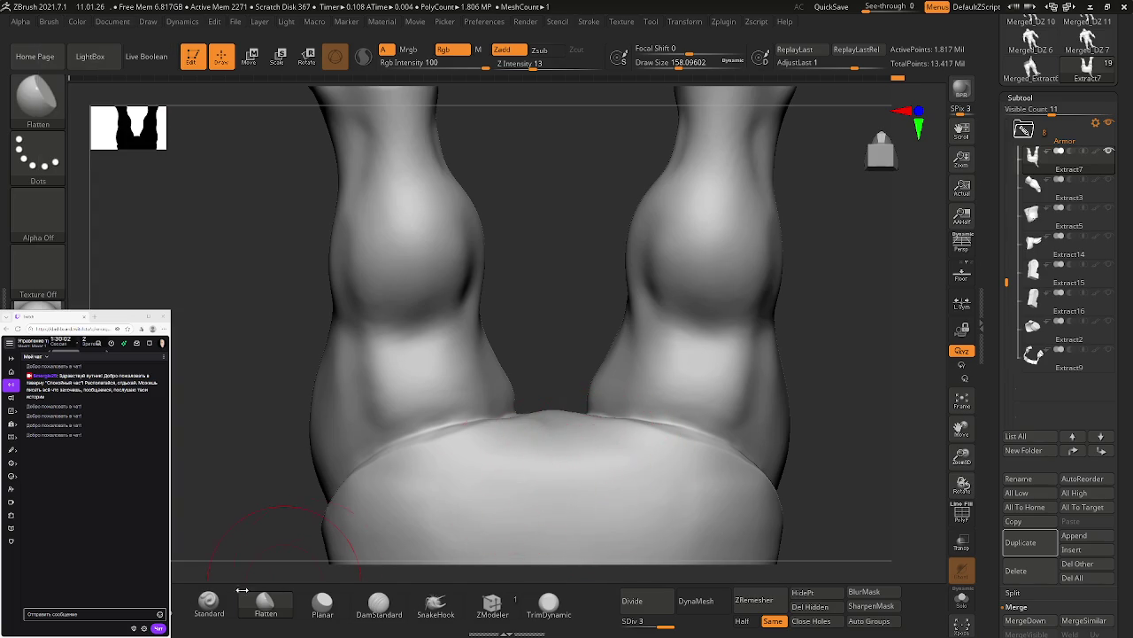
# Step: With the Move brush (BMV), push the crotch below the crease and pull up the ridge across it
pyautogui.press('b')
pyautogui.press('m')
pyautogui.press('v')
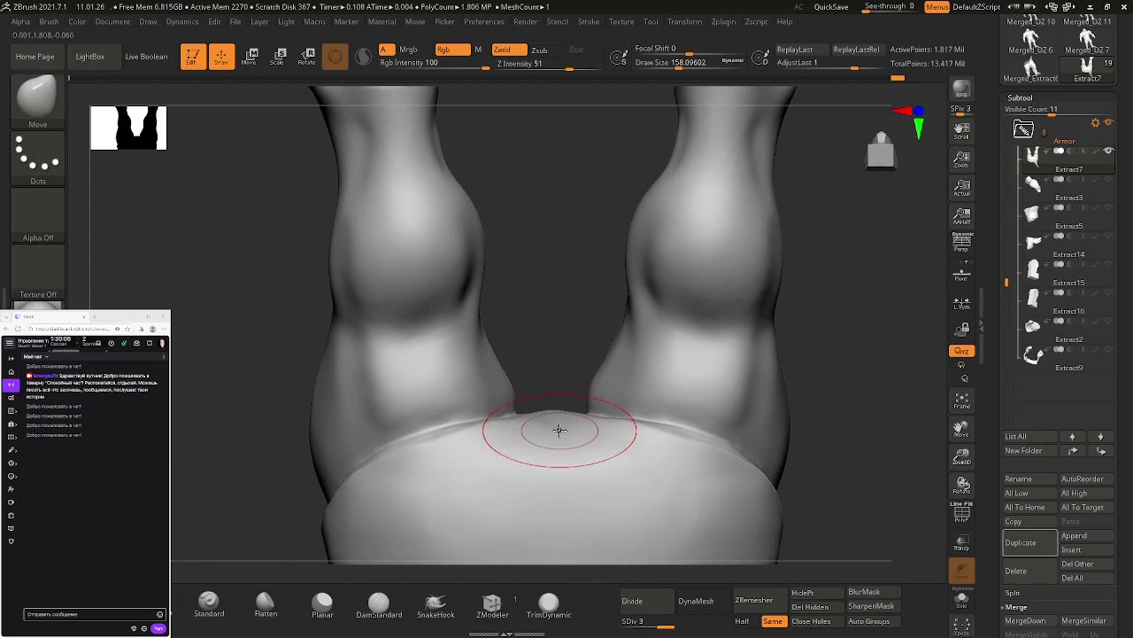
pyautogui.moveTo(564, 438); pyautogui.dragTo(572, 440)
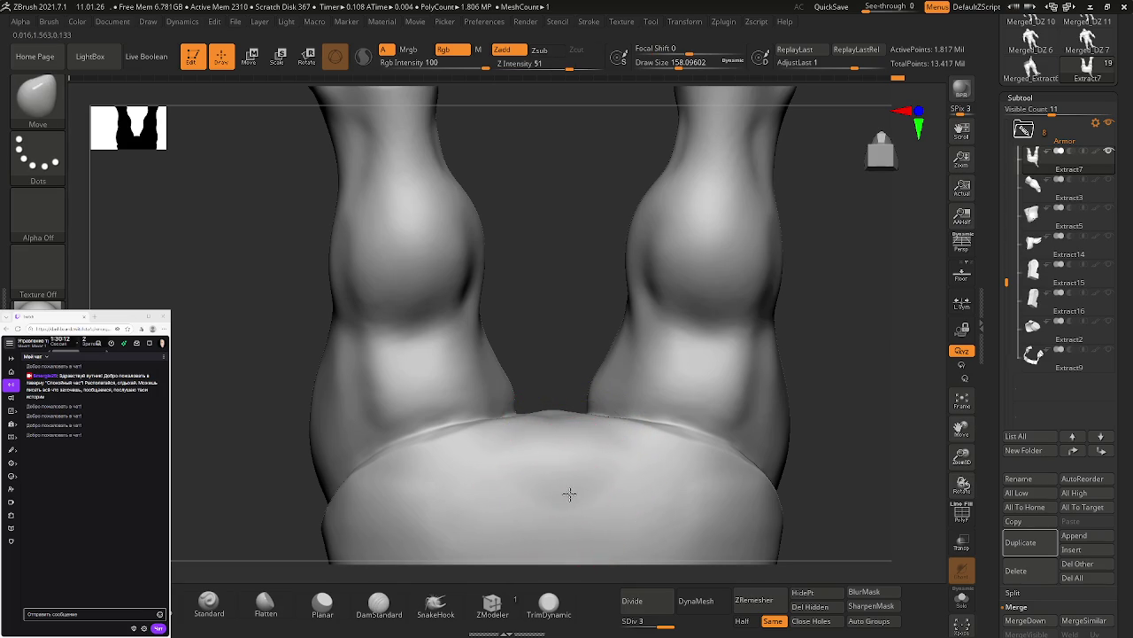
pyautogui.moveTo(597, 463)
pyautogui.mouseDown(button='right')
pyautogui.moveTo(608, 427)
pyautogui.moveTo(506, 435)
pyautogui.mouseUp(button='right')
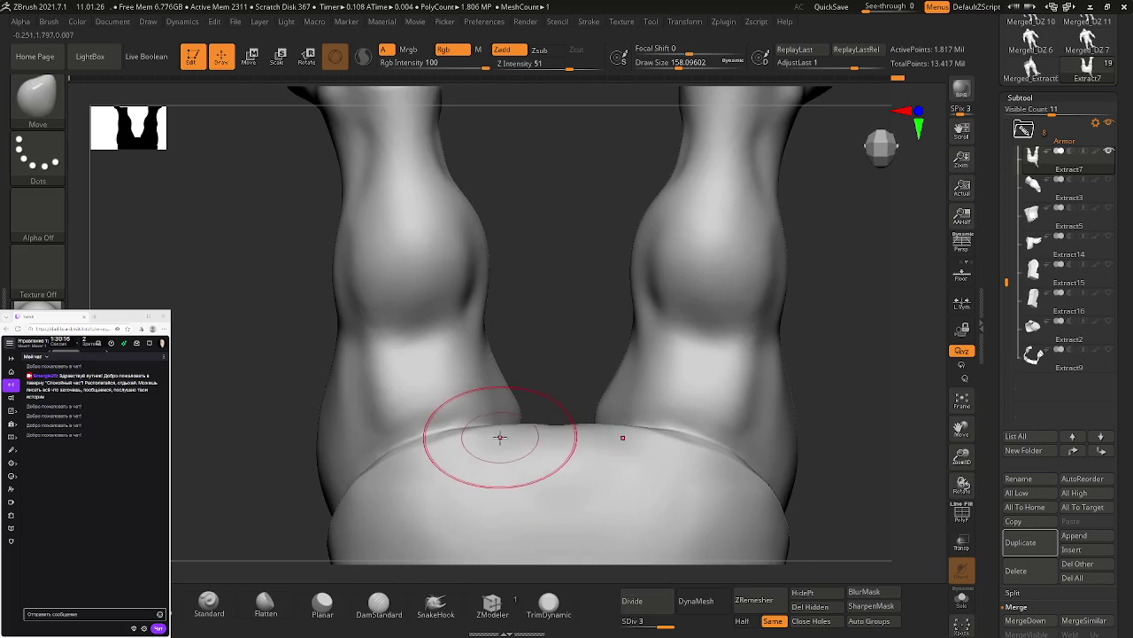
pyautogui.moveTo(514, 439); pyautogui.dragTo(510, 438)
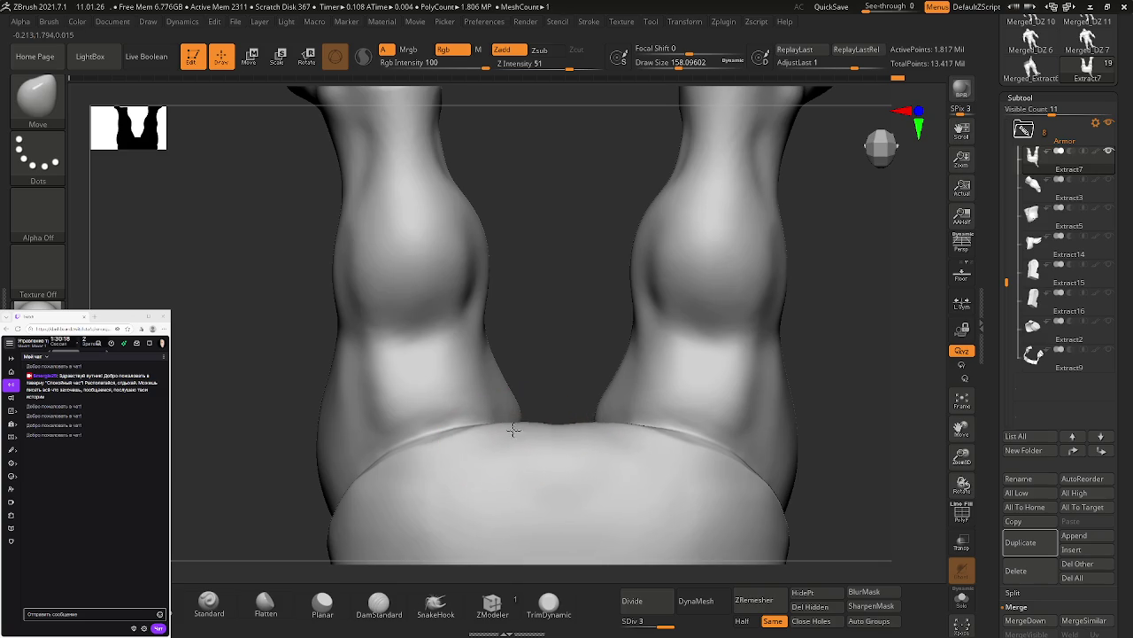
pyautogui.moveTo(521, 424)
pyautogui.mouseDown(button='right')
pyautogui.moveTo(559, 445)
pyautogui.moveTo(559, 473)
pyautogui.mouseUp(button='right')
pyautogui.moveTo(537, 484)
pyautogui.keyDown('shift'); pyautogui.mouseDown()
pyautogui.moveTo(557, 412)
pyautogui.moveTo(581, 412)
pyautogui.moveTo(551, 443)
pyautogui.mouseUp(); pyautogui.keyUp('shift')
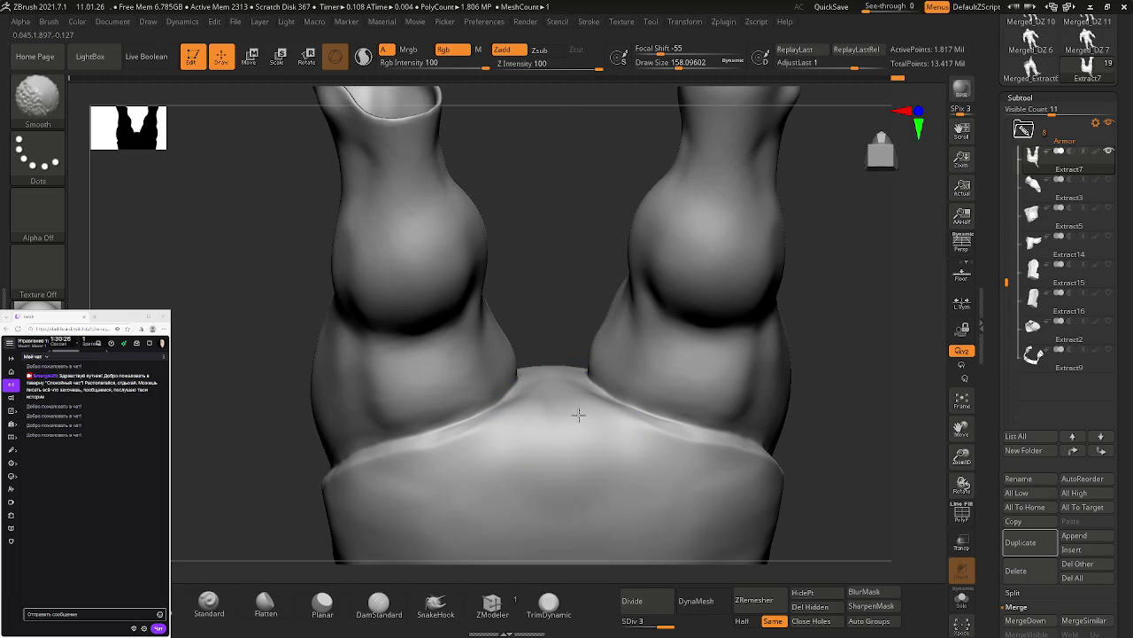
pyautogui.moveTo(529, 434)
pyautogui.mouseDown(button='right')
pyautogui.moveTo(602, 433)
pyautogui.moveTo(557, 473)
pyautogui.moveTo(570, 421)
pyautogui.mouseUp(button='right')
# Step: Shrink the brush to about 80, step through undo history, and inspect the waistband seam from the side
pyautogui.press('s')
pyautogui.moveTo(567, 421); pyautogui.dragTo(556, 421)
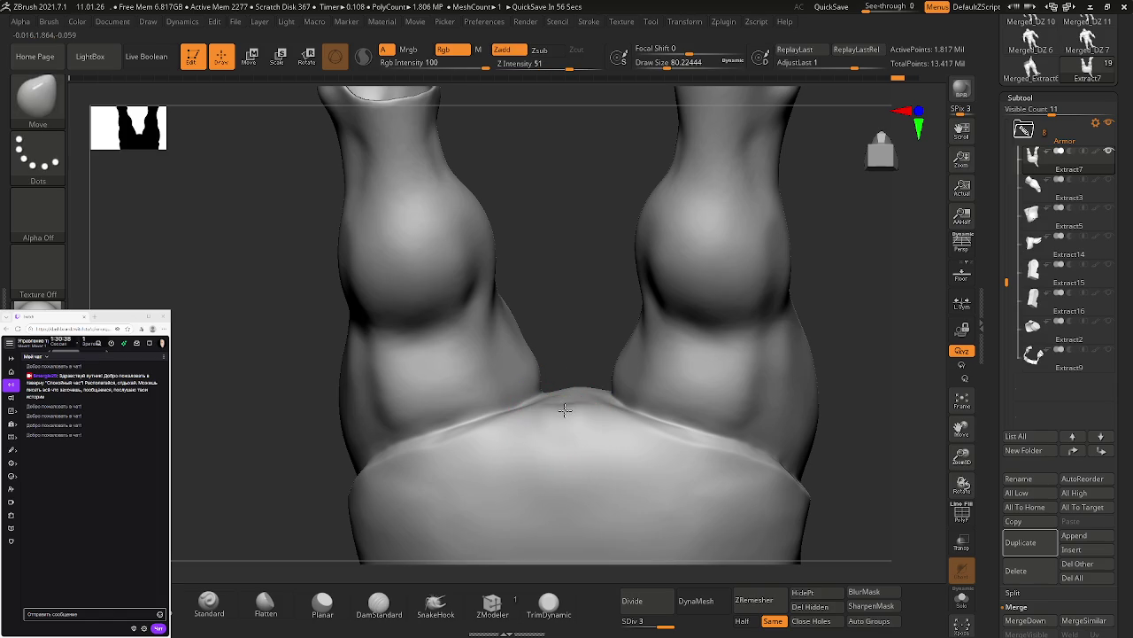
pyautogui.hotkey('ctrl', 'z')
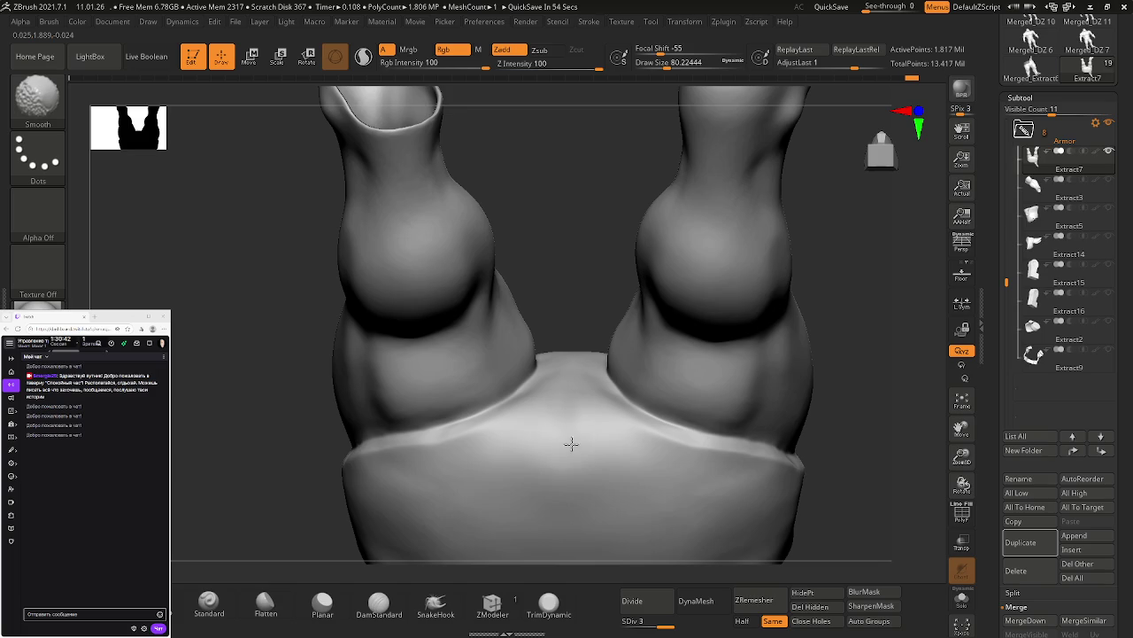
pyautogui.hotkey('ctrl', 'z')
pyautogui.hotkey('ctrl', 'z')
pyautogui.hotkey('ctrl', 'z')
pyautogui.hotkey('ctrl', 'z')
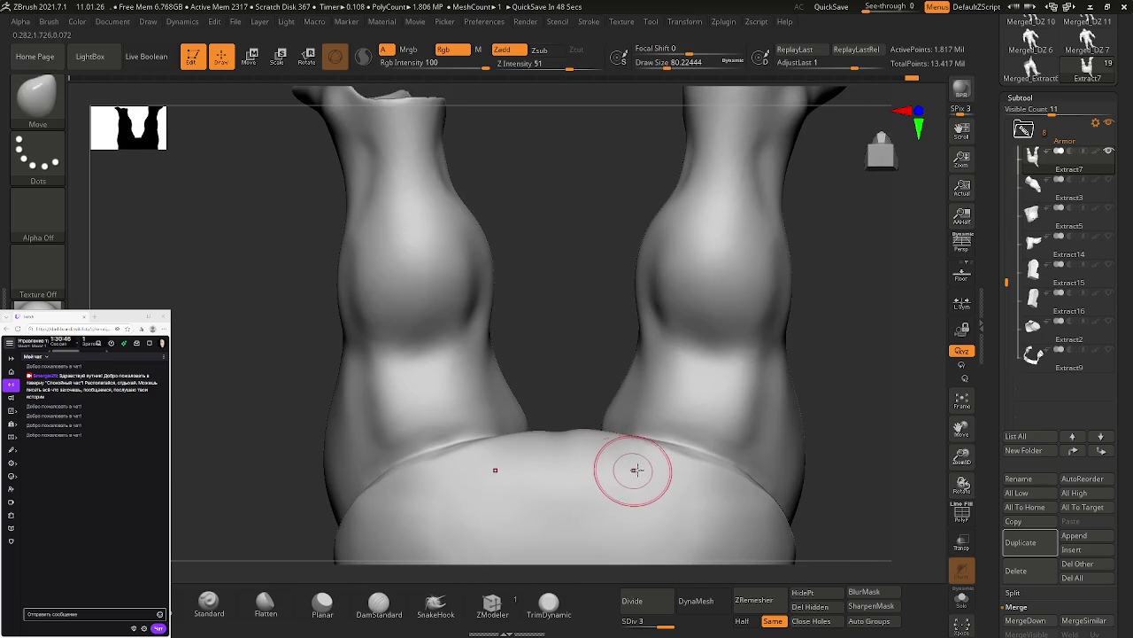
pyautogui.moveTo(683, 488); pyautogui.dragTo(651, 482, button='right')
pyautogui.hotkey('ctrl', 'z')
pyautogui.hotkey('ctrl', 'z')
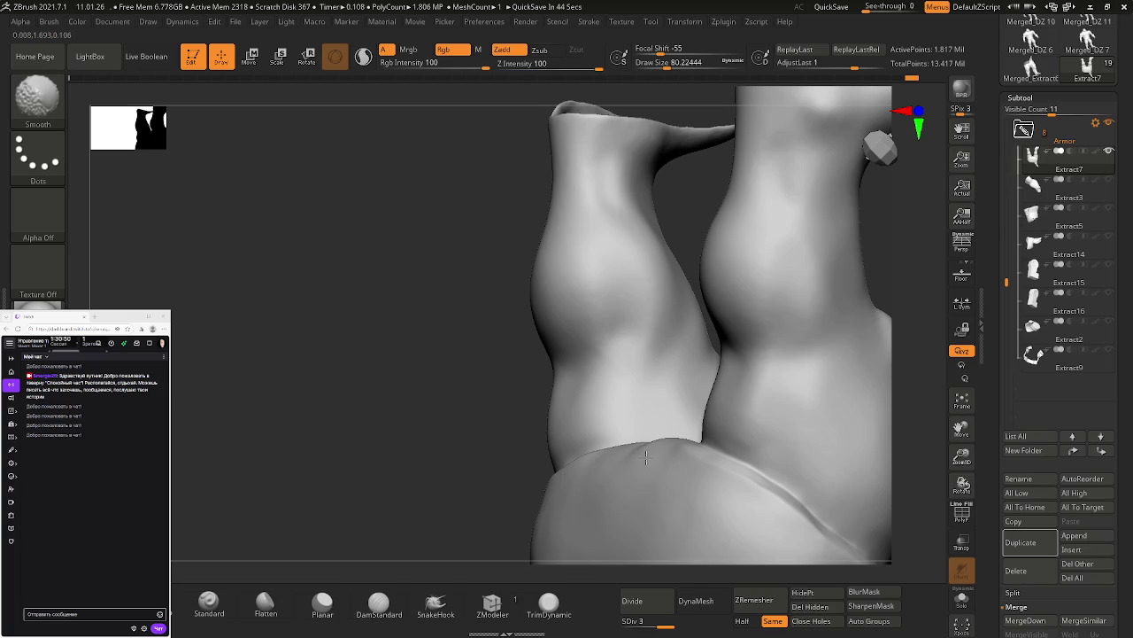
pyautogui.moveTo(639, 459); pyautogui.dragTo(659, 435, button='right')
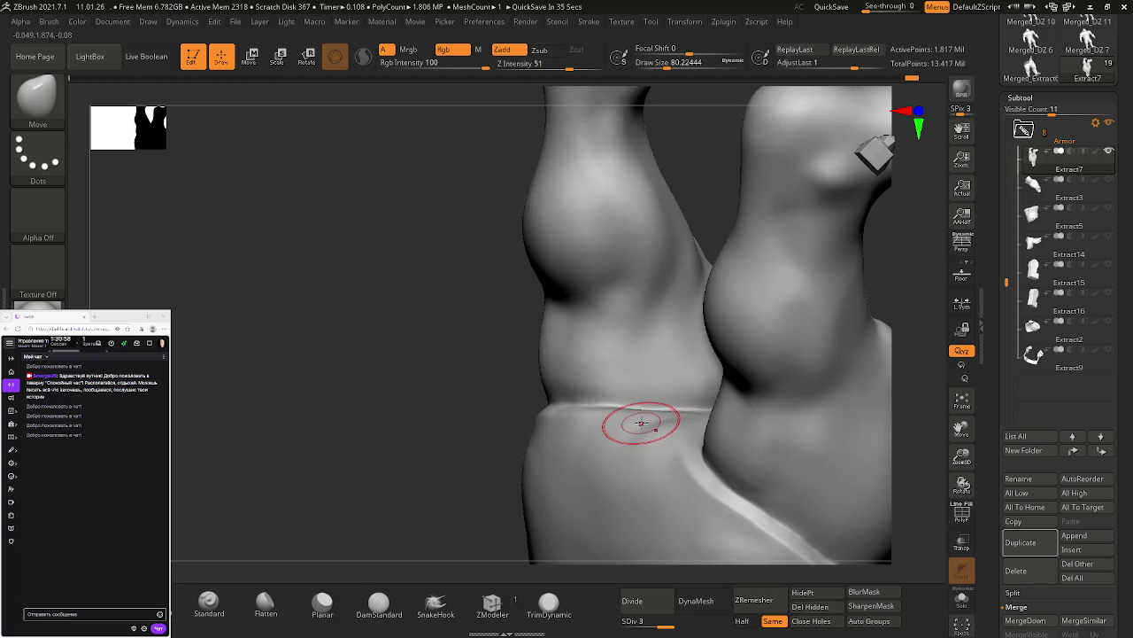
pyautogui.moveTo(648, 425); pyautogui.dragTo(645, 448, button='right')
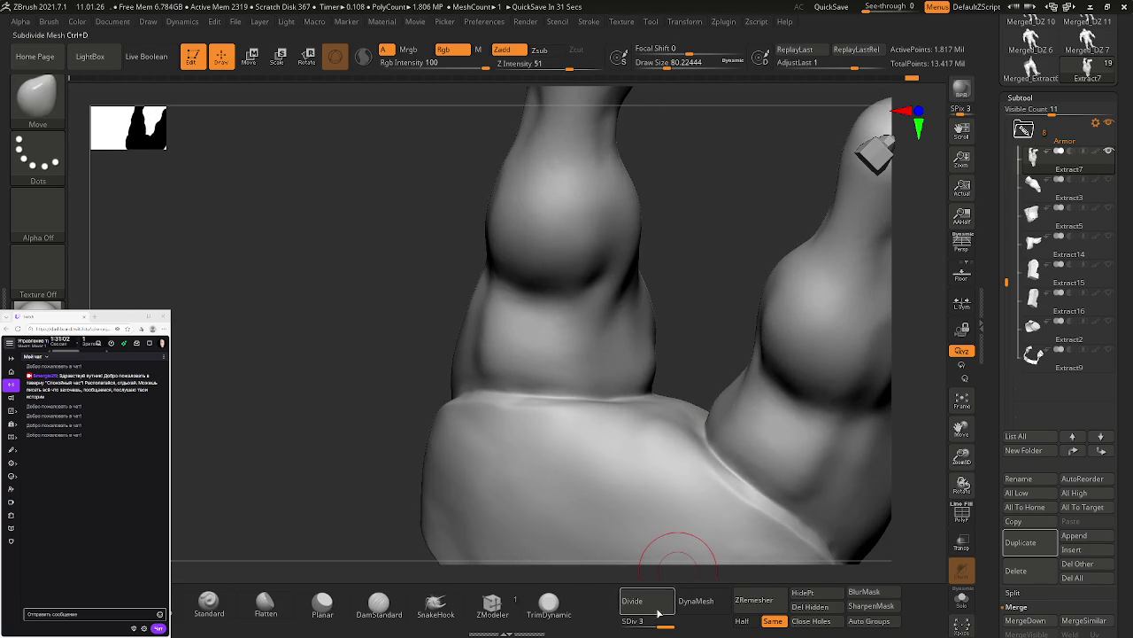
# Step: Nudge and smooth the pants edge near the leg, then orbit to check the pants front
pyautogui.press('shift')
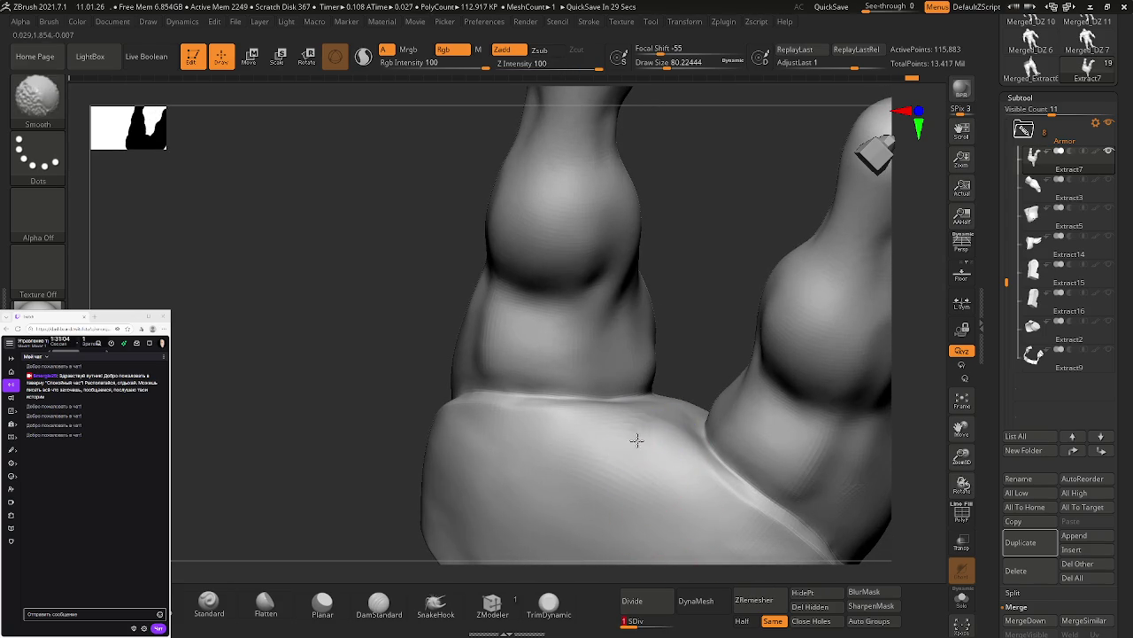
pyautogui.keyDown('shift'); pyautogui.moveTo(630, 439); pyautogui.dragTo(655, 411); pyautogui.keyUp('shift')
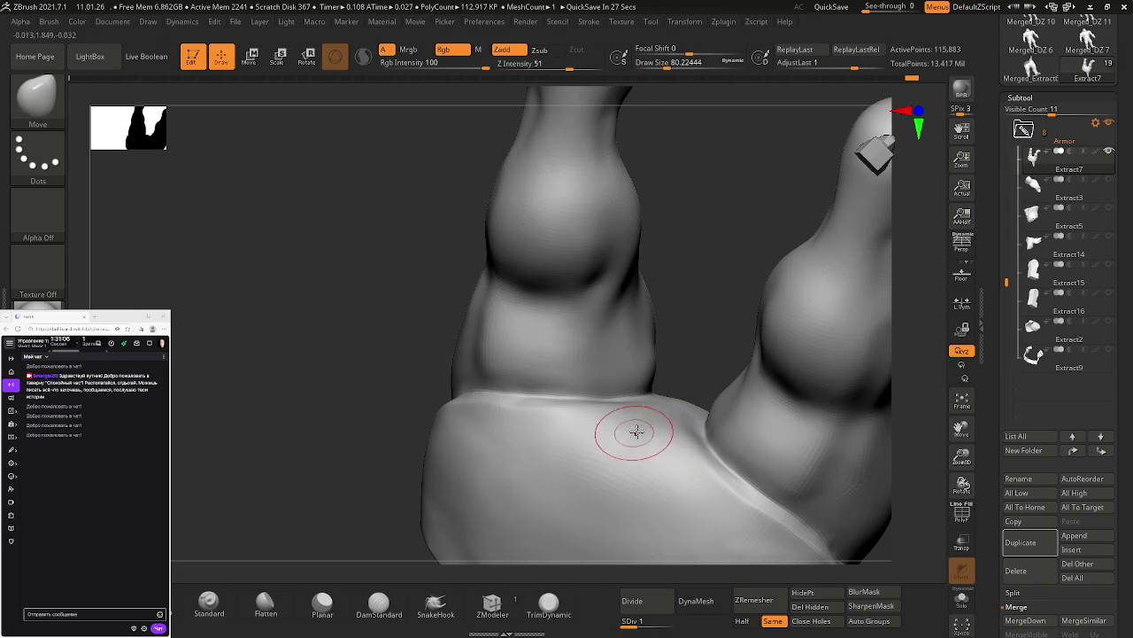
pyautogui.press('shift')
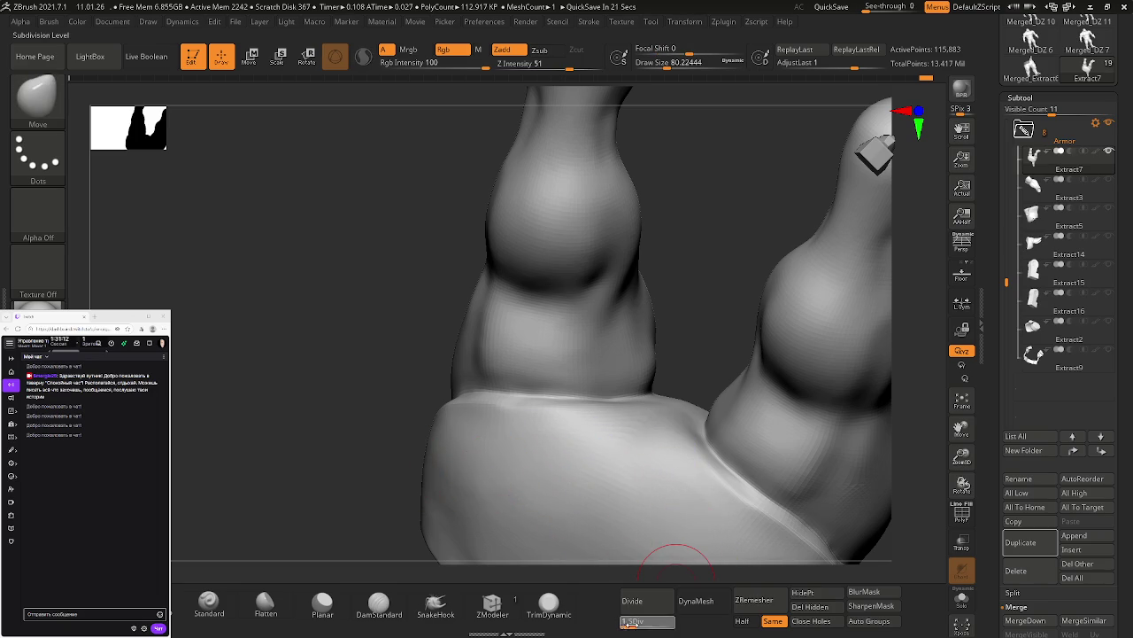
pyautogui.moveTo(687, 494); pyautogui.dragTo(694, 429, button='right')
pyautogui.moveTo(599, 498); pyautogui.dragTo(603, 511, button='right')
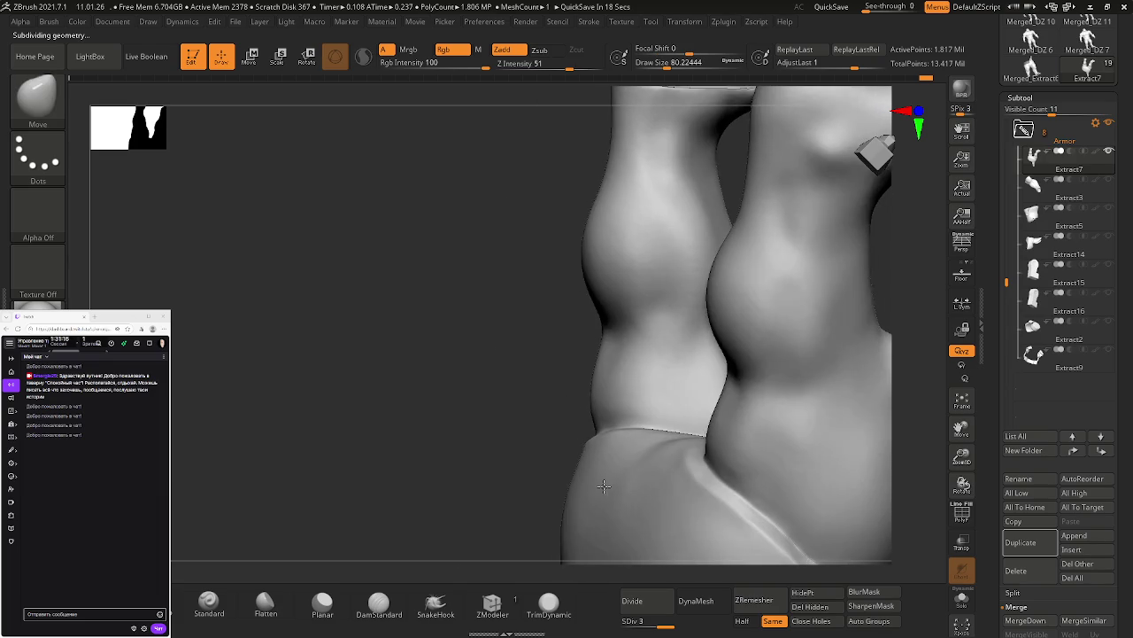
pyautogui.moveTo(673, 471)
pyautogui.mouseDown(button='right')
pyautogui.moveTo(676, 430)
pyautogui.moveTo(693, 426)
pyautogui.mouseUp(button='right')
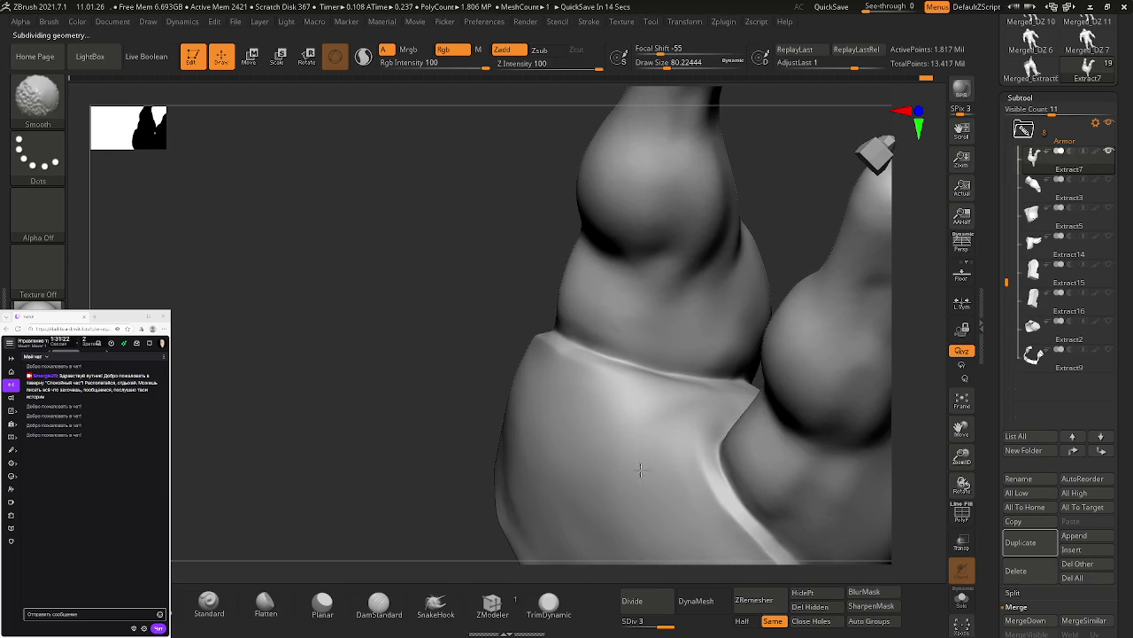
pyautogui.moveTo(658, 446)
pyautogui.mouseDown(button='right')
pyautogui.moveTo(653, 430)
pyautogui.moveTo(715, 384)
pyautogui.moveTo(698, 458)
pyautogui.moveTo(698, 410)
pyautogui.moveTo(729, 393)
pyautogui.moveTo(729, 475)
pyautogui.moveTo(621, 305)
pyautogui.moveTo(677, 441)
pyautogui.moveTo(645, 440)
pyautogui.mouseUp(button='right')
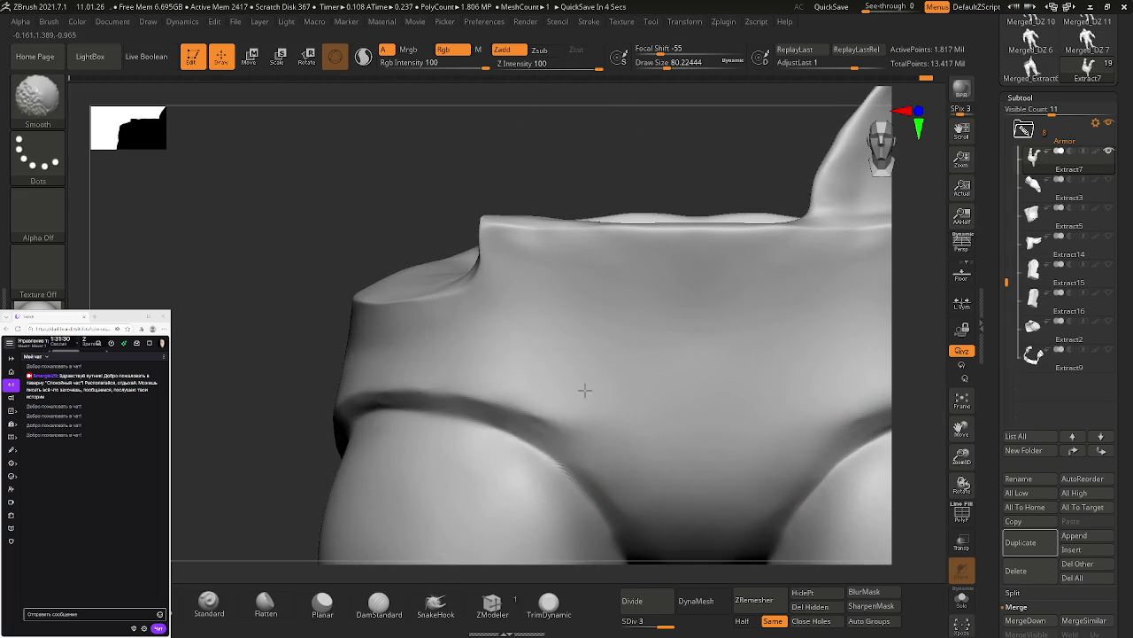
# Step: Zoom out to review both legs of the Extract7 pants, then open Save Project with Ctrl+S
pyautogui.moveTo(586, 389)
pyautogui.mouseDown(button='right')
pyautogui.moveTo(729, 399)
pyautogui.moveTo(655, 305)
pyautogui.mouseUp(button='right')
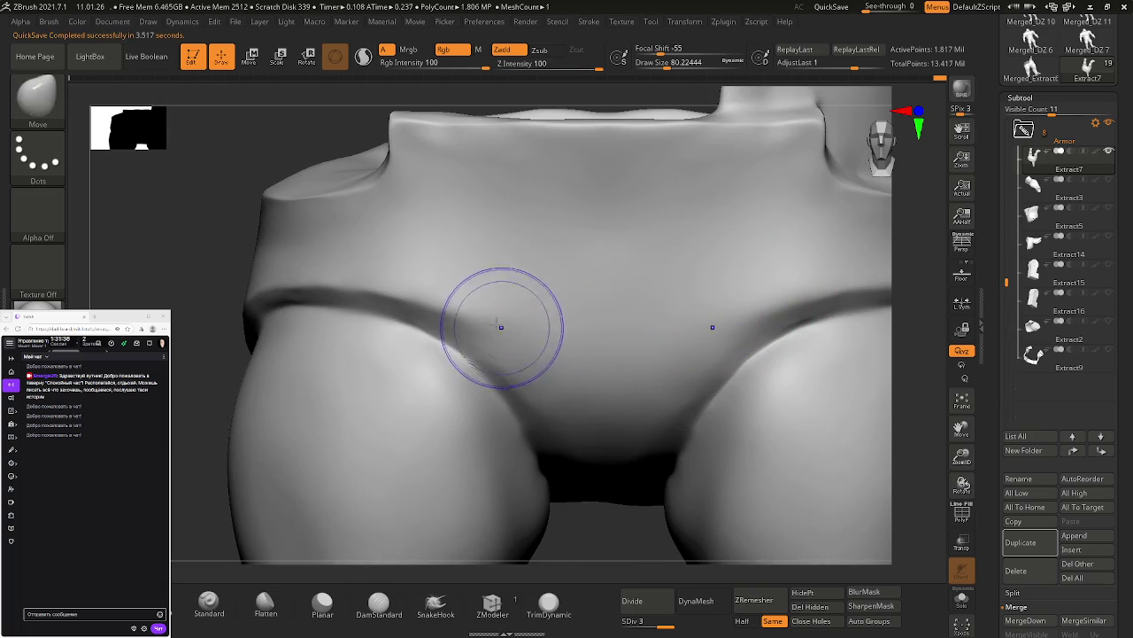
pyautogui.moveTo(569, 370)
pyautogui.keyDown('alt'); pyautogui.mouseDown(button='right')
pyautogui.moveTo(627, 331)
pyautogui.moveTo(715, 324)
pyautogui.moveTo(655, 307)
pyautogui.mouseUp(button='right'); pyautogui.keyUp('alt')
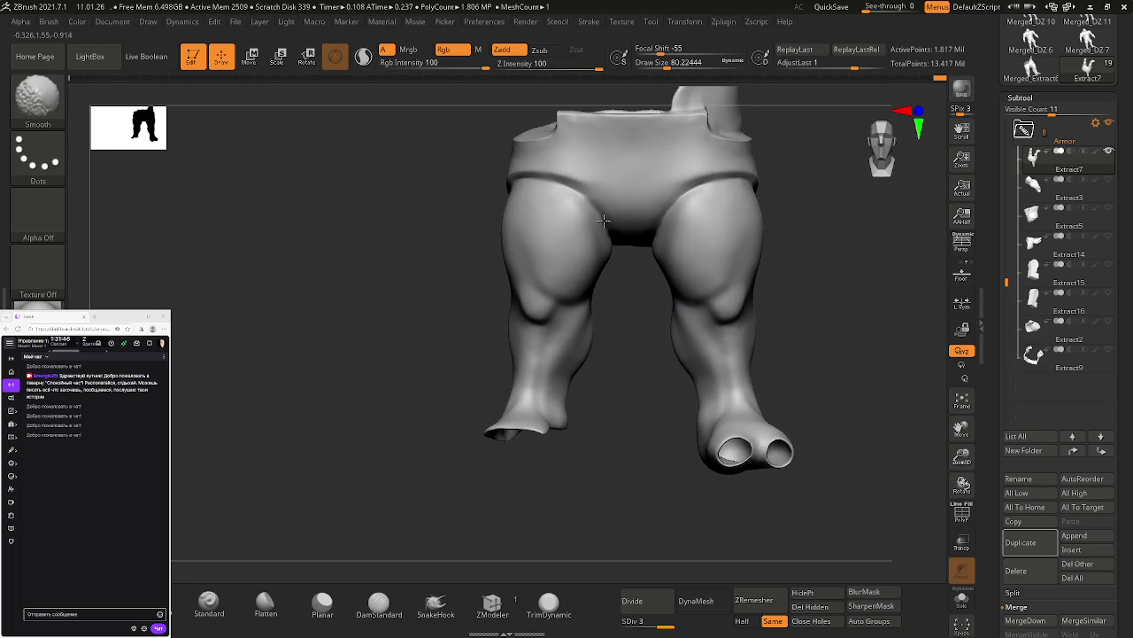
pyautogui.moveTo(699, 219)
pyautogui.keyDown('alt'); pyautogui.mouseDown(button='right')
pyautogui.moveTo(572, 225)
pyautogui.moveTo(621, 283)
pyautogui.mouseUp(button='right'); pyautogui.keyUp('alt')
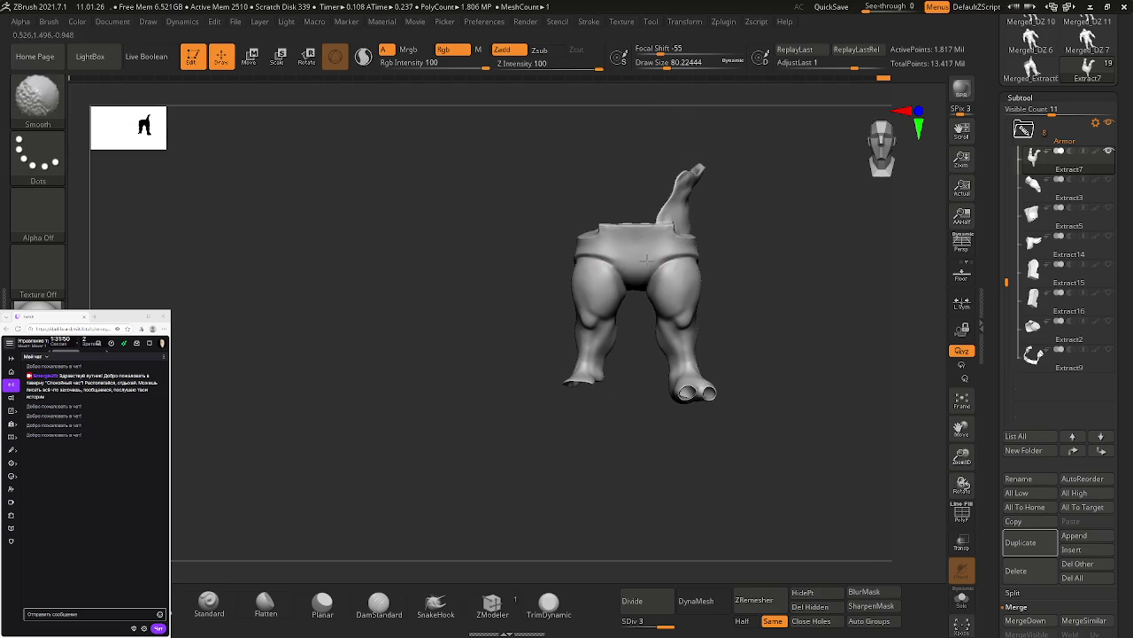
pyautogui.moveTo(697, 350)
pyautogui.keyDown('ctrl'); pyautogui.mouseDown(button='right')
pyautogui.moveTo(726, 398)
pyautogui.moveTo(691, 318)
pyautogui.moveTo(596, 310)
pyautogui.moveTo(715, 329)
pyautogui.moveTo(698, 329)
pyautogui.moveTo(741, 405)
pyautogui.moveTo(723, 293)
pyautogui.moveTo(734, 354)
pyautogui.moveTo(678, 271)
pyautogui.moveTo(659, 310)
pyautogui.moveTo(617, 271)
pyautogui.moveTo(737, 312)
pyautogui.moveTo(716, 256)
pyautogui.moveTo(835, 291)
pyautogui.moveTo(743, 259)
pyautogui.moveTo(717, 329)
pyautogui.moveTo(700, 306)
pyautogui.moveTo(615, 346)
pyautogui.moveTo(654, 373)
pyautogui.mouseUp(button='right'); pyautogui.keyUp('ctrl')
pyautogui.hotkey('ctrl', 's')
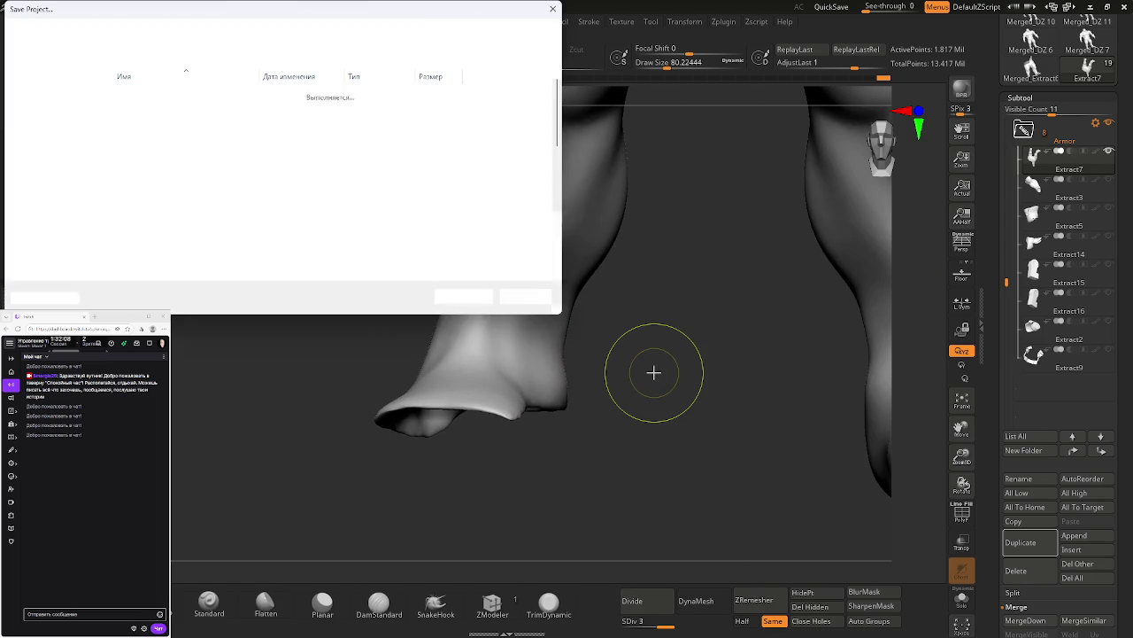
# Step: Overwrite the project file 'DZ 8, 11.01.26', confirming the replacement
pyautogui.click(151, 177)
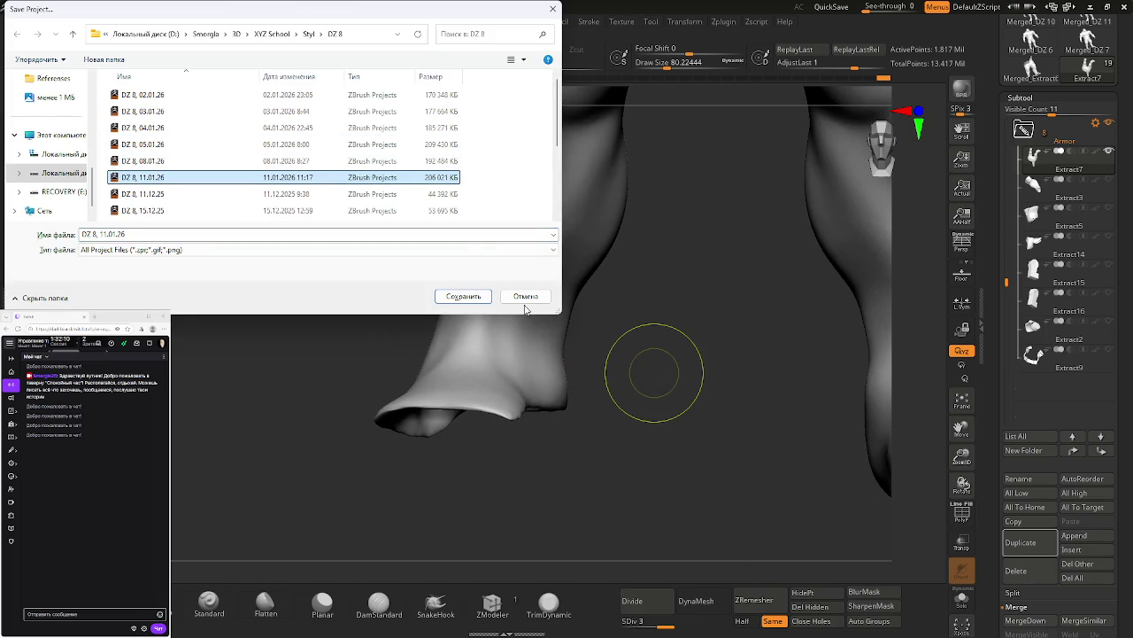
pyautogui.click(486, 299)
pyautogui.press('Return')
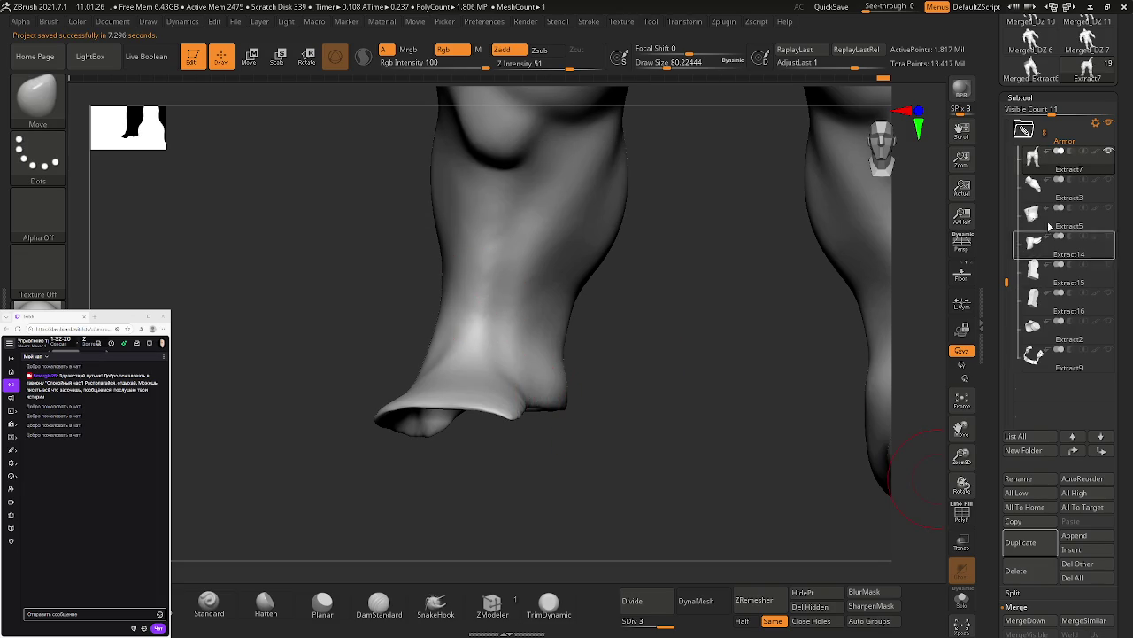
pyautogui.moveTo(1063, 158)
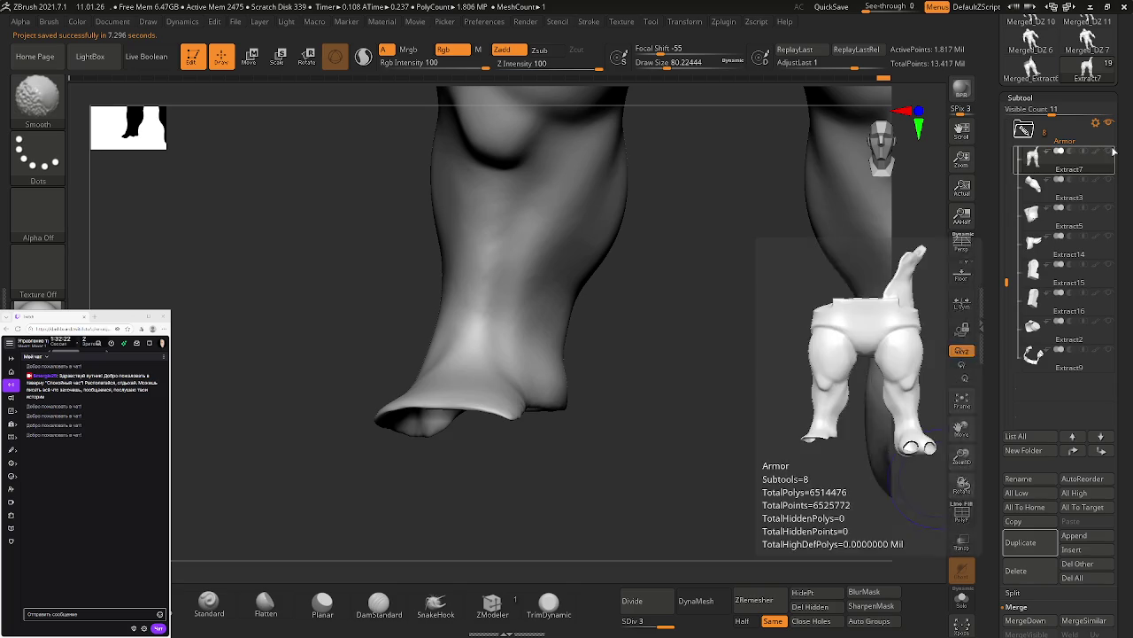
pyautogui.click(1109, 151)
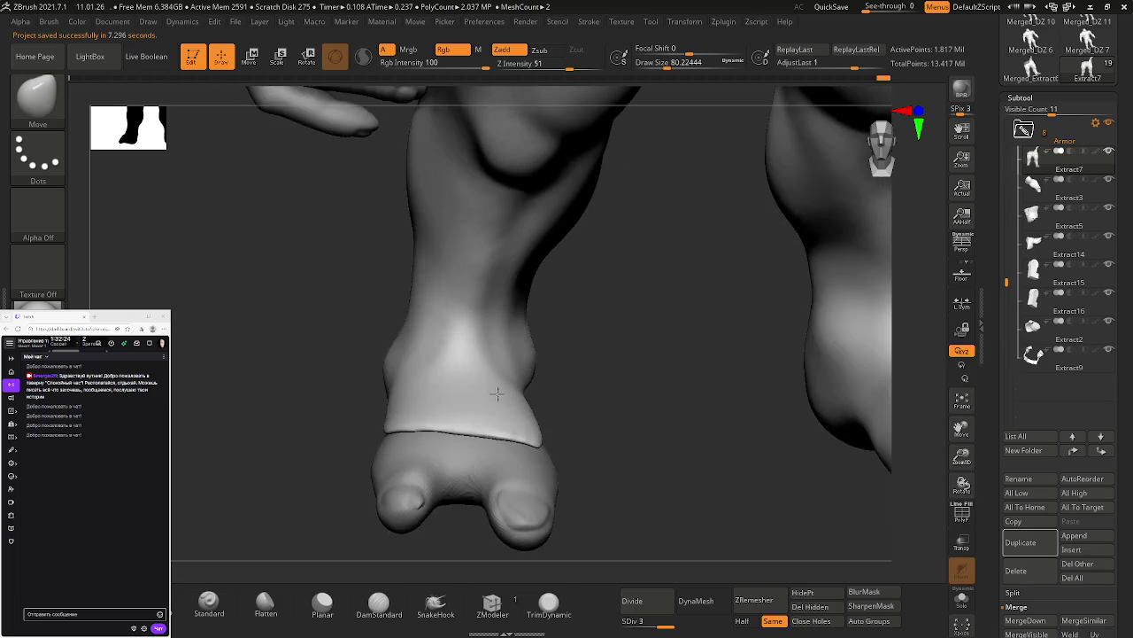
# Step: Orbit around the foot and zoom in on the hips and upper thighs
pyautogui.moveTo(620, 372); pyautogui.dragTo(602, 443)
pyautogui.press('ctrl')
pyautogui.moveTo(402, 459)
pyautogui.mouseDown()
pyautogui.moveTo(479, 305)
pyautogui.moveTo(414, 285)
pyautogui.moveTo(501, 268)
pyautogui.moveTo(519, 295)
pyautogui.moveTo(673, 316)
pyautogui.moveTo(402, 254)
pyautogui.moveTo(431, 473)
pyautogui.moveTo(498, 404)
pyautogui.mouseUp()
pyautogui.press('ctrl')
pyautogui.moveTo(636, 292)
pyautogui.keyDown('alt'); pyautogui.mouseDown()
pyautogui.moveTo(734, 245)
pyautogui.moveTo(614, 430)
pyautogui.moveTo(590, 281)
pyautogui.moveTo(714, 278)
pyautogui.moveTo(558, 363)
pyautogui.moveTo(514, 280)
pyautogui.moveTo(538, 316)
pyautogui.moveTo(579, 310)
pyautogui.moveTo(551, 320)
pyautogui.mouseUp(); pyautogui.keyUp('alt')
pyautogui.moveTo(530, 271)
pyautogui.keyDown('alt'); pyautogui.mouseDown()
pyautogui.moveTo(576, 321)
pyautogui.moveTo(467, 330)
pyautogui.mouseUp(); pyautogui.keyUp('alt')
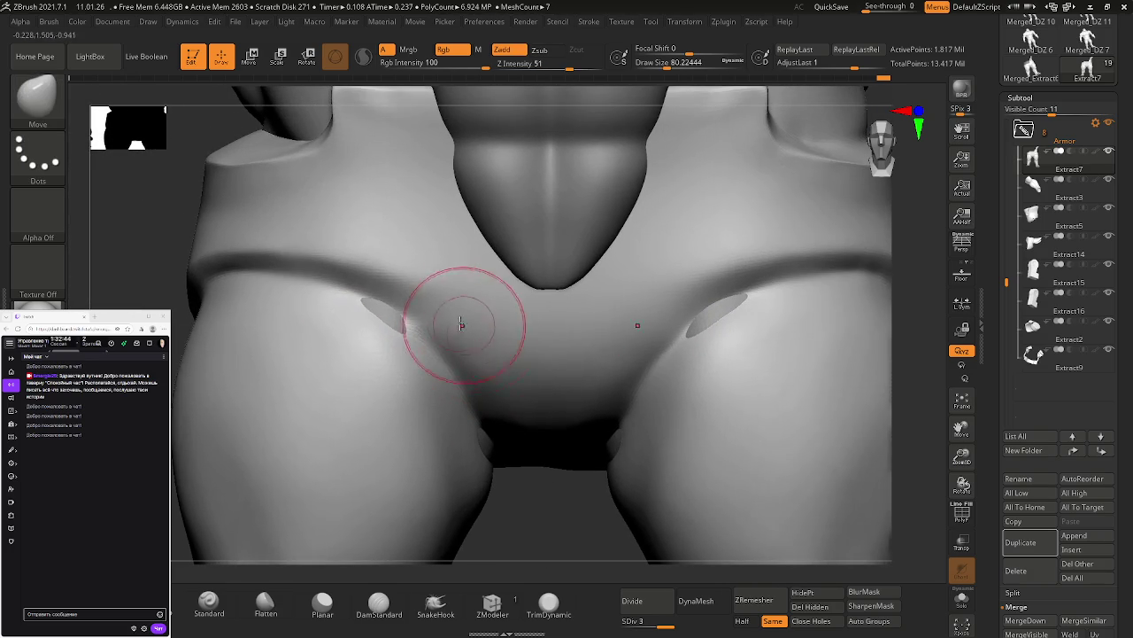
# Step: Enlarge the brush and Shift-smooth the crotch fold viewed from below
pyautogui.moveTo(396, 308)
pyautogui.mouseDown()
pyautogui.moveTo(379, 316)
pyautogui.moveTo(391, 304)
pyautogui.mouseUp()
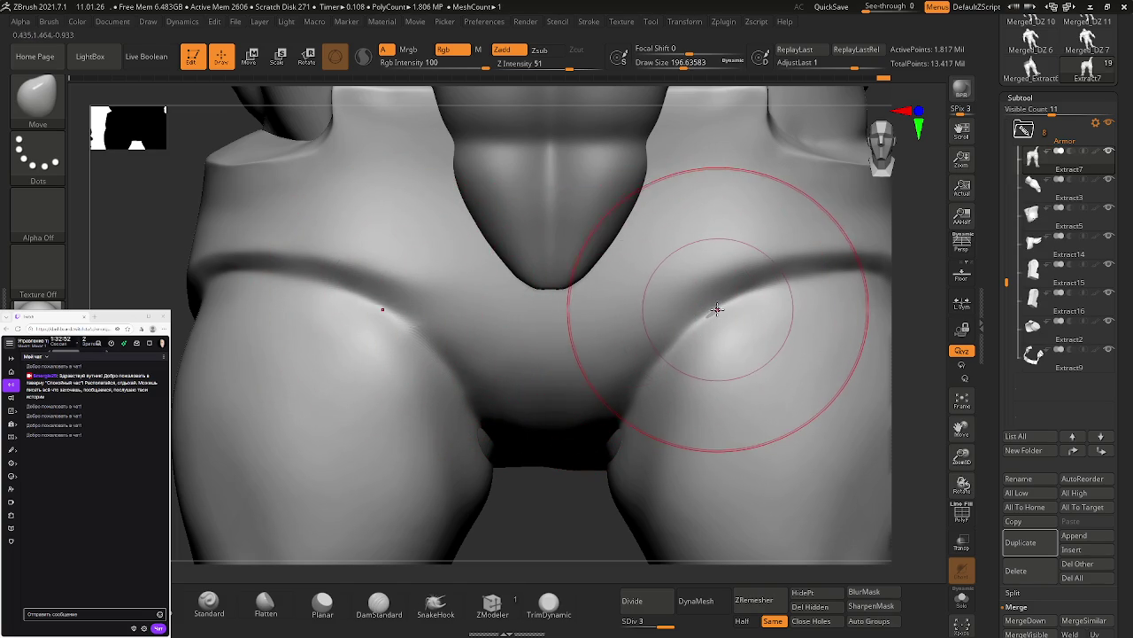
pyautogui.moveTo(653, 380)
pyautogui.keyDown('alt'); pyautogui.mouseDown(button='right')
pyautogui.moveTo(616, 235)
pyautogui.moveTo(592, 327)
pyautogui.mouseUp(button='right'); pyautogui.keyUp('alt')
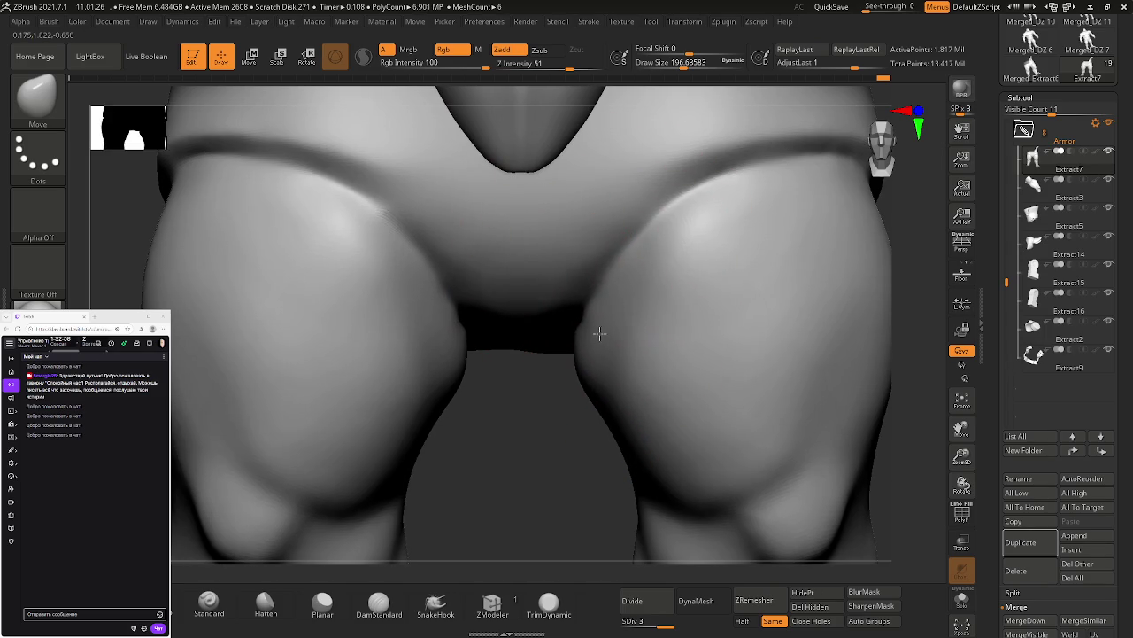
pyautogui.moveTo(612, 331)
pyautogui.mouseDown(button='right')
pyautogui.moveTo(597, 319)
pyautogui.moveTo(606, 261)
pyautogui.mouseUp(button='right')
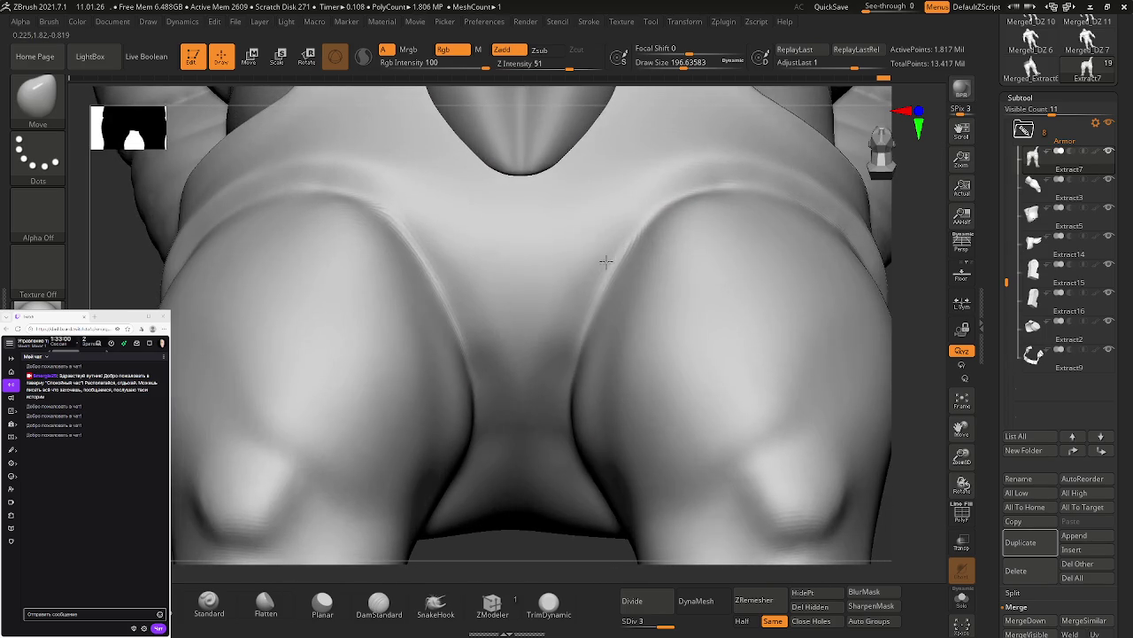
pyautogui.press('shift')
pyautogui.press('shift')
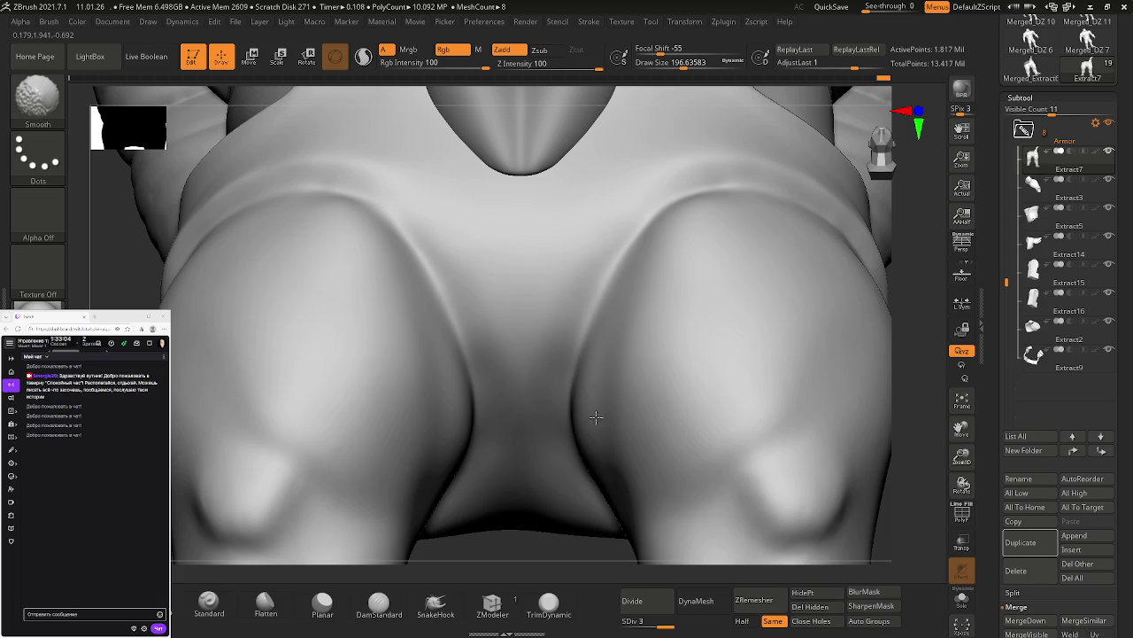
pyautogui.moveTo(671, 398)
pyautogui.keyDown('ctrl'); pyautogui.mouseDown(button='right')
pyautogui.moveTo(666, 375)
pyautogui.moveTo(711, 360)
pyautogui.moveTo(758, 204)
pyautogui.moveTo(750, 386)
pyautogui.moveTo(683, 354)
pyautogui.moveTo(686, 379)
pyautogui.moveTo(769, 394)
pyautogui.moveTo(691, 331)
pyautogui.mouseUp(button='right'); pyautogui.keyUp('ctrl')
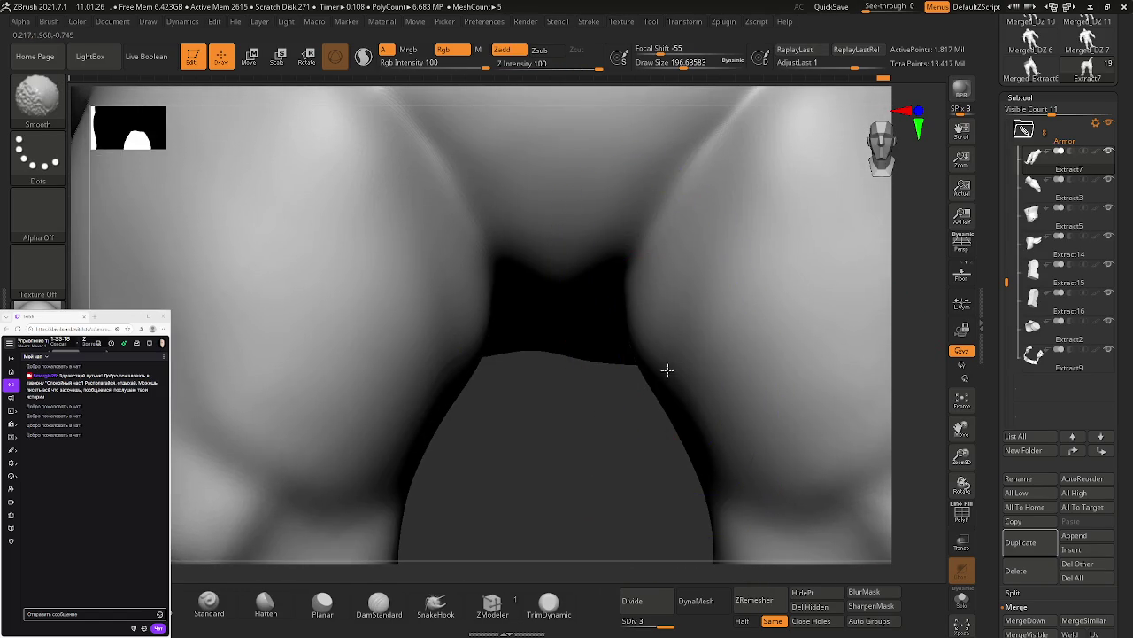
pyautogui.moveTo(647, 317)
pyautogui.mouseDown(button='right')
pyautogui.moveTo(676, 283)
pyautogui.moveTo(688, 346)
pyautogui.mouseUp(button='right')
# Step: Check the wireframe with PolyFrame, then keep smoothing the crotch with a smaller brush
pyautogui.hotkey('shift', 'f')
pyautogui.press('shift')
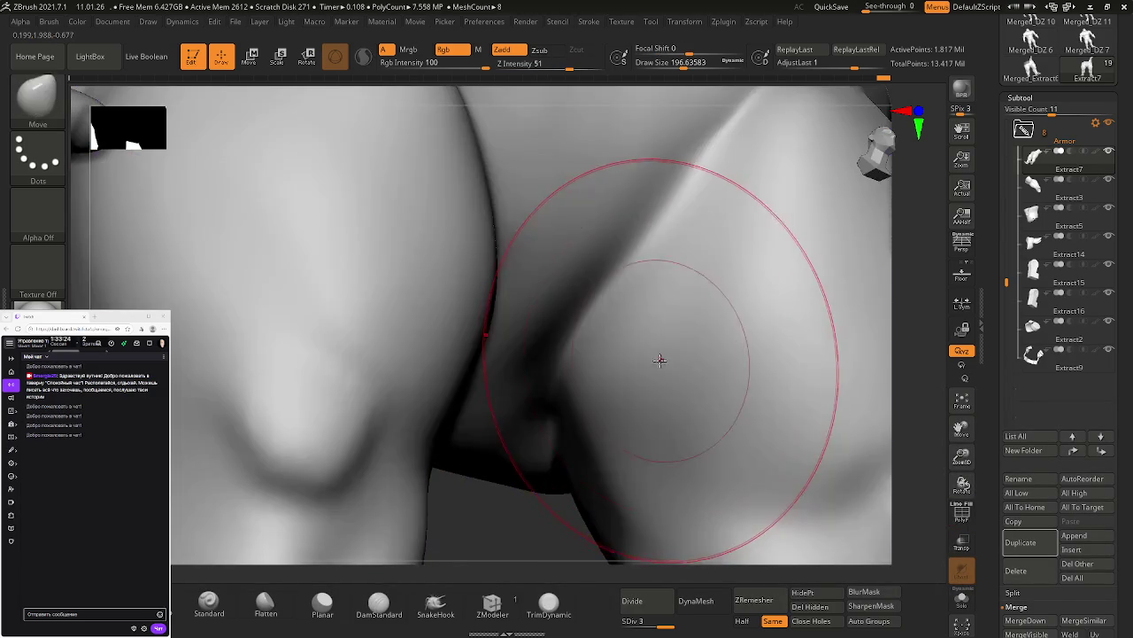
pyautogui.hotkey('shift', 'f')
pyautogui.moveTo(653, 374); pyautogui.dragTo(624, 377)
pyautogui.press('shift')
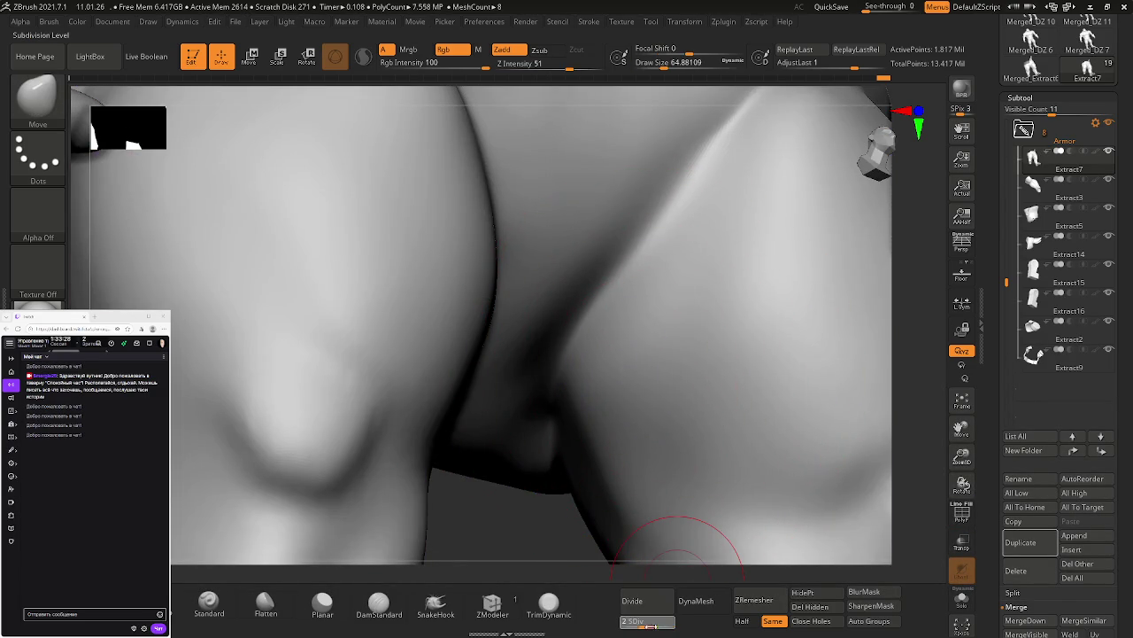
pyautogui.press('shift')
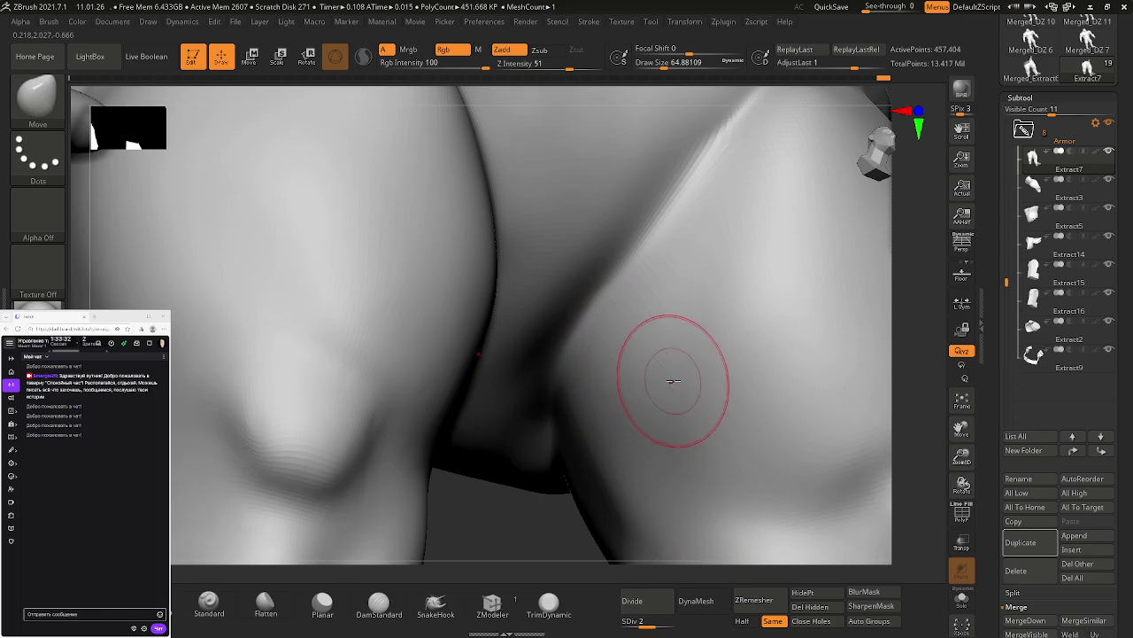
# Step: Return to a front view at the top subdivision level and zoom out on the legs
pyautogui.moveTo(671, 375); pyautogui.dragTo(653, 375, button='right')
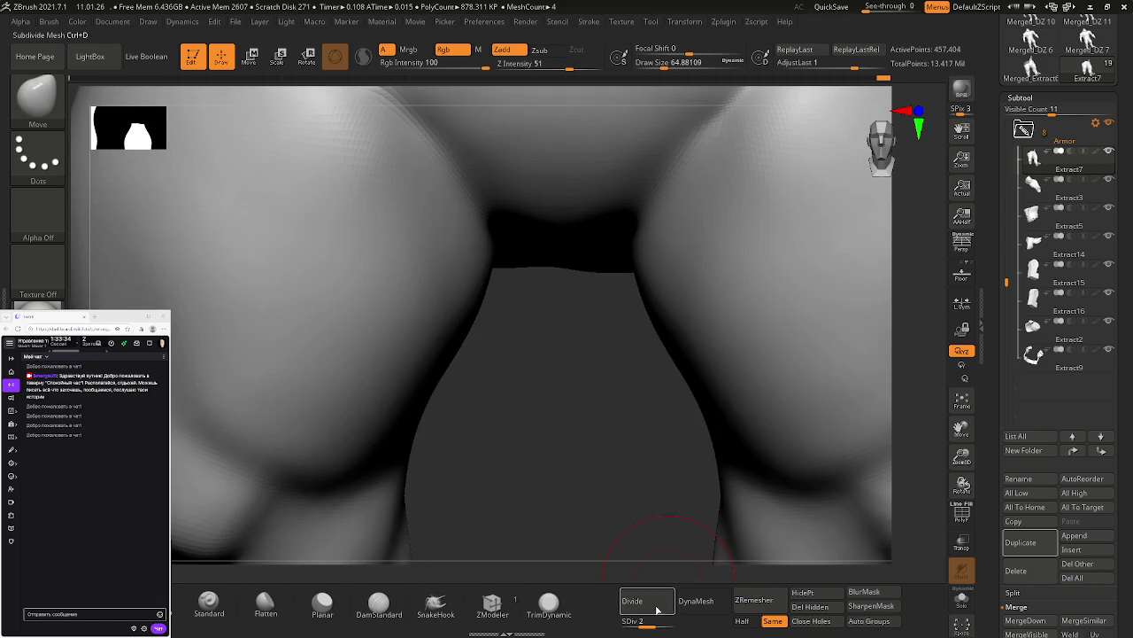
pyautogui.keyDown('ctrl'); pyautogui.moveTo(657, 423); pyautogui.dragTo(700, 408); pyautogui.keyUp('ctrl')
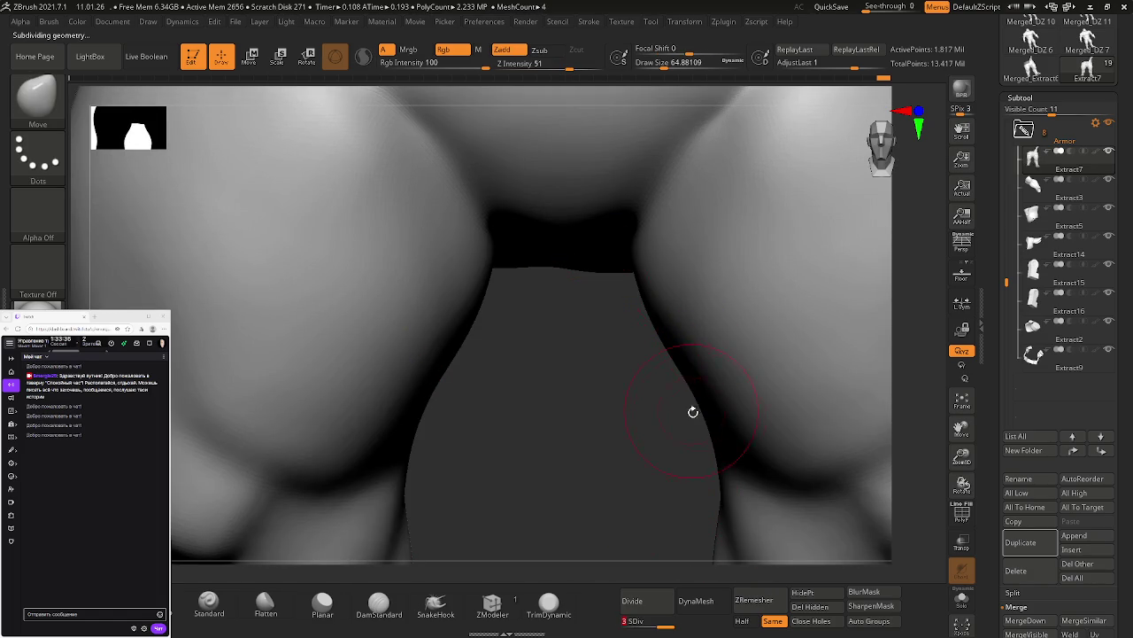
pyautogui.keyDown('ctrl'); pyautogui.moveTo(682, 363); pyautogui.dragTo(696, 417); pyautogui.keyUp('ctrl')
pyautogui.keyDown('ctrl'); pyautogui.moveTo(696, 417); pyautogui.dragTo(575, 352, button='right'); pyautogui.keyUp('ctrl')
pyautogui.keyDown('alt'); pyautogui.moveTo(713, 455); pyautogui.dragTo(655, 370, button='right'); pyautogui.keyUp('alt')
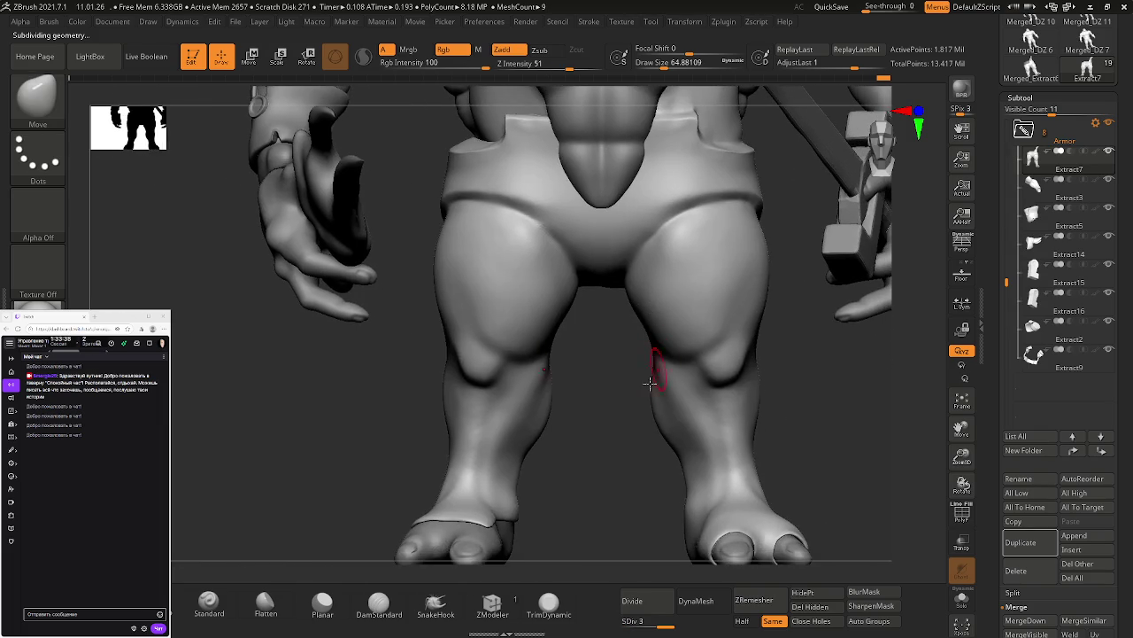
pyautogui.keyDown('alt'); pyautogui.moveTo(593, 413); pyautogui.dragTo(652, 286, button='right'); pyautogui.keyUp('alt')
pyautogui.keyDown('alt'); pyautogui.moveTo(670, 223); pyautogui.dragTo(629, 473, button='right'); pyautogui.keyUp('alt')
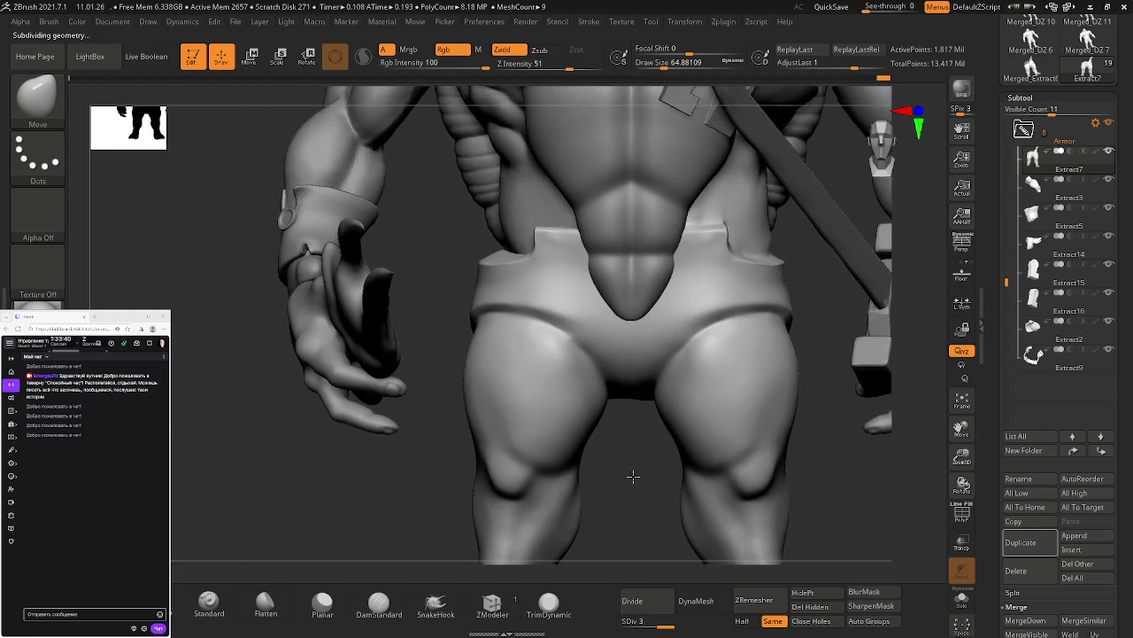
pyautogui.moveTo(602, 293)
pyautogui.mouseDown(button='right')
pyautogui.moveTo(539, 248)
pyautogui.moveTo(589, 266)
pyautogui.mouseUp(button='right')
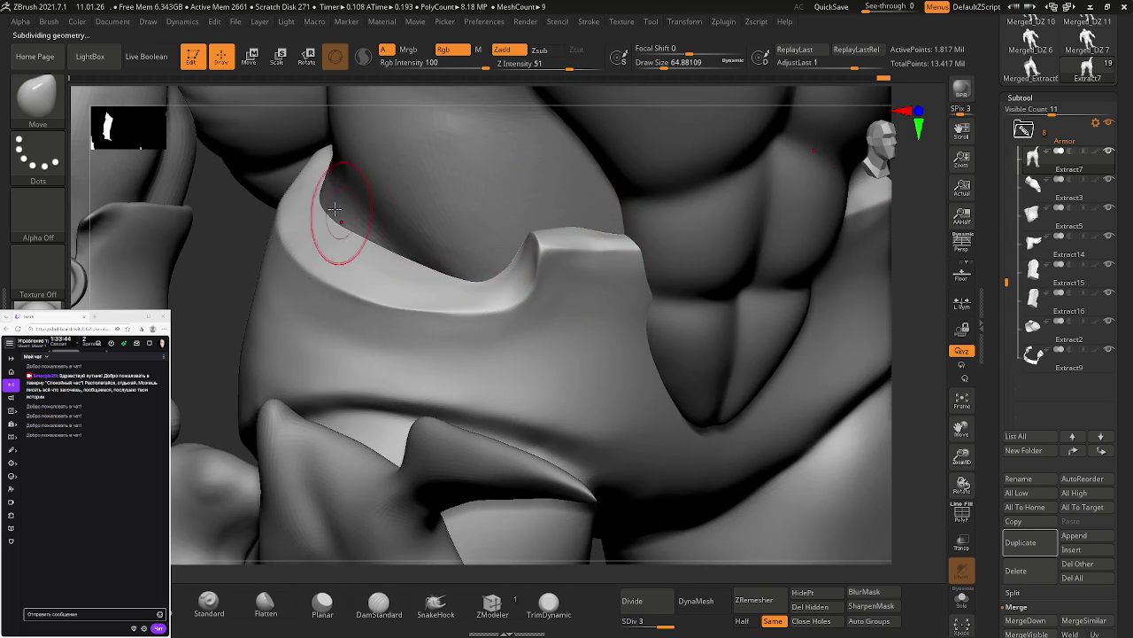
pyautogui.moveTo(643, 291)
pyautogui.keyDown('ctrl'); pyautogui.mouseDown(button='right')
pyautogui.moveTo(714, 334)
pyautogui.moveTo(673, 326)
pyautogui.mouseUp(button='right'); pyautogui.keyUp('ctrl')
pyautogui.keyDown('alt'); pyautogui.moveTo(600, 325); pyautogui.dragTo(648, 319, button='right'); pyautogui.keyUp('alt')
pyautogui.moveTo(617, 413)
pyautogui.keyDown('ctrl'); pyautogui.mouseDown(button='right')
pyautogui.moveTo(616, 431)
pyautogui.moveTo(673, 261)
pyautogui.moveTo(635, 358)
pyautogui.moveTo(650, 311)
pyautogui.moveTo(620, 355)
pyautogui.moveTo(584, 361)
pyautogui.moveTo(688, 384)
pyautogui.mouseUp(button='right'); pyautogui.keyUp('ctrl')
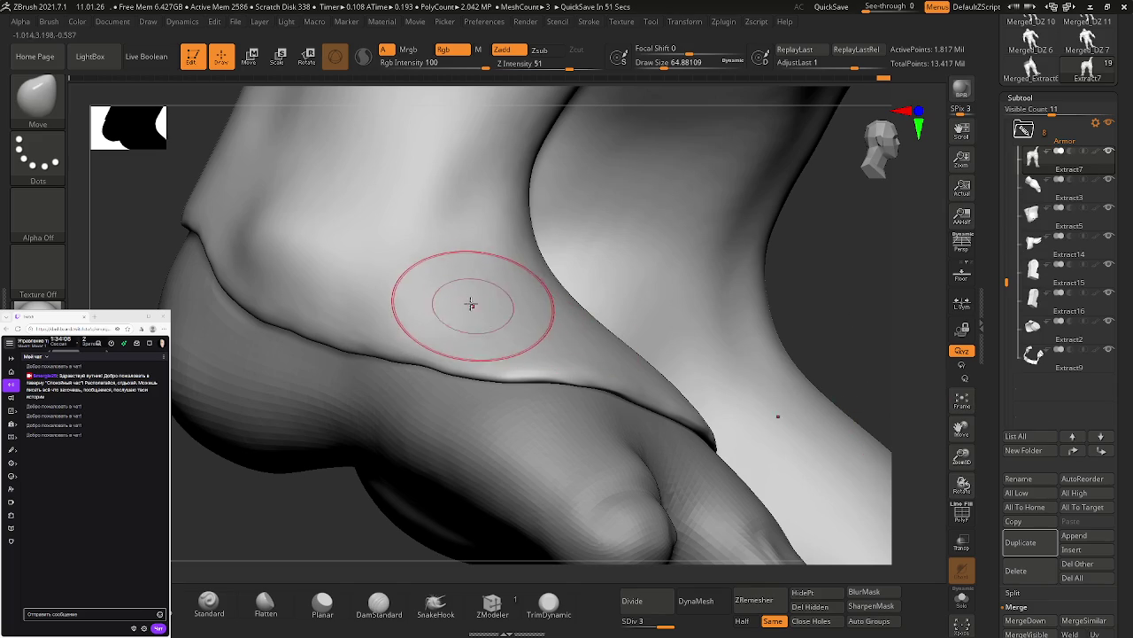
pyautogui.moveTo(471, 299); pyautogui.dragTo(512, 324, button='right')
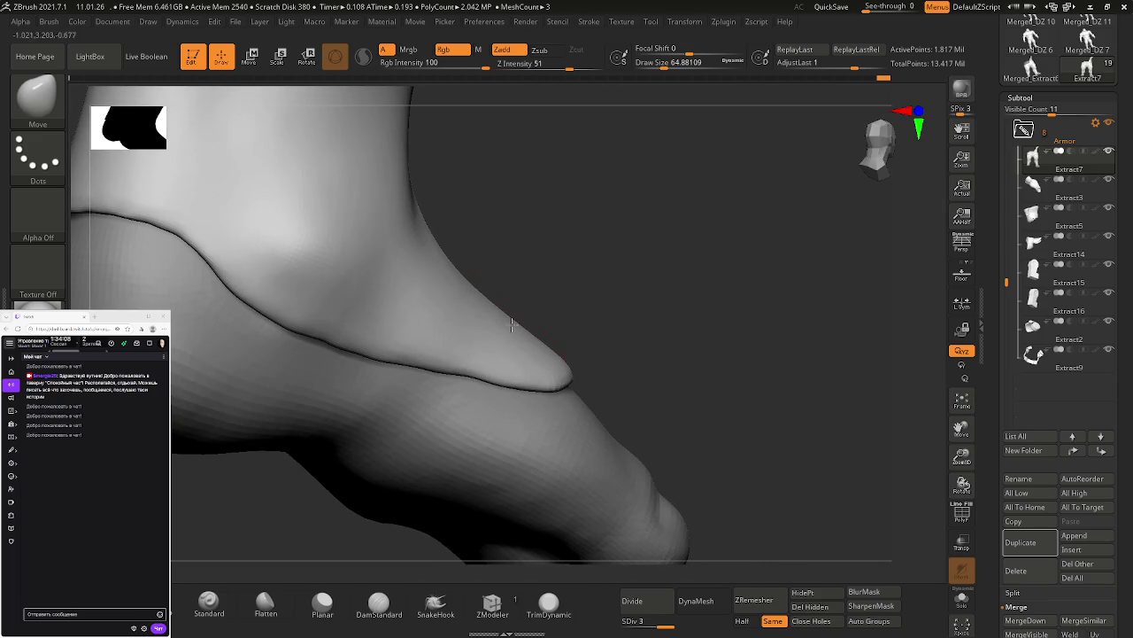
pyautogui.moveTo(413, 301)
pyautogui.mouseDown(button='right')
pyautogui.moveTo(650, 368)
pyautogui.moveTo(502, 337)
pyautogui.mouseUp(button='right')
pyautogui.moveTo(477, 291)
pyautogui.mouseDown(button='right')
pyautogui.moveTo(496, 313)
pyautogui.moveTo(463, 314)
pyautogui.moveTo(529, 352)
pyautogui.mouseUp(button='right')
pyautogui.moveTo(638, 356)
pyautogui.mouseDown(button='right')
pyautogui.moveTo(653, 366)
pyautogui.moveTo(468, 357)
pyautogui.moveTo(576, 354)
pyautogui.mouseUp(button='right')
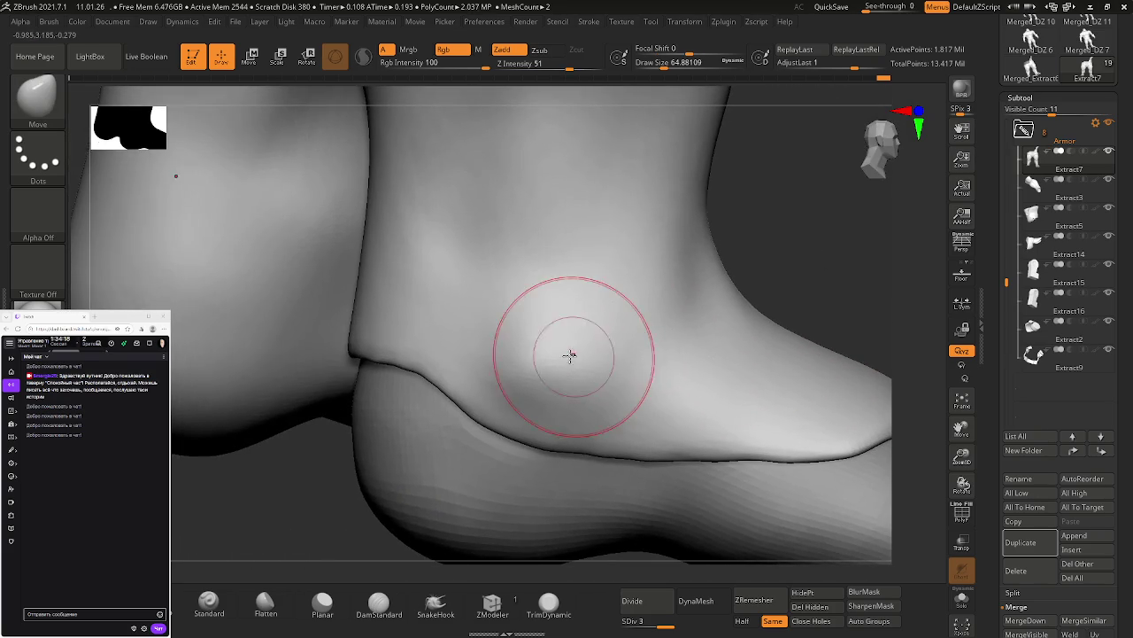